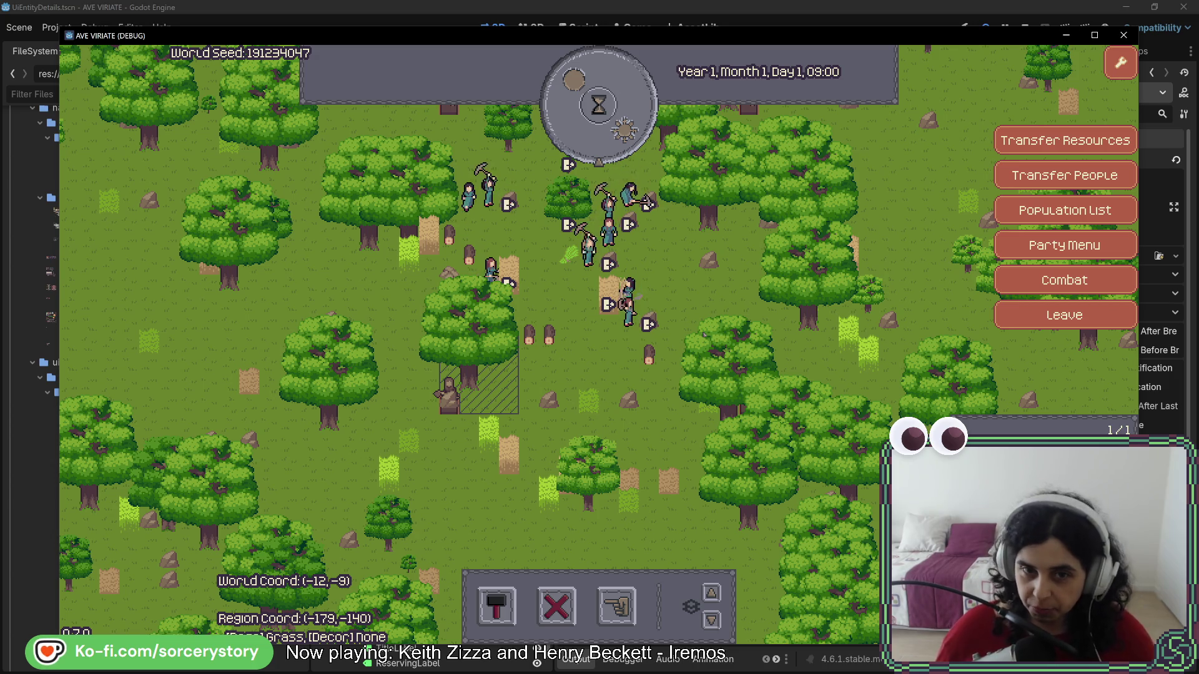
- Pan around the running AVE VIRIATE game map, then close its debug window
key(w)
key(d)
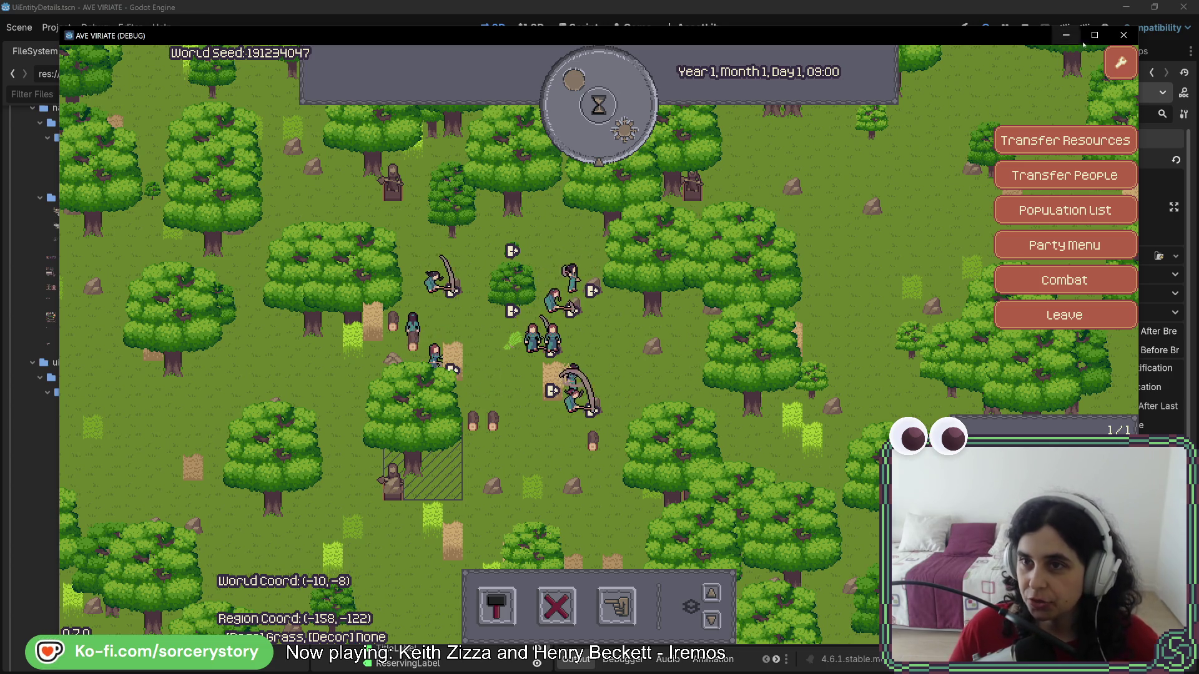
click(1119, 35)
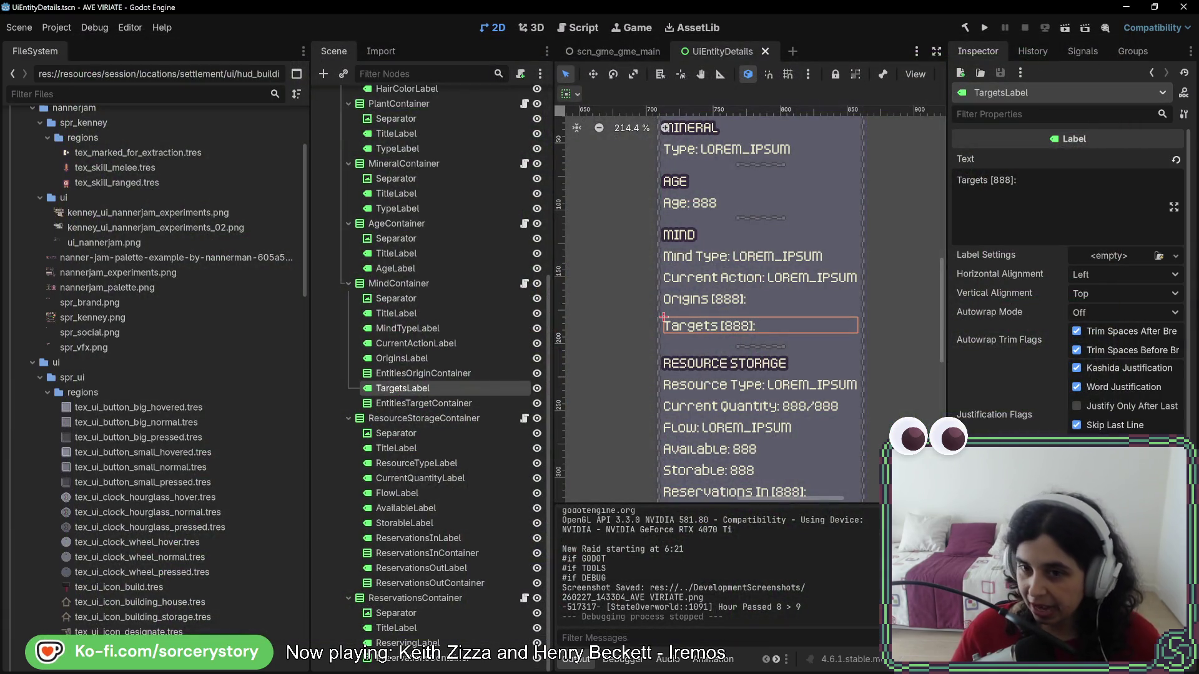
- Filter project files by 'frame', open scn_cmn_ui_hud_marker_cell_frame.tscn and select its NinePatchRect
click(111, 93)
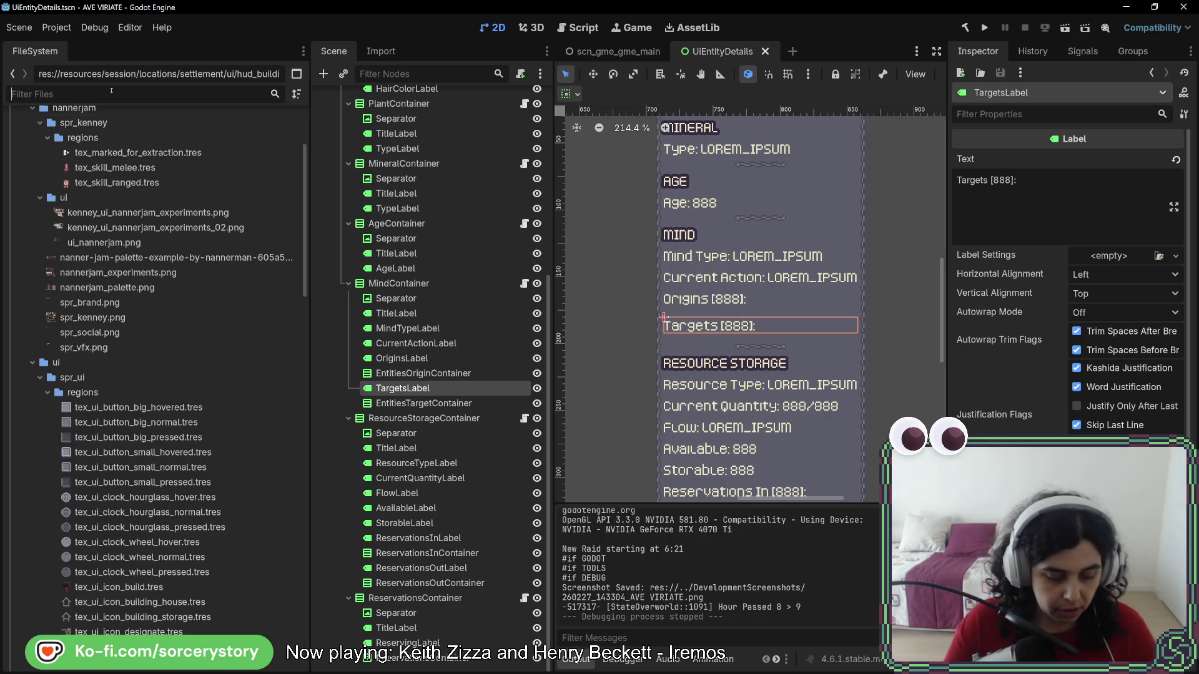
text(frame)
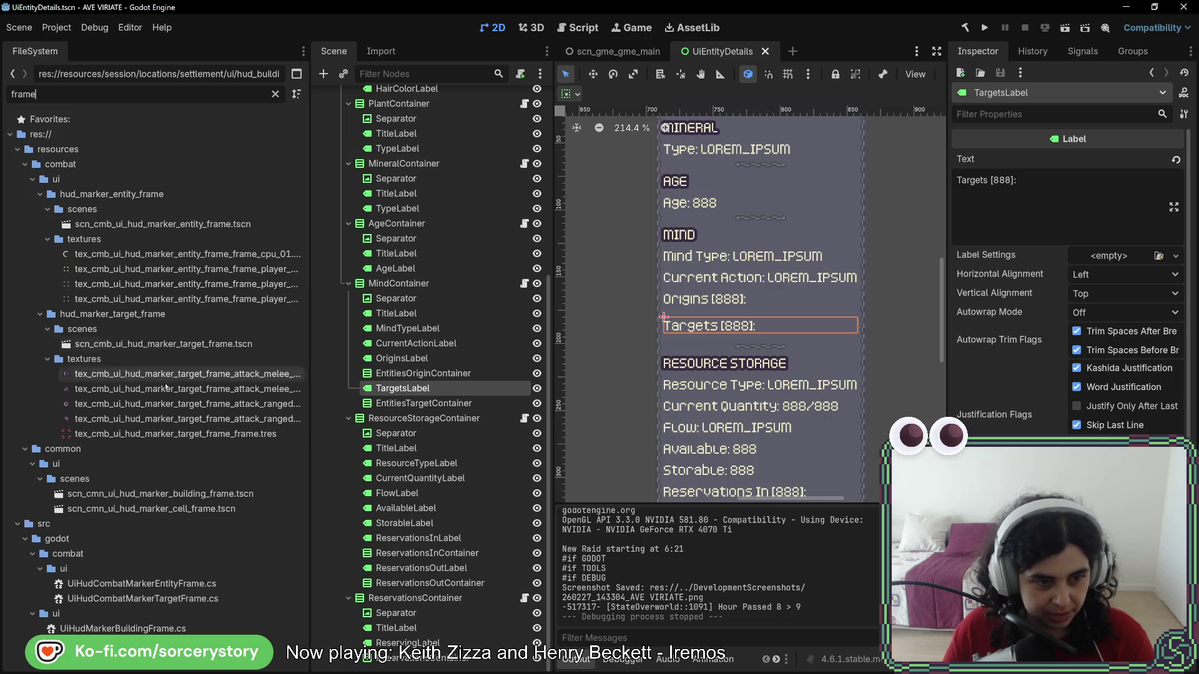
click(186, 509)
click(186, 509)
double_click(159, 494)
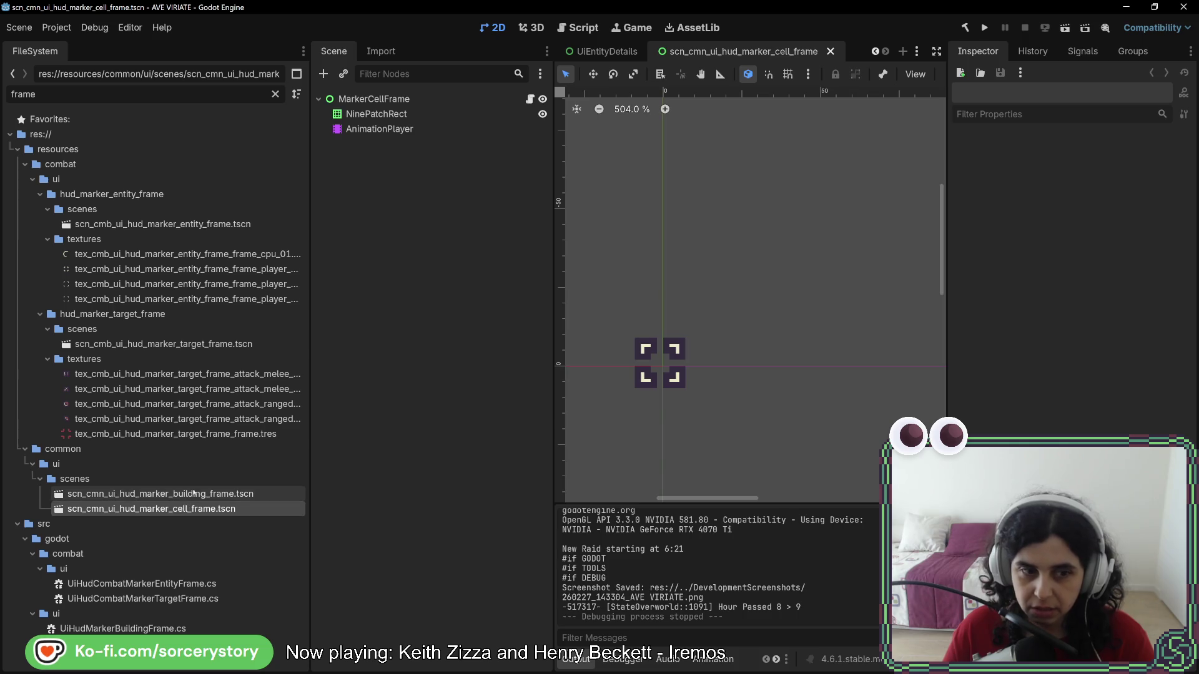
scroll(716, 337, up, 10)
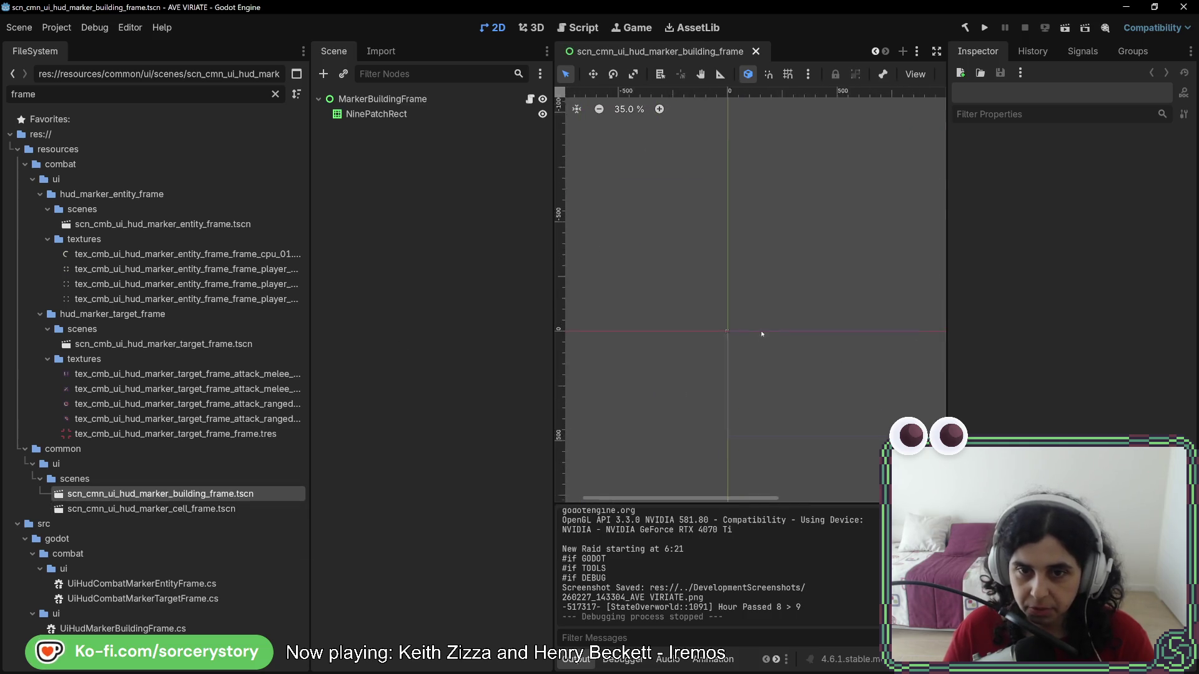
scroll(704, 339, up, 4)
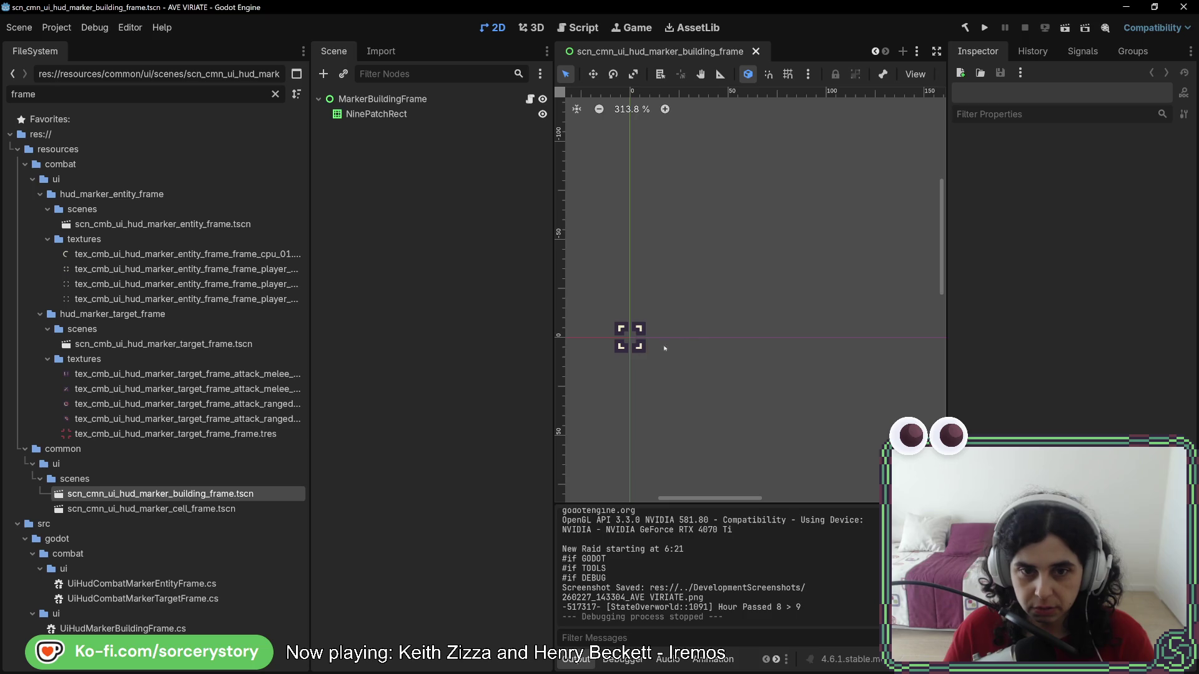
double_click(226, 508)
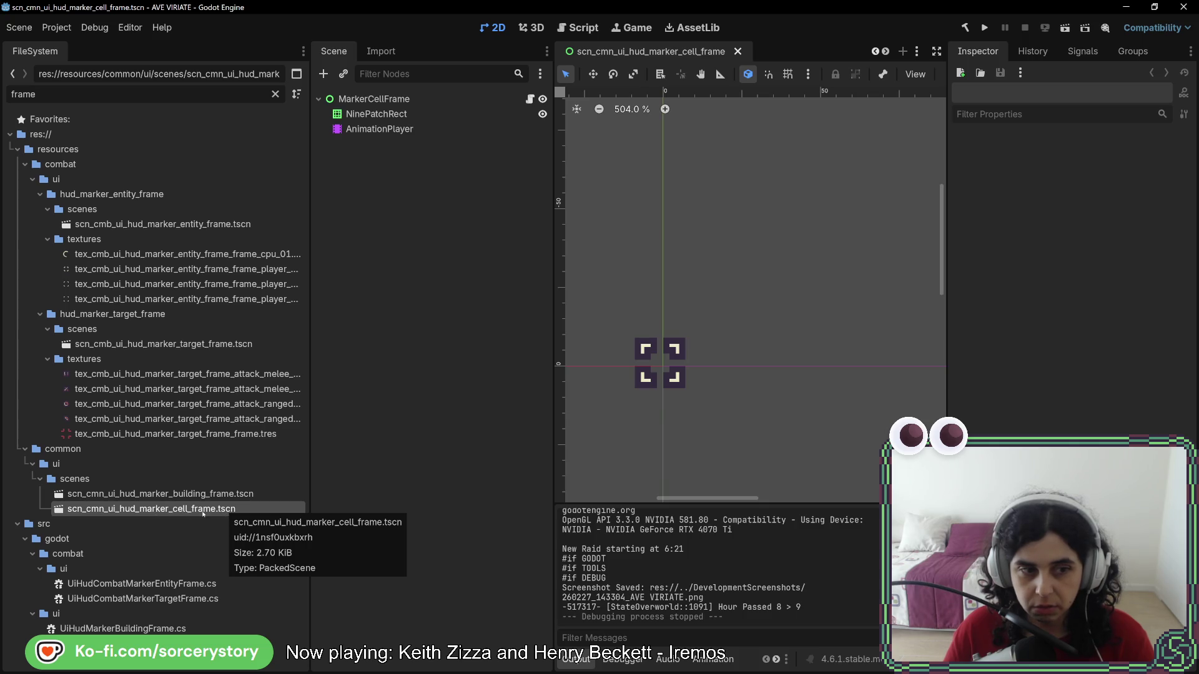
click(376, 115)
- Select the AnimationPlayer and choose the 'anim' animation
click(379, 128)
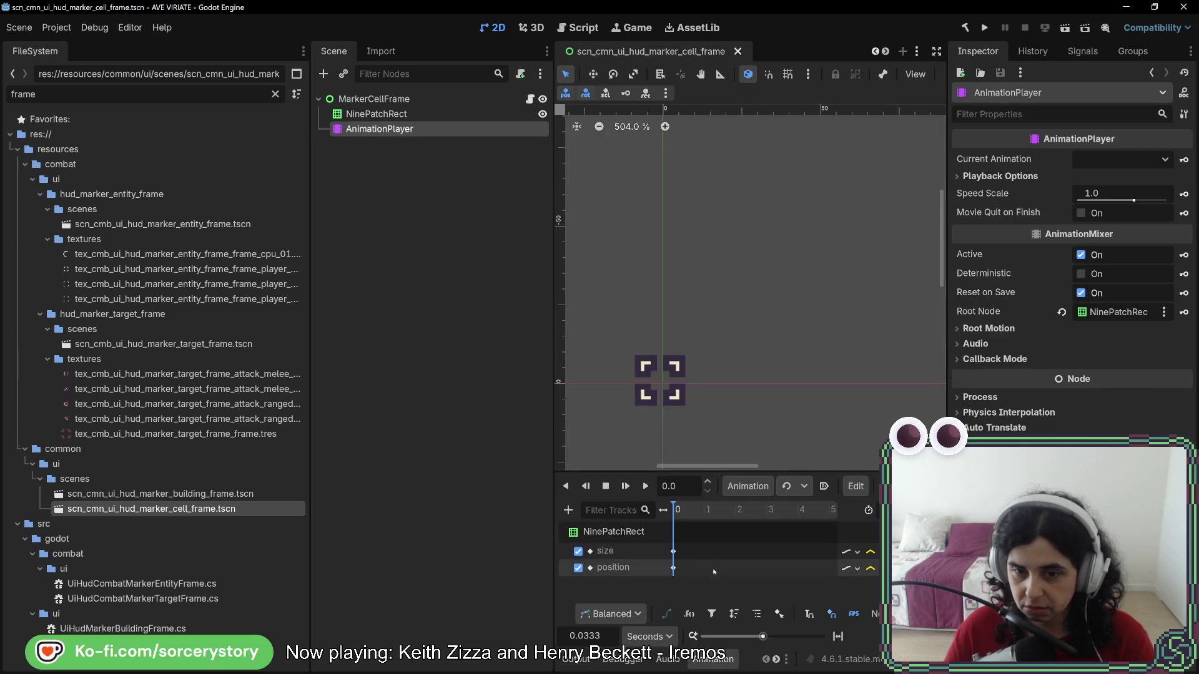
click(754, 490)
click(754, 490)
click(805, 487)
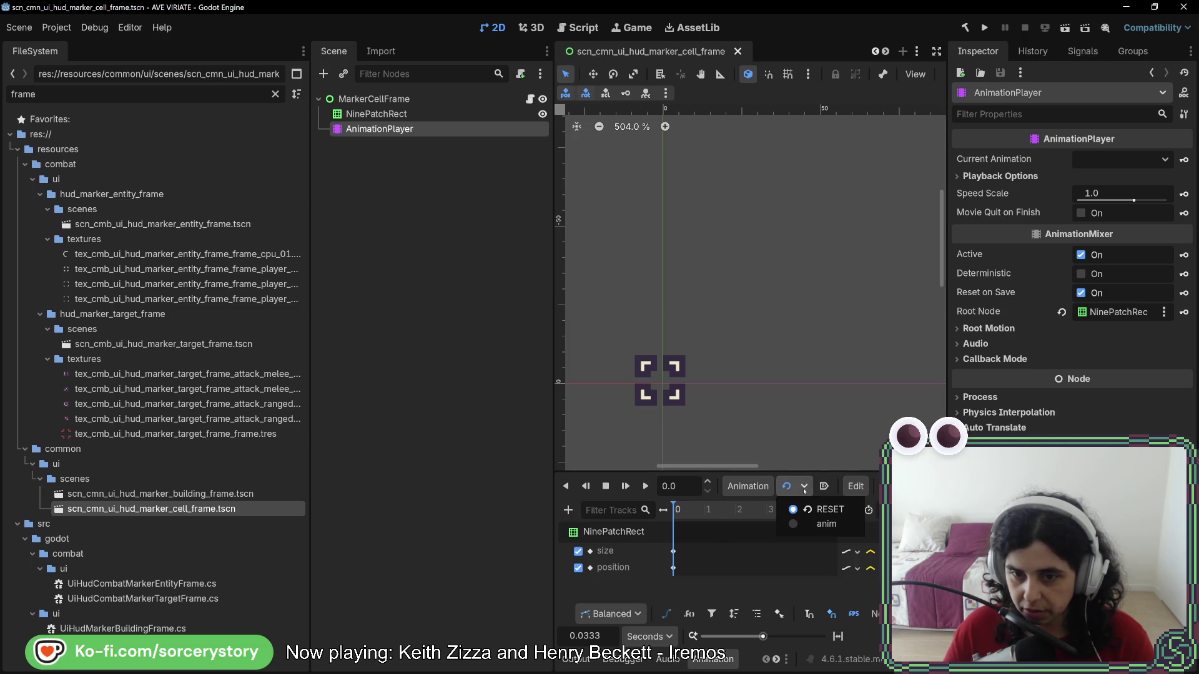
click(826, 524)
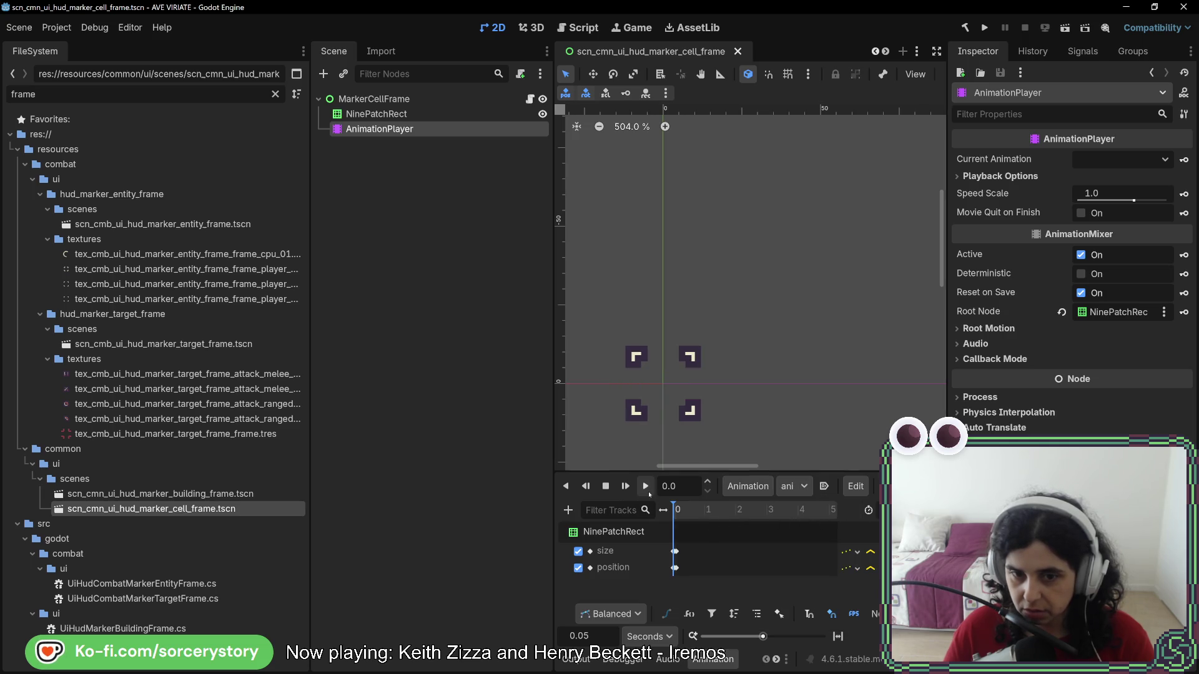
- Preview the anim animation several times, then open scn_cmn_ui_hud_marker_building_frame.tscn
click(647, 493)
click(648, 493)
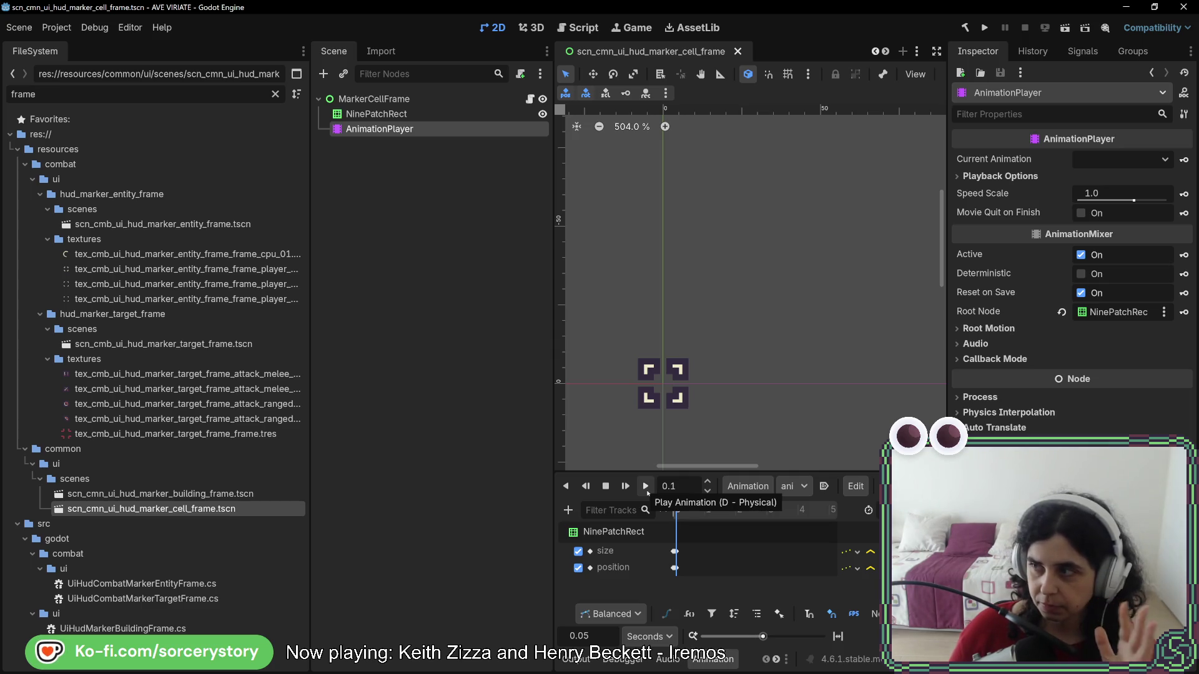
click(647, 493)
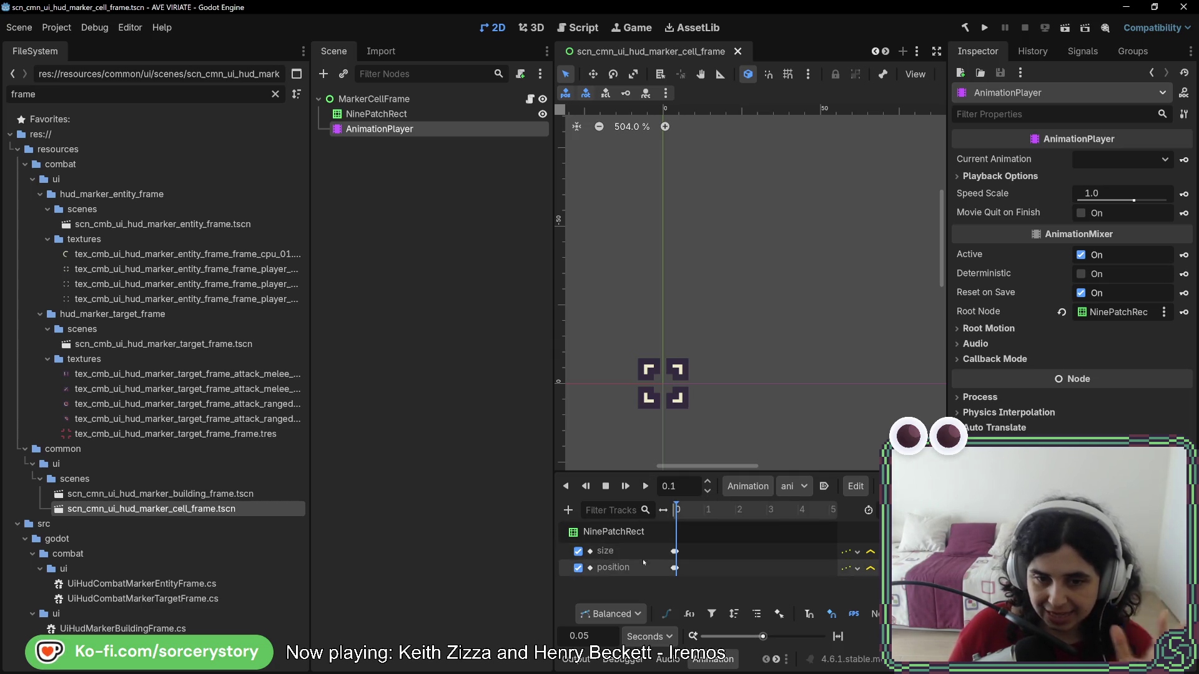
click(647, 493)
click(648, 494)
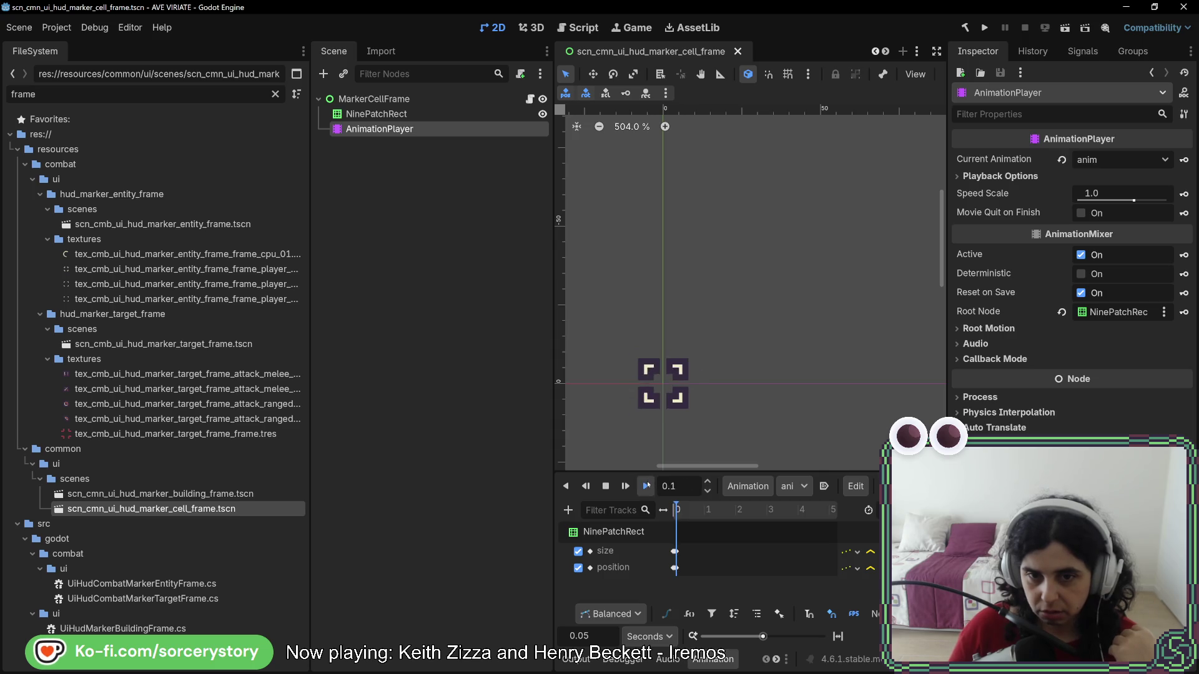
double_click(223, 494)
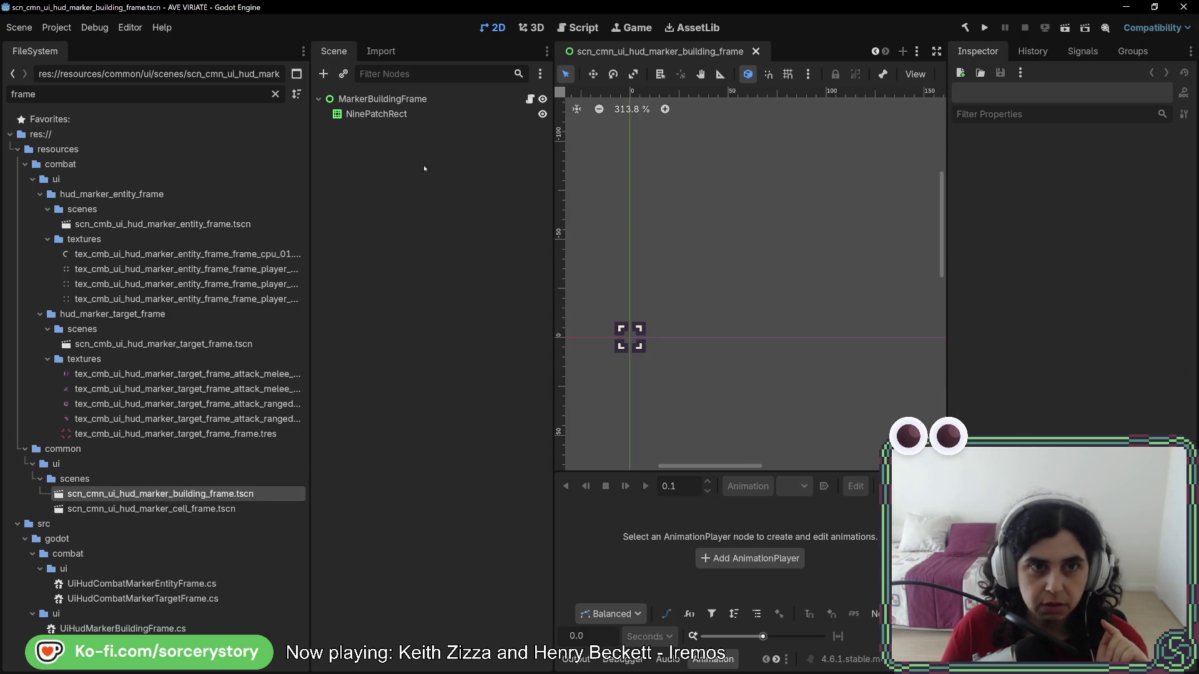
click(387, 114)
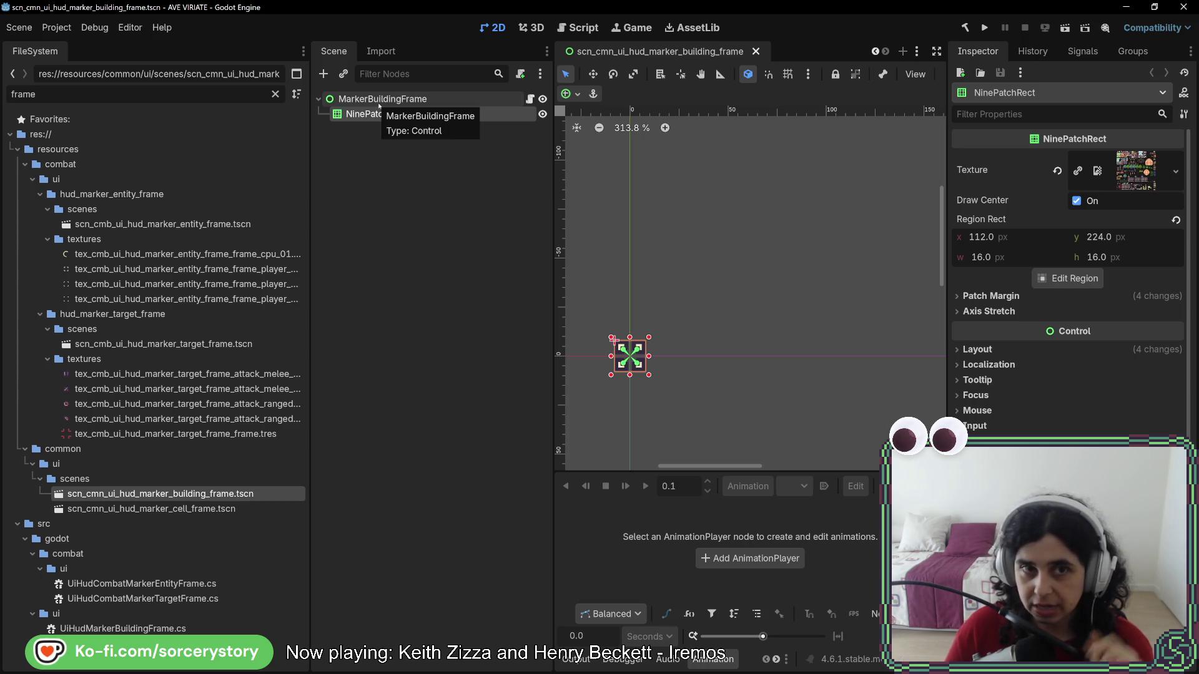
click(379, 100)
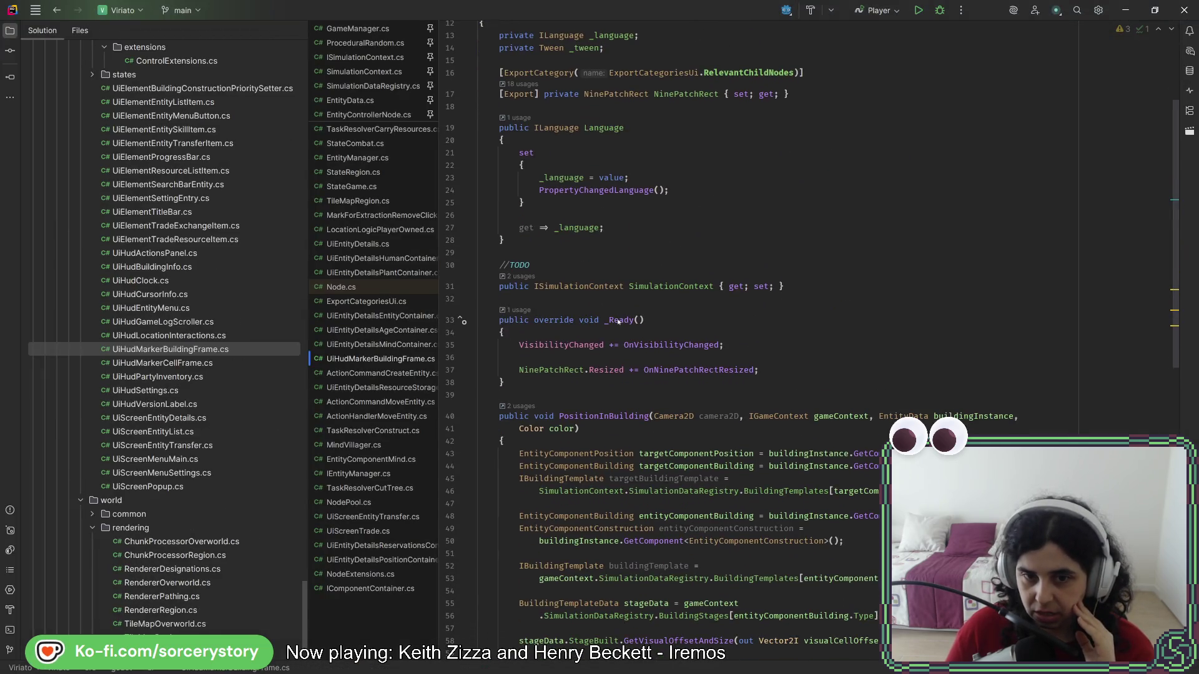
- Select the tween setup code in PositionInBuildingAndPlay (lines 82–90), then minimise Rider
scroll(618, 321, down, 3)
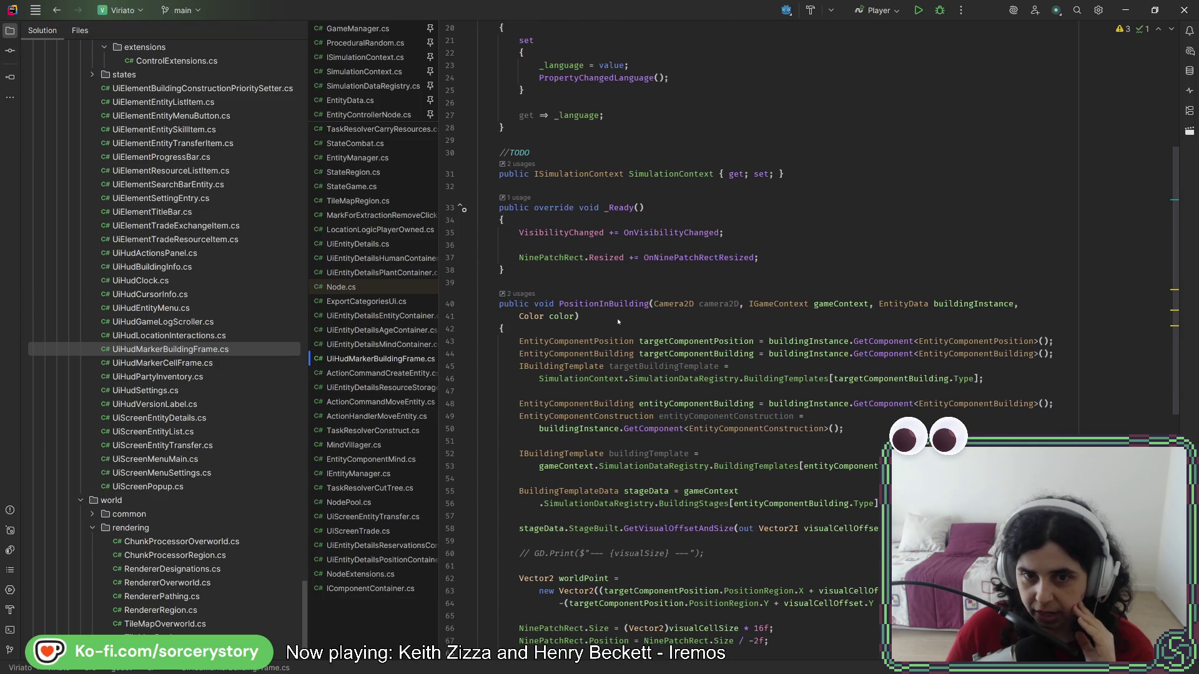
scroll(618, 320, down, 6)
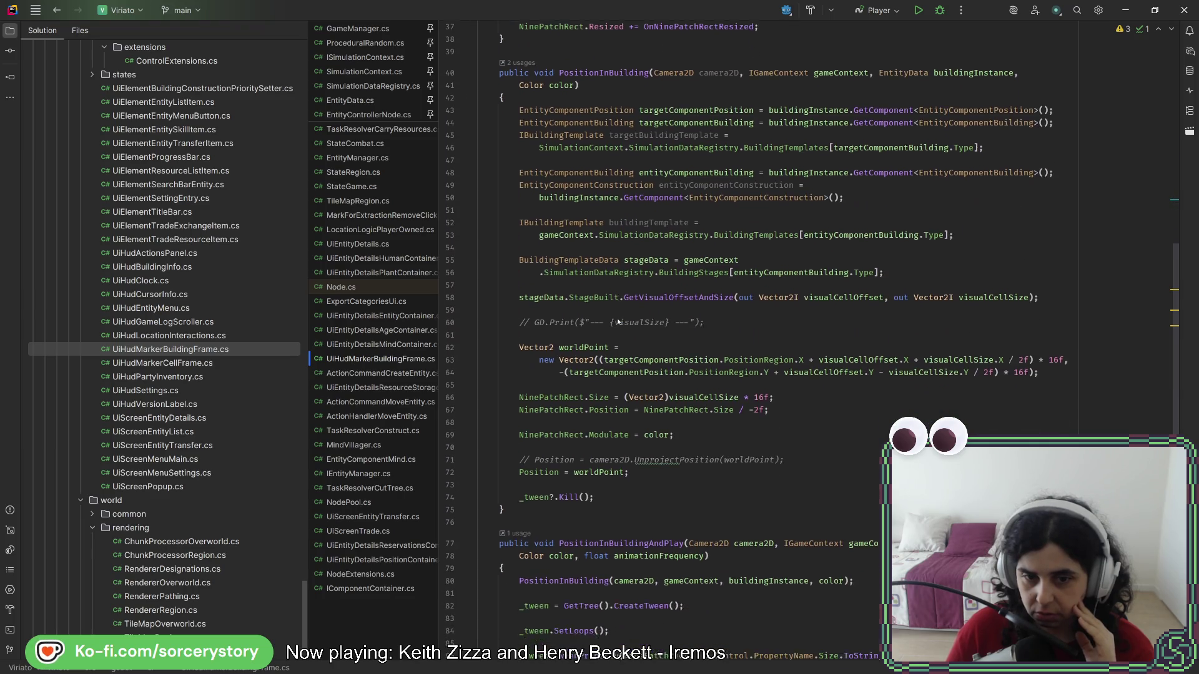
scroll(617, 321, down, 5)
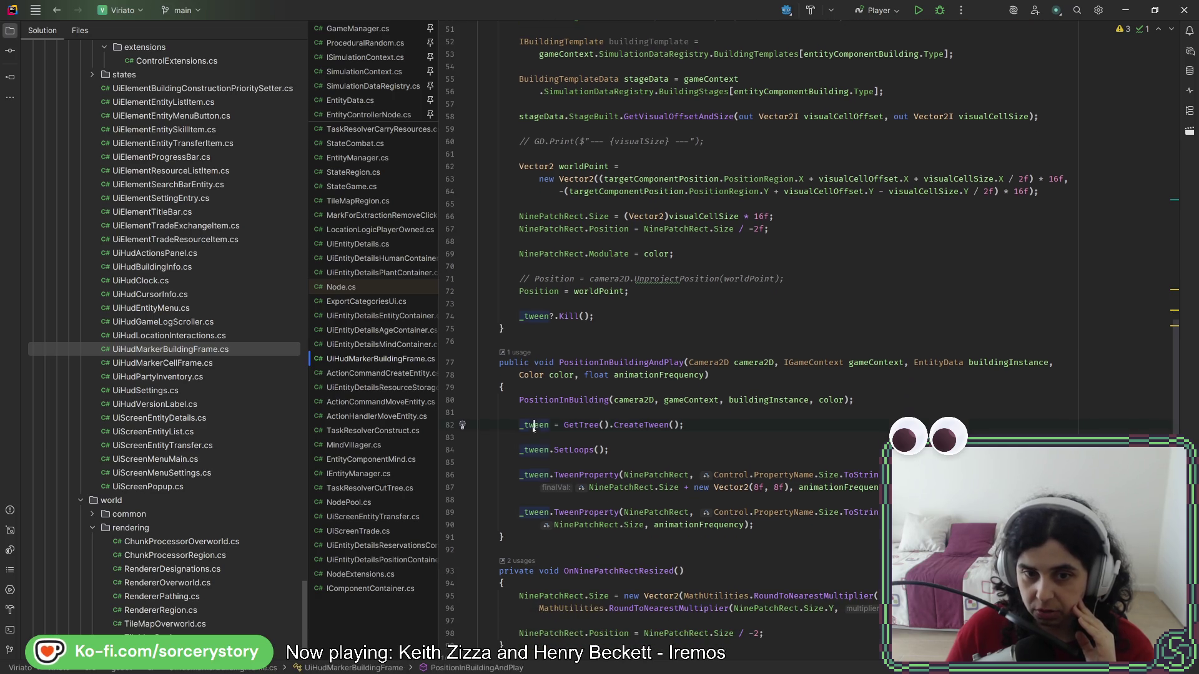
mouse_move(530, 425)
mouse_down()
mouse_move(624, 486)
mouse_move(620, 524)
mouse_up()
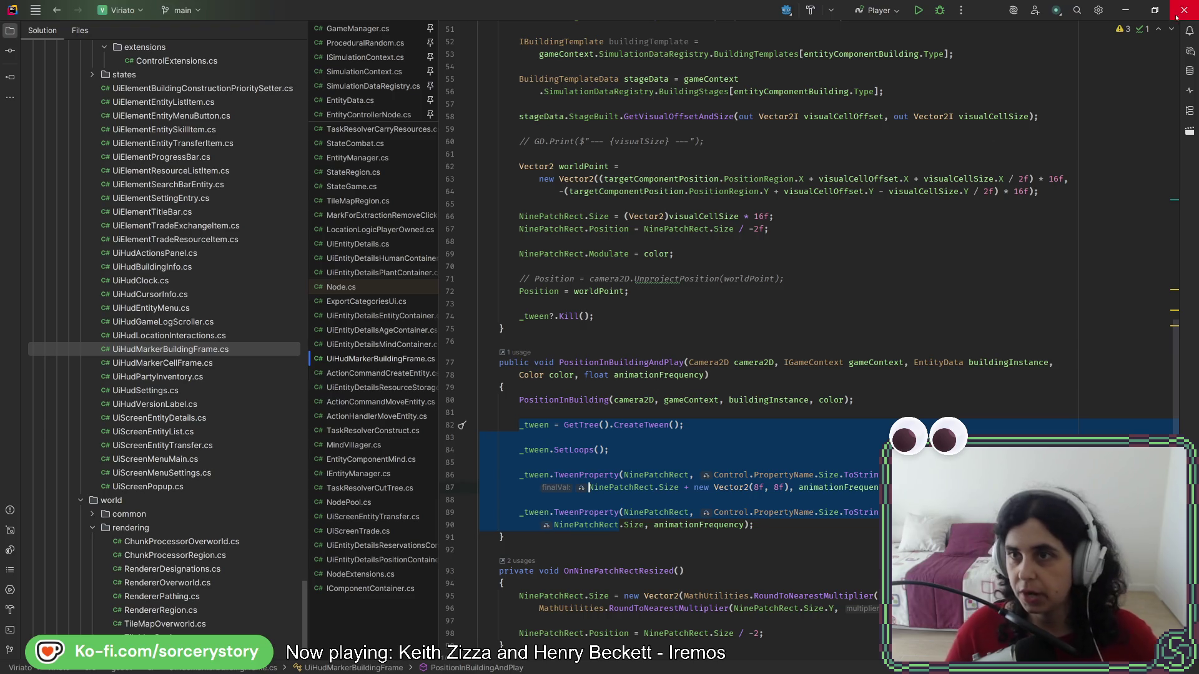
click(1125, 10)
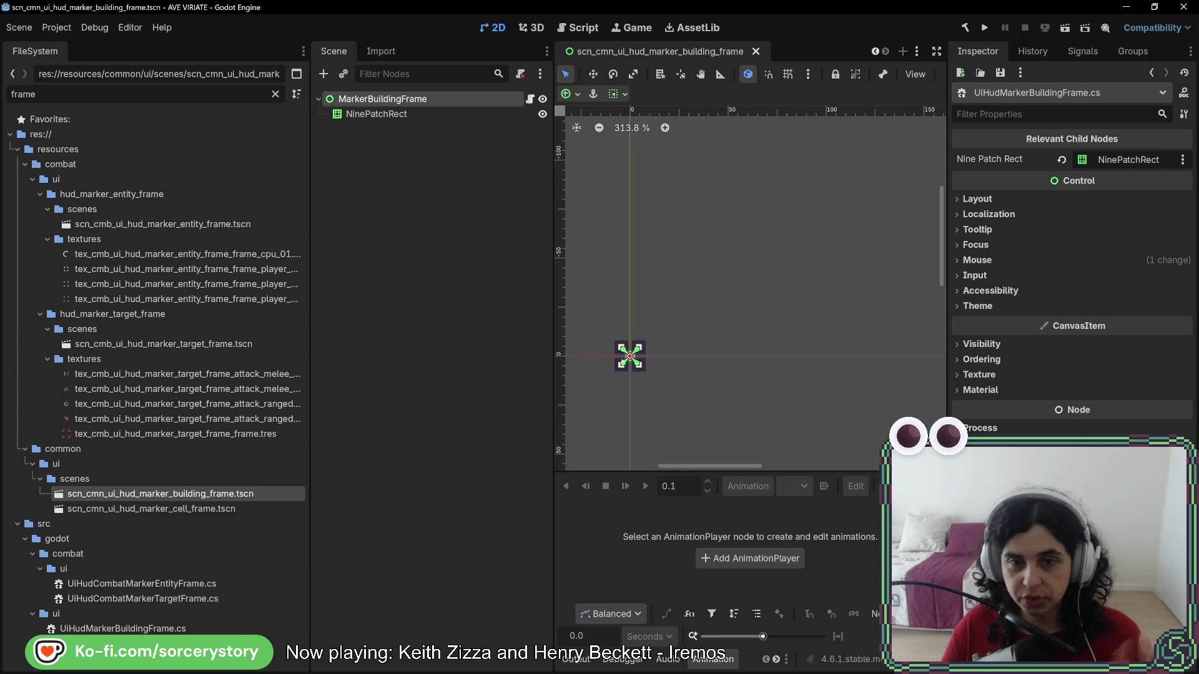
scroll(635, 366, up, 3)
scroll(635, 365, up, 1)
scroll(635, 366, left, 2)
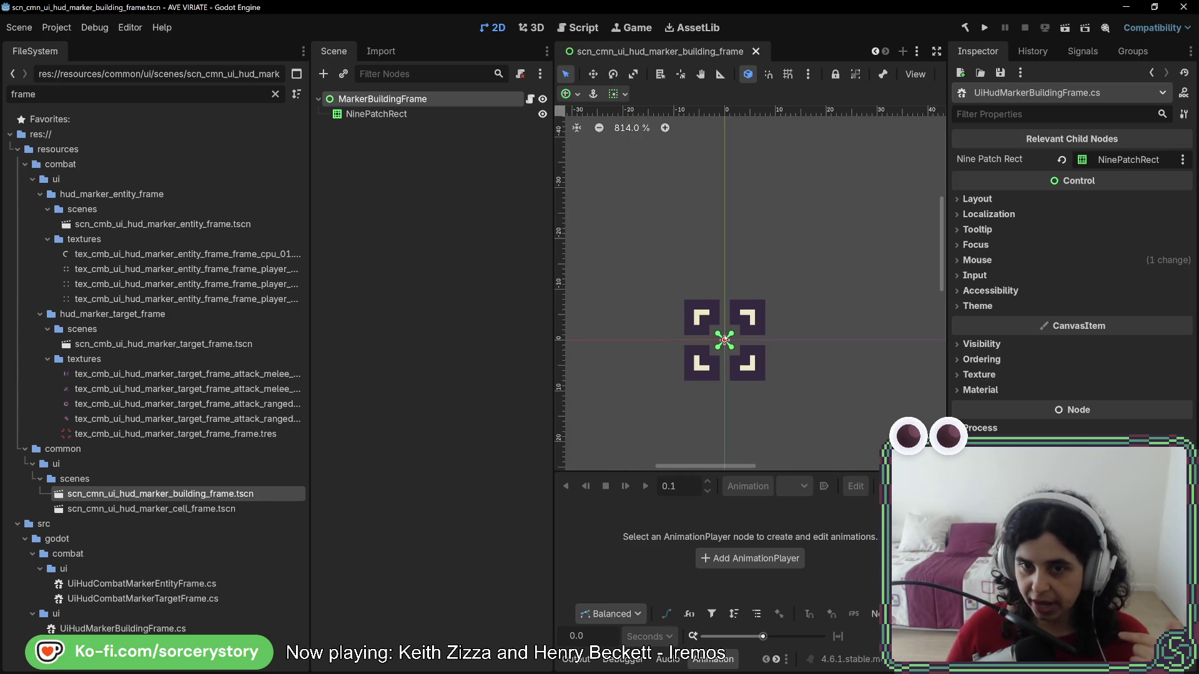
click(378, 115)
scroll(825, 303, down, 5)
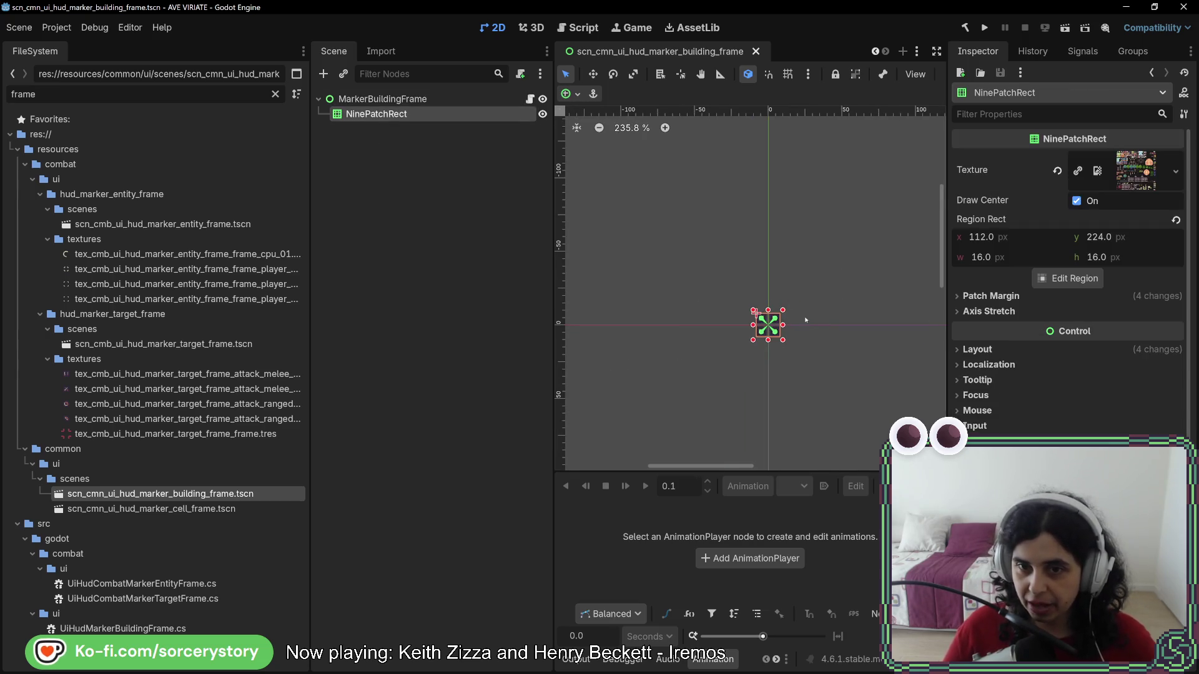
mouse_move(783, 310)
mouse_down()
mouse_move(864, 244)
mouse_move(865, 195)
mouse_move(883, 269)
mouse_move(874, 161)
mouse_move(795, 211)
mouse_move(850, 243)
mouse_move(830, 251)
mouse_up()
key(ctrl+z)
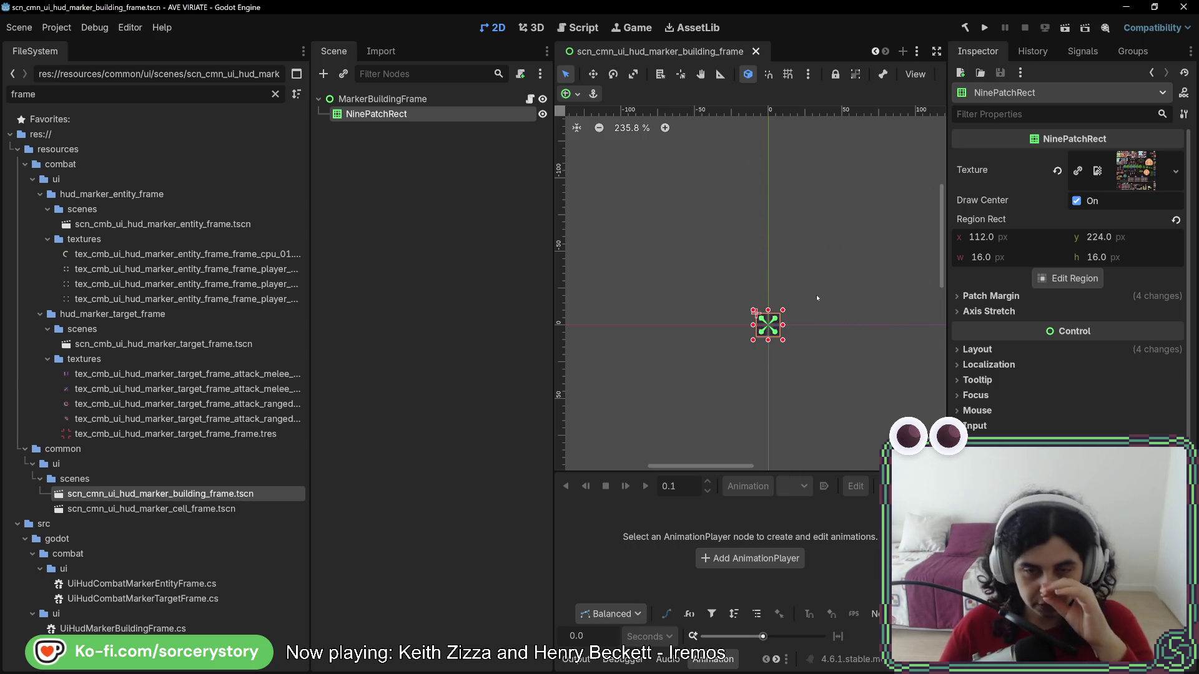
scroll(813, 305, up, 3)
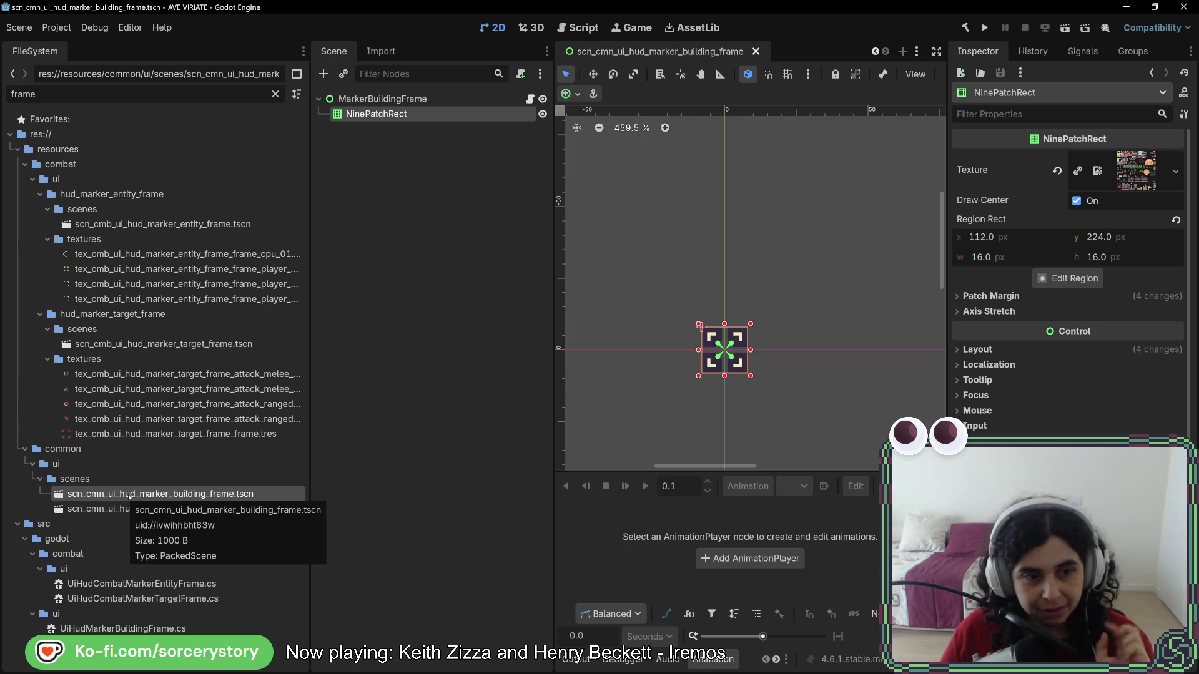
right_click(129, 496)
- Review the building frame scene's dependencies, then return to PositionInBuildingAndPlay in Rider
click(227, 456)
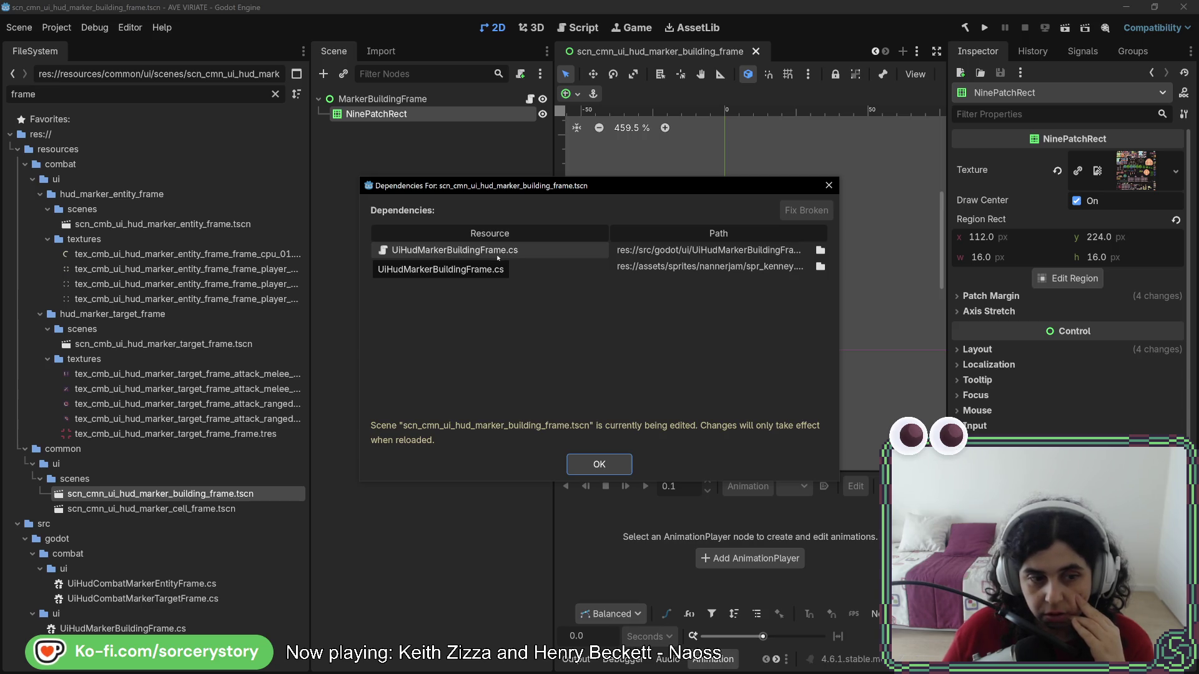
click(828, 185)
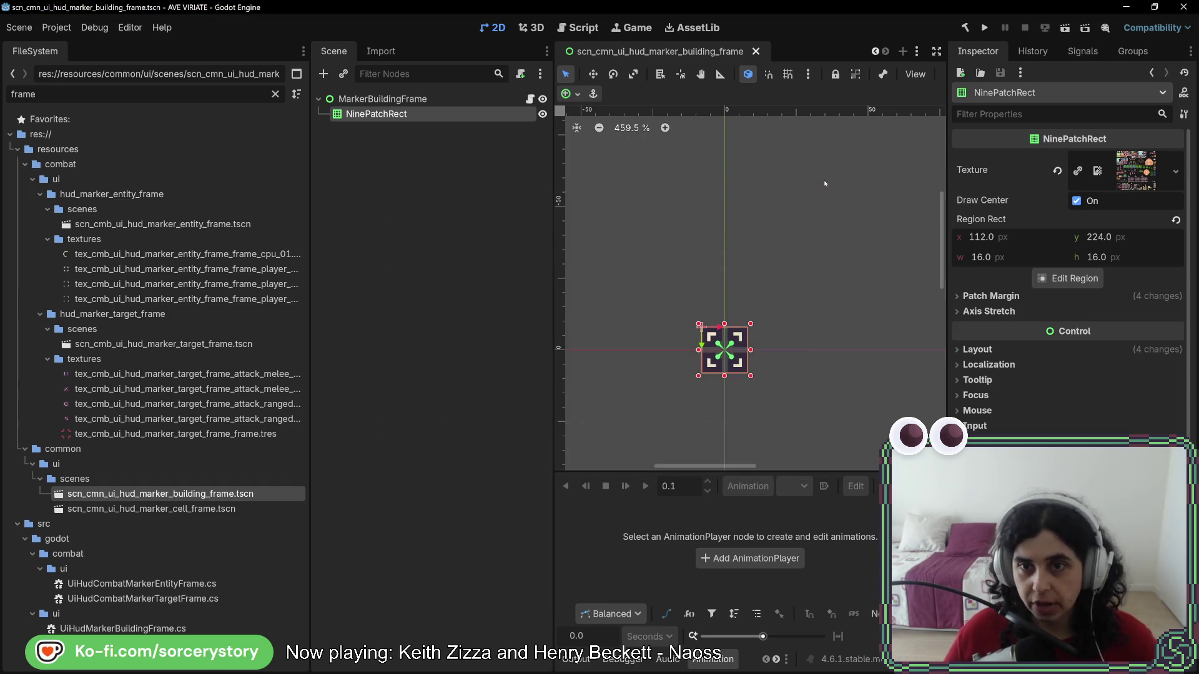
key(alt+Tab)
click(534, 362)
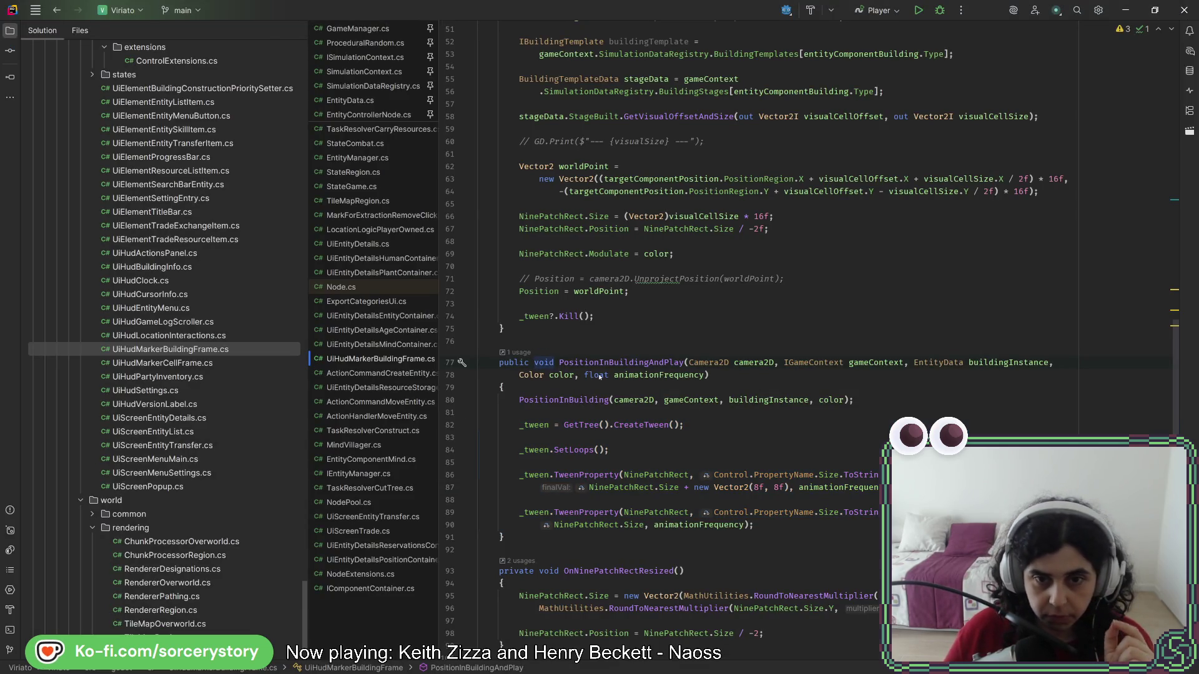
- Pin the UiHudMarkerBuildingFrame.cs tab in the vertical open-files list
mouse_move(599, 377)
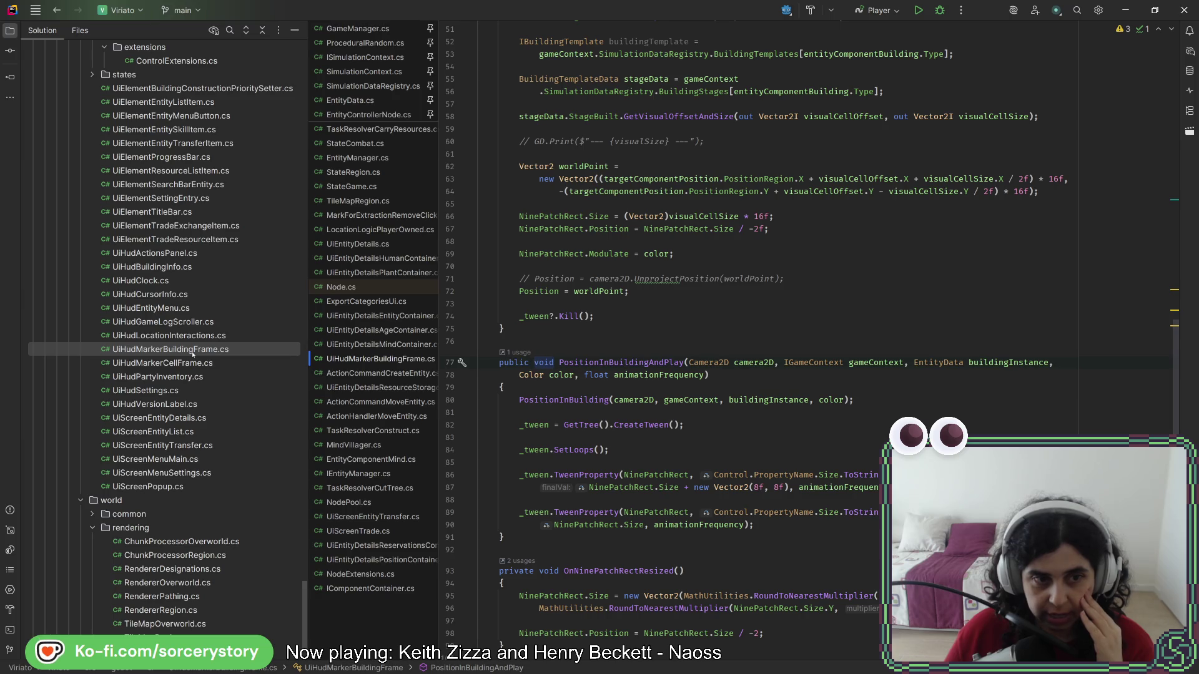
scroll(193, 353, up, 10)
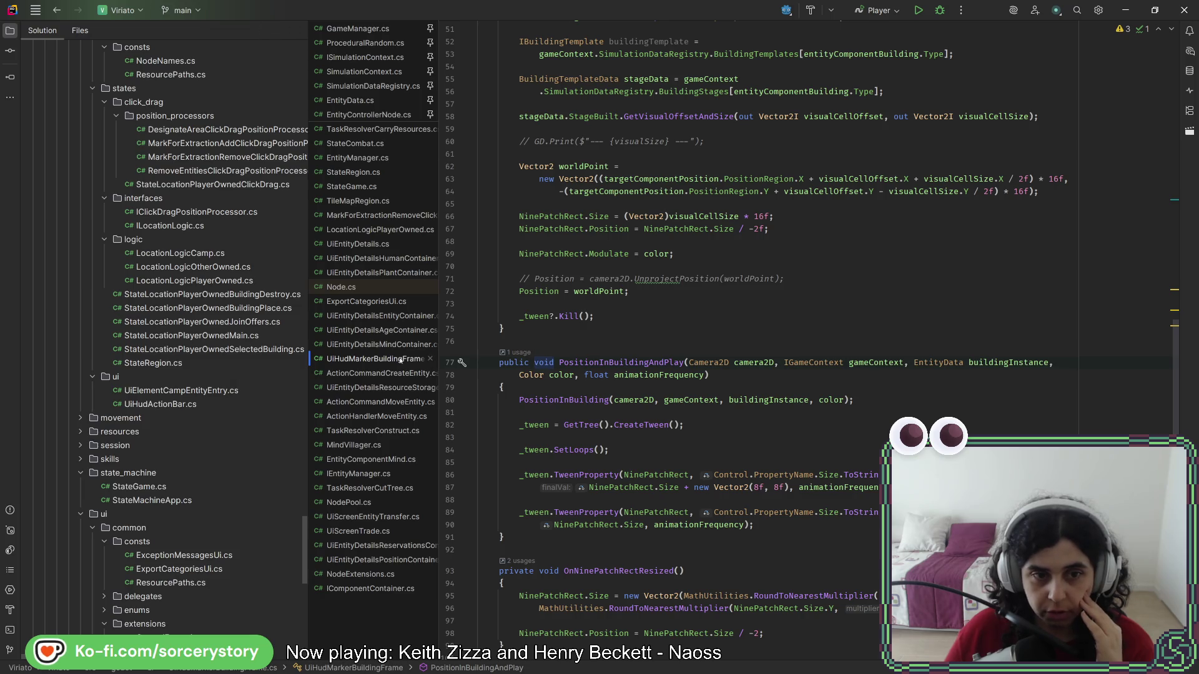
right_click(403, 409)
click(452, 477)
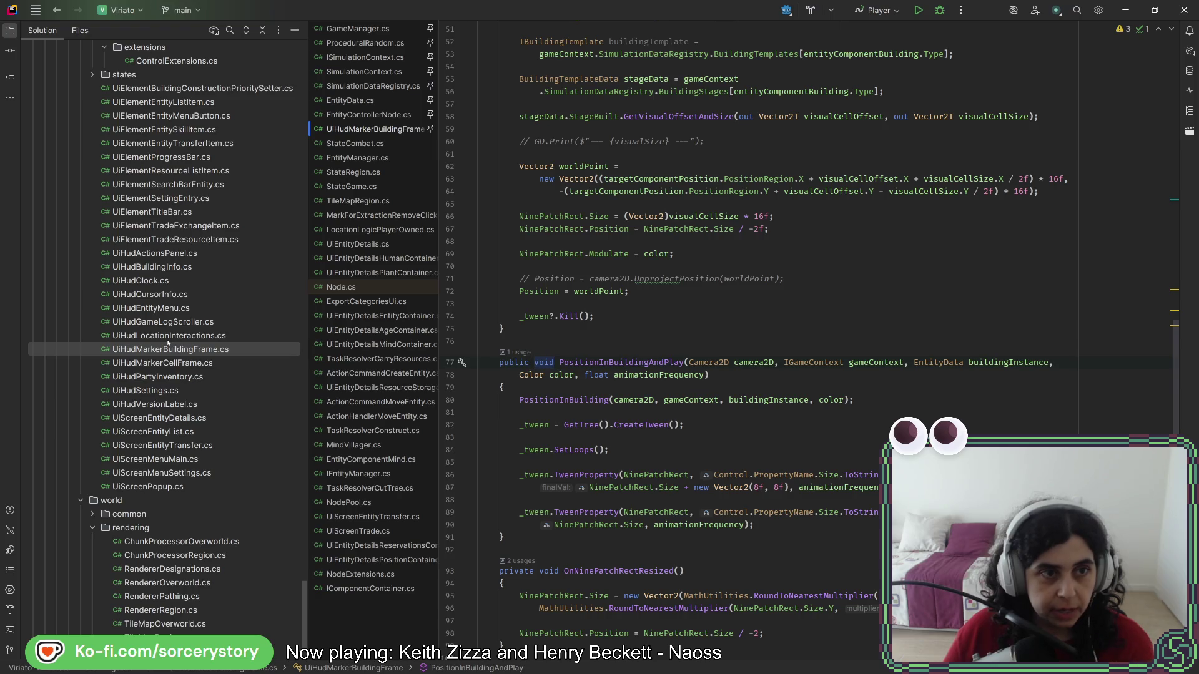
scroll(168, 343, up, 3)
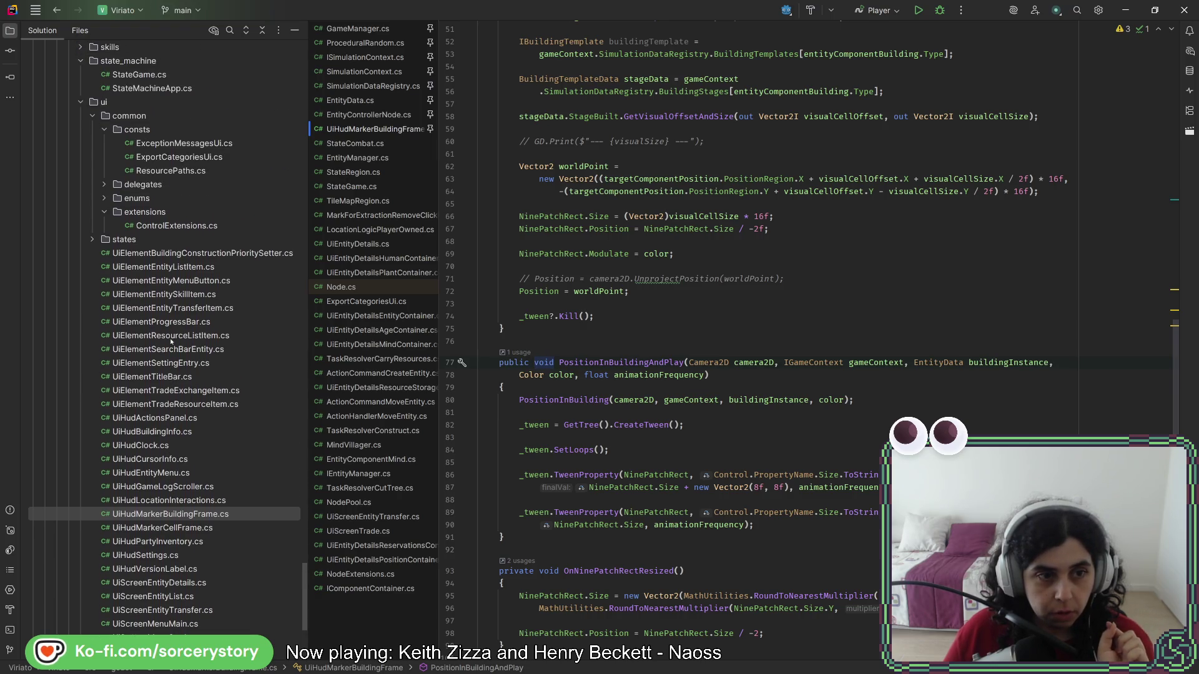
scroll(174, 343, up, 5)
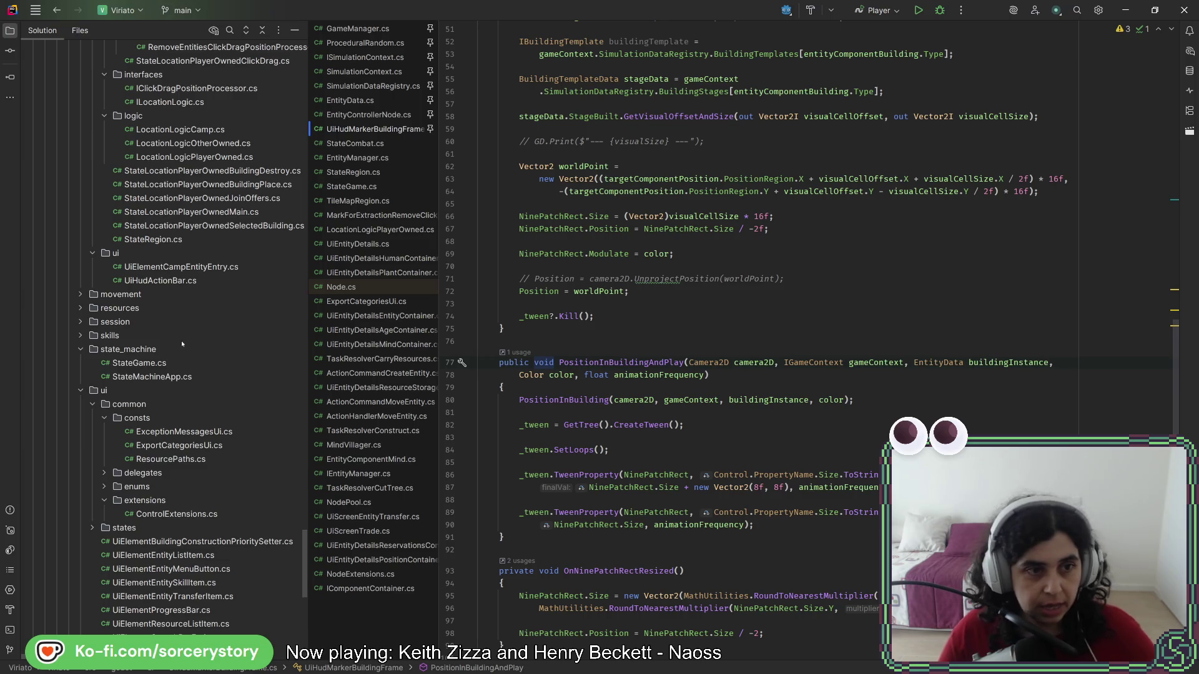
key(shift)
key(shift)
- Search for 'entitydet', open UiEntityDetails.cs, then switch over to Godot
text(entit)
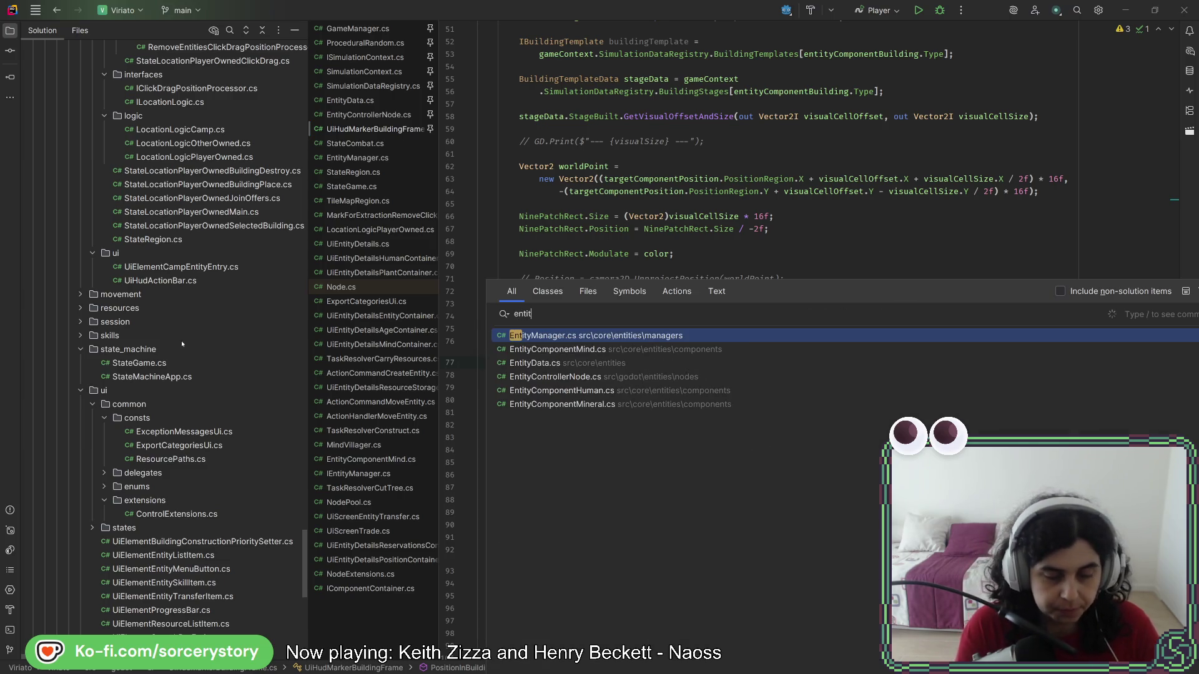
text(ydet)
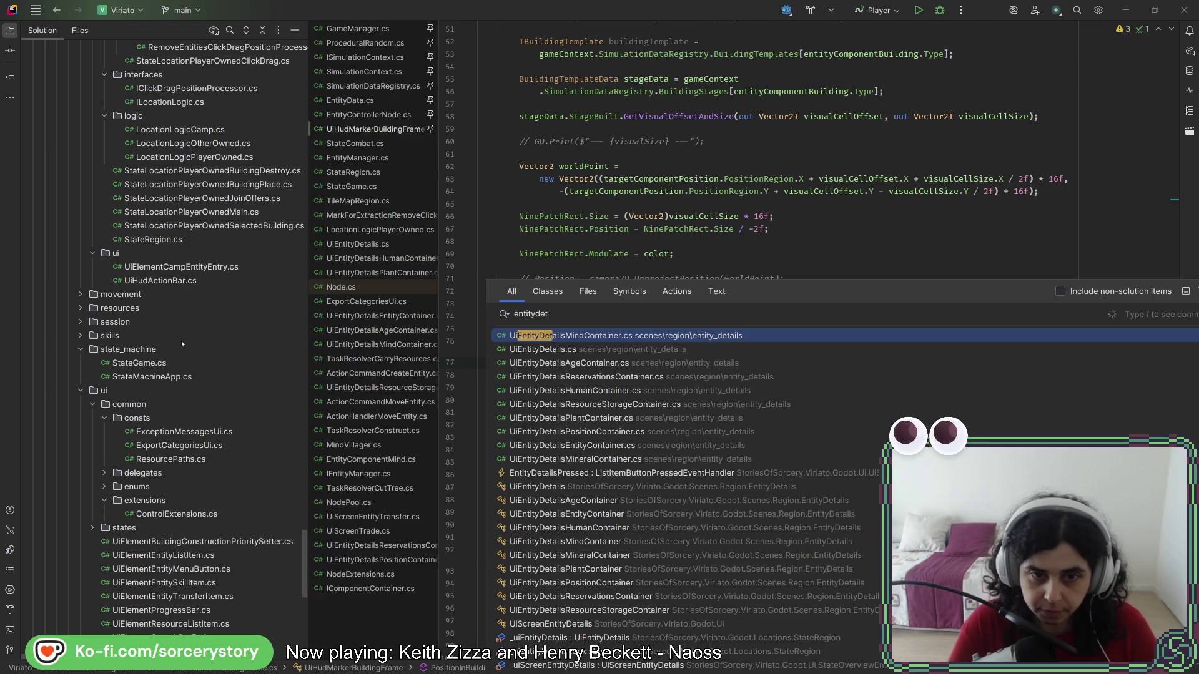
key(Down)
key(Return)
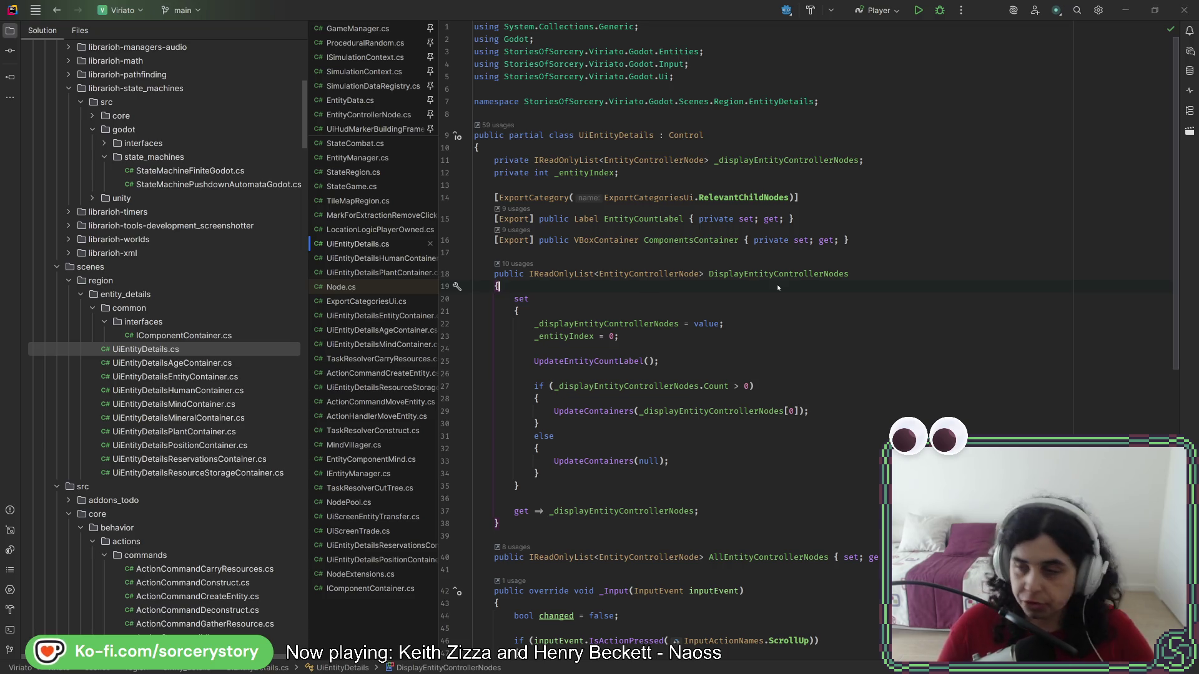
key(alt+Tab)
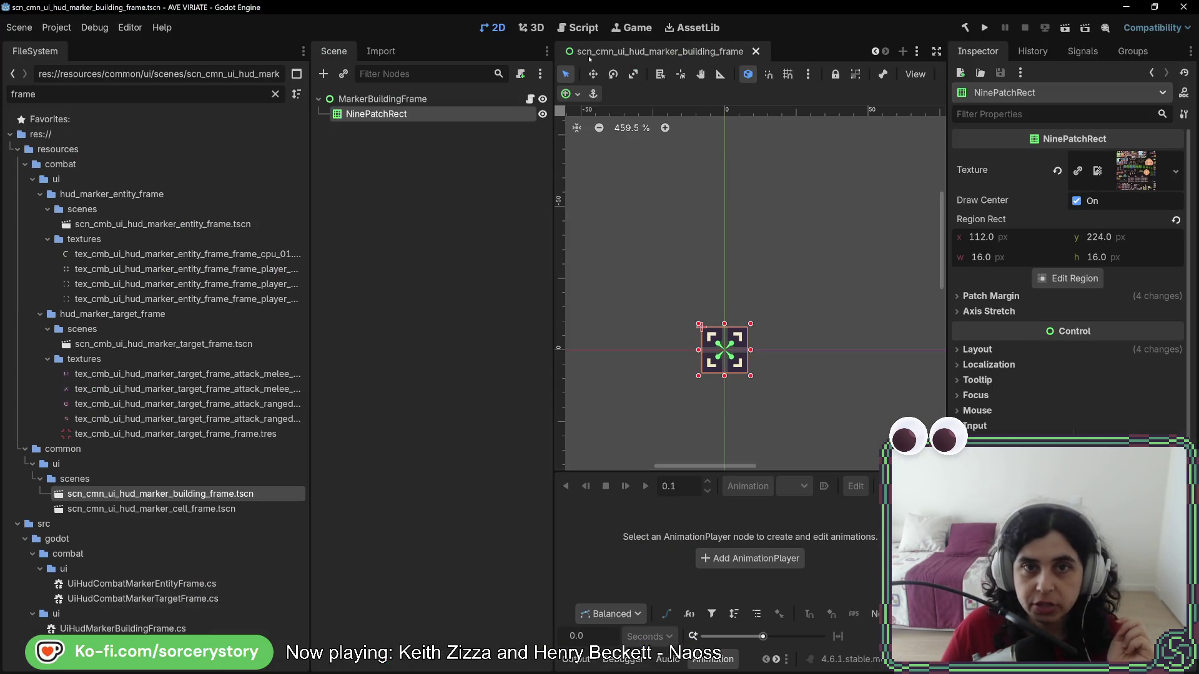
- Compare the UI and UIWorld CanvasLayers' Follow Viewport settings, then reopen the building frame scene
click(755, 51)
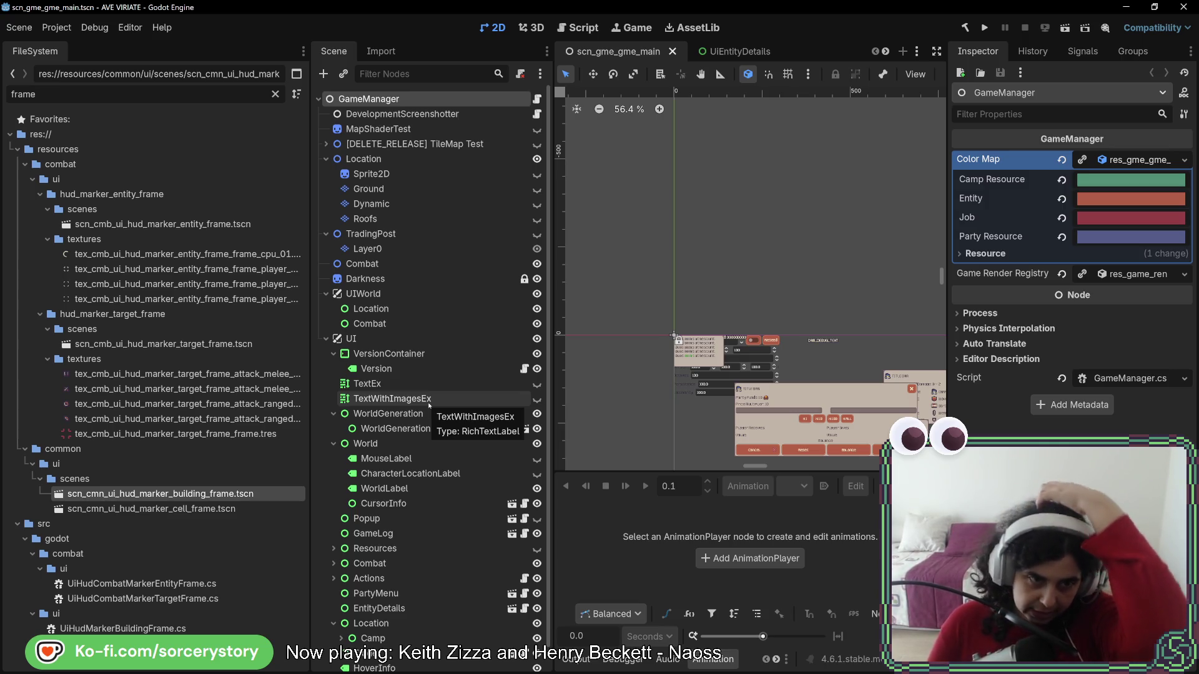
click(399, 339)
click(374, 293)
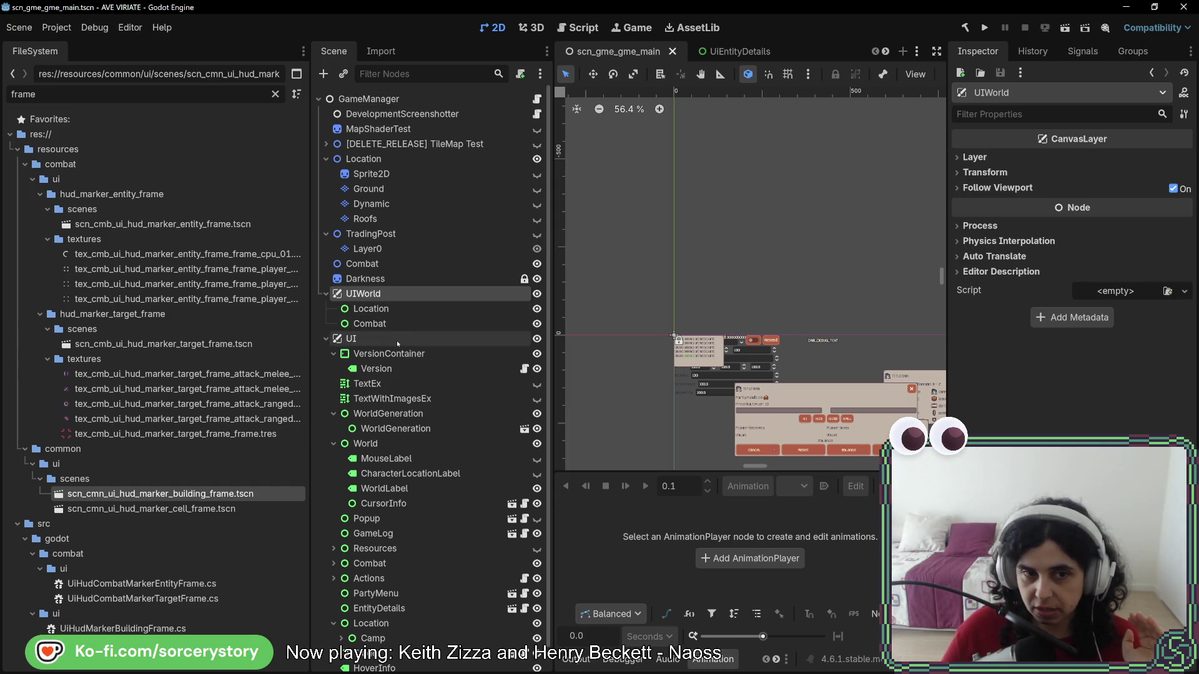
click(397, 340)
click(407, 292)
click(400, 341)
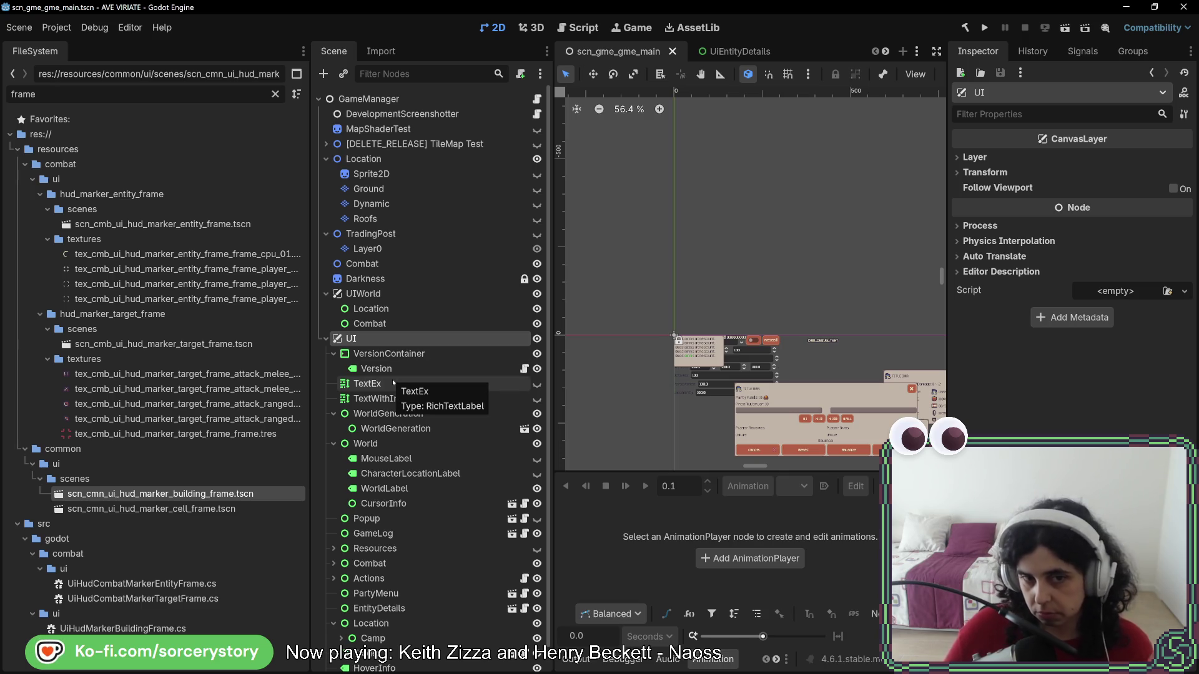
click(405, 294)
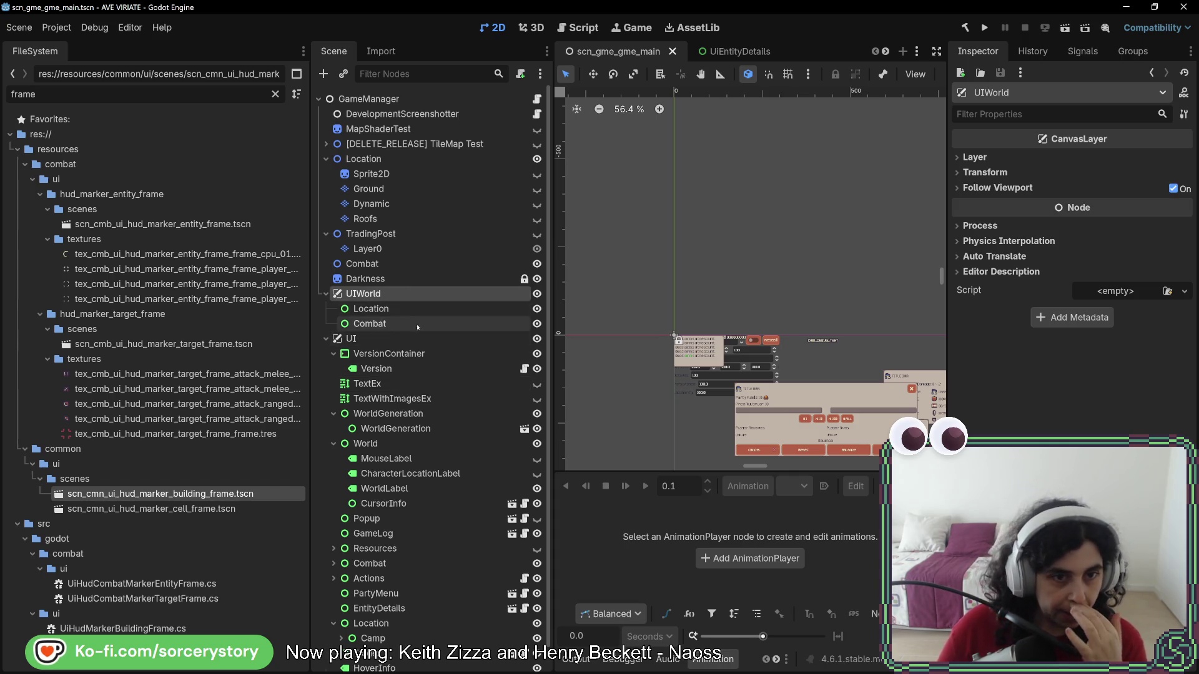
click(413, 340)
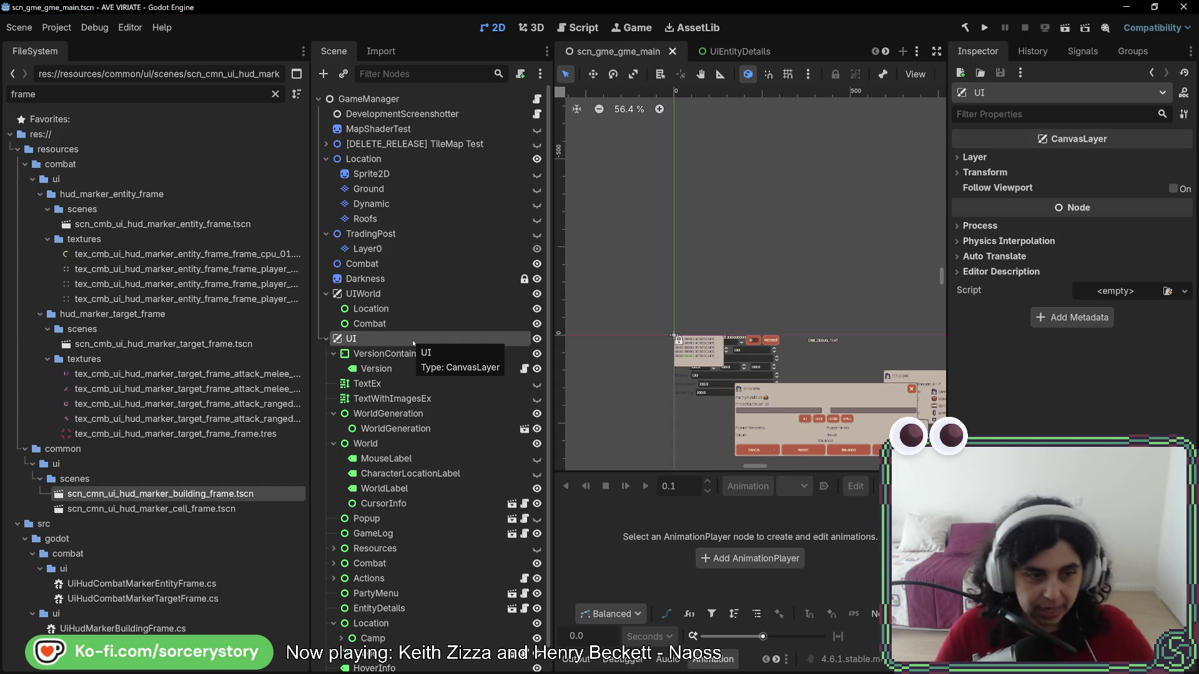
key(alt+Tab)
key(alt+Tab)
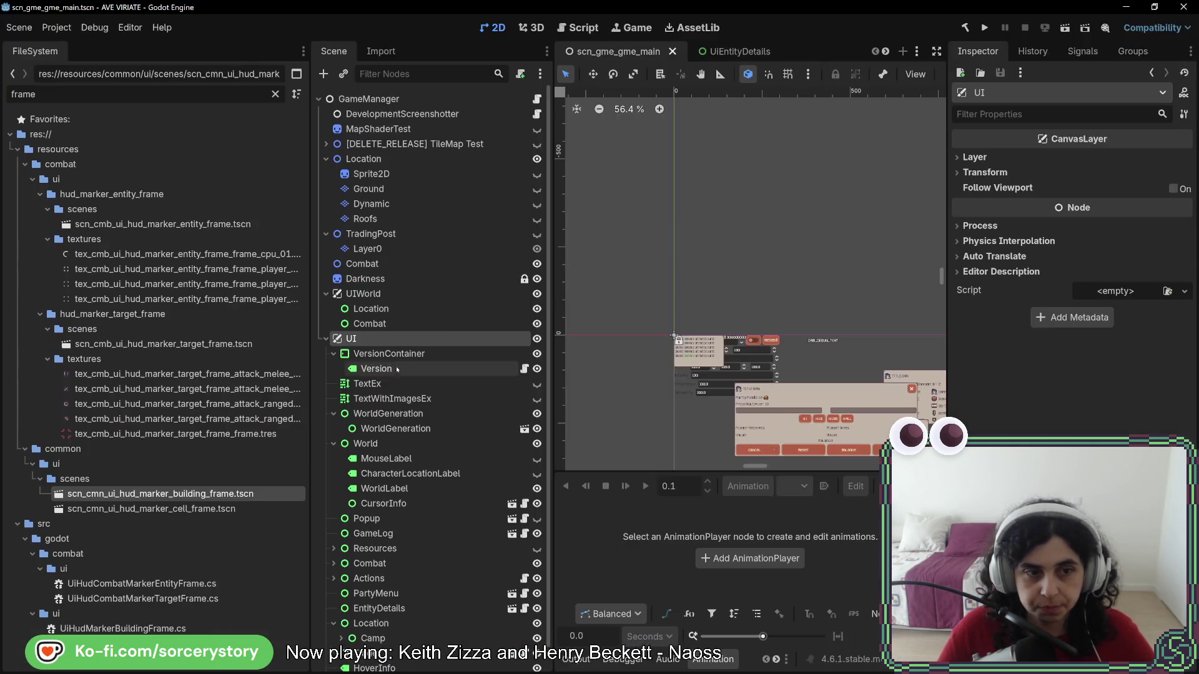
double_click(213, 494)
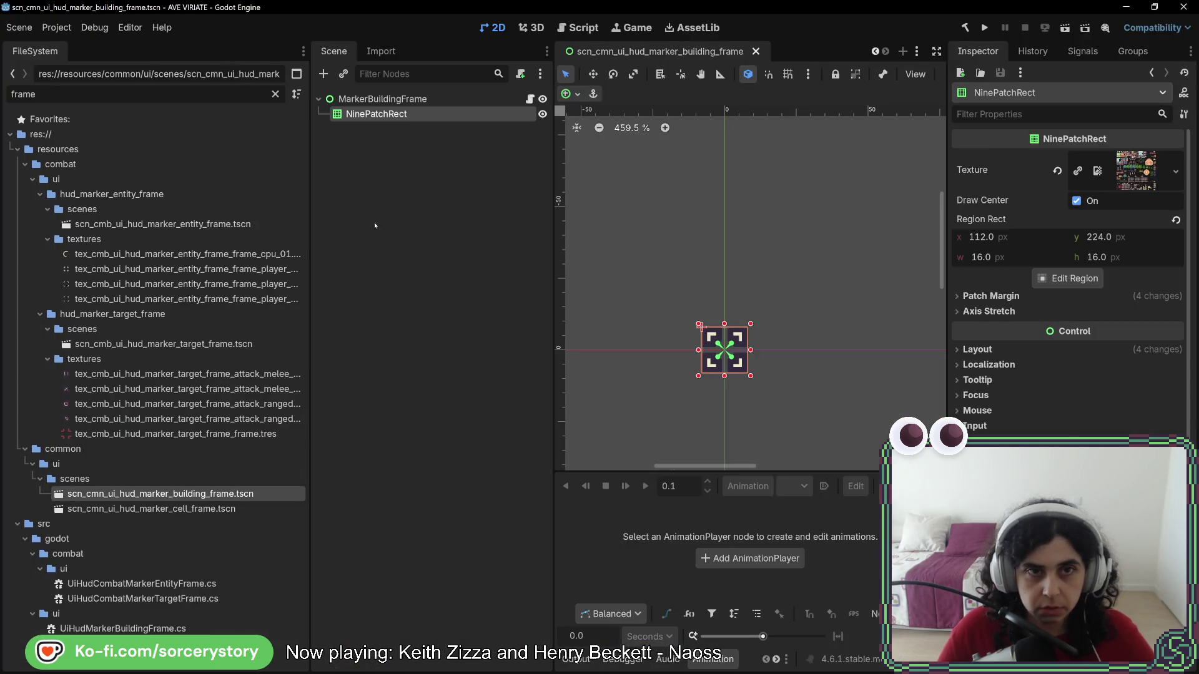
- Check UiHudMarkerBuildingFrame's usages in StateLocationPlayerOwnedMain.cs, then open StateRegion.cs
click(531, 99)
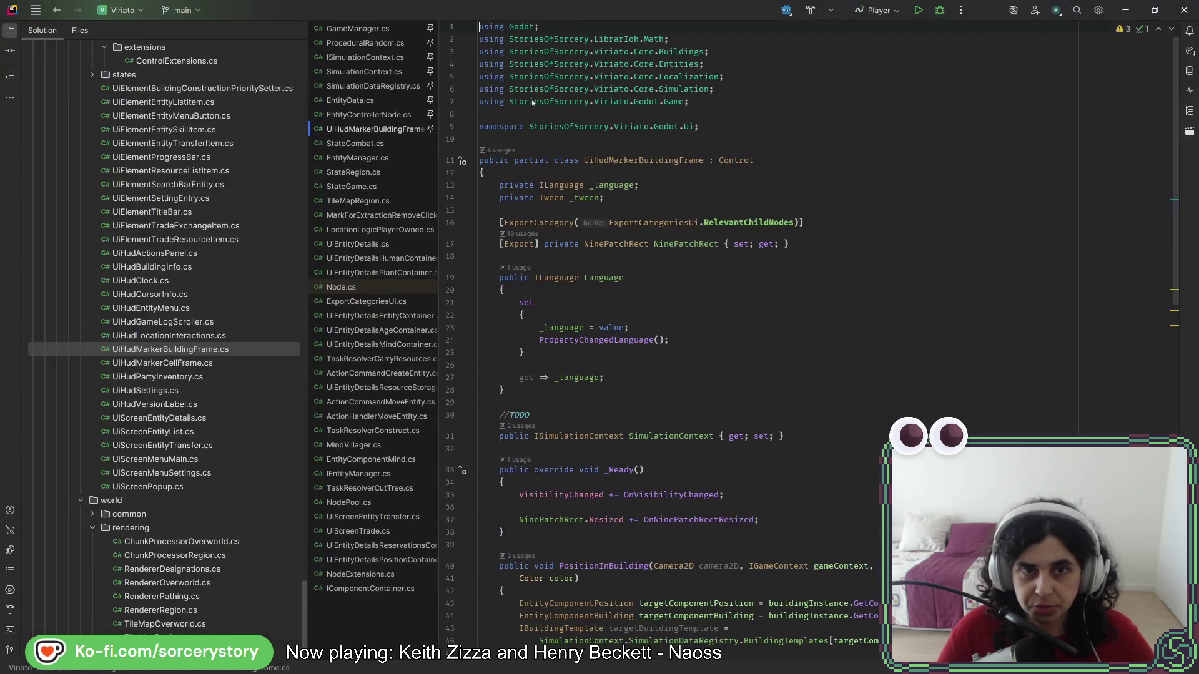
click(499, 151)
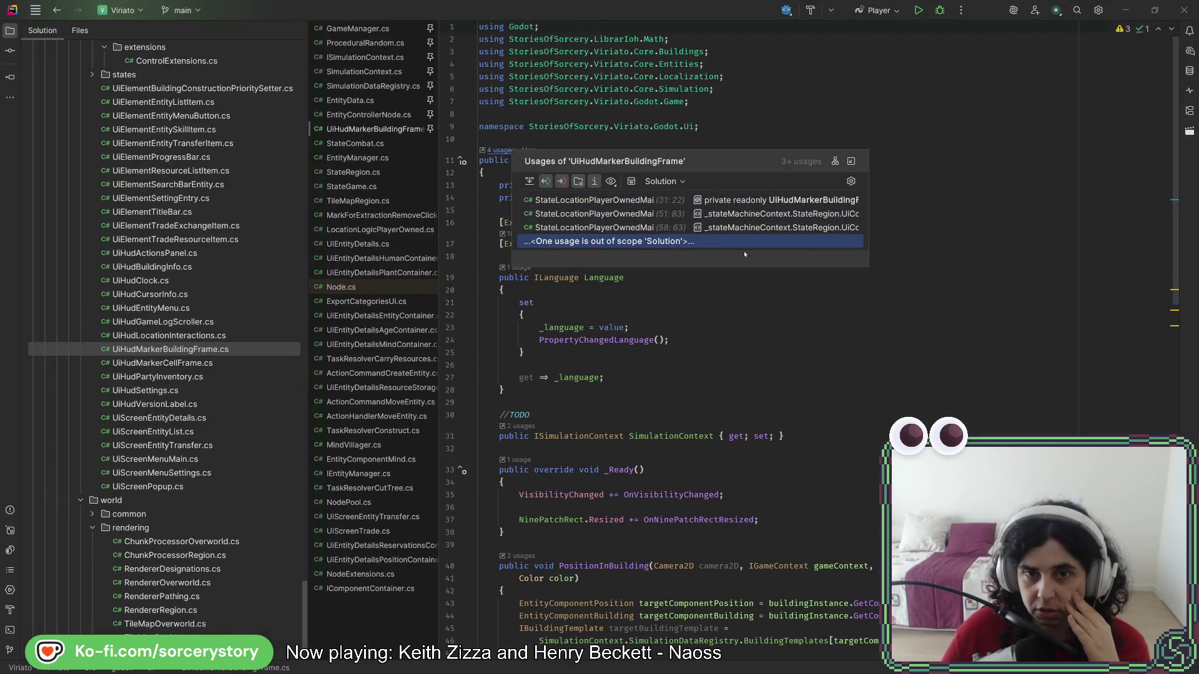
drag(869, 206, 1110, 205)
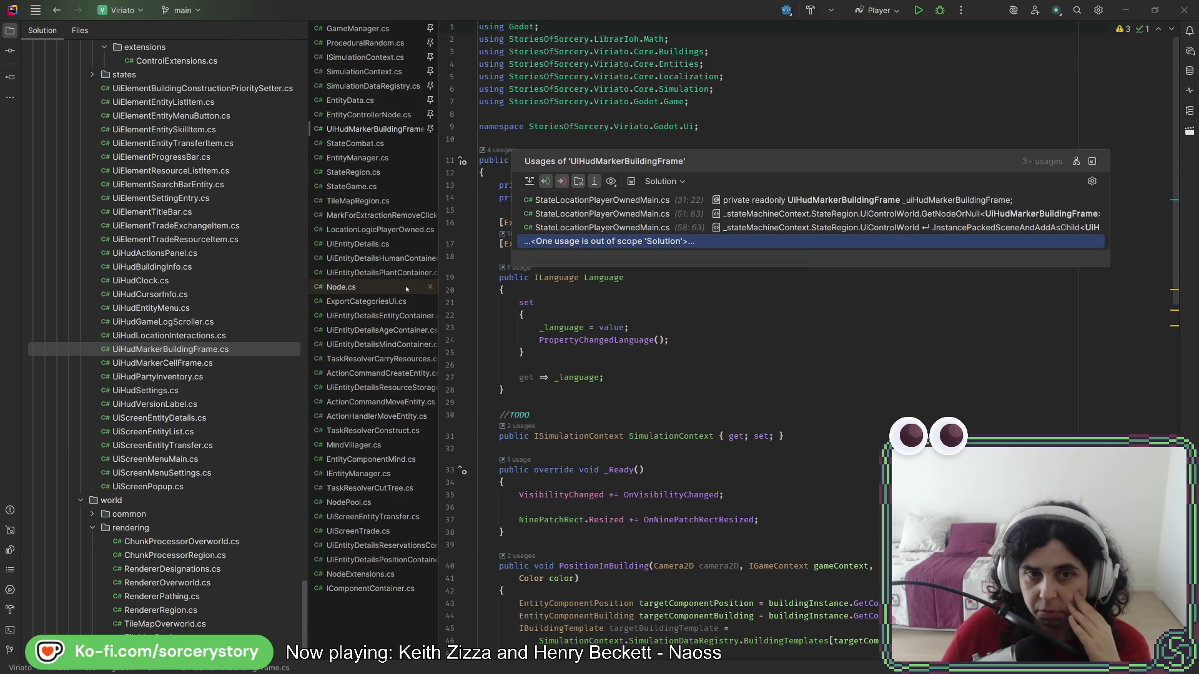
click(614, 304)
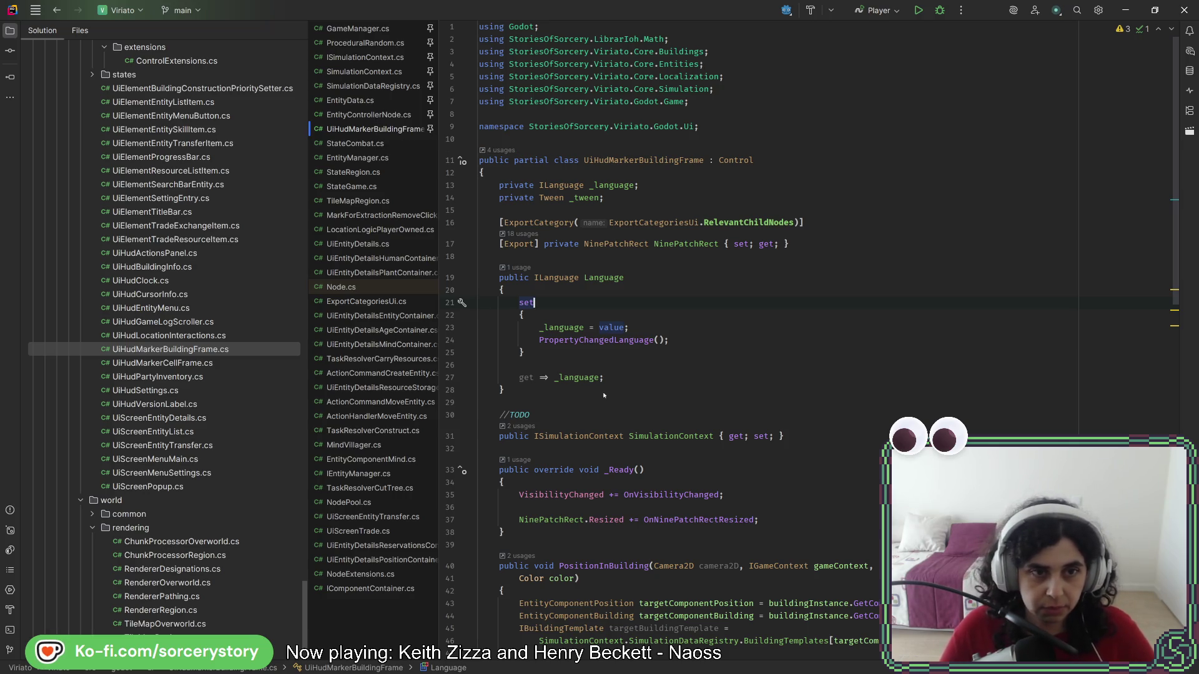
click(350, 172)
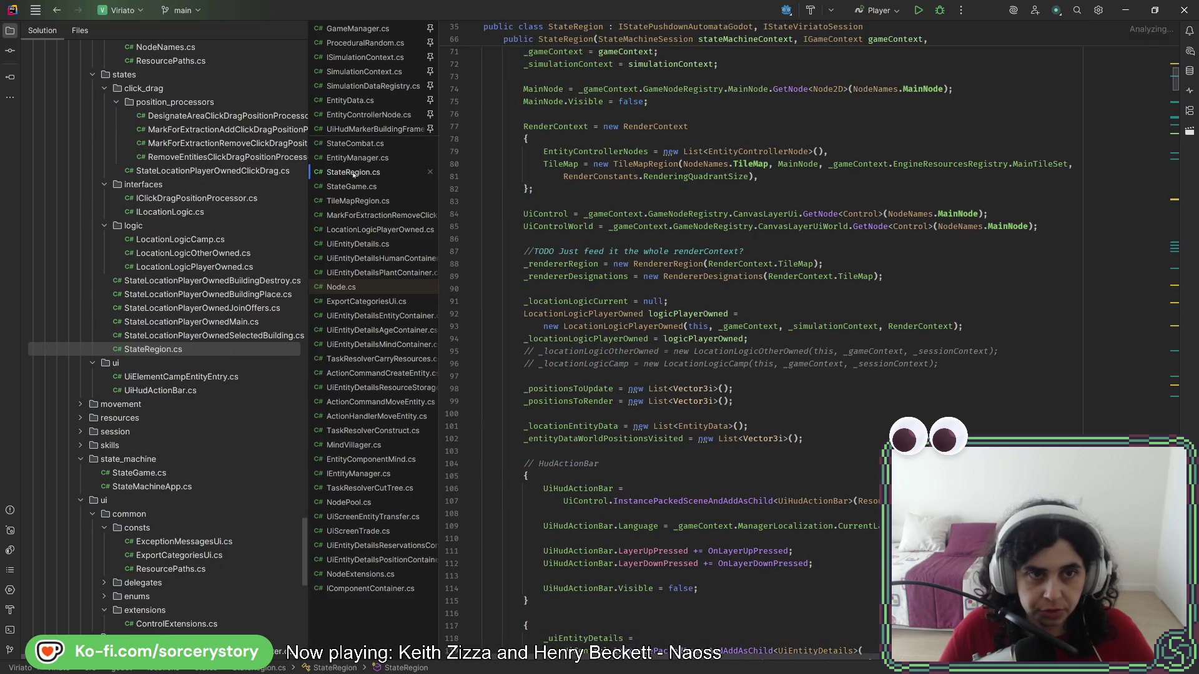
- Pin the StateRegion.cs tab and move it above UiHudMarkerBuildingFrame
right_click(351, 172)
click(399, 376)
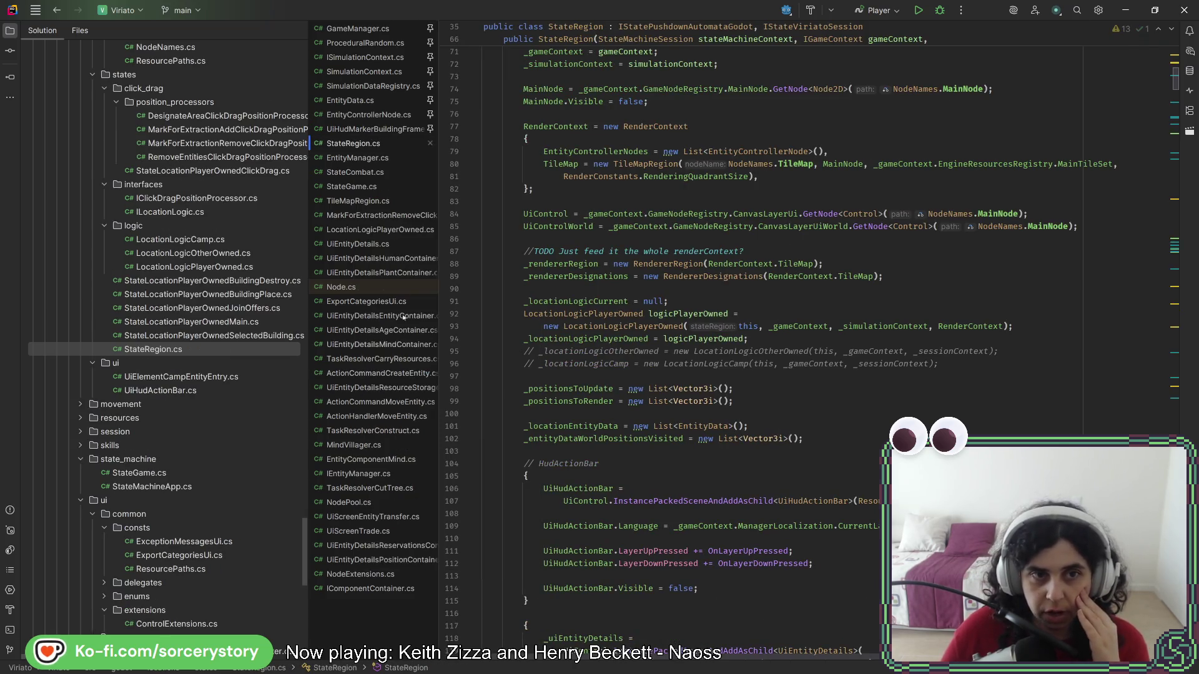
drag(356, 150, 365, 130)
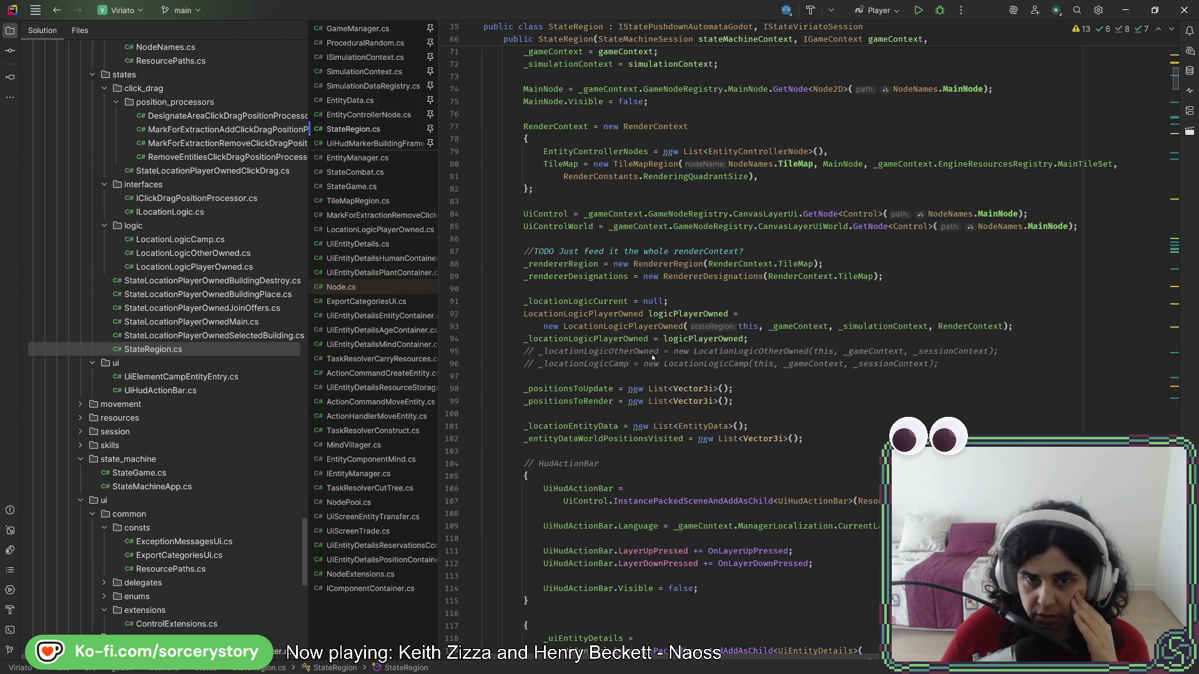
- Review the _uiEntityDetails field and its setup, adding a blank line after the field
scroll(601, 391, up, 3)
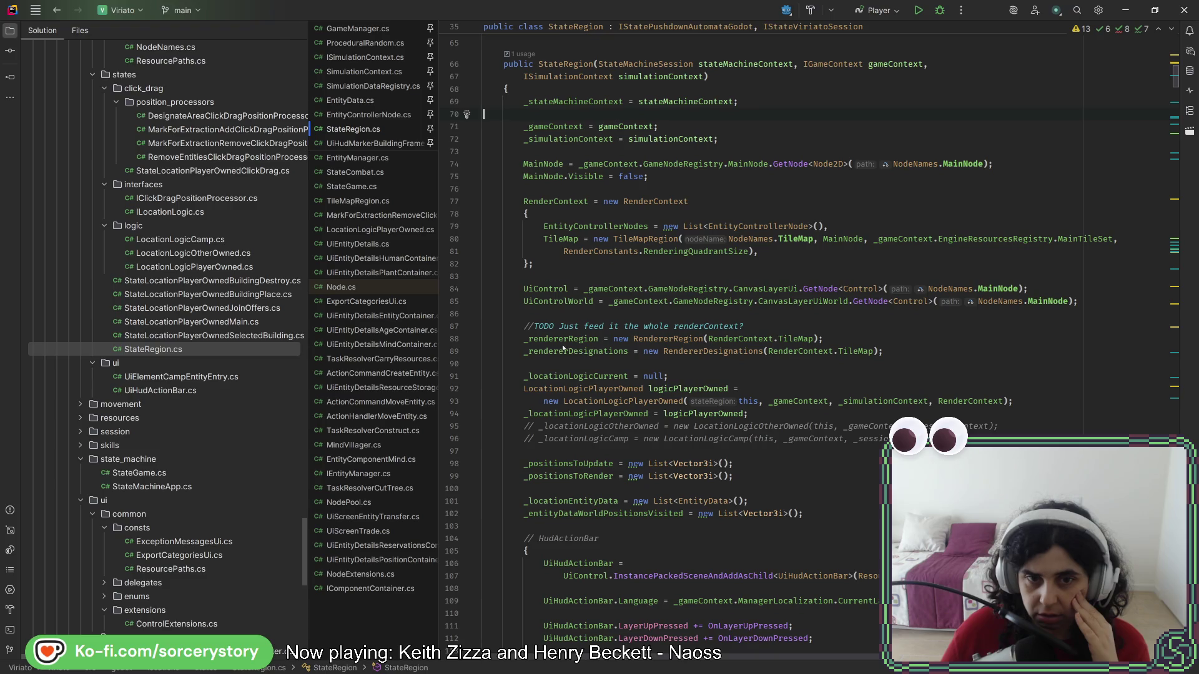
scroll(560, 348, up, 1)
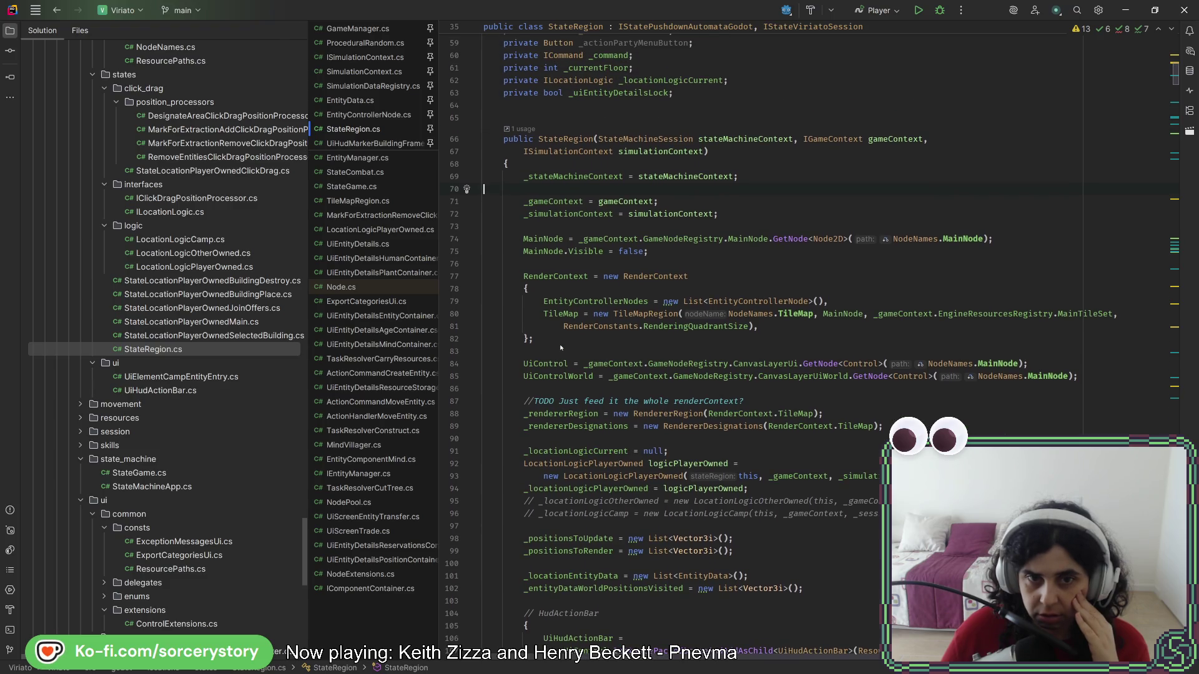
scroll(553, 344, up, 7)
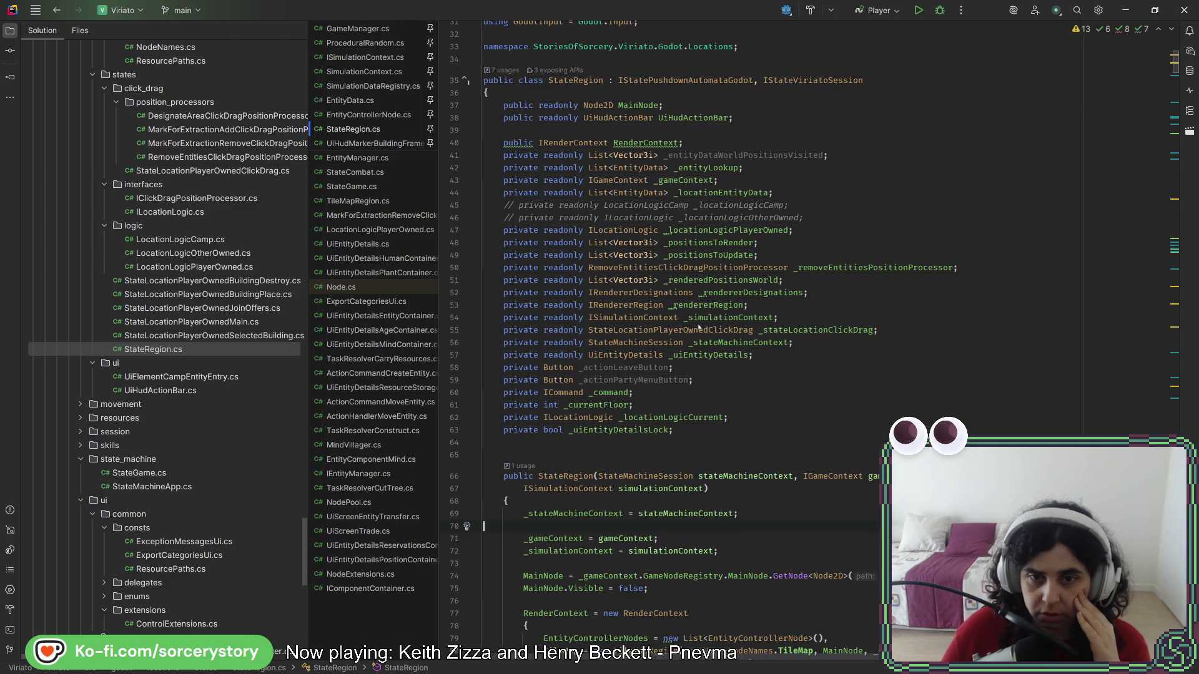
drag(588, 355, 749, 354)
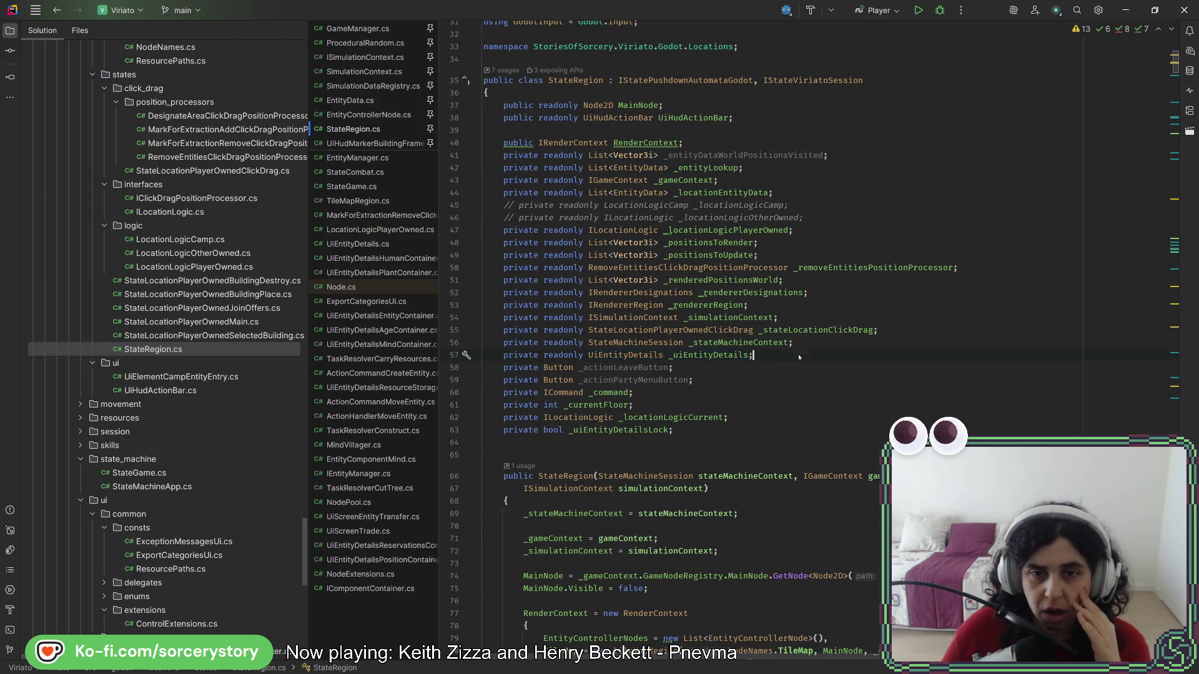
scroll(729, 358, down, 10)
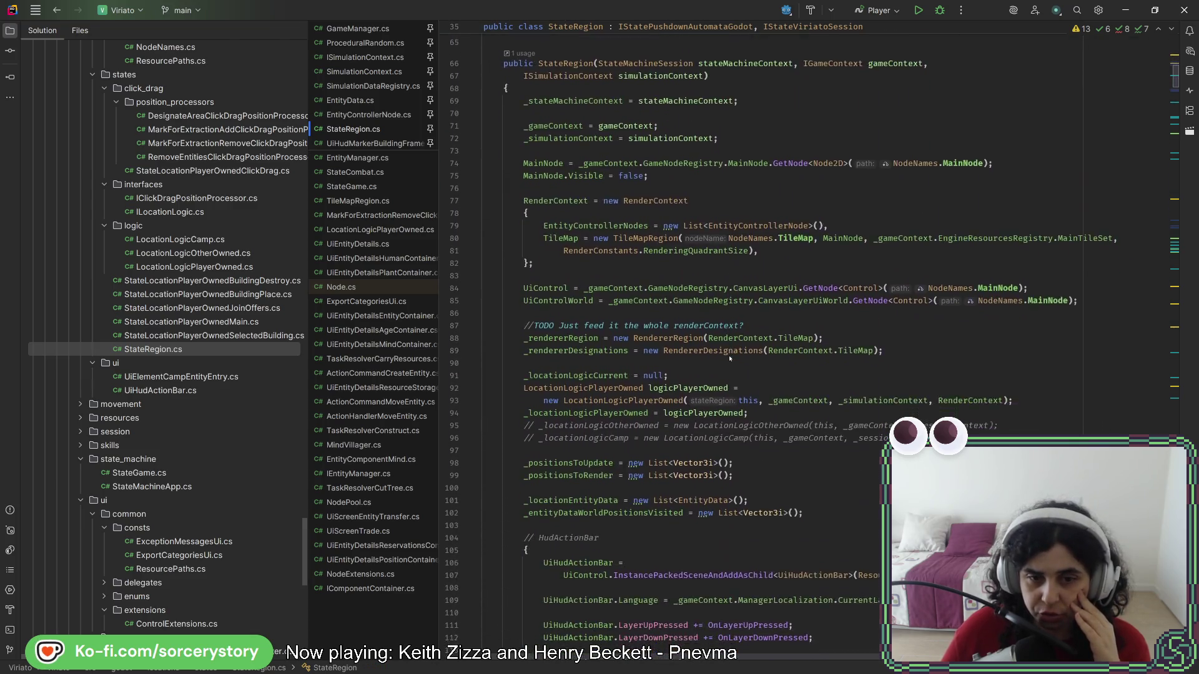
scroll(730, 358, down, 7)
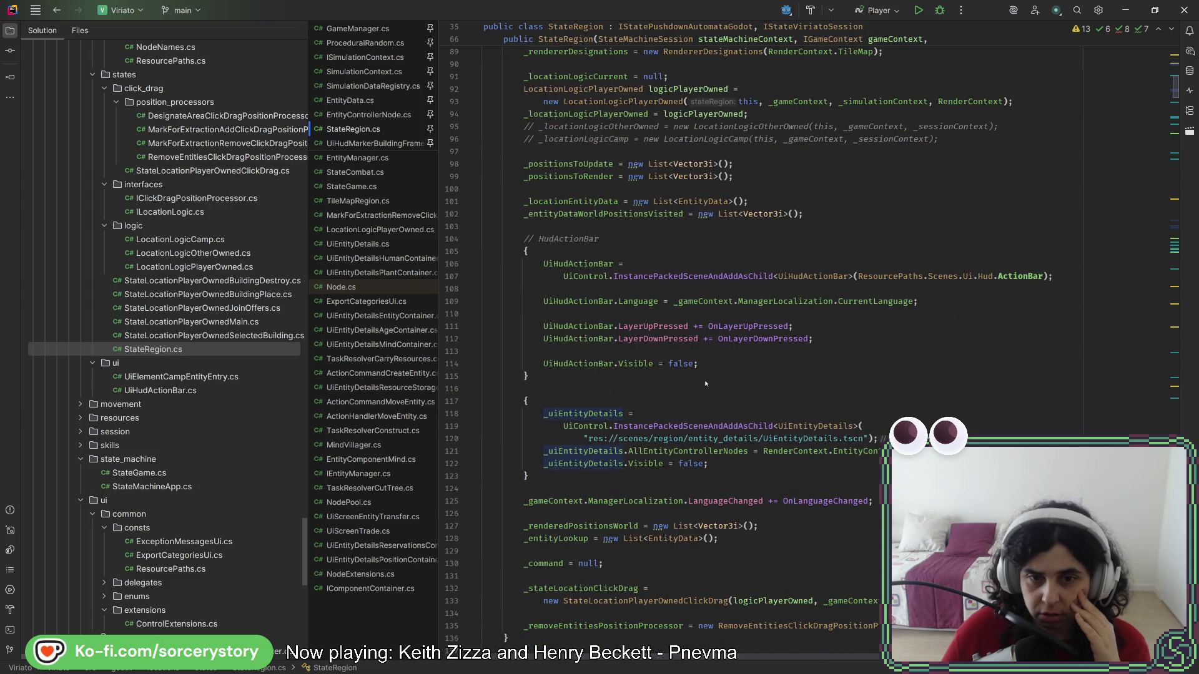
double_click(576, 428)
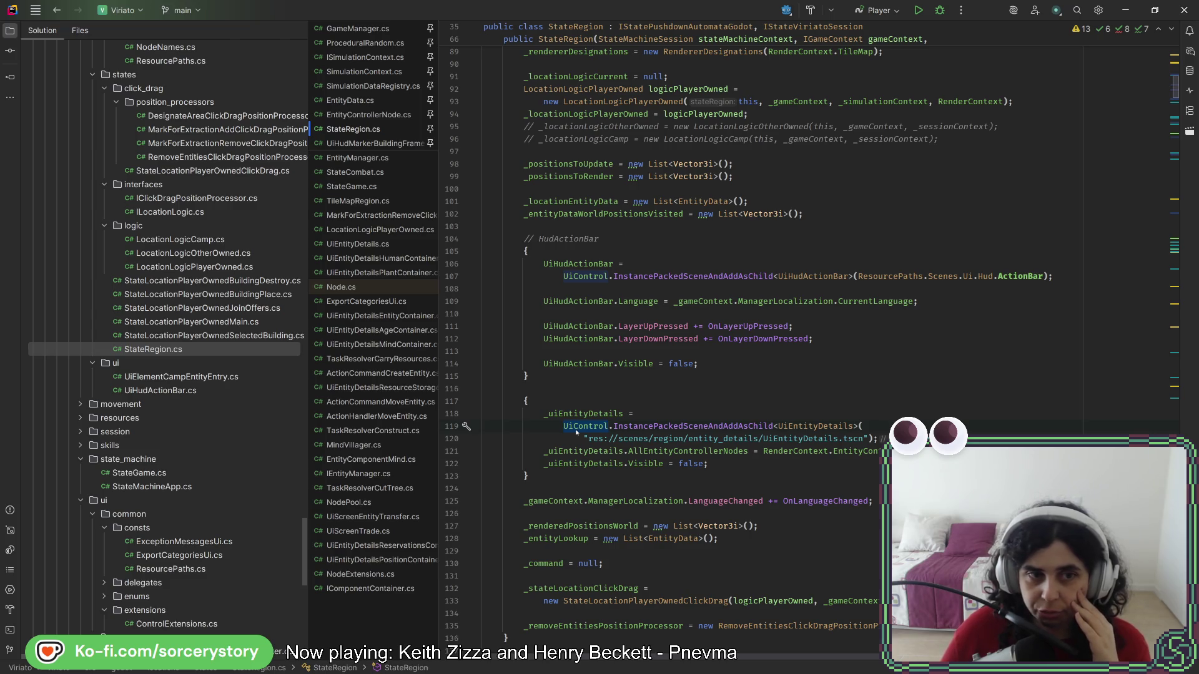
click(571, 475)
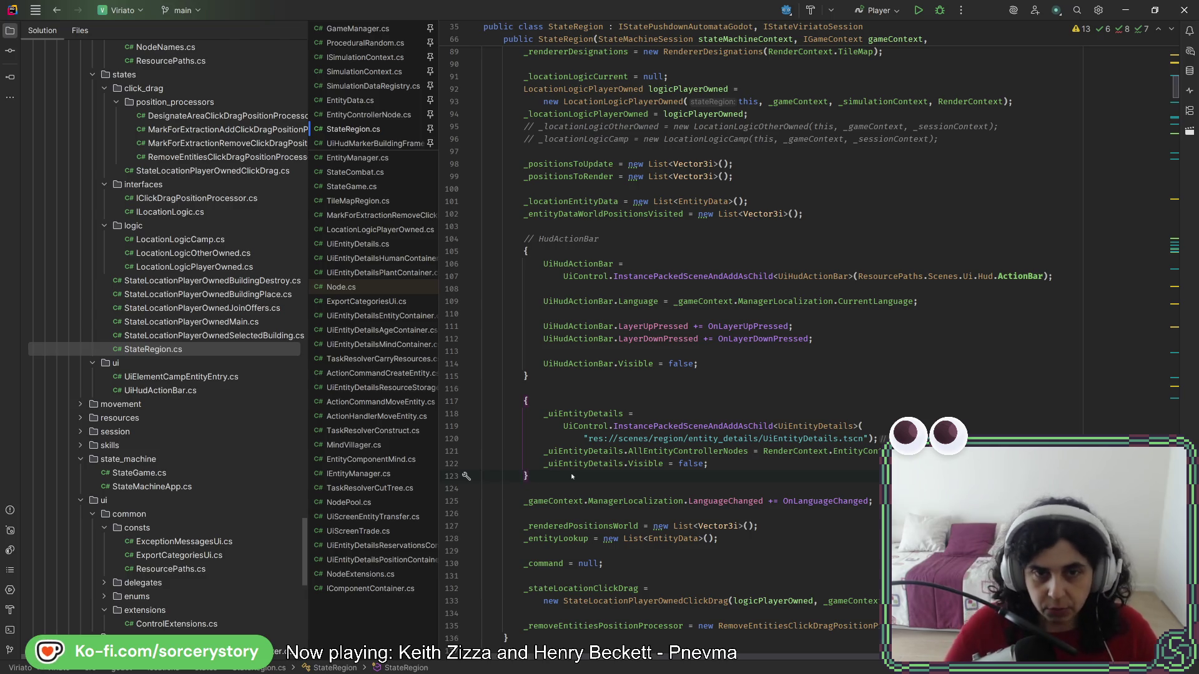
scroll(571, 475, up, 10)
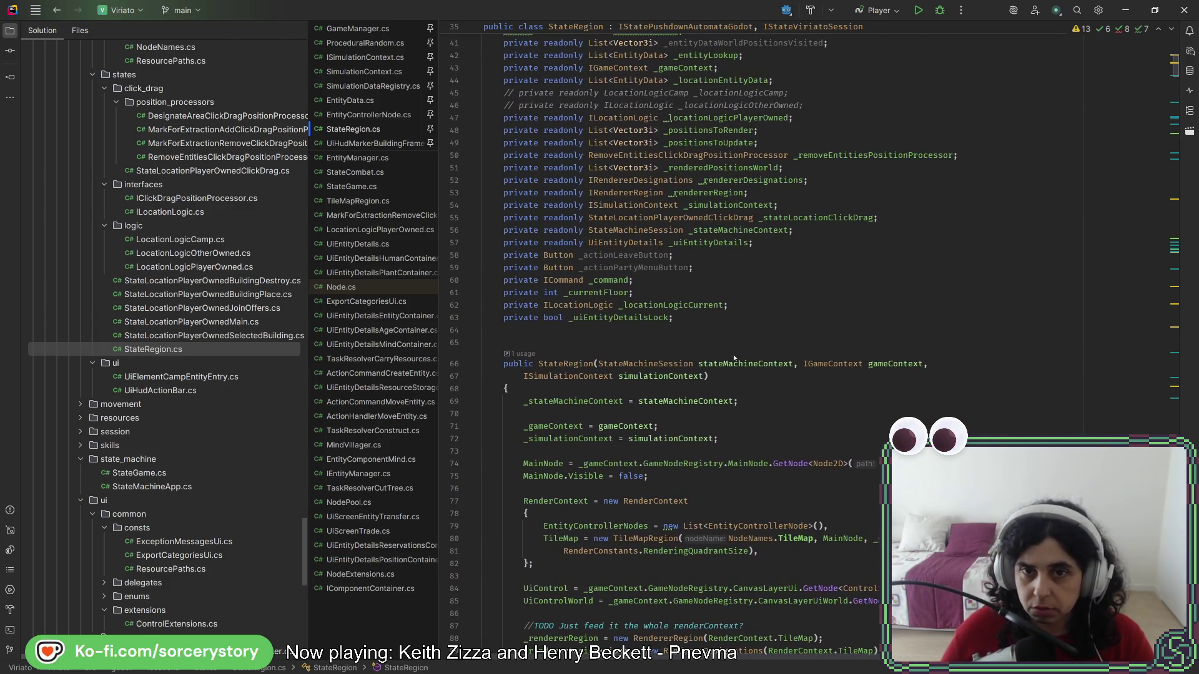
key(Return)
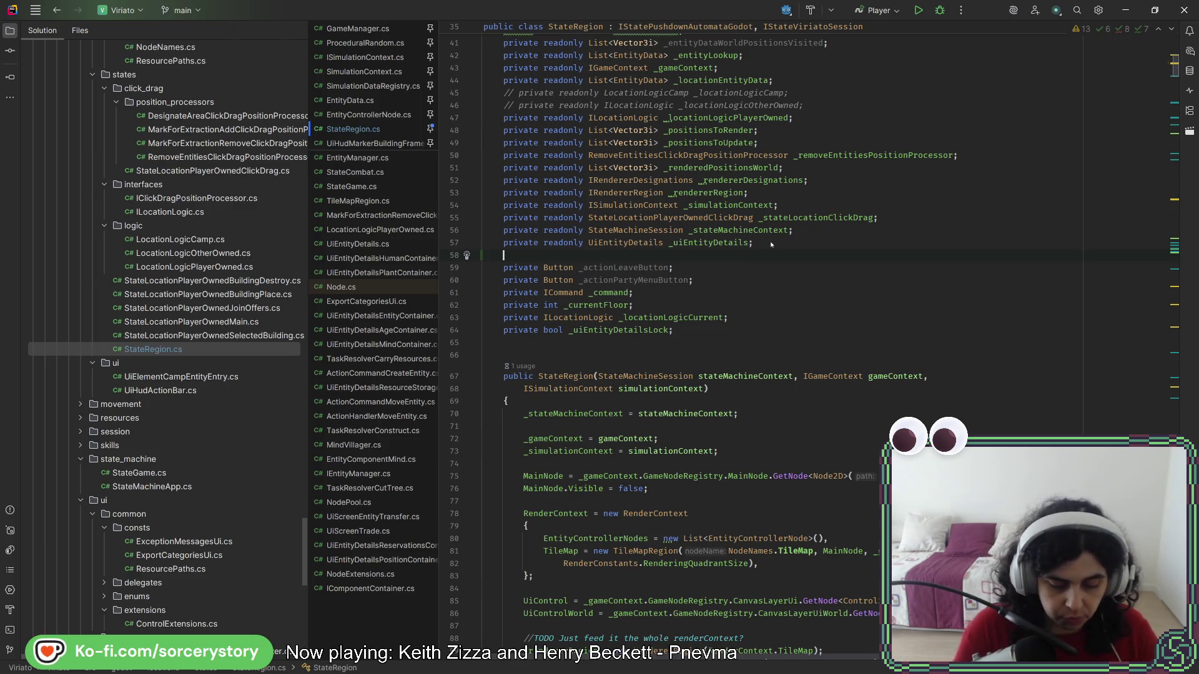
- Declare 'private readonly UiHudMarkerBuildingFrame _uiHudMarkerBuildingFrame;' below the _uiEntityDetails field using code completion
text(pru)
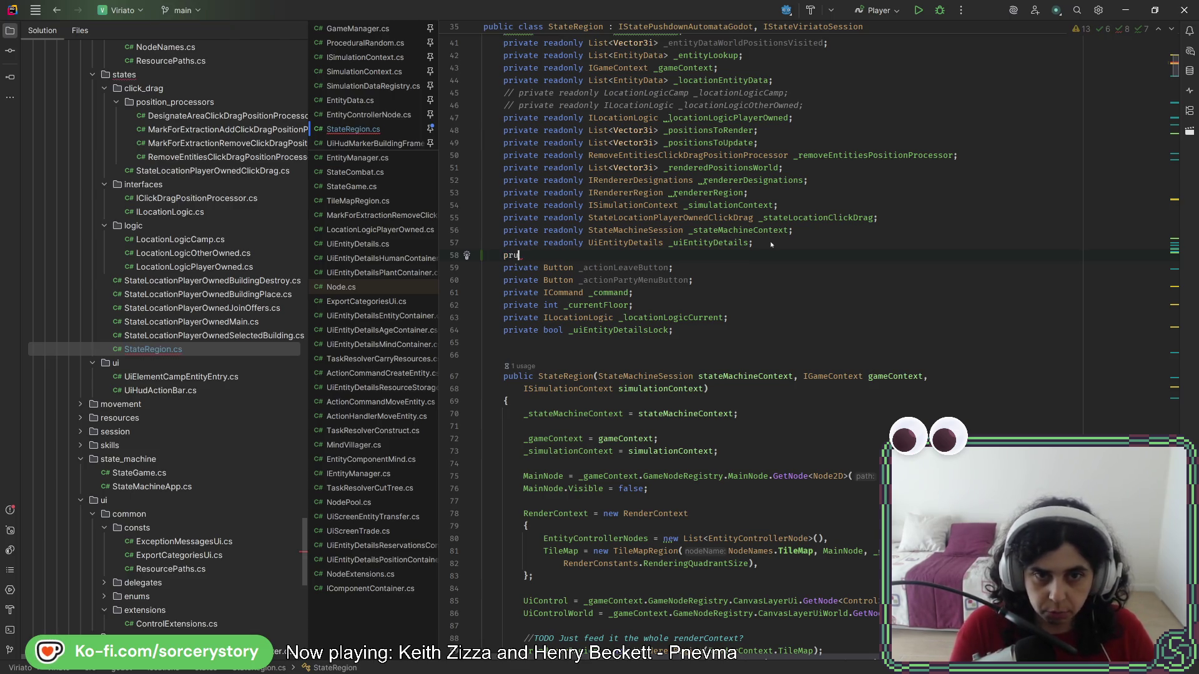
text(vaterivate readonly )
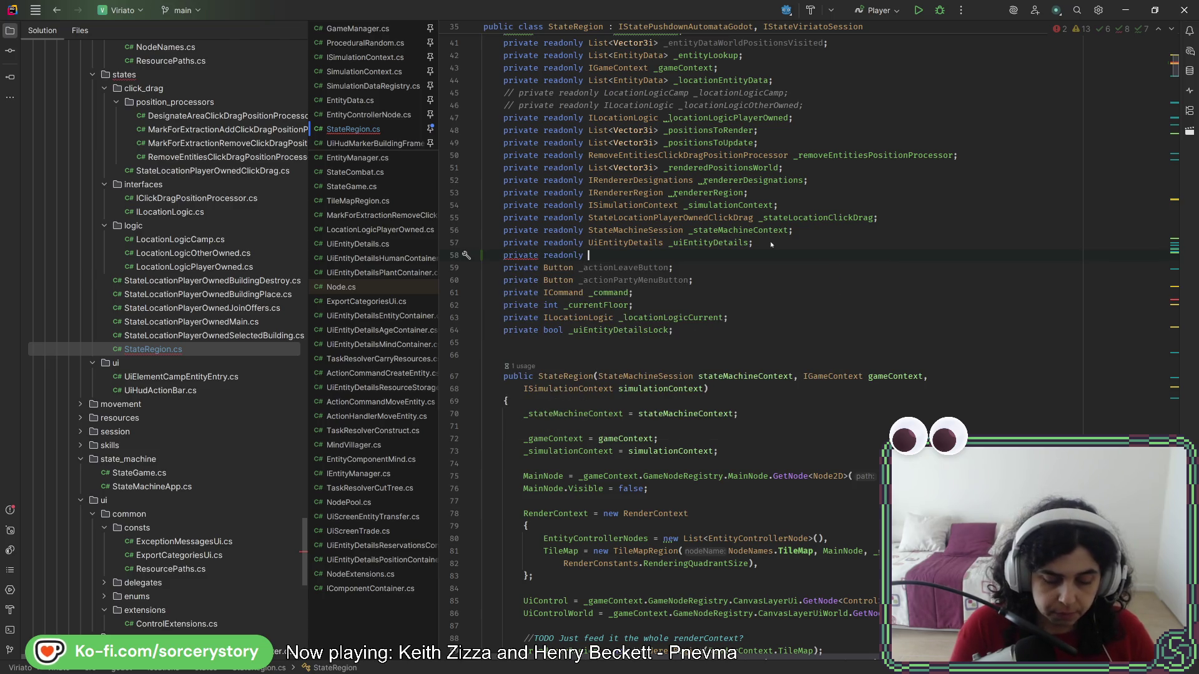
text(Building)
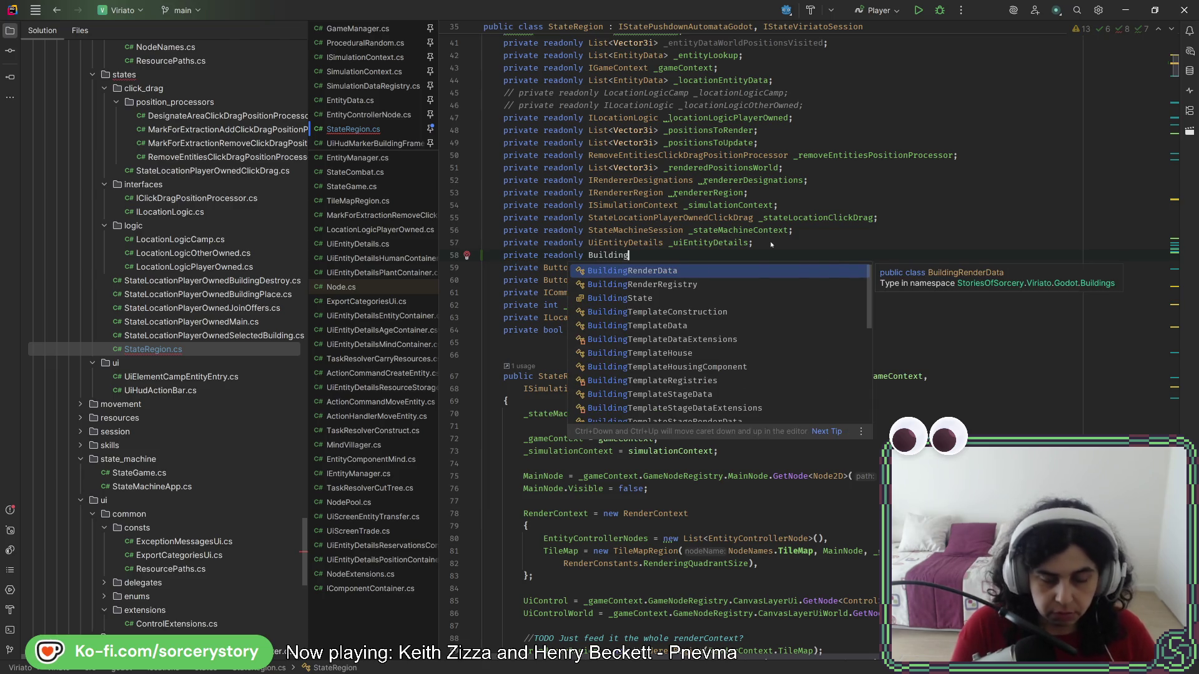
text(Frame)
key(Return)
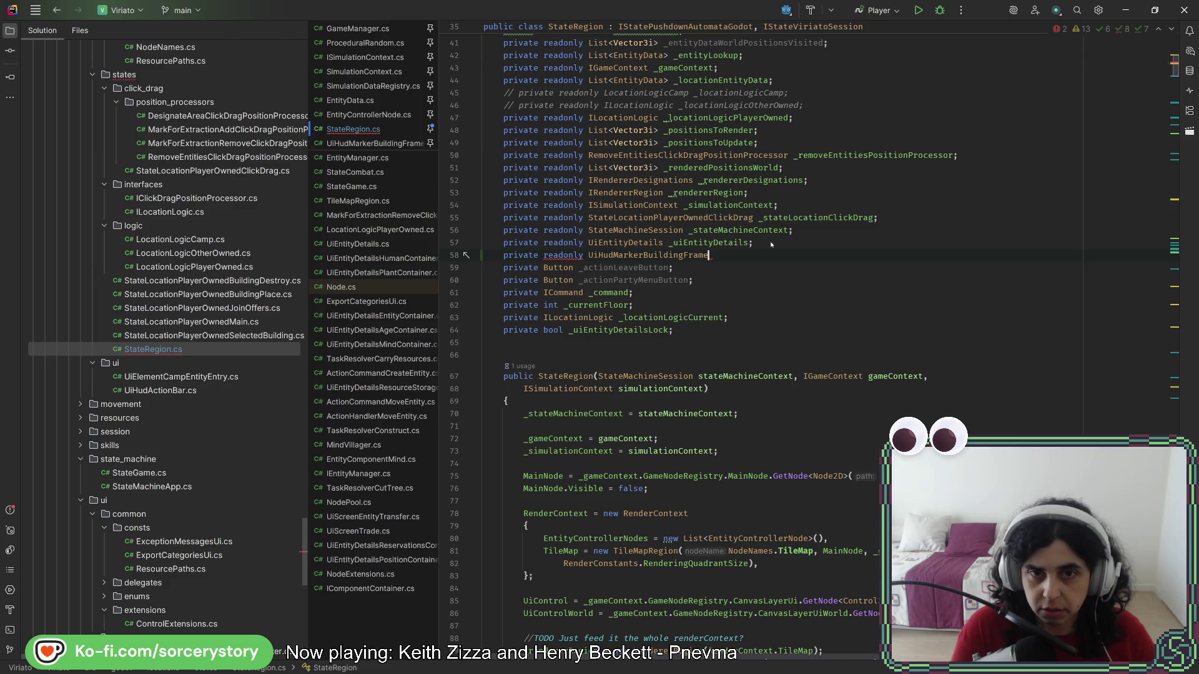
text( _ui)
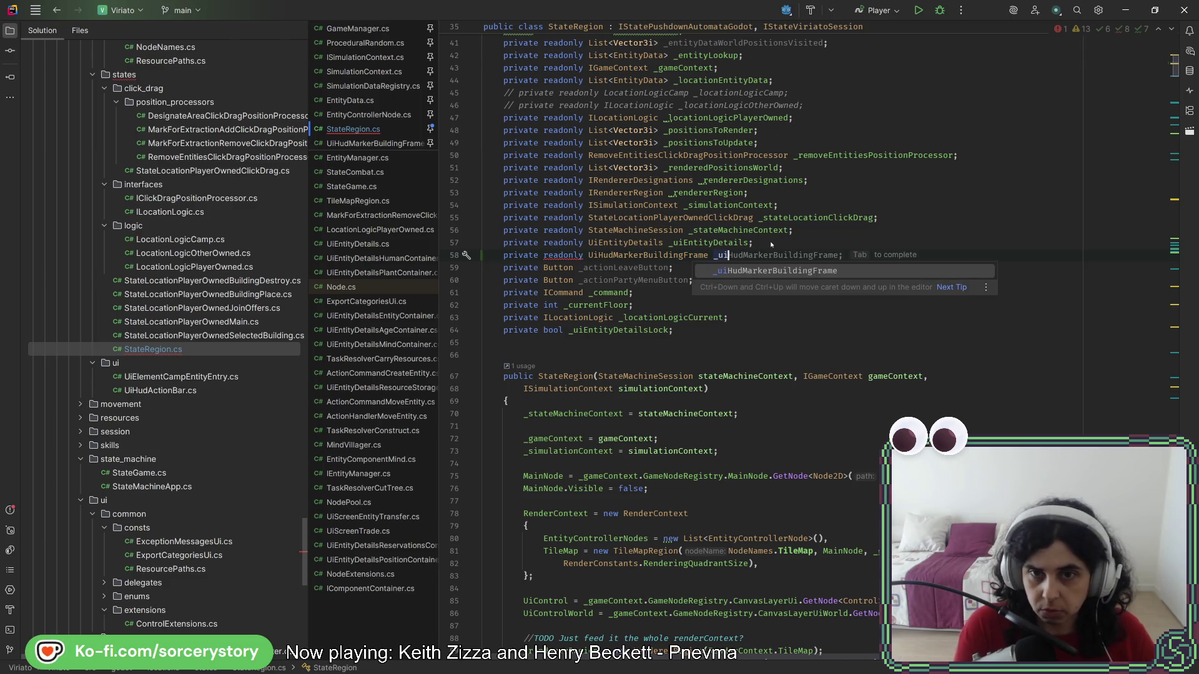
key(Tab)
text(M)
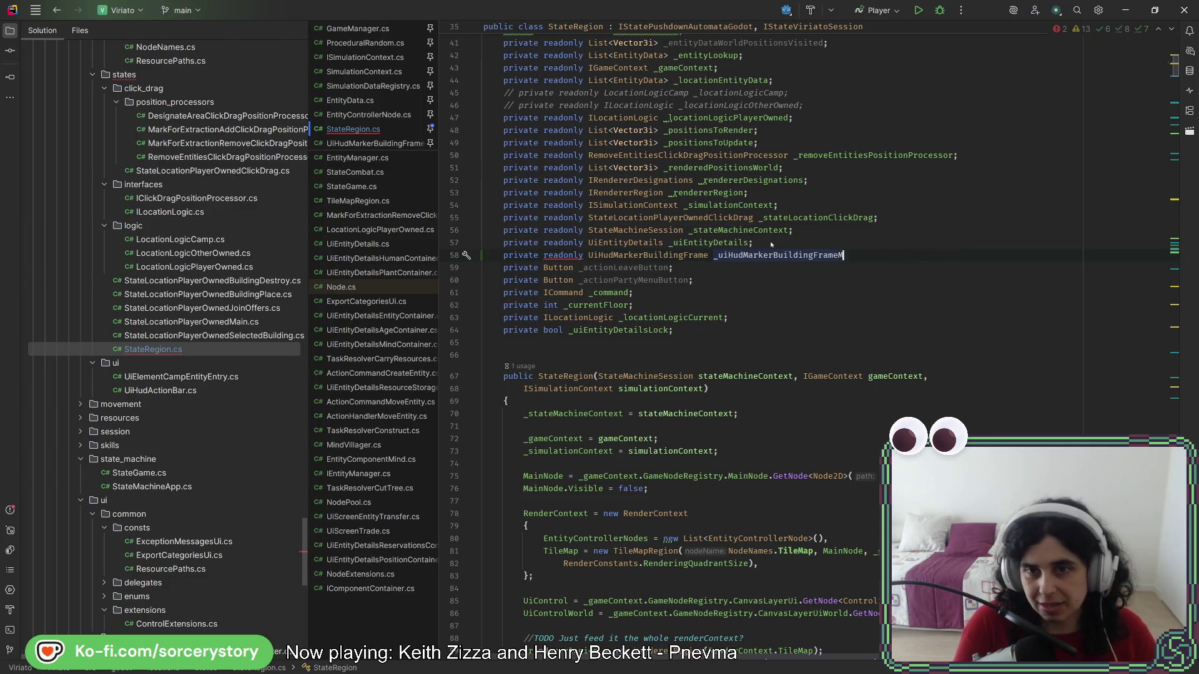
key(BackSpace)
text(;)
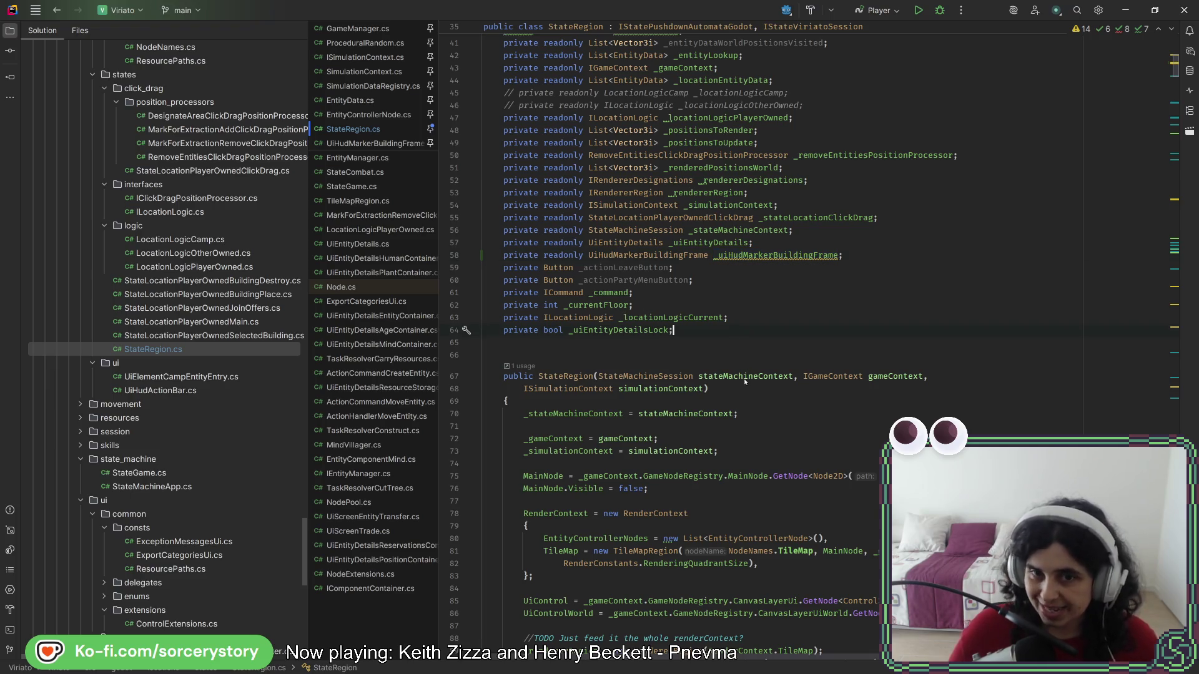
- Open a new brace block in the constructor below the UiEntityDetails block
scroll(746, 378, down, 15)
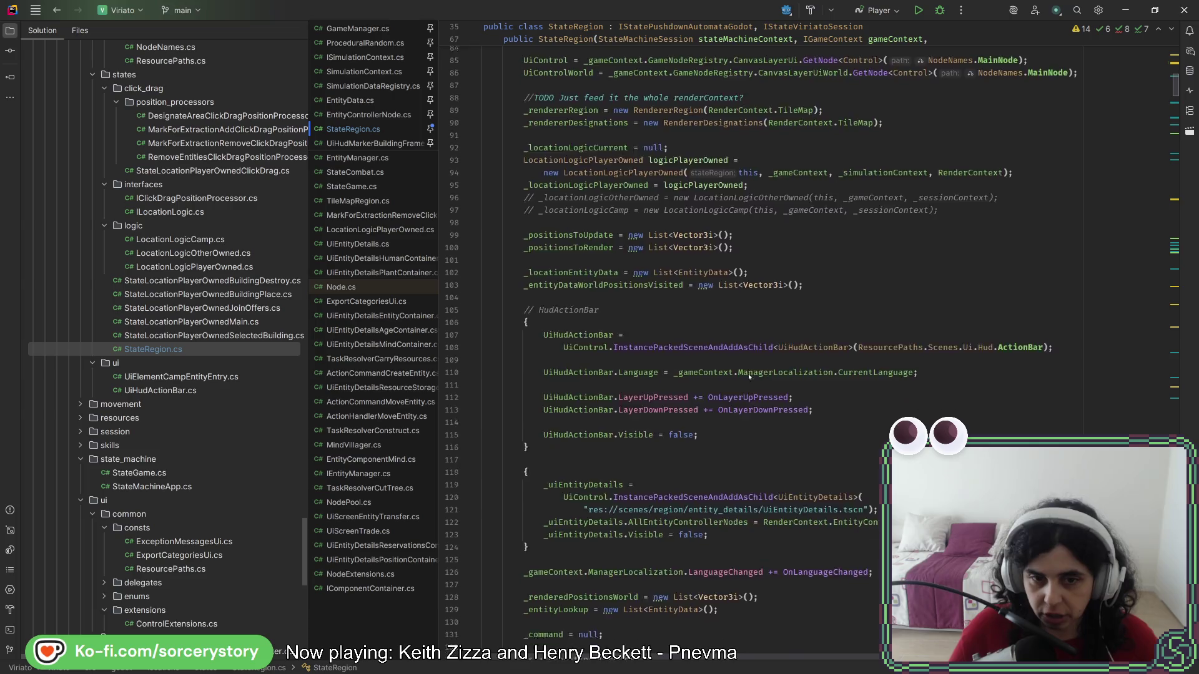
scroll(748, 373, down, 4)
click(711, 377)
key(Return)
key(Return)
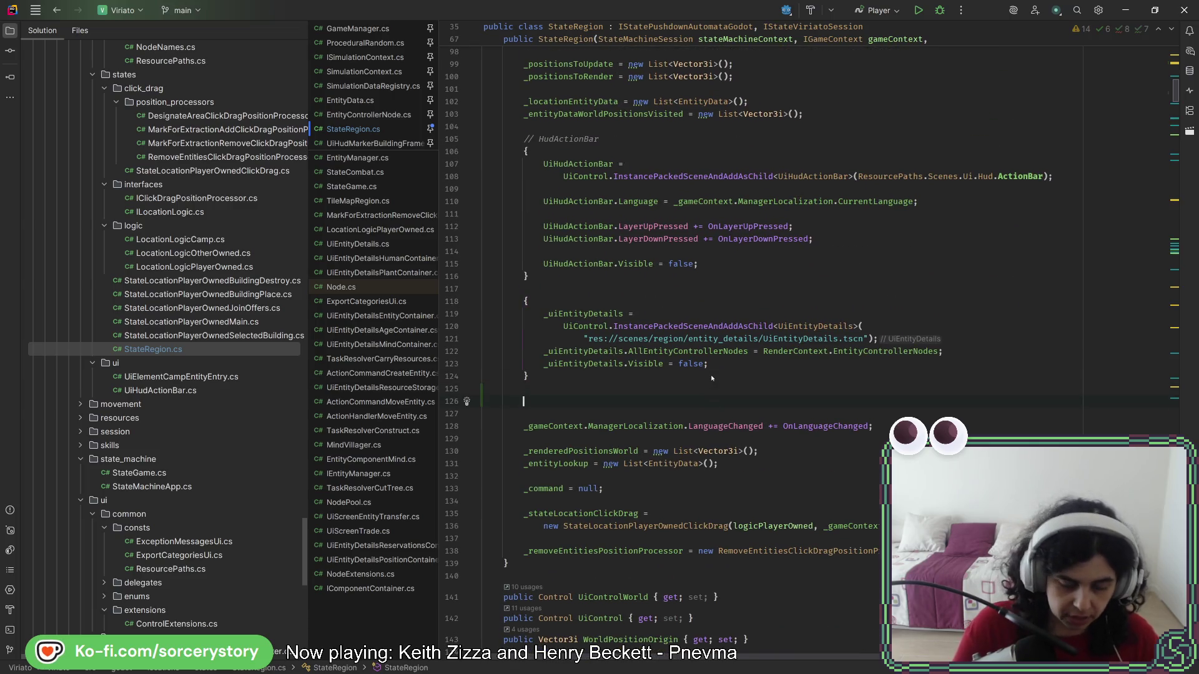
key(BackSpace)
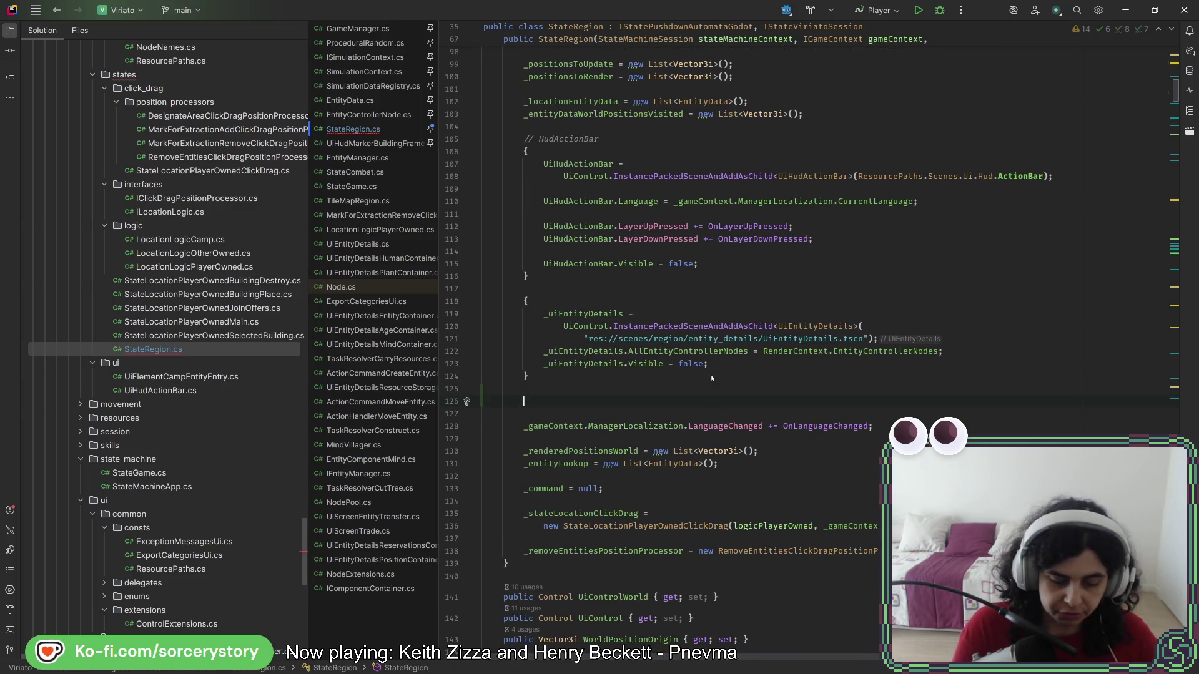
text({)
key(Return)
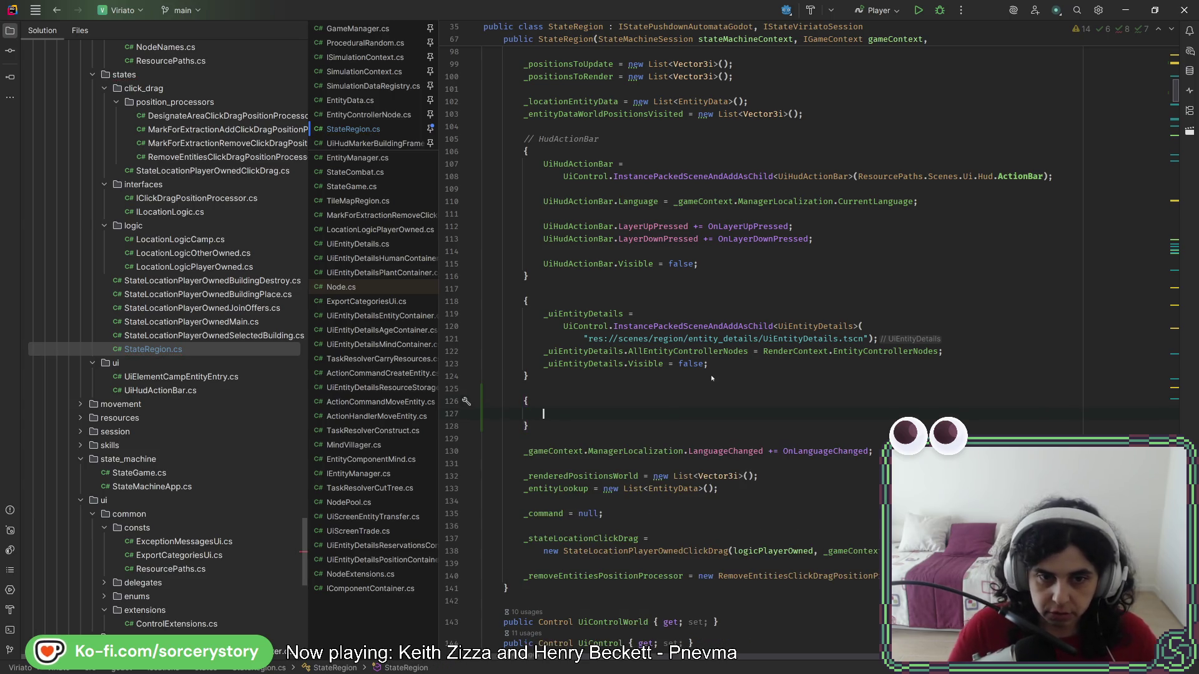
- Write _uiHudMarkerBuildingFrame = UiControlWorld.InstancePackedSceneAndAddAsChild<UiHudMarkerBuildingFrame>(""); inside the block
text(_uiHudMarkerBuildingFrame = )
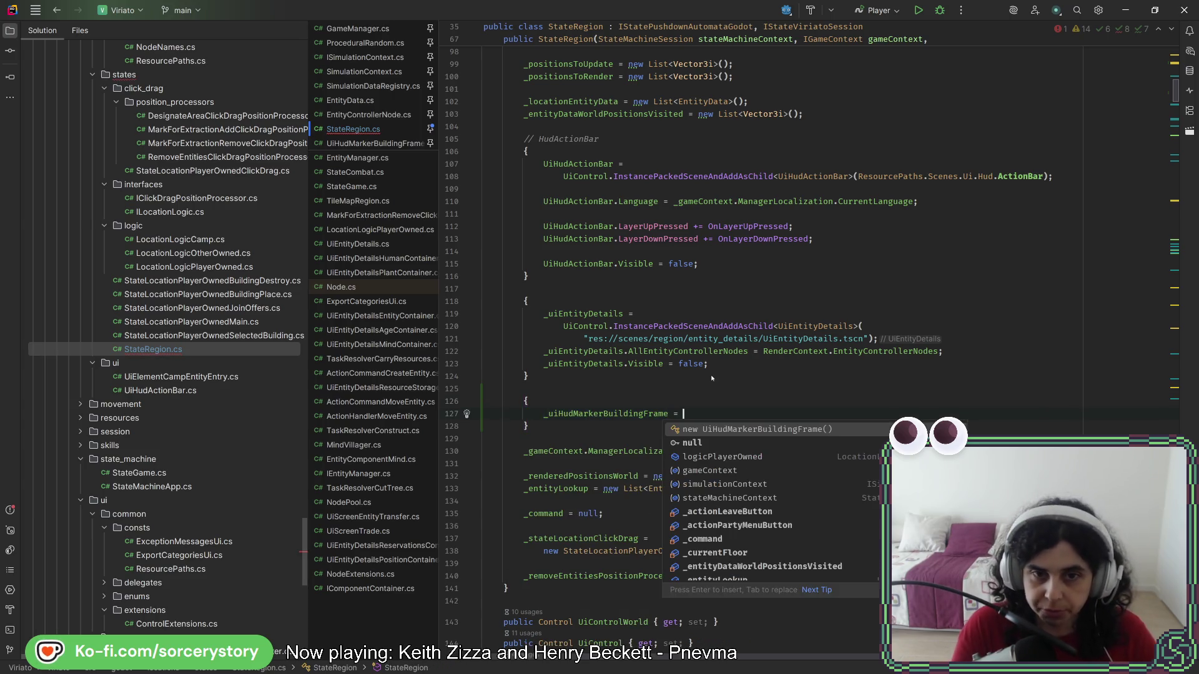
text(Ui.)
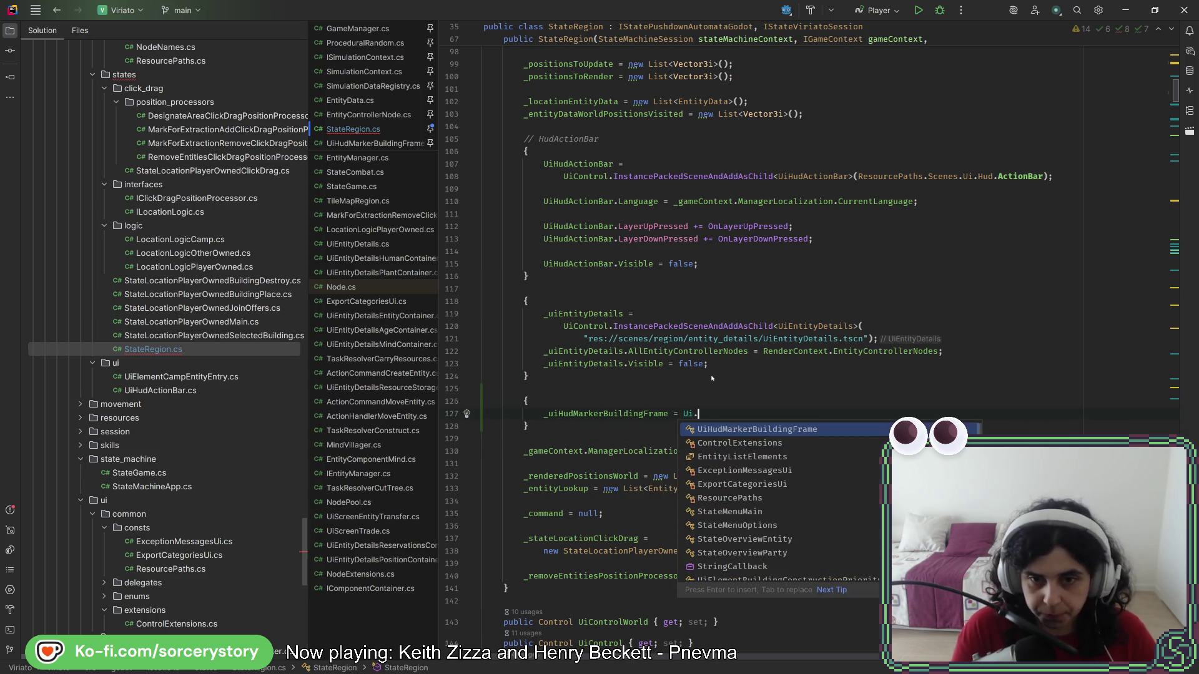
key(BackSpace)
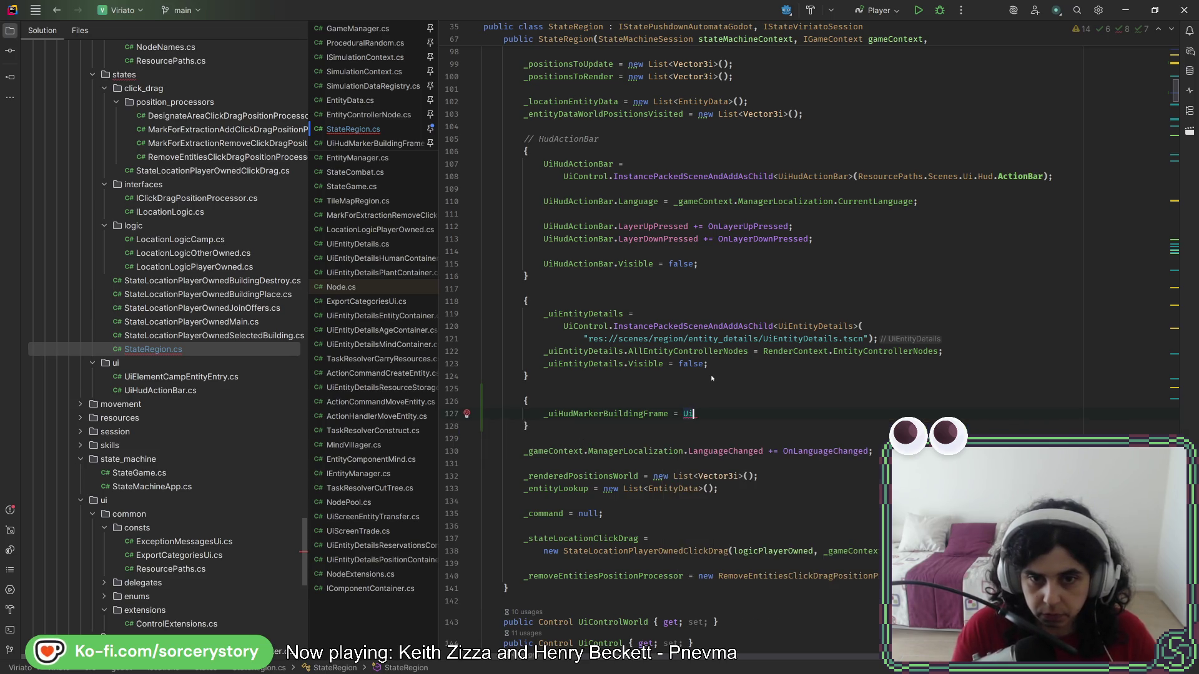
text(C)
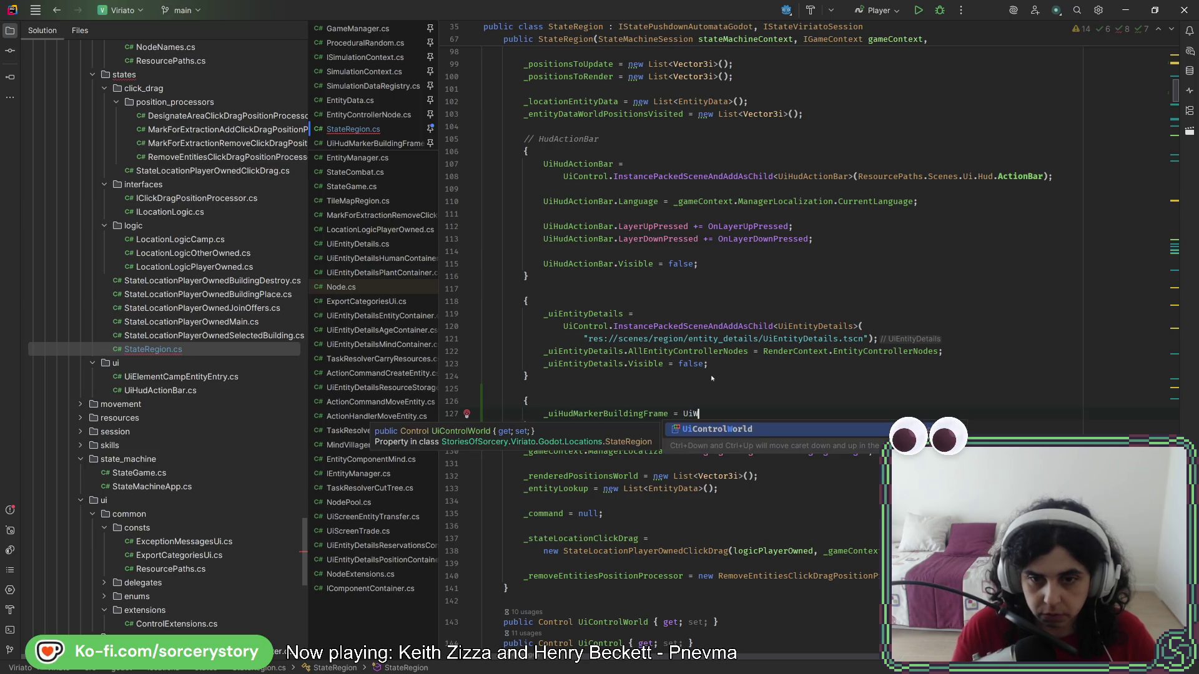
key(Return)
text(.)
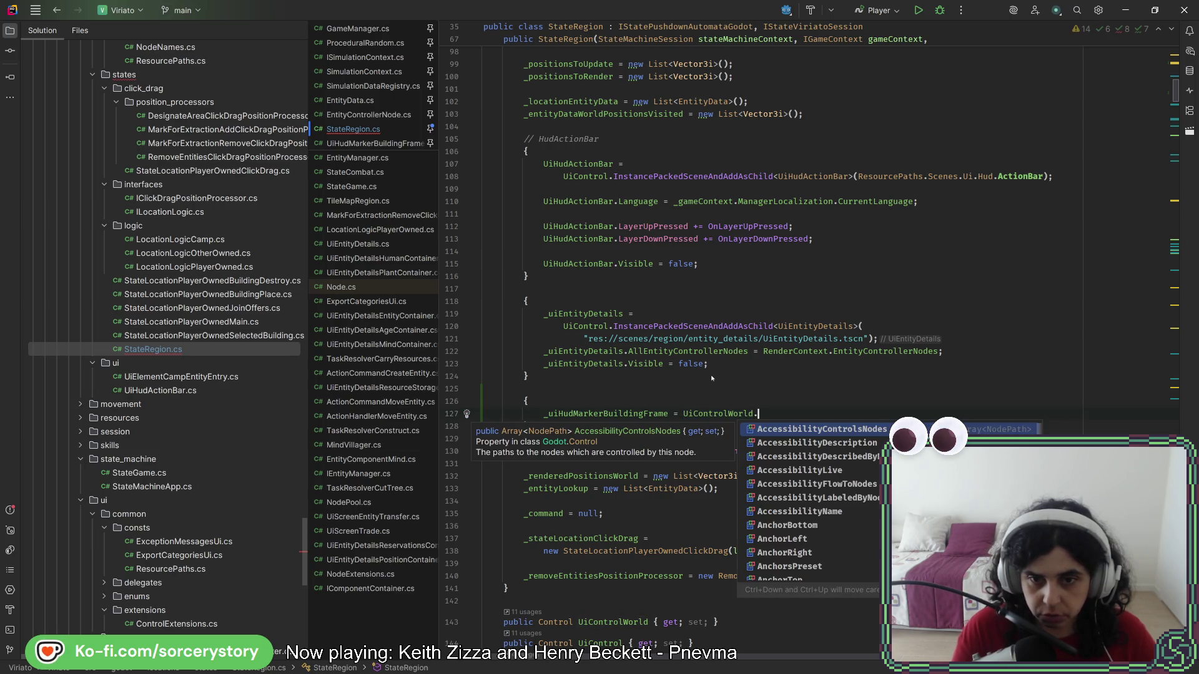
text(In)
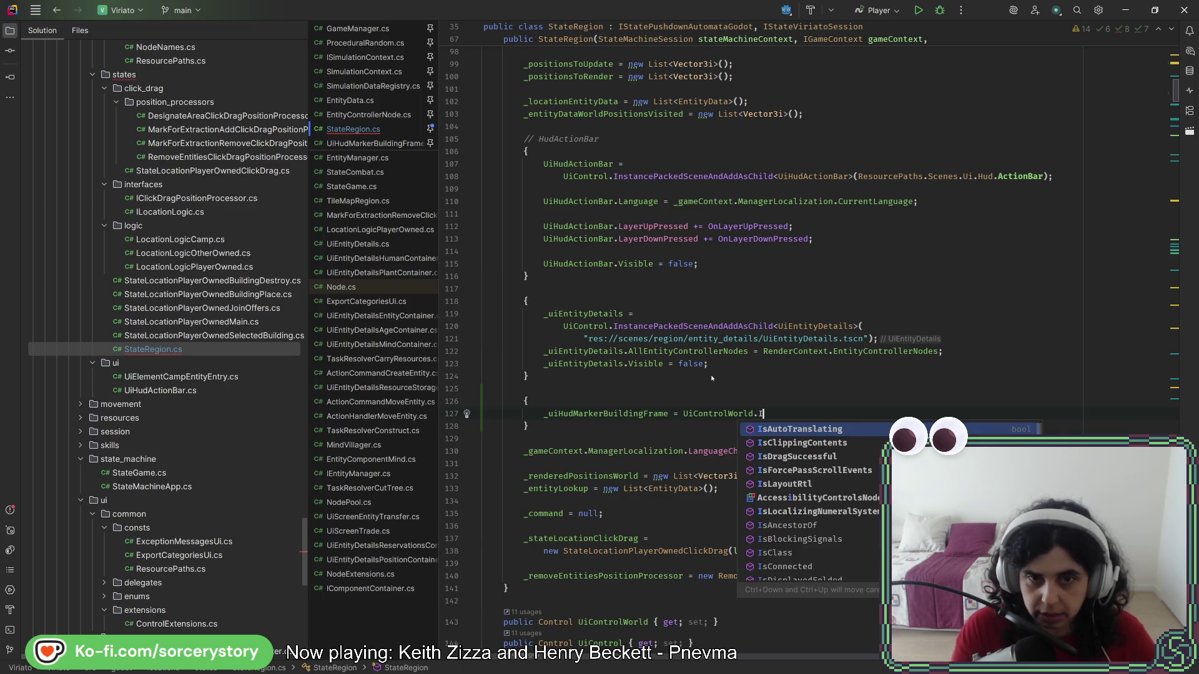
key(Return)
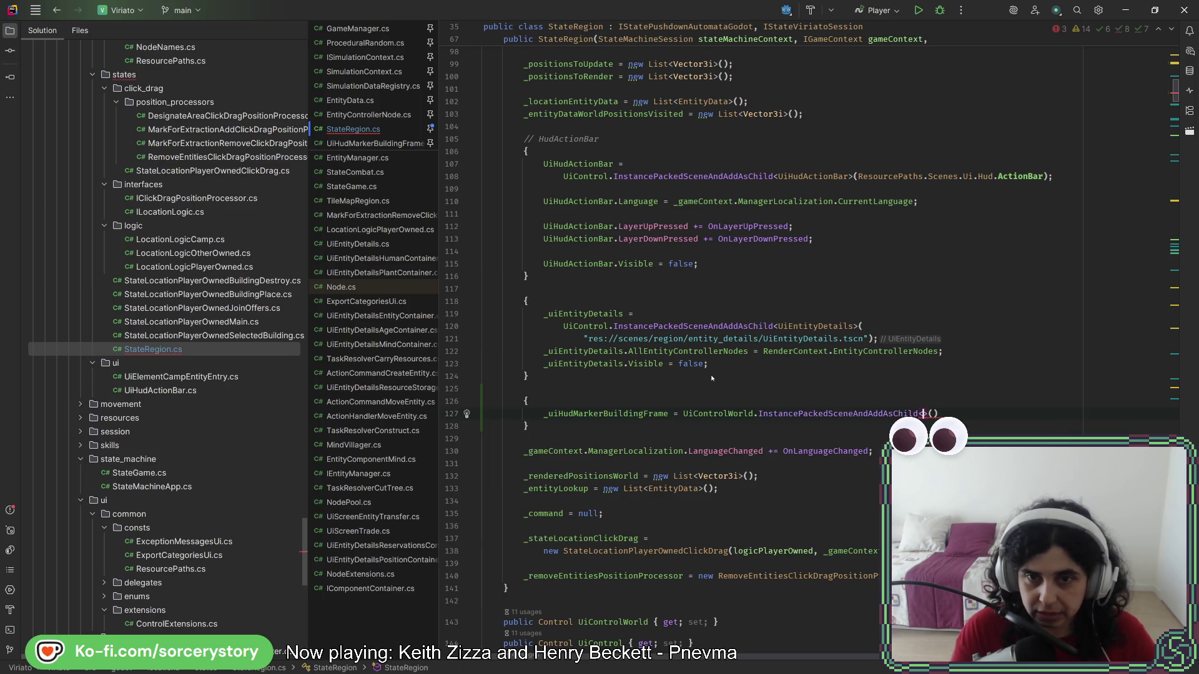
text(BuildingFra)
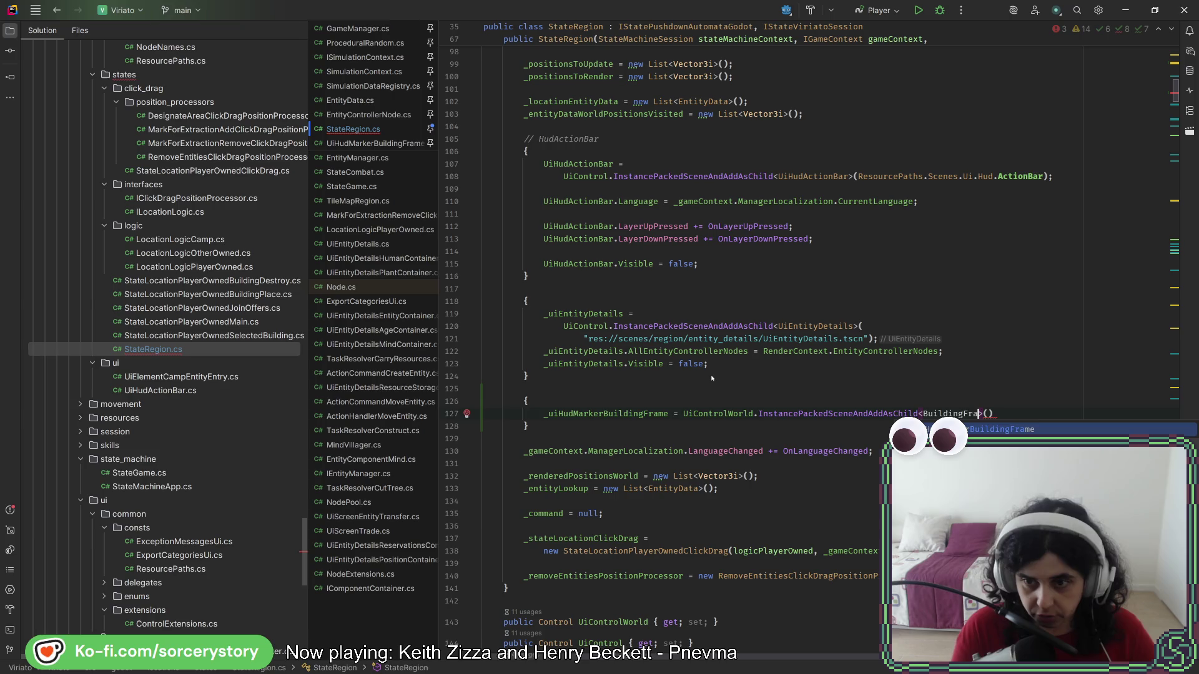
key(Return)
key(Tab)
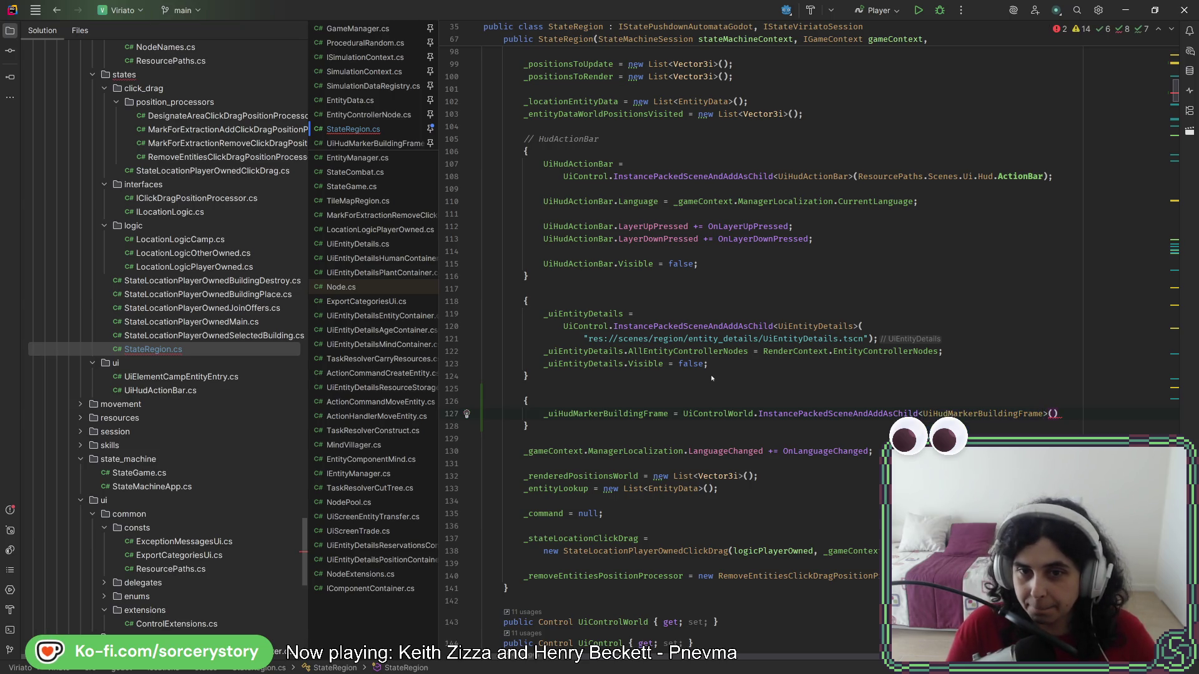
text("");)
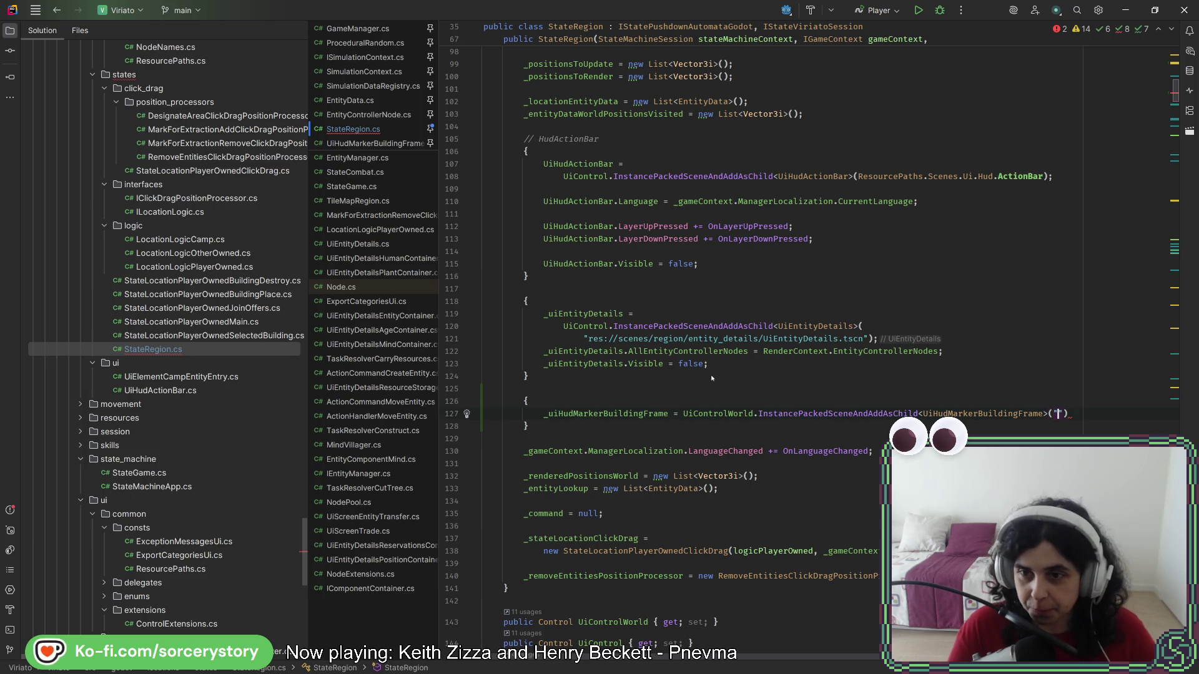
- Copy the building-frame scene's resource path from Godot's file panel
key(alt+Tab)
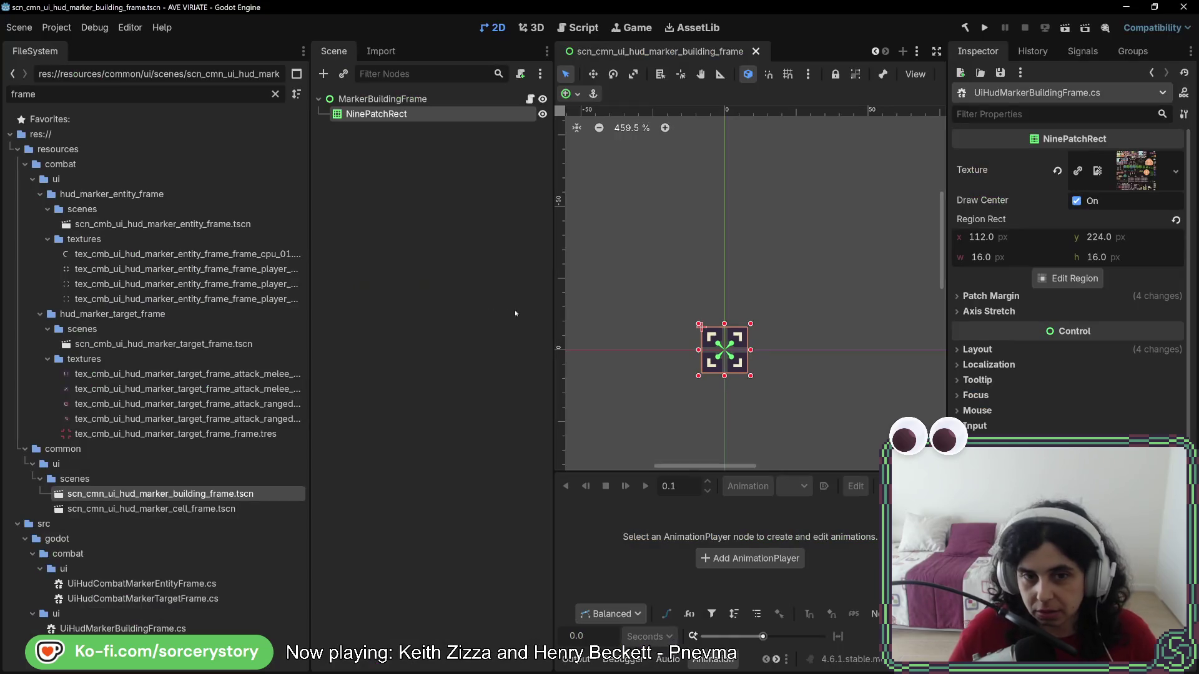
right_click(212, 493)
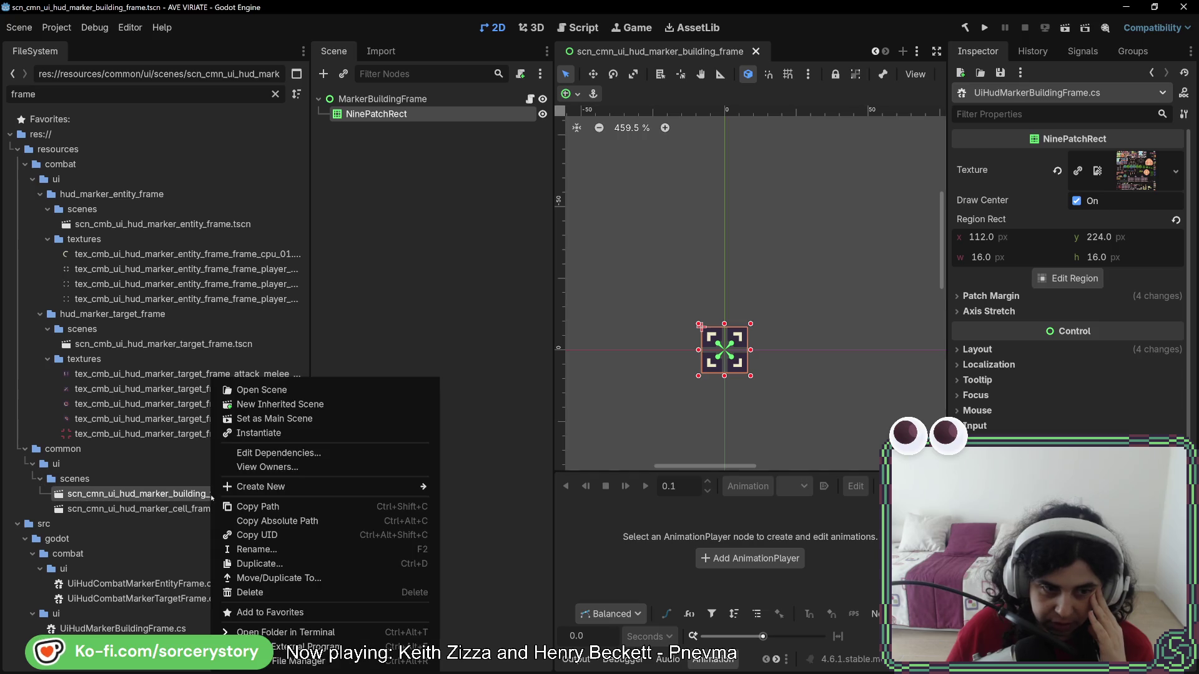
click(262, 507)
key(alt+Tab)
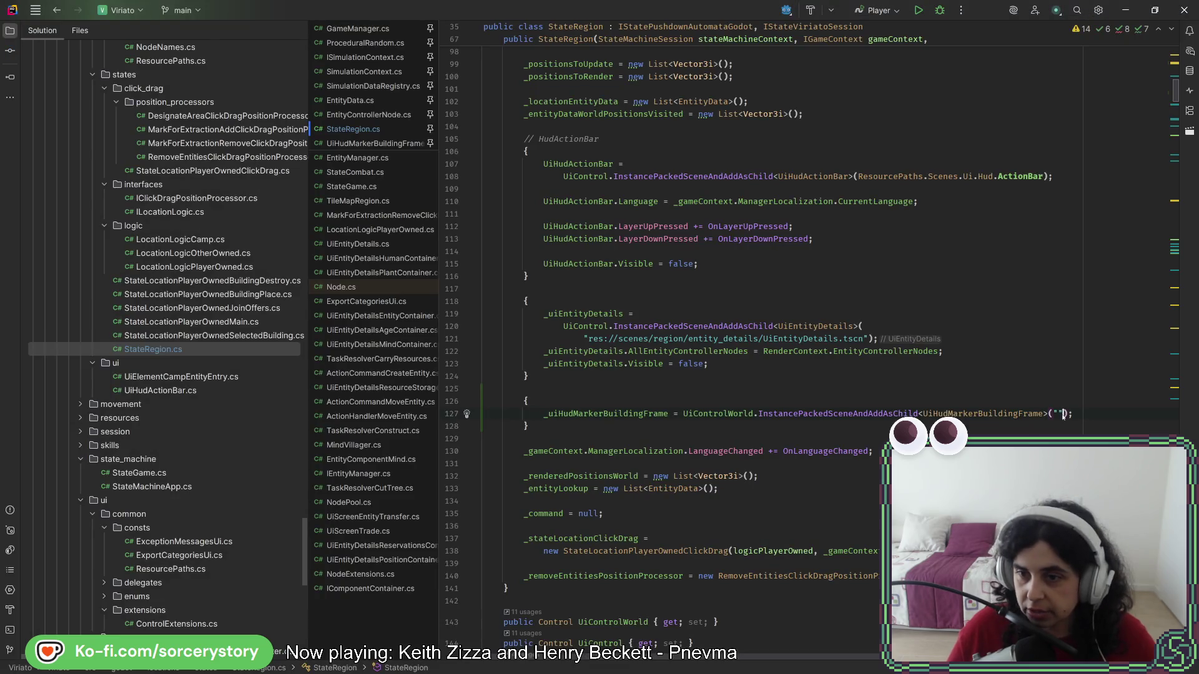
- Paste res://resources/common/ui/scenes/scn_cmn_ui_hud_marker_building_frame.tscn into the call's empty quotes, then start a new line
scroll(1011, 418, right, 4)
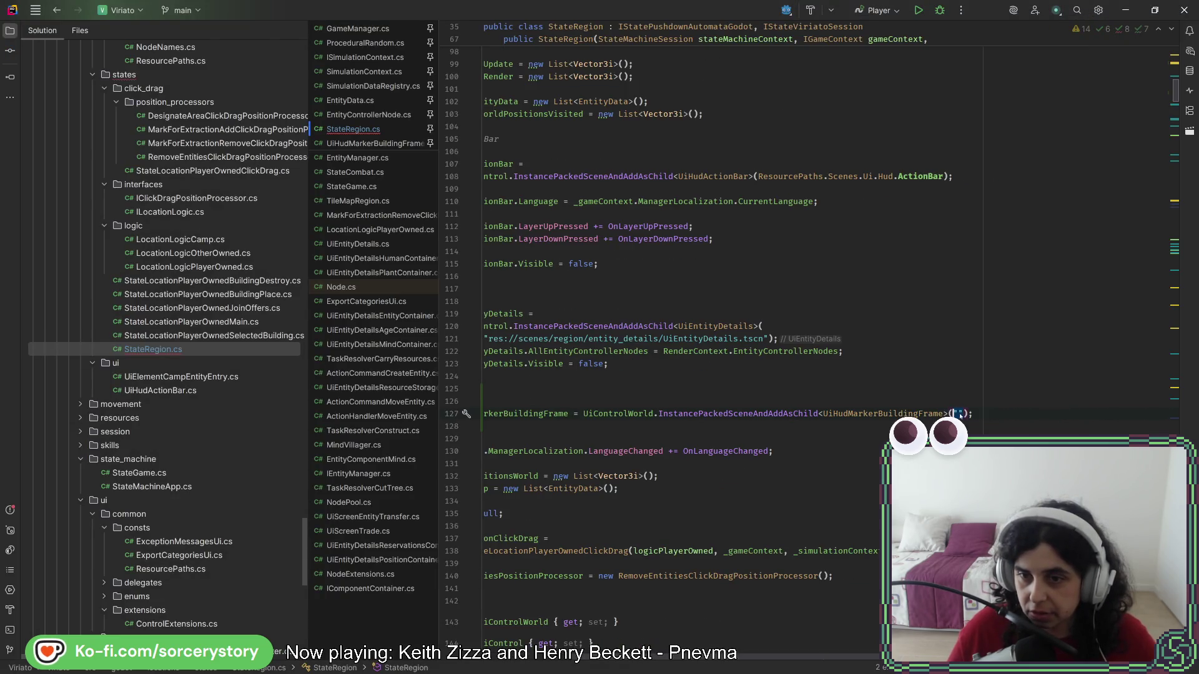
click(938, 413)
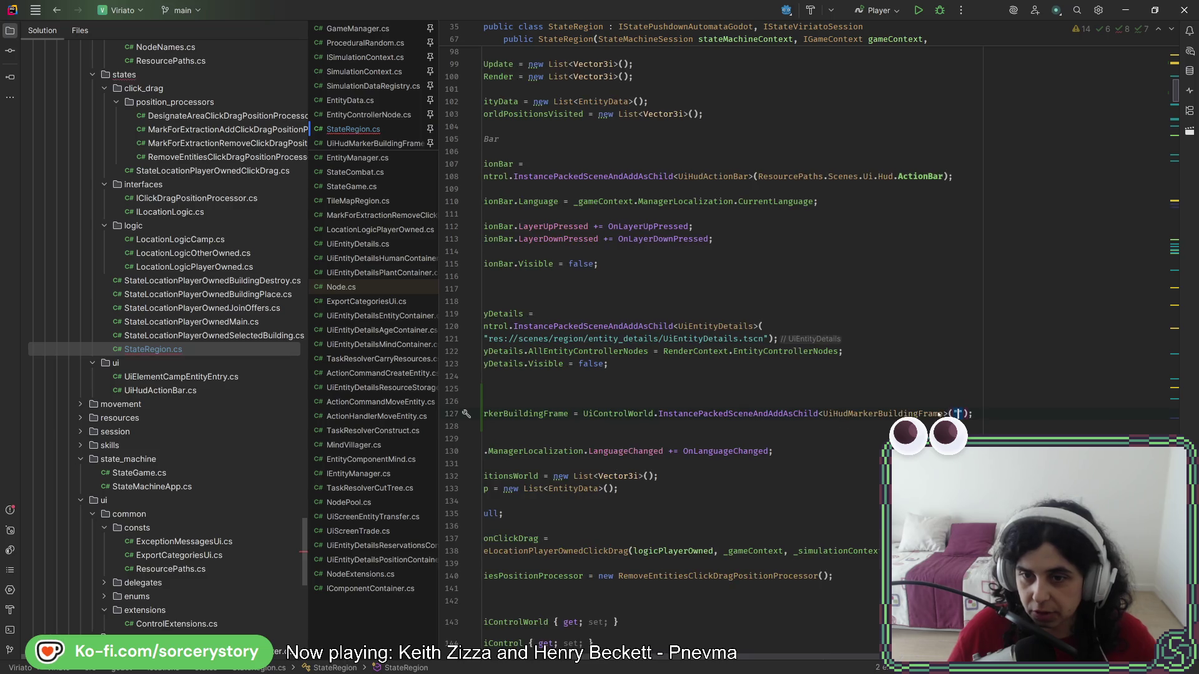
click(957, 414)
key(ctrl+v)
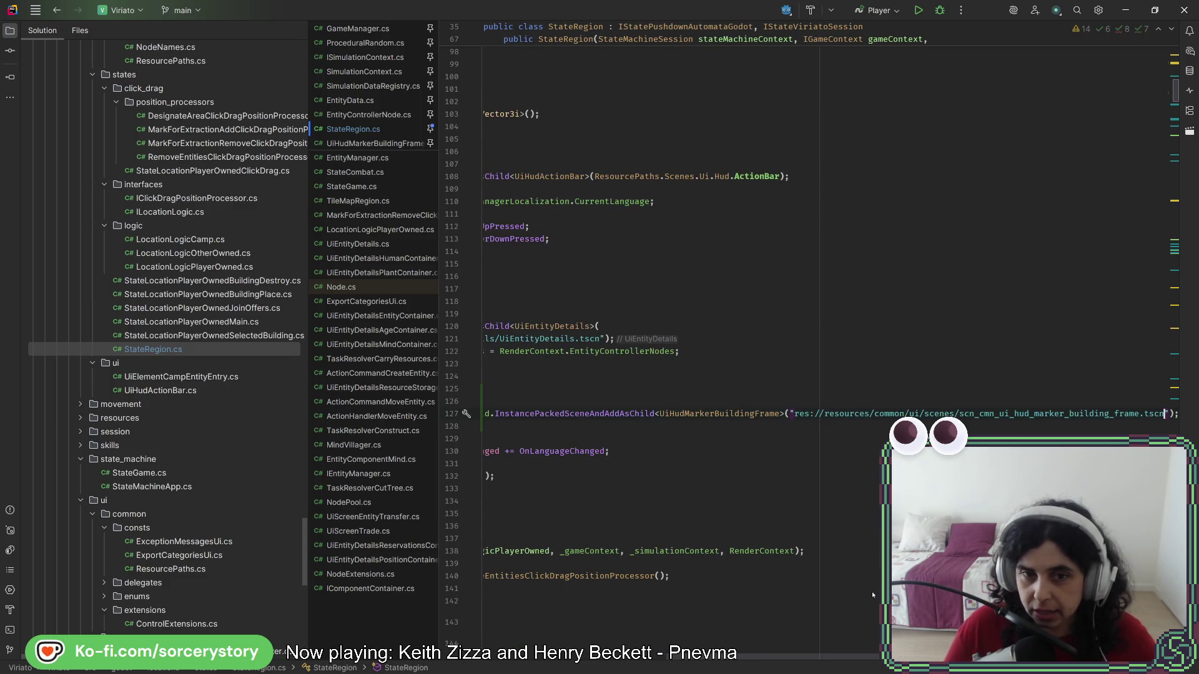
key(End)
key(Return)
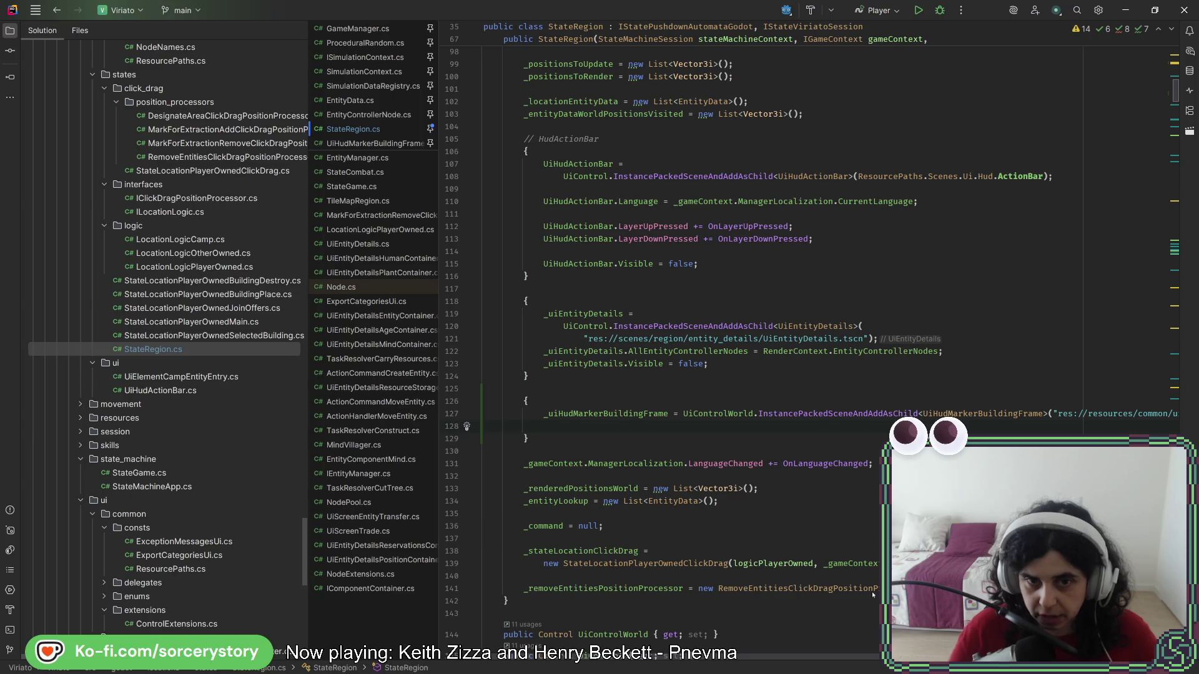
- Move the building-frame block above the UiEntityDetails block and begin typing _uiEntityDetails.EntityFrame
drag(530, 438, 485, 388)
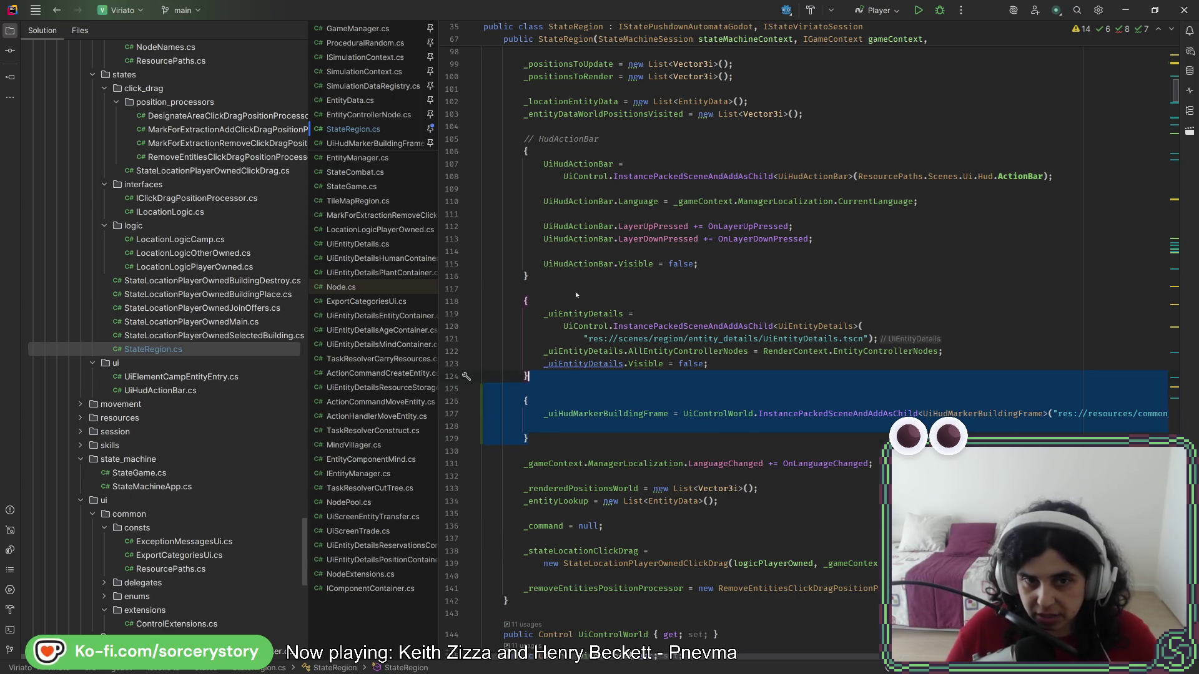
drag(562, 413, 577, 284)
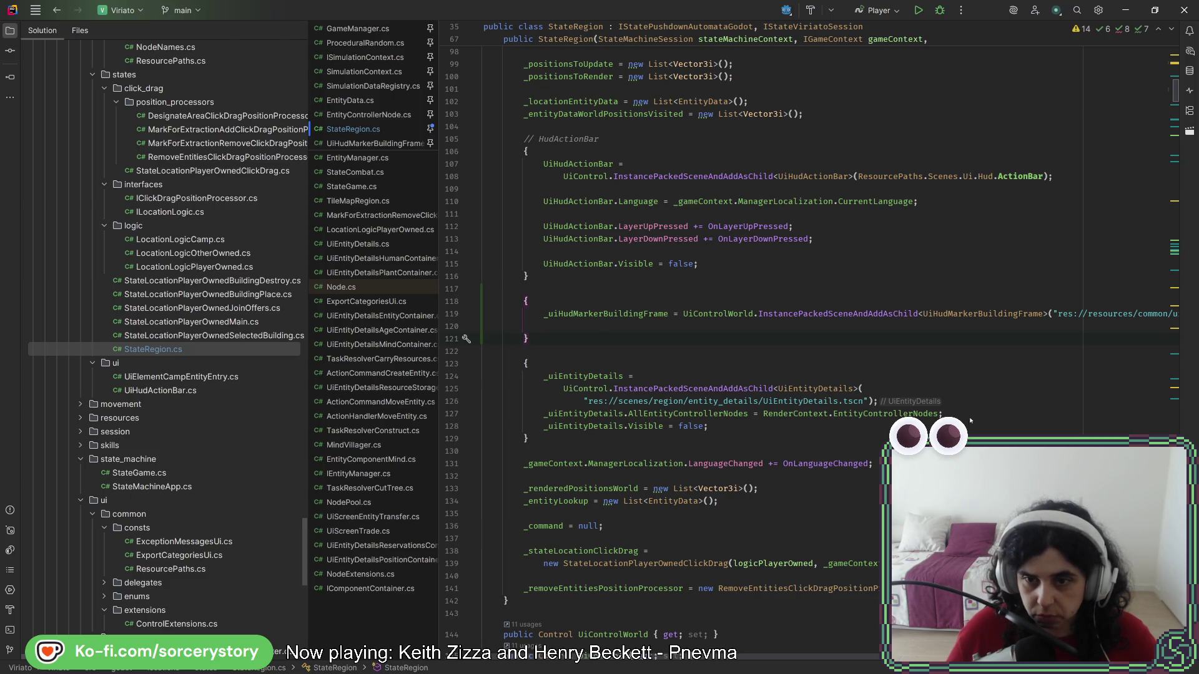
key(Return)
text(_)
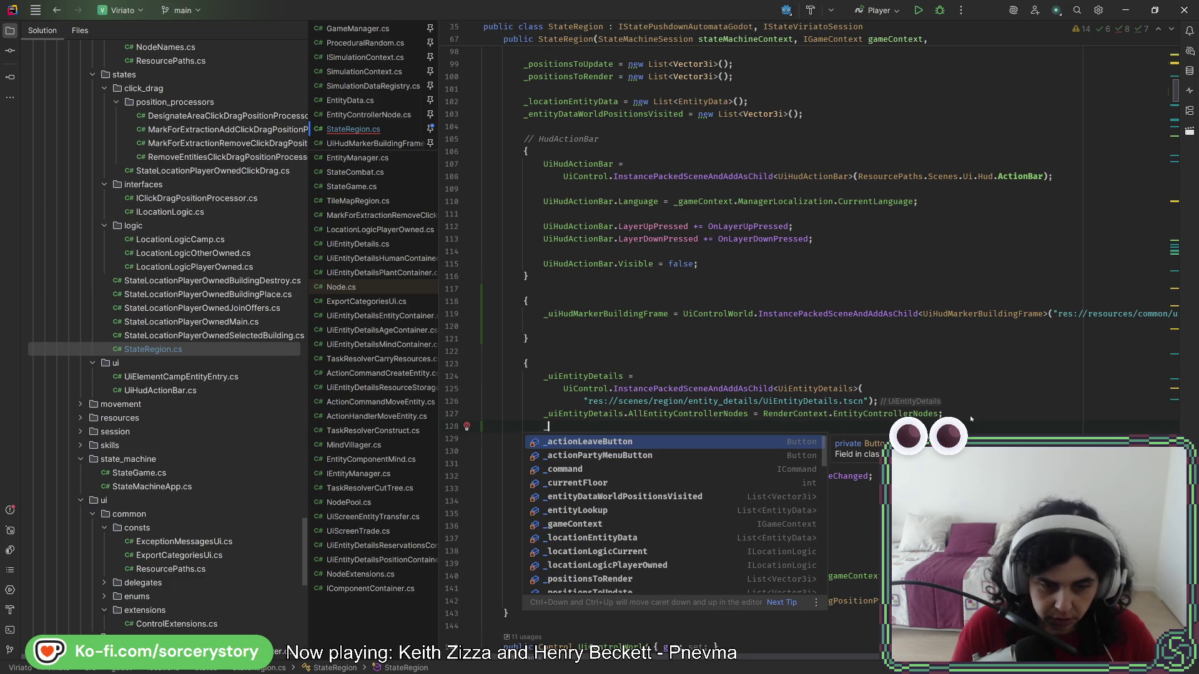
text(ui)
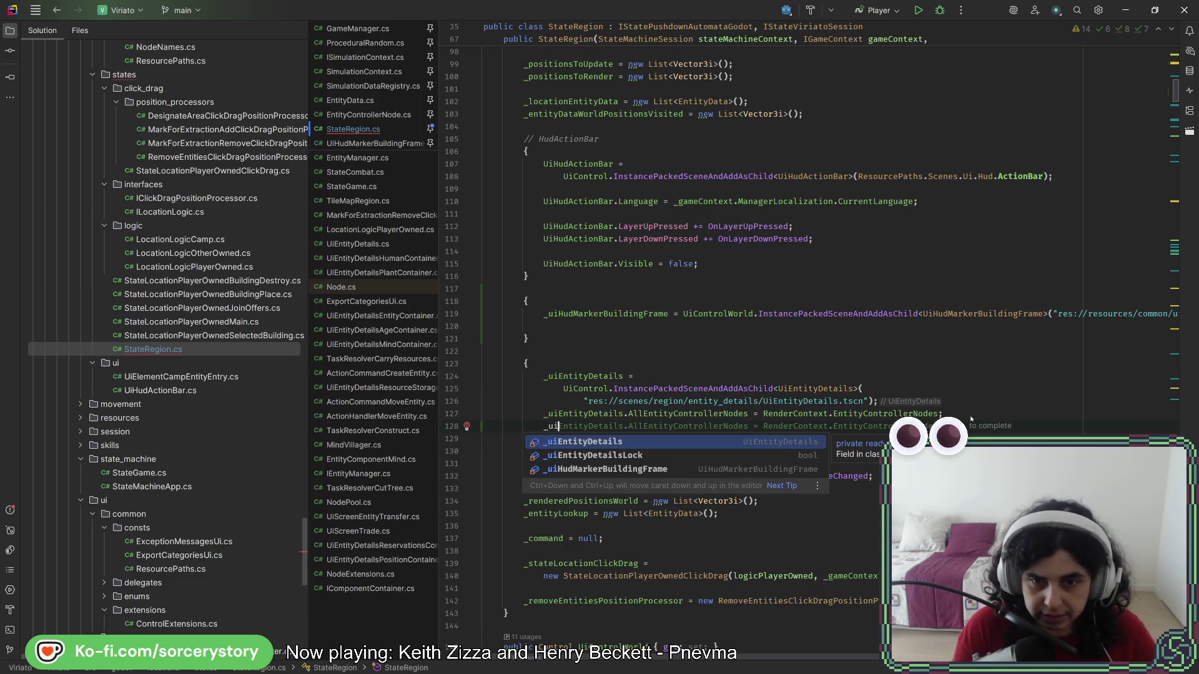
text(e)
key(Return)
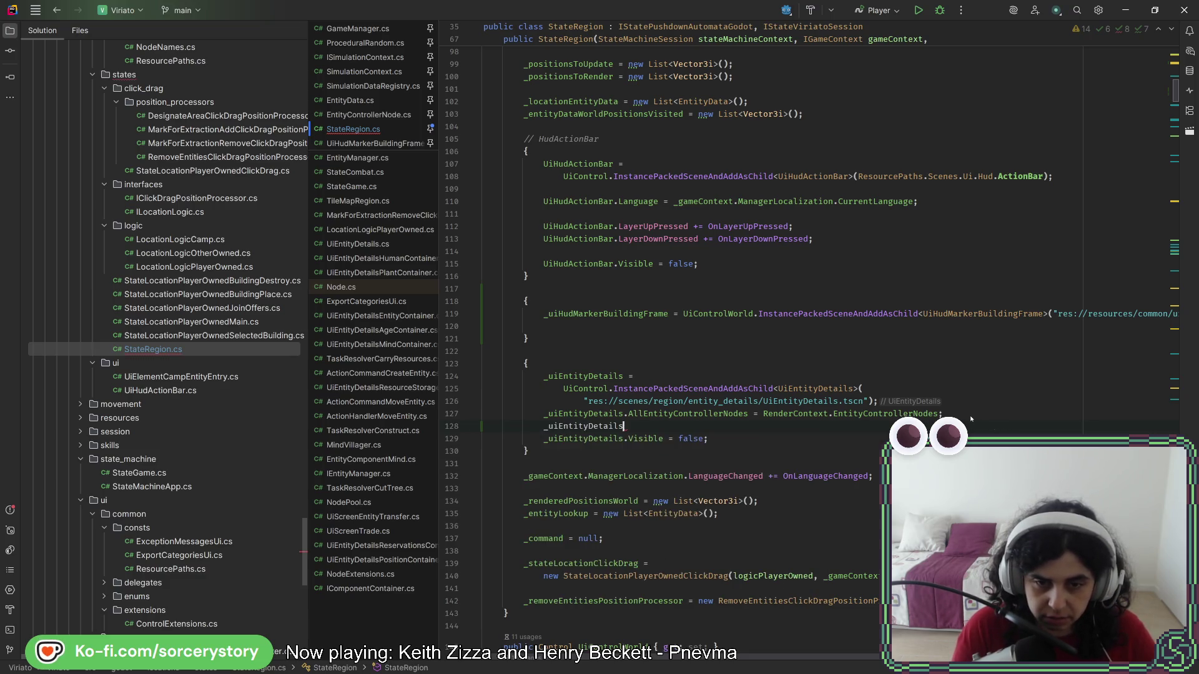
text(.)
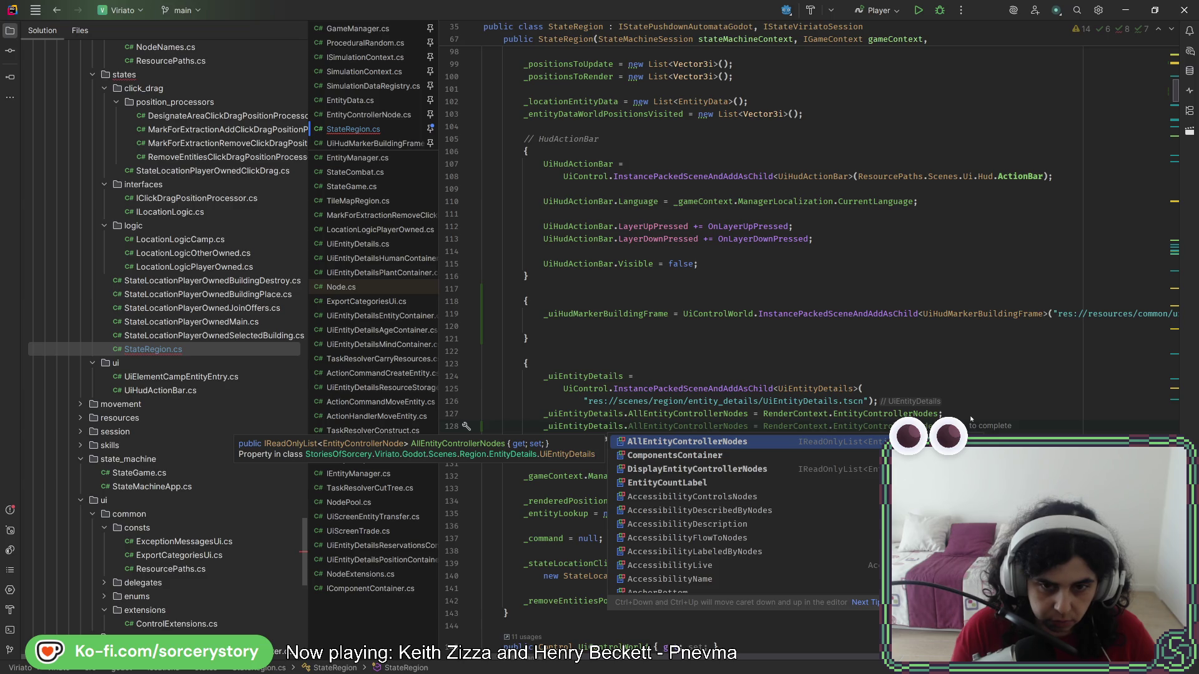
text(EntityD)
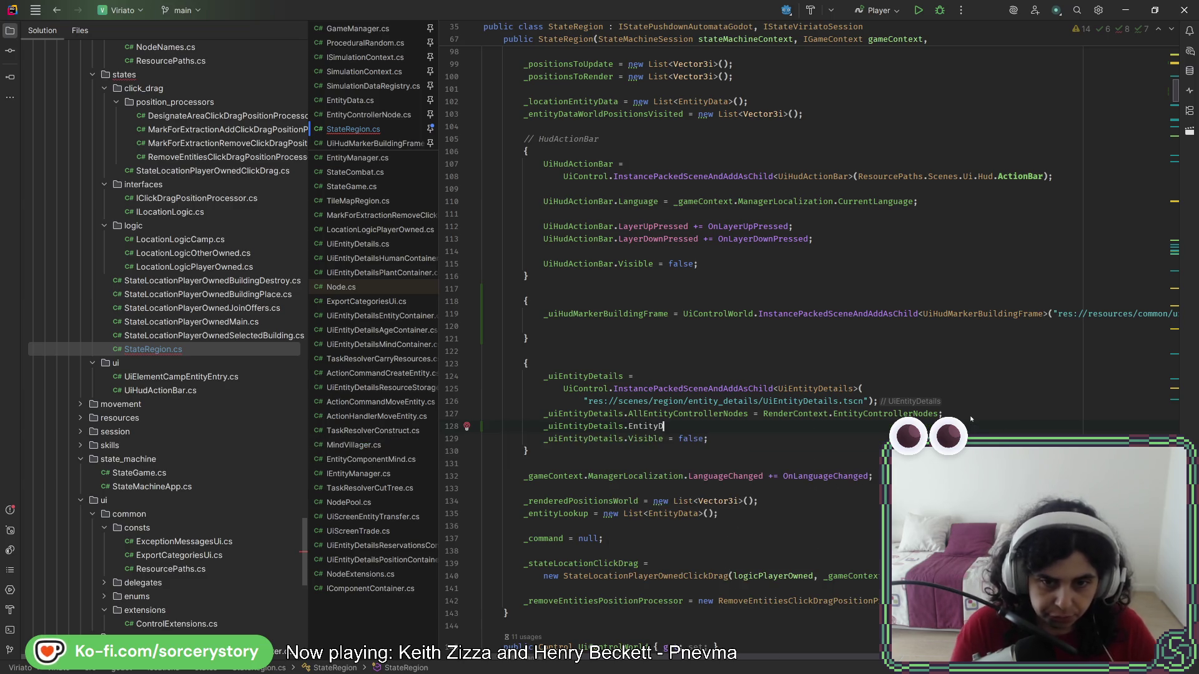
key(BackSpace)
key(BackSpace)
text(yFrame =)
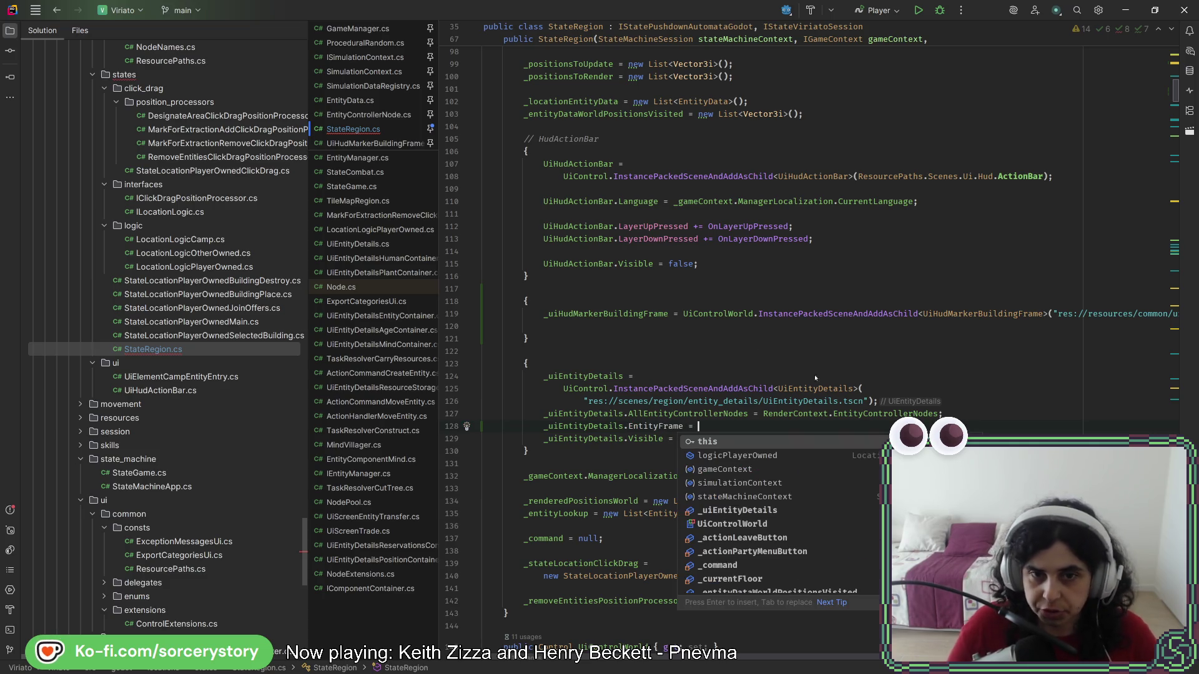
- Complete '_uiEntityDetails.EntityFrame = _uiHudMarkerBuildingFrame;' and generate the missing EntityFrame property
double_click(644, 314)
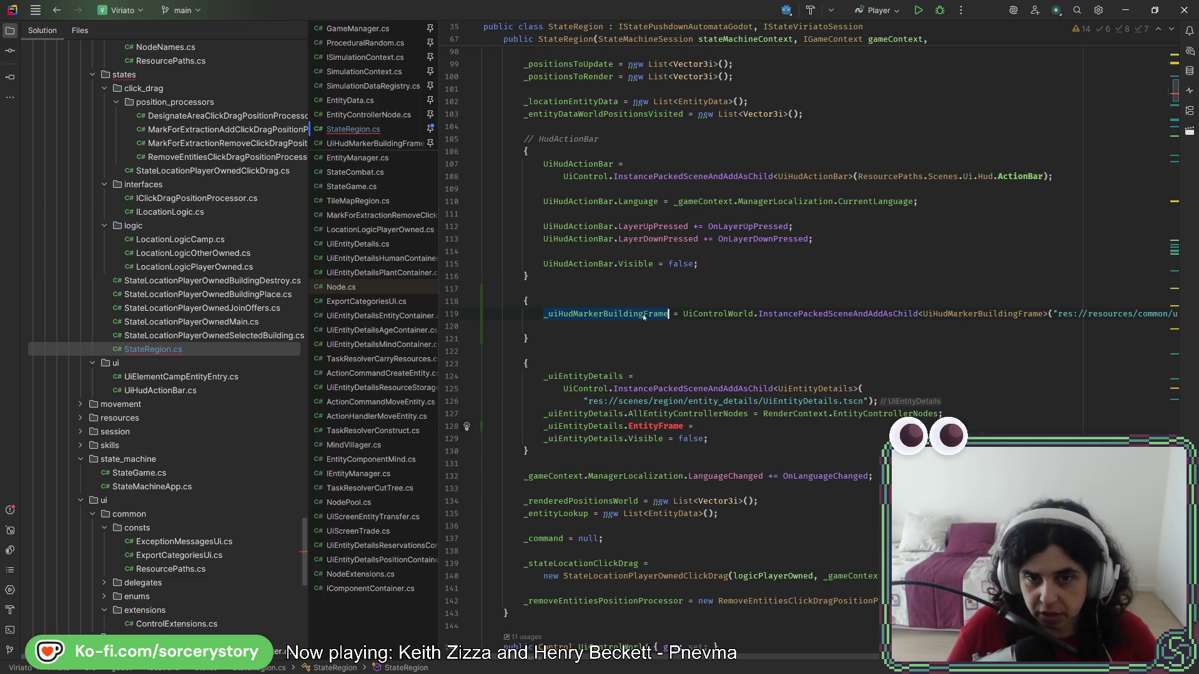
key(ctrl+c)
click(713, 424)
key(ctrl+v)
text(;)
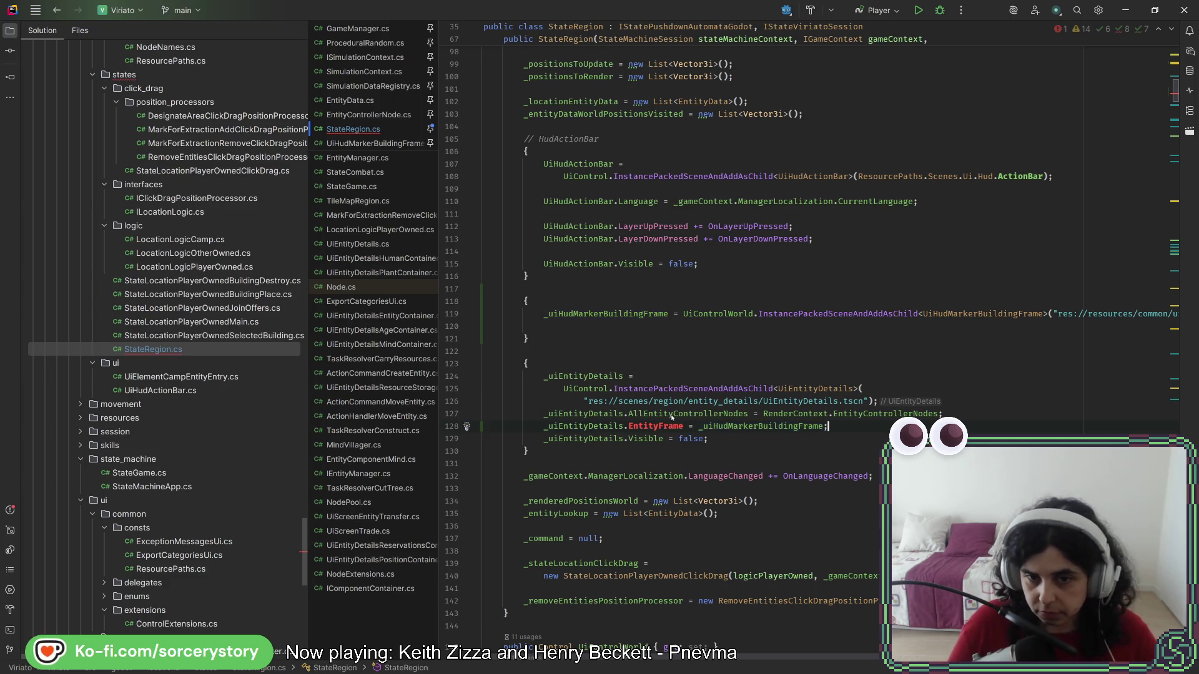
key(alt+Return)
key(Return)
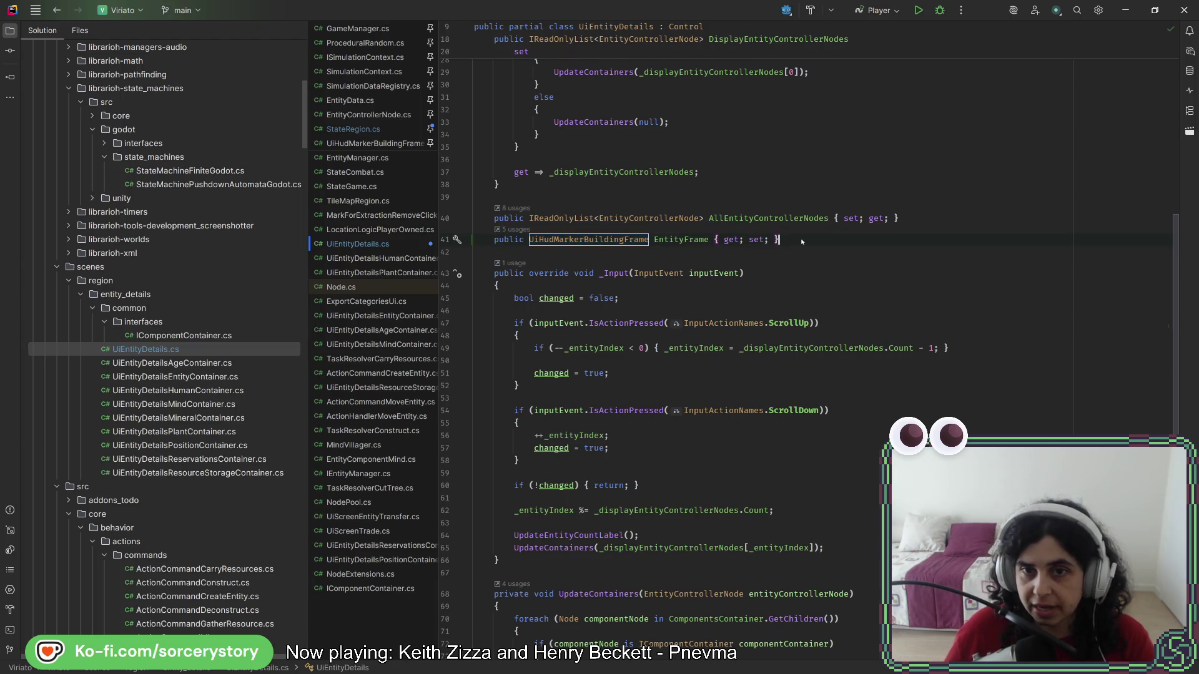
- Reorder the EntityFrame property accessors to { set;get; }
drag(723, 239, 740, 240)
key(Delete)
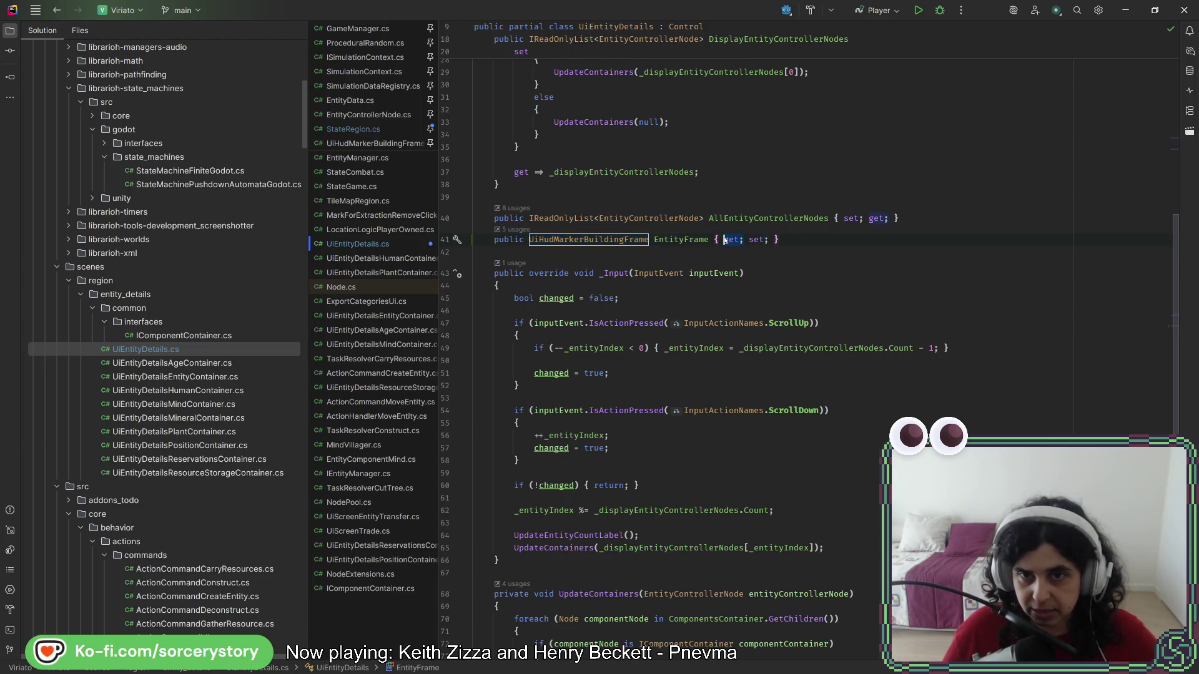
click(746, 240)
text(get;)
click(798, 239)
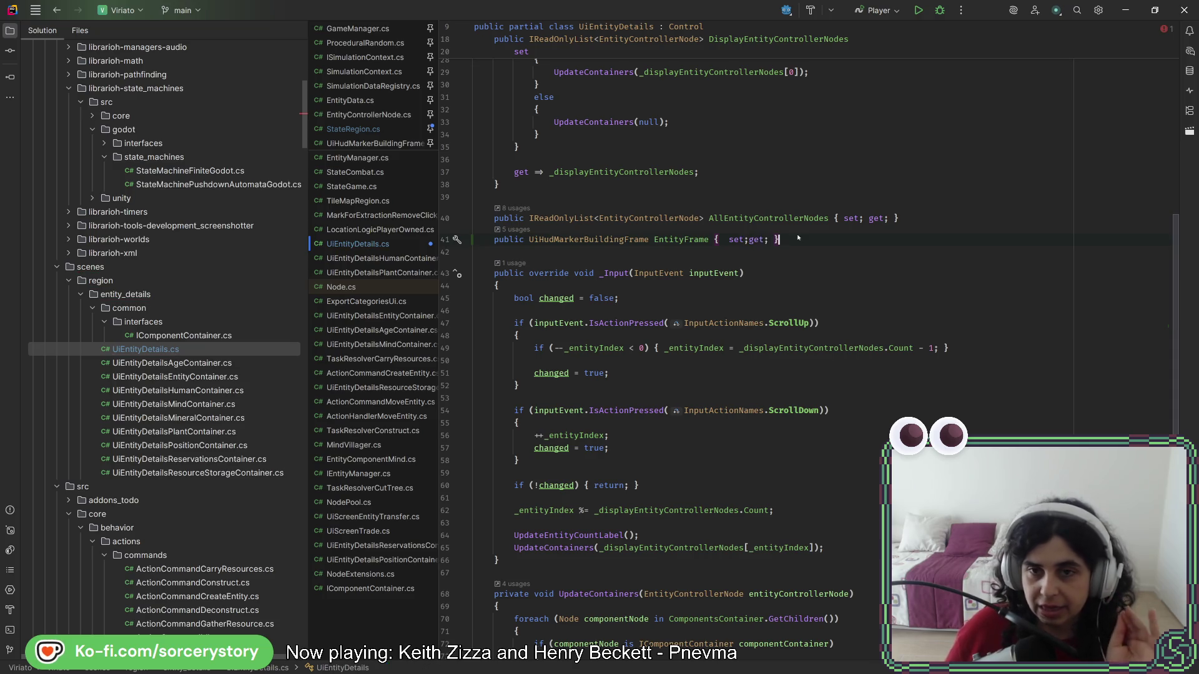
- Inspect the _entityIndex field and go to the UpdateContainers method declaration
scroll(779, 325, down, 5)
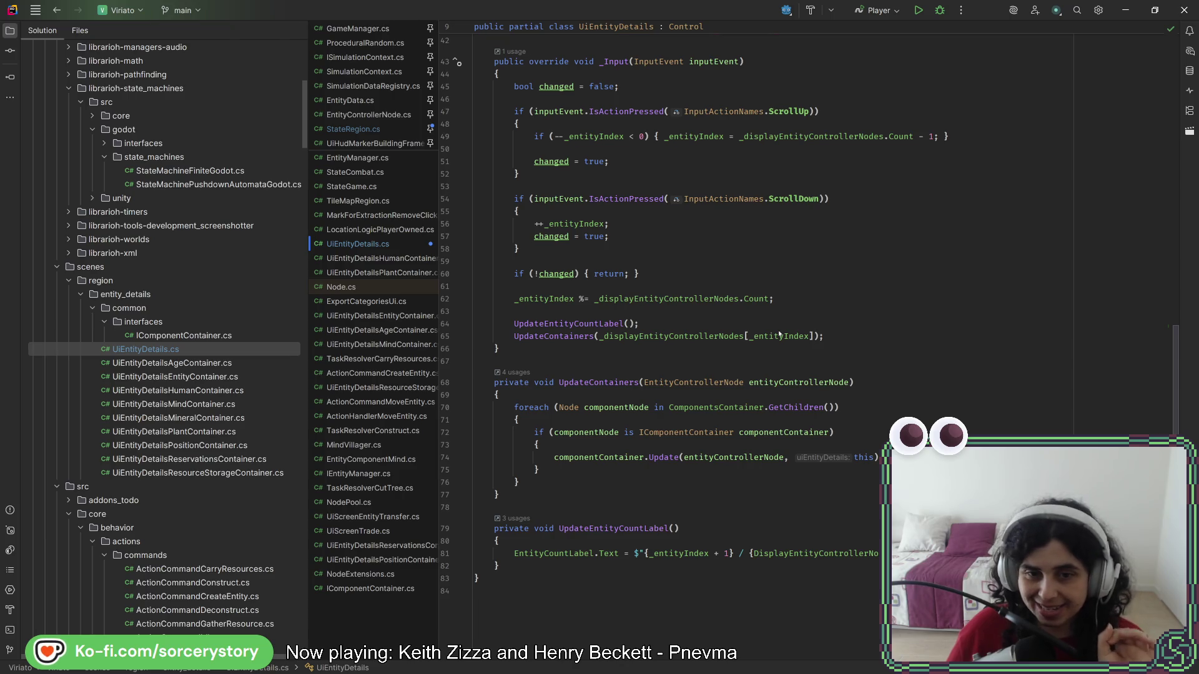
scroll(768, 348, up, 5)
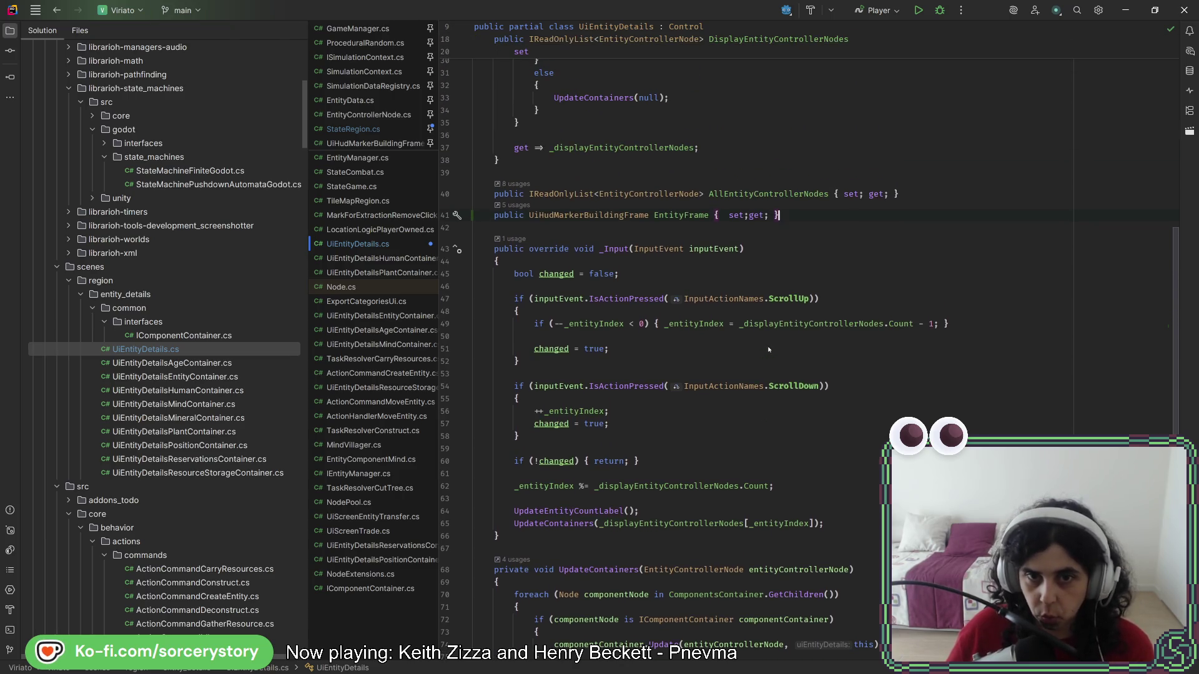
scroll(769, 349, up, 7)
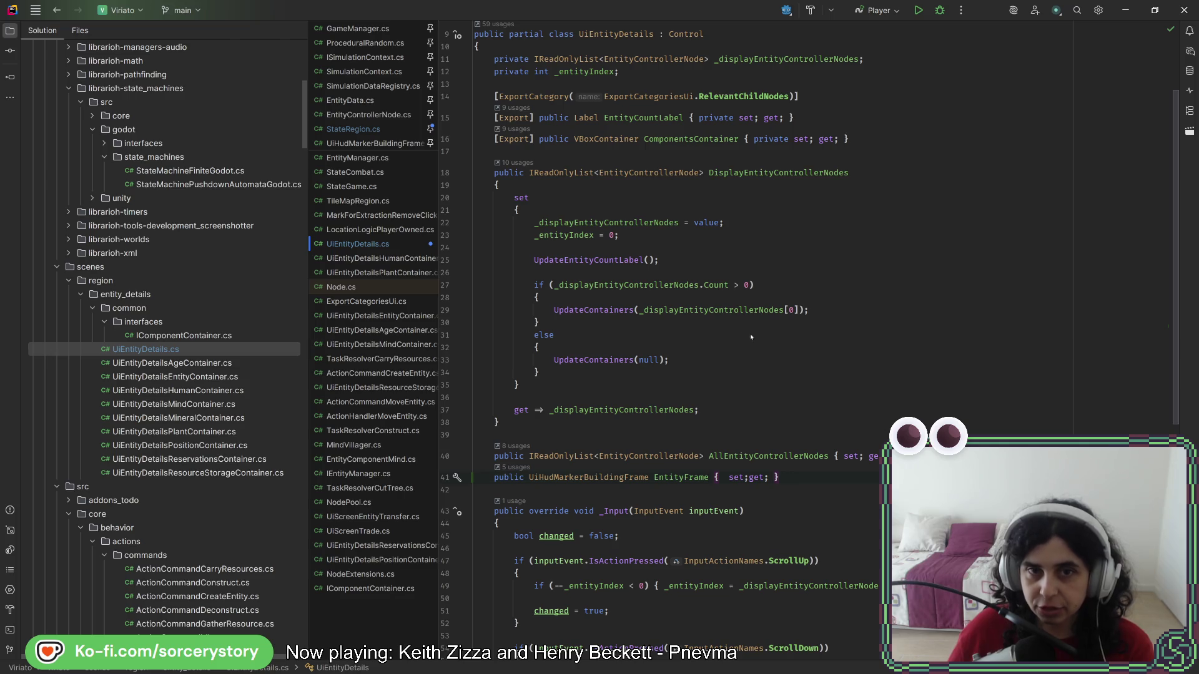
scroll(690, 312, up, 3)
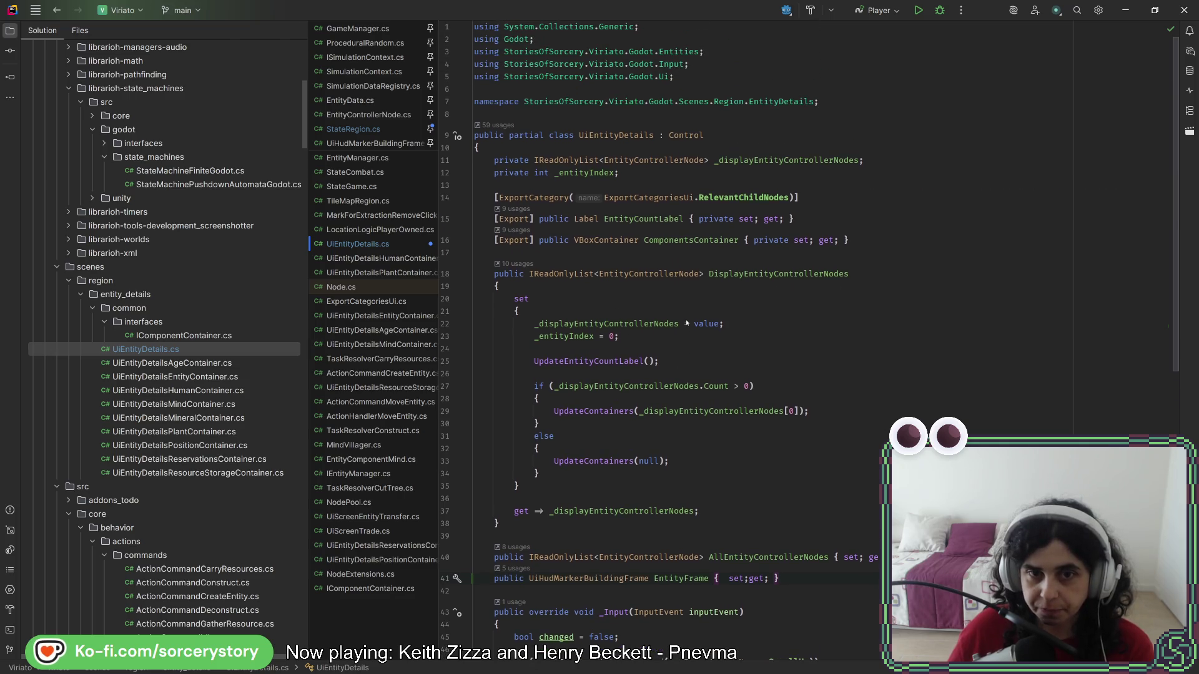
double_click(550, 338)
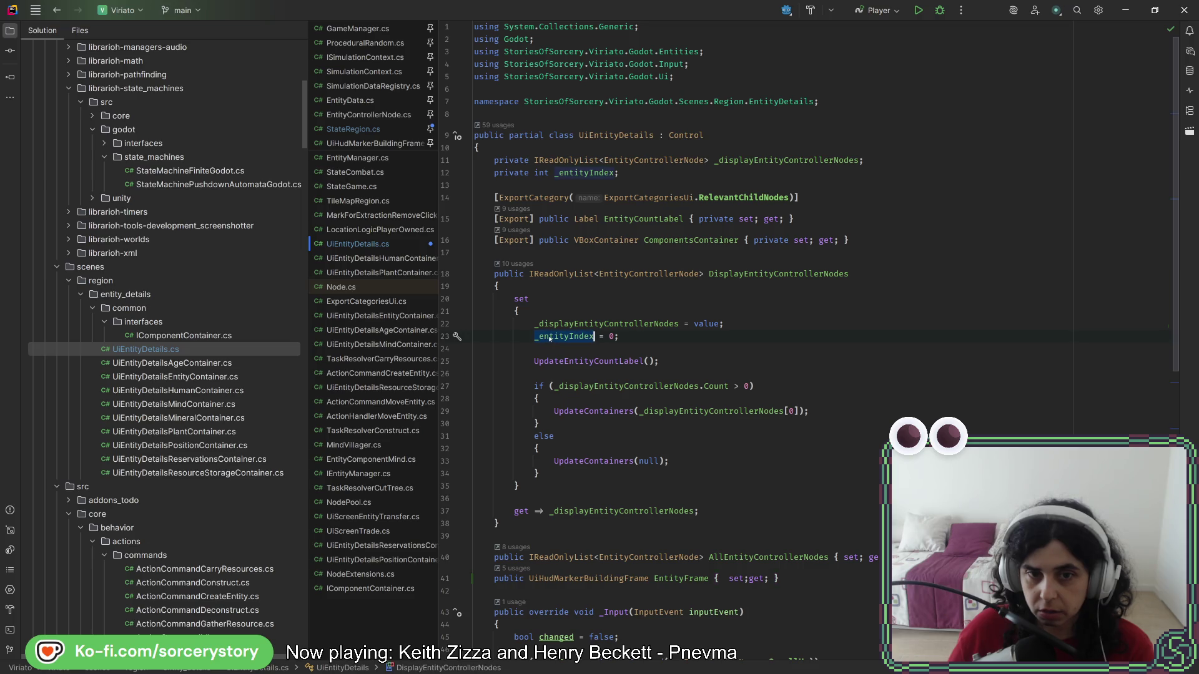
click(588, 411)
ctrl+click(587, 411)
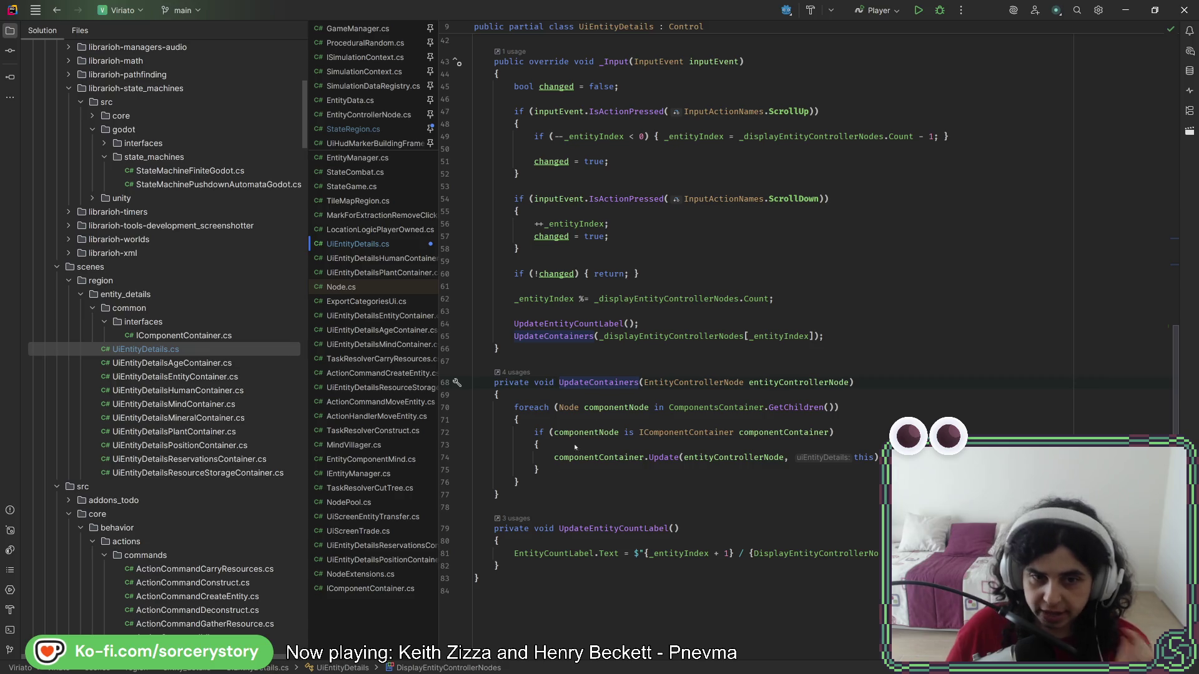
click(552, 482)
- Make room at the end of UpdateContainers and check the EntityFrame property on line 41
key(Return)
key(Return)
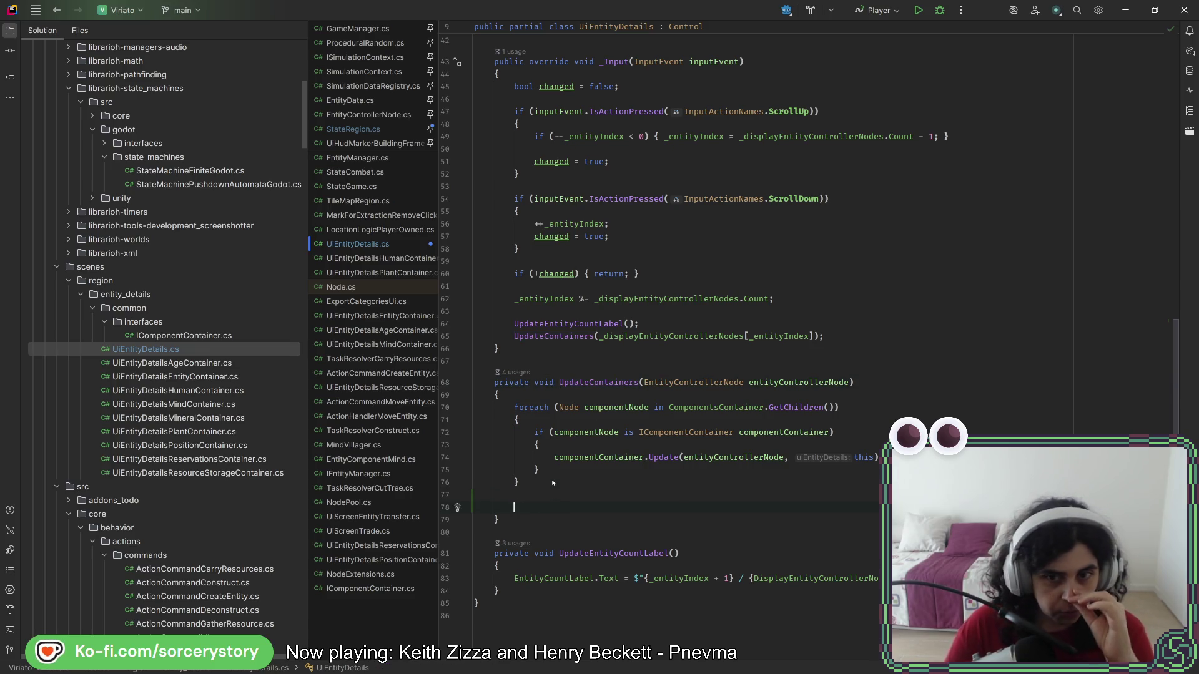
text(_)
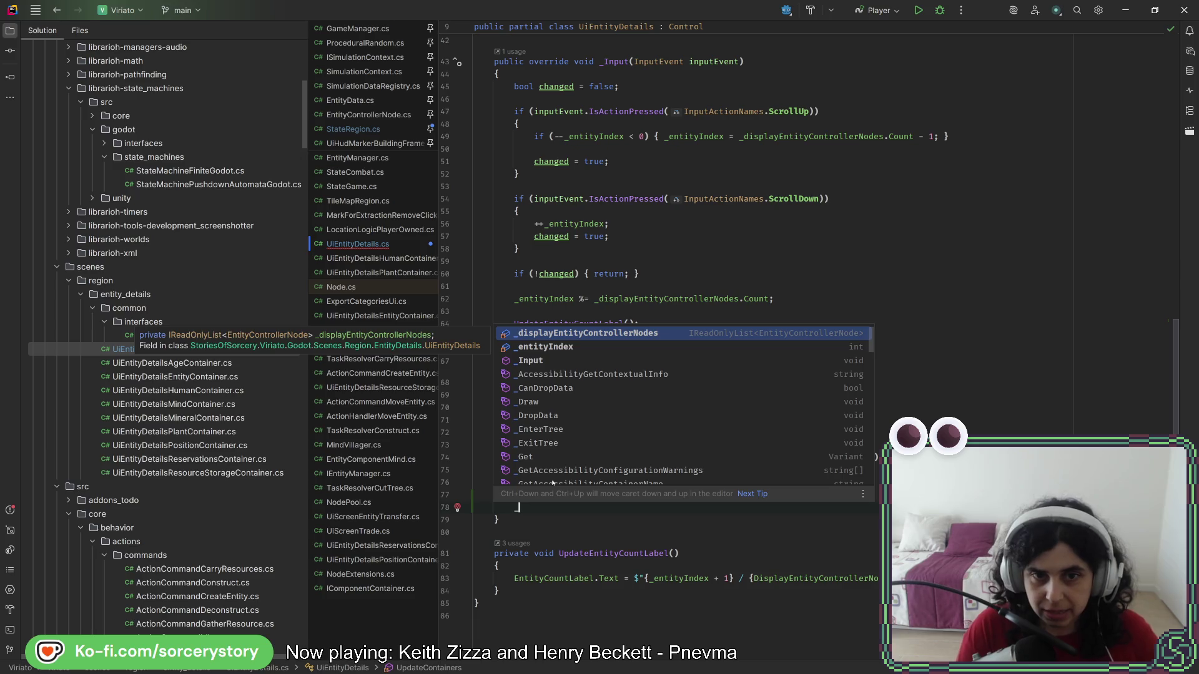
key(Escape)
scroll(758, 268, up, 7)
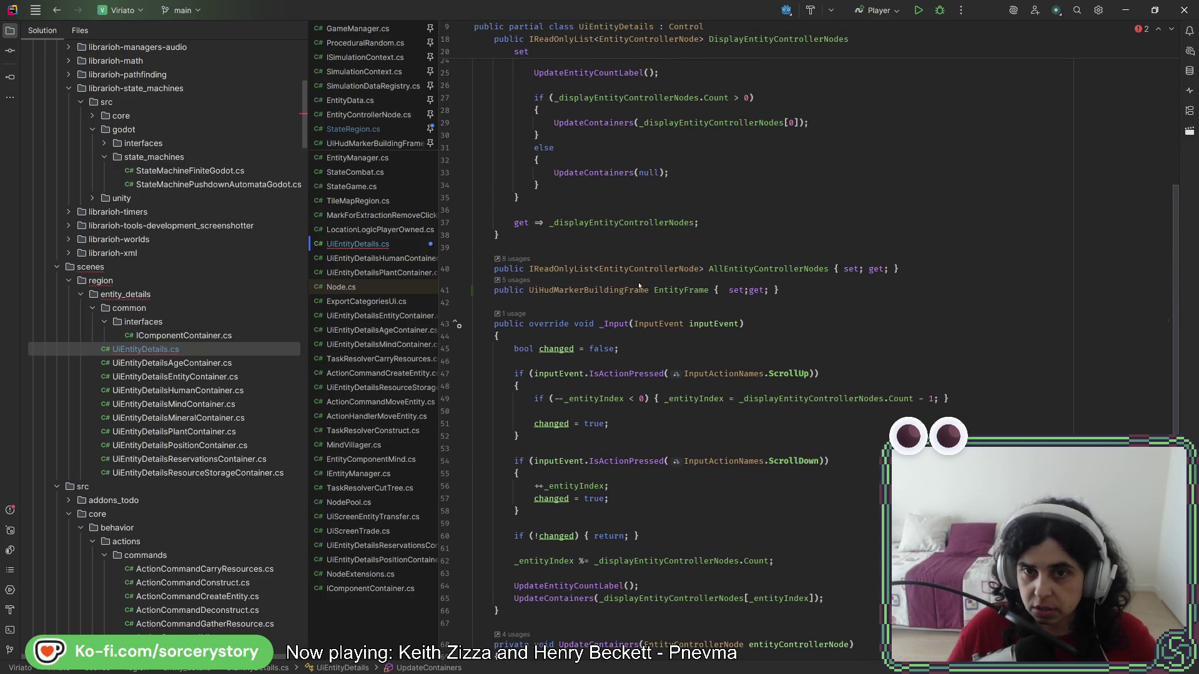
scroll(758, 268, up, 4)
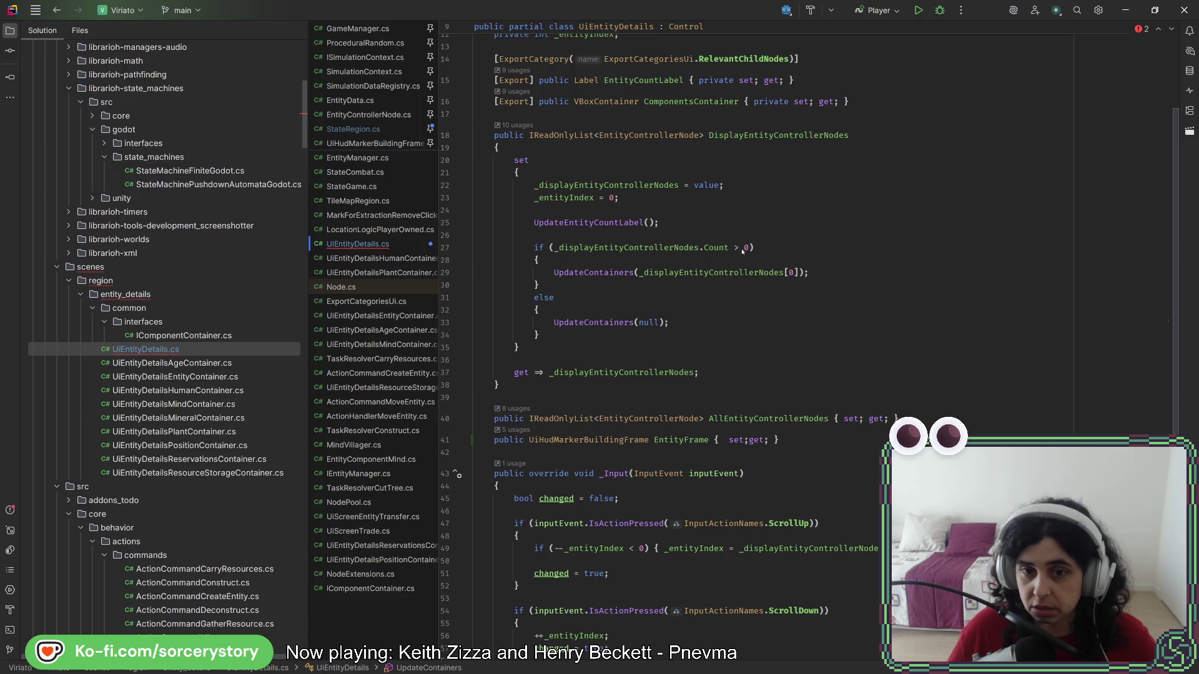
click(685, 441)
scroll(695, 407, down, 7)
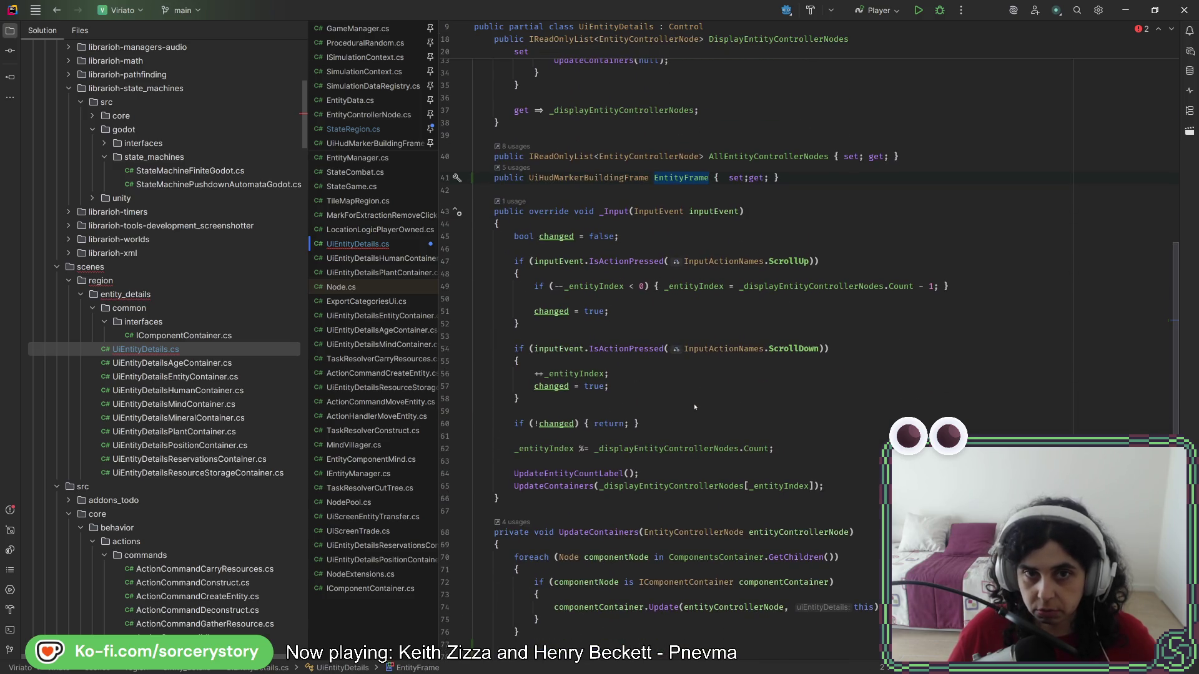
scroll(694, 407, down, 5)
click(579, 459)
- Add EntityFrame.PositionInBuildingAndPlay(entityControllerNode); after the foreach loop, picked from code completion
key(Return)
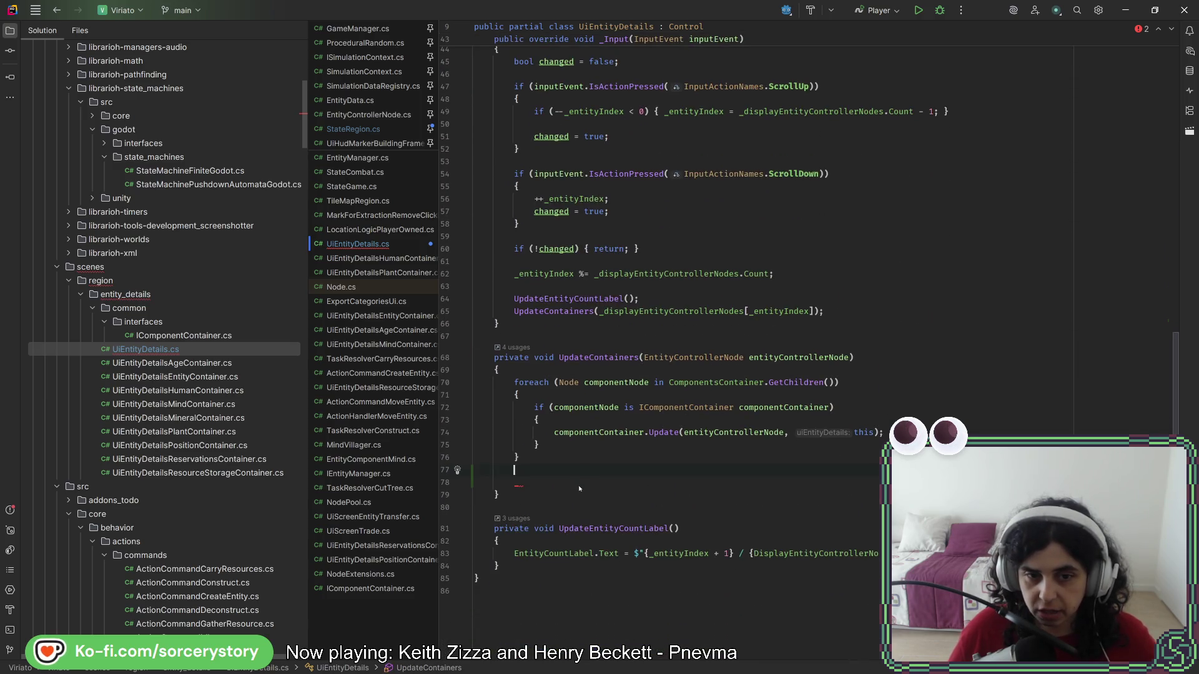
click(513, 484)
text(EntityFrame)
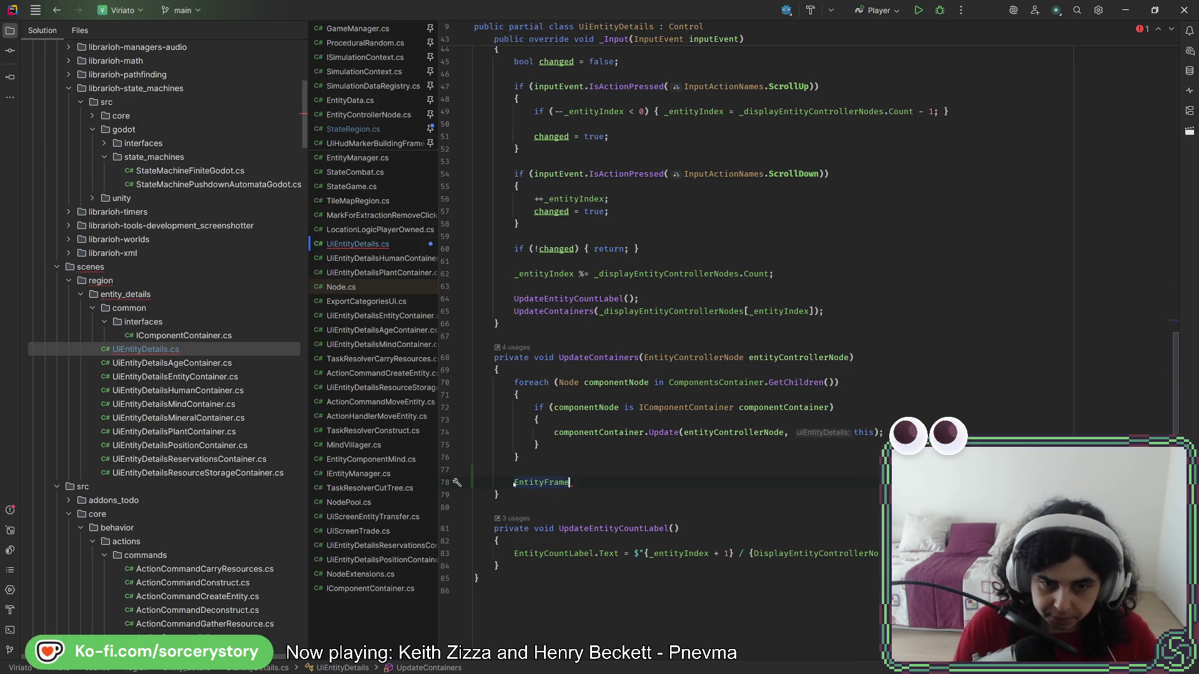
text(.)
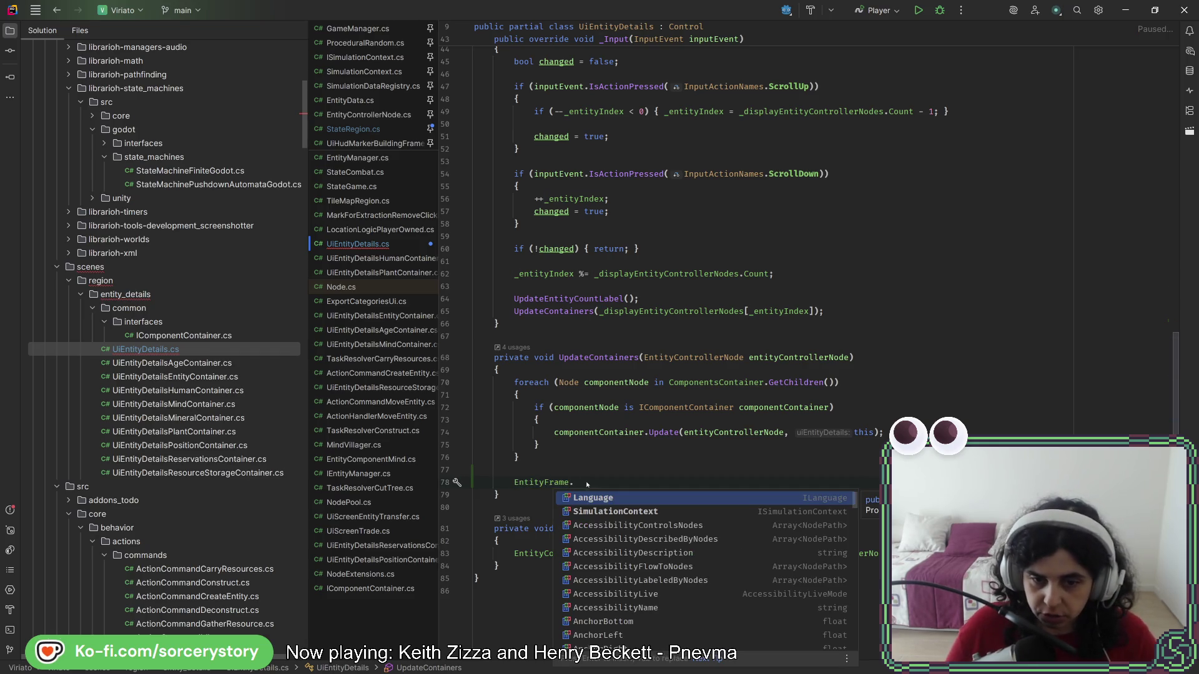
scroll(638, 541, down, 15)
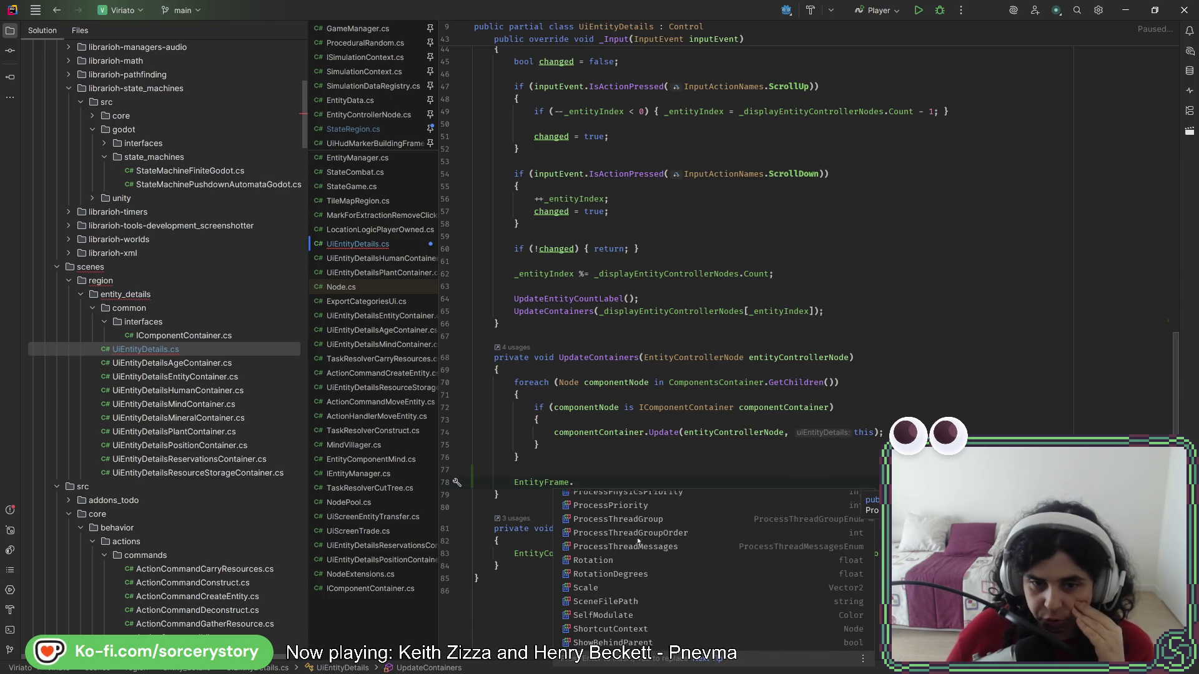
scroll(638, 540, up, 15)
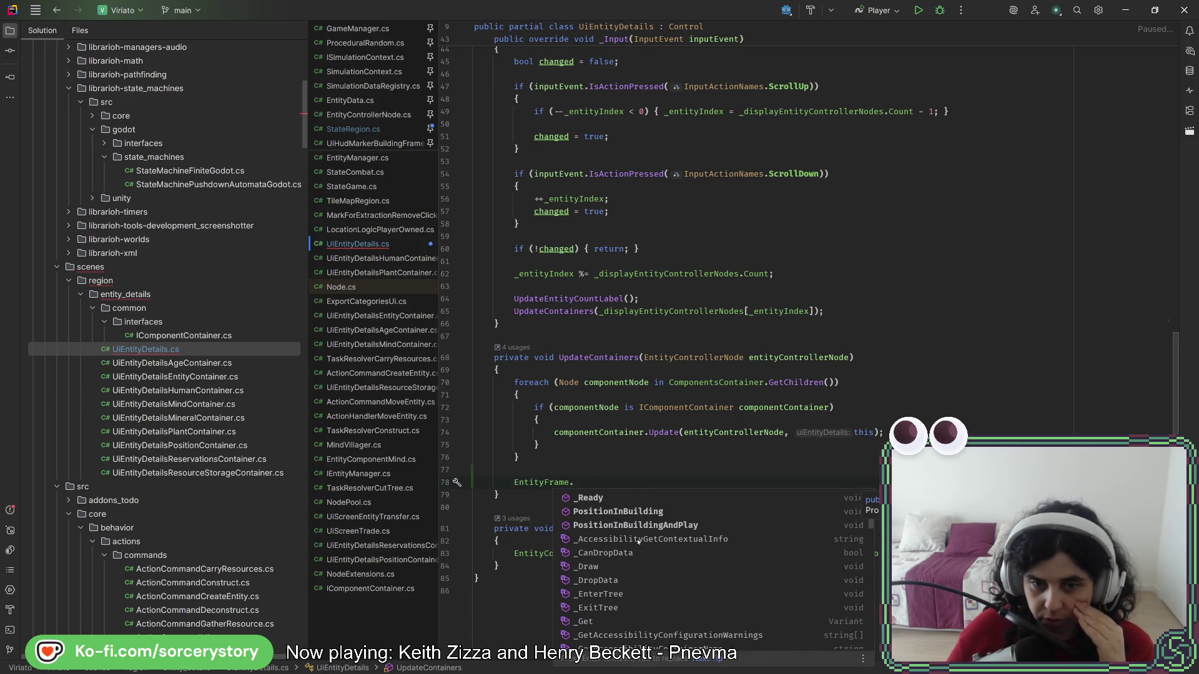
scroll(638, 541, up, 1)
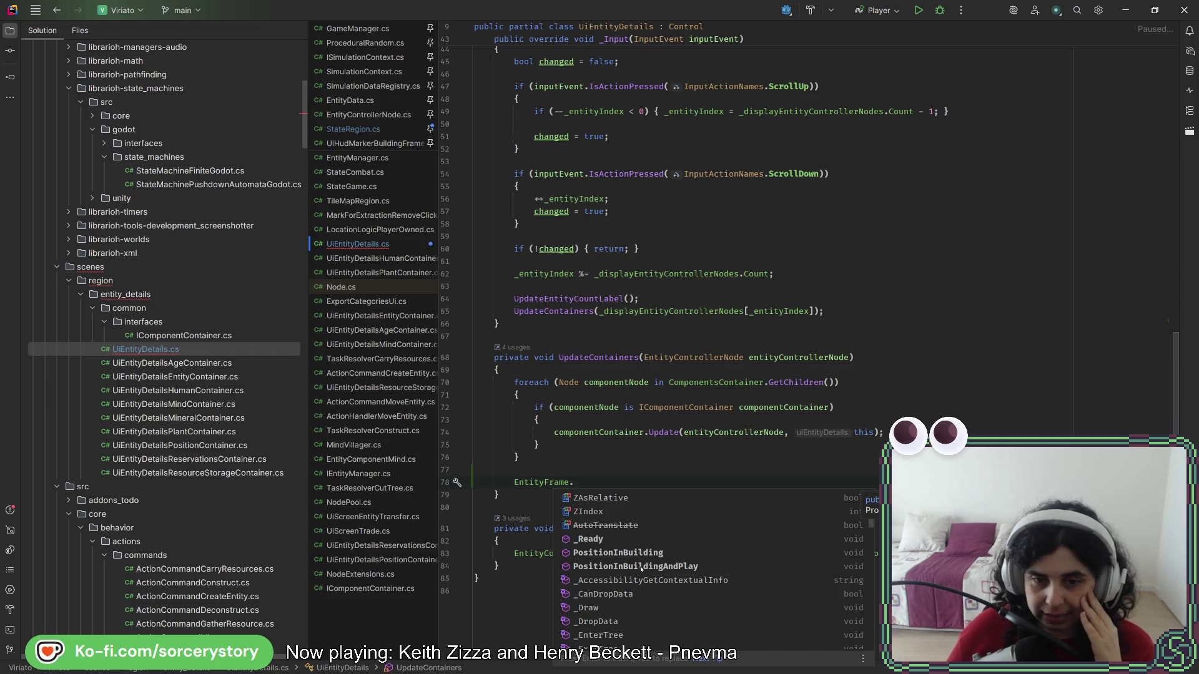
click(641, 567)
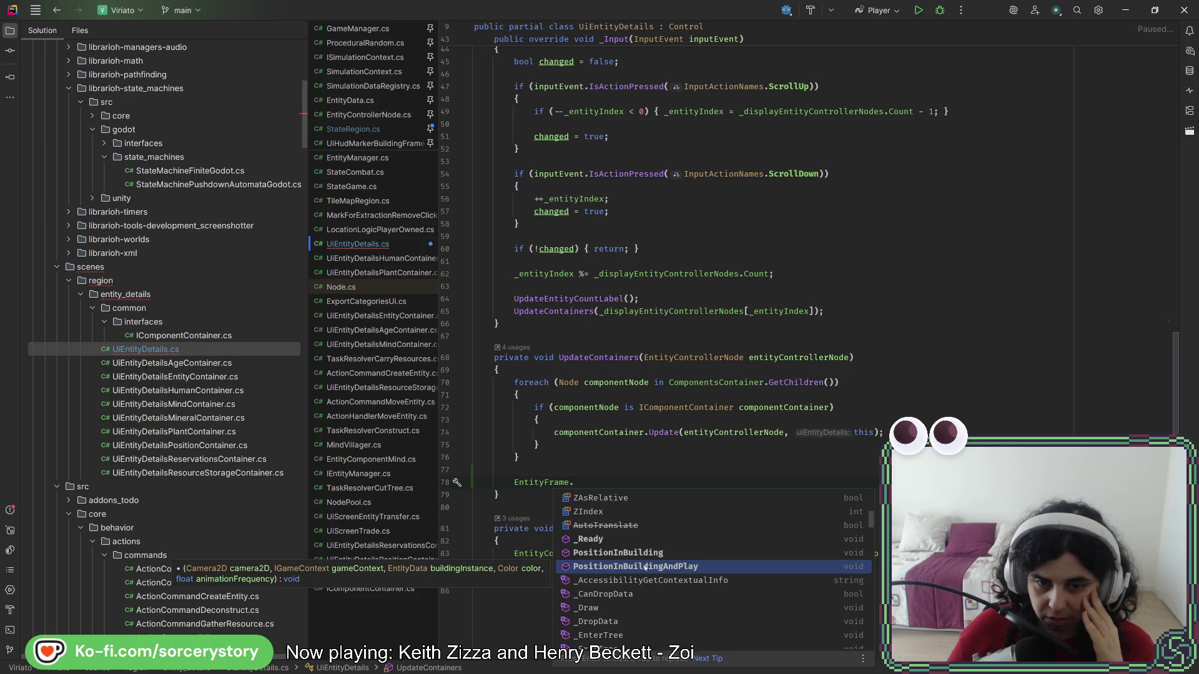
key(Return)
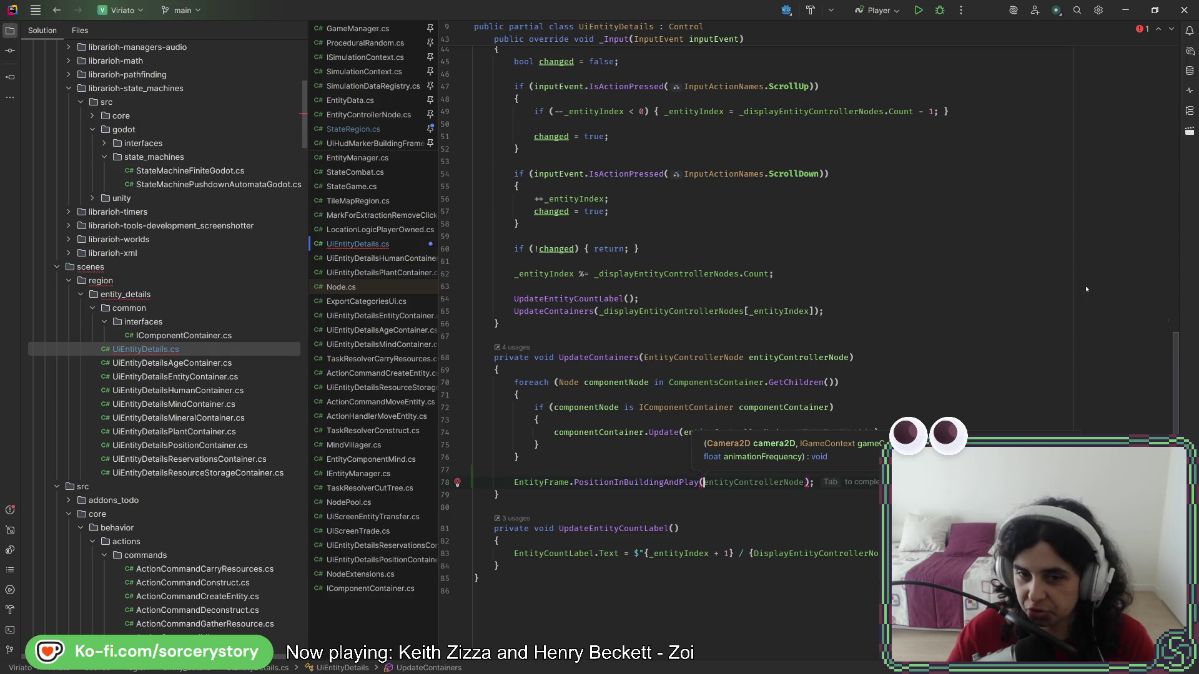
- Compare the PositionInBuildingAndPlay and PositionInBuilding declarations with their call sites and the buildingInstance parameter
ctrl+click(676, 483)
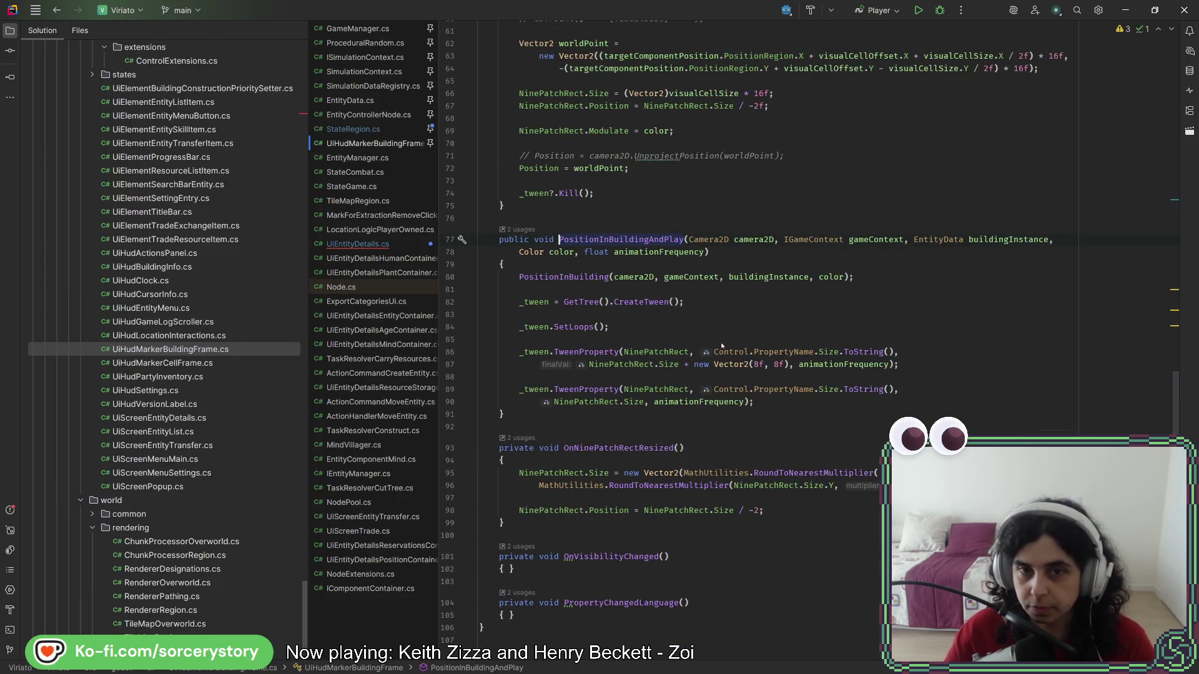
double_click(990, 240)
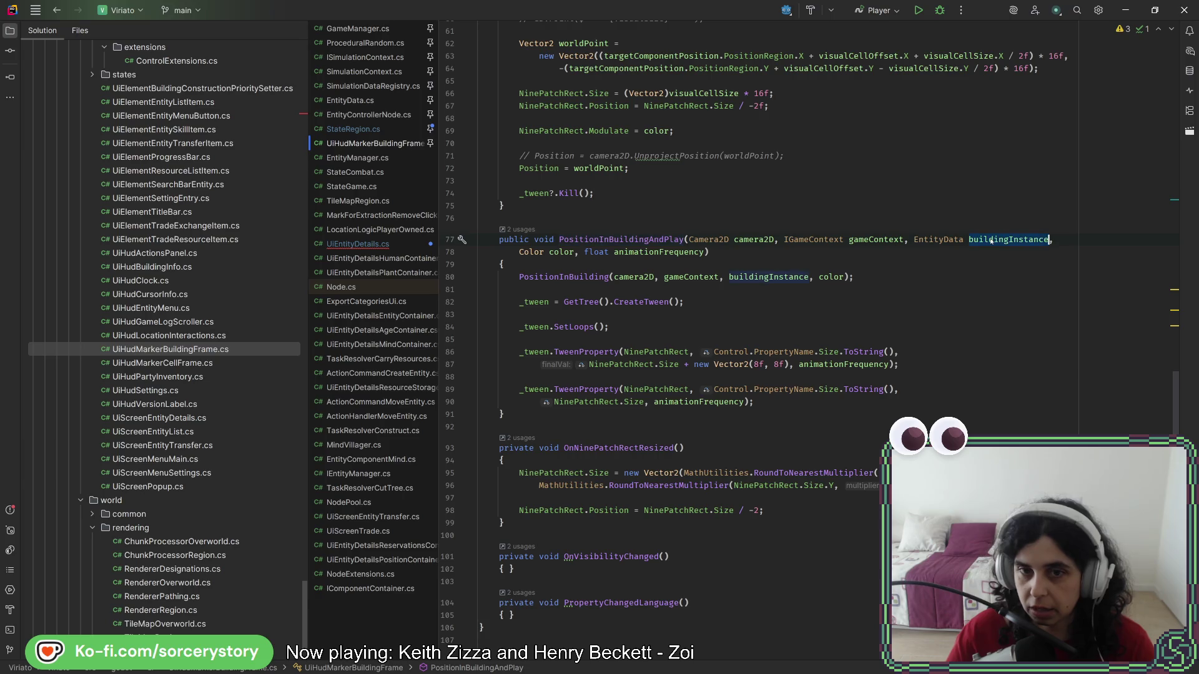
ctrl+click(572, 278)
key(Down)
key(Down)
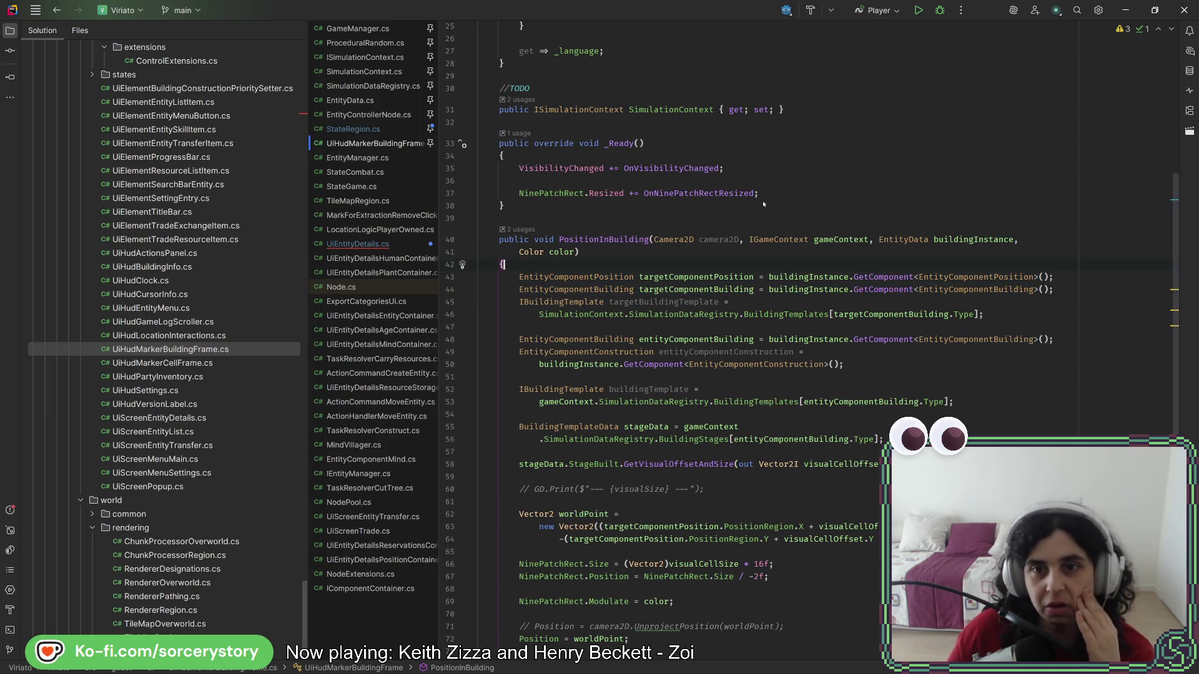
click(58, 11)
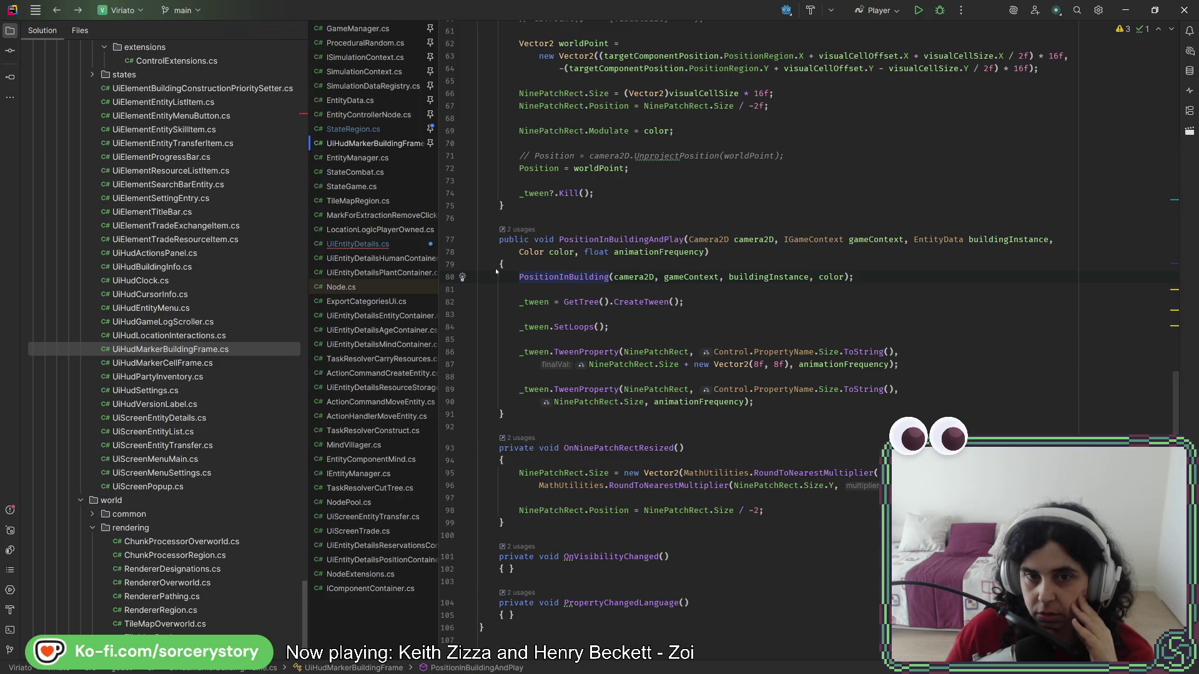
key(F12)
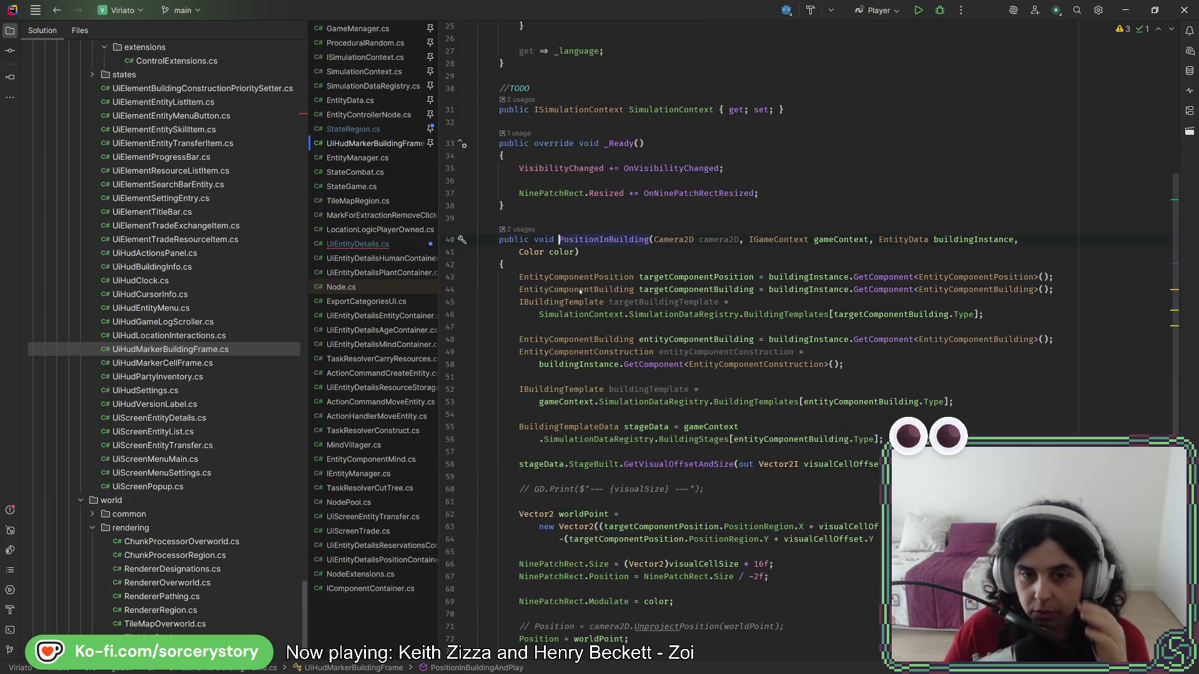
scroll(580, 291, down, 5)
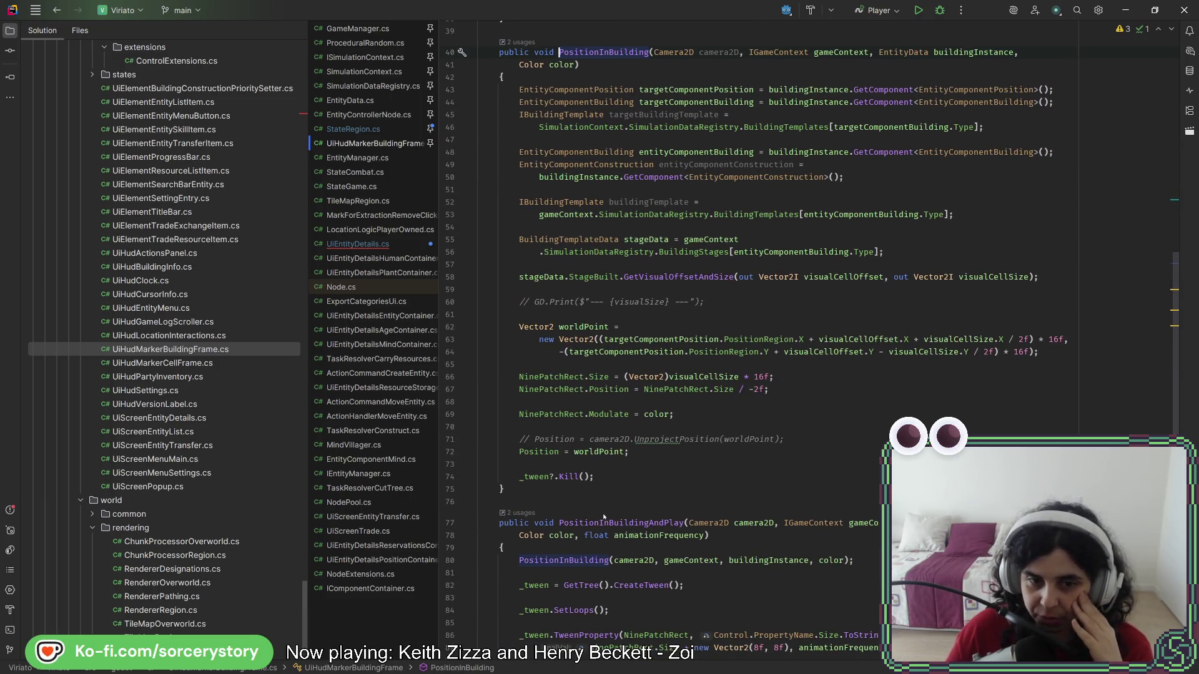
scroll(610, 435, up, 6)
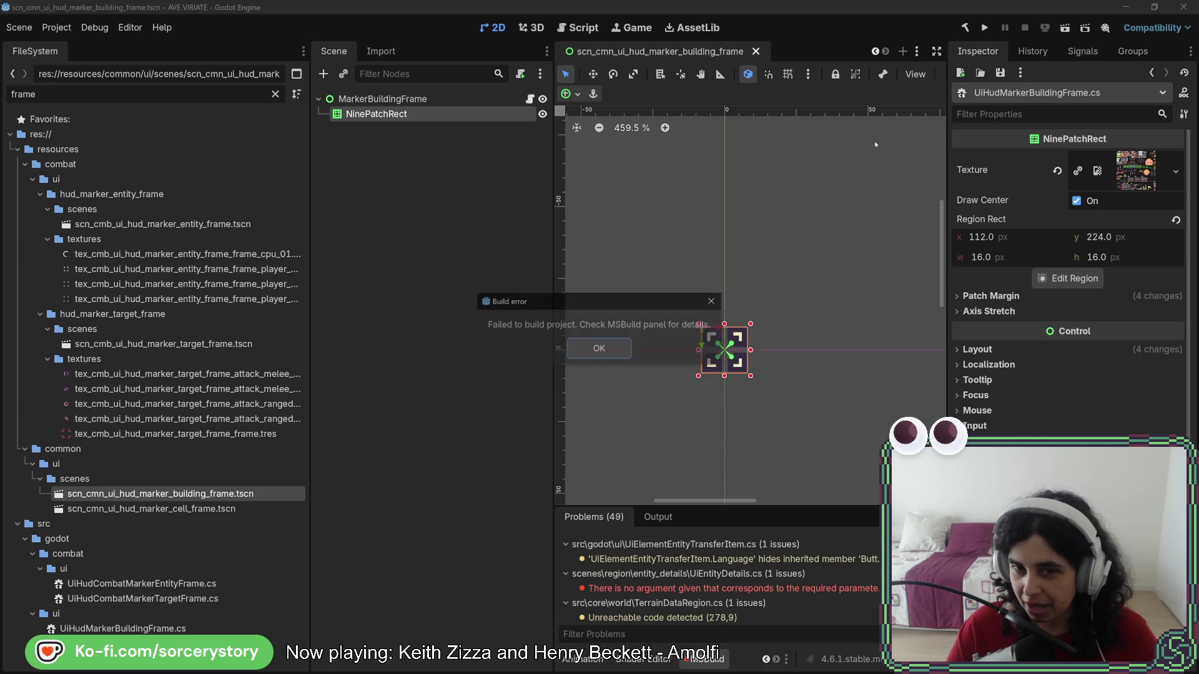
- Dismiss the build error and comment out the PositionInBuildingAndPlay call on line 78
click(599, 348)
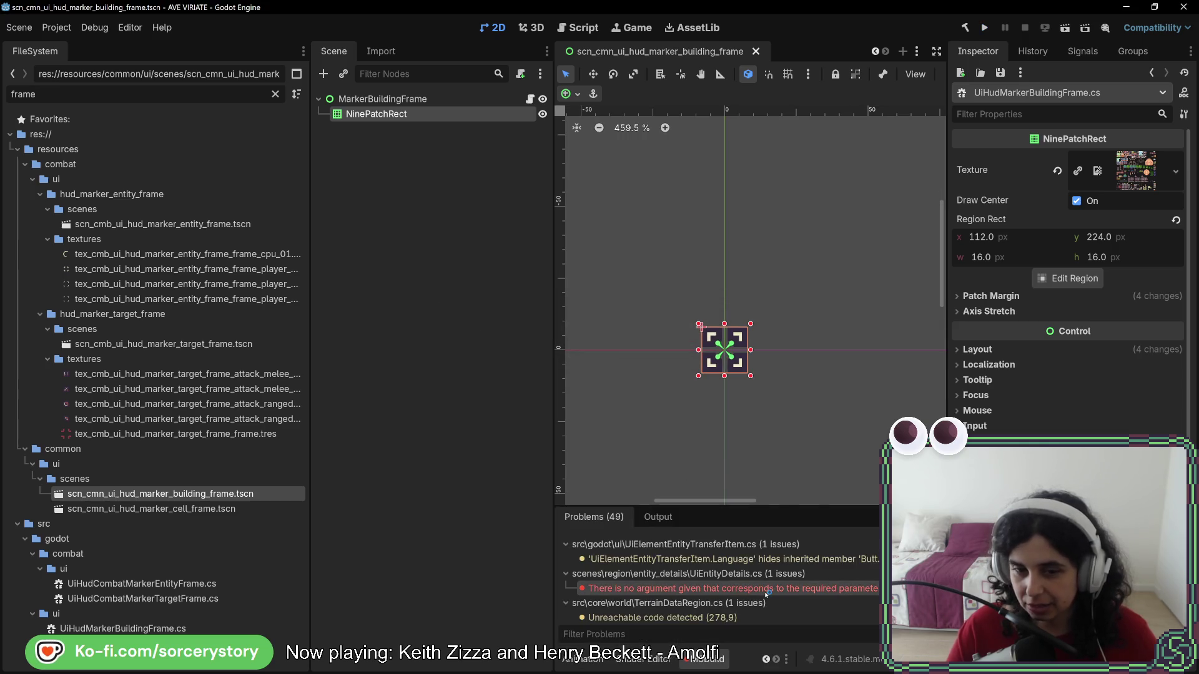
key(alt+Tab)
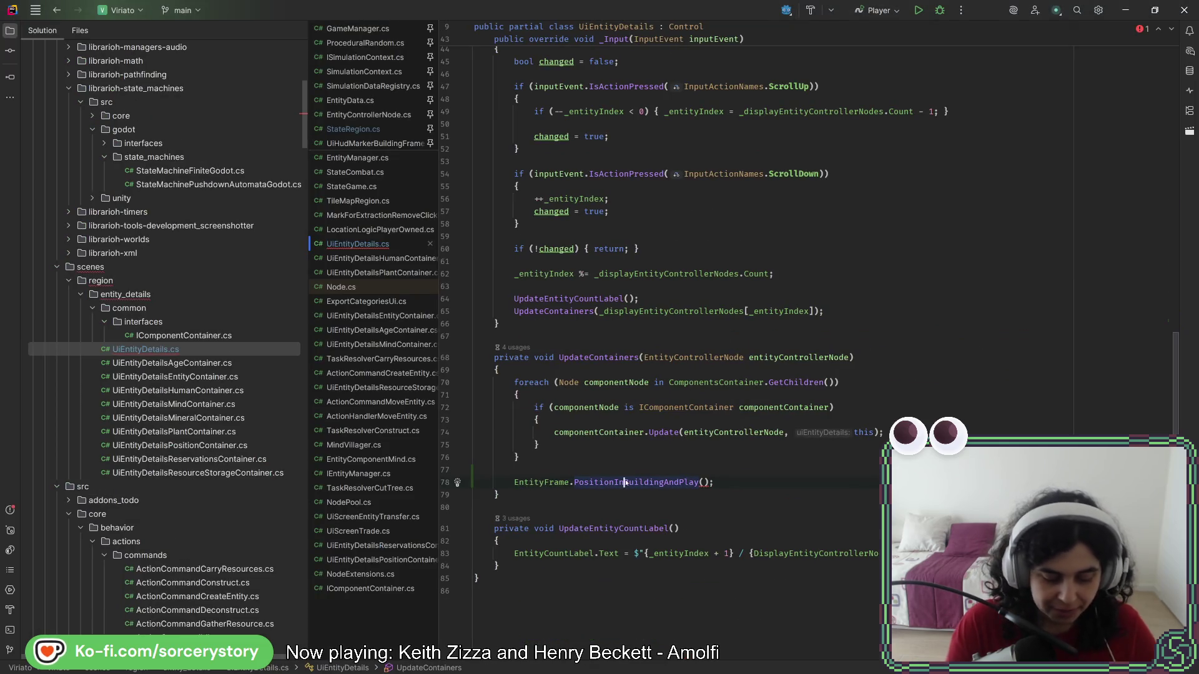
key(ctrl+slash)
- Rerun the game with F5, start a new test game and visit the settlement
key(alt+Tab)
key(alt+Tab)
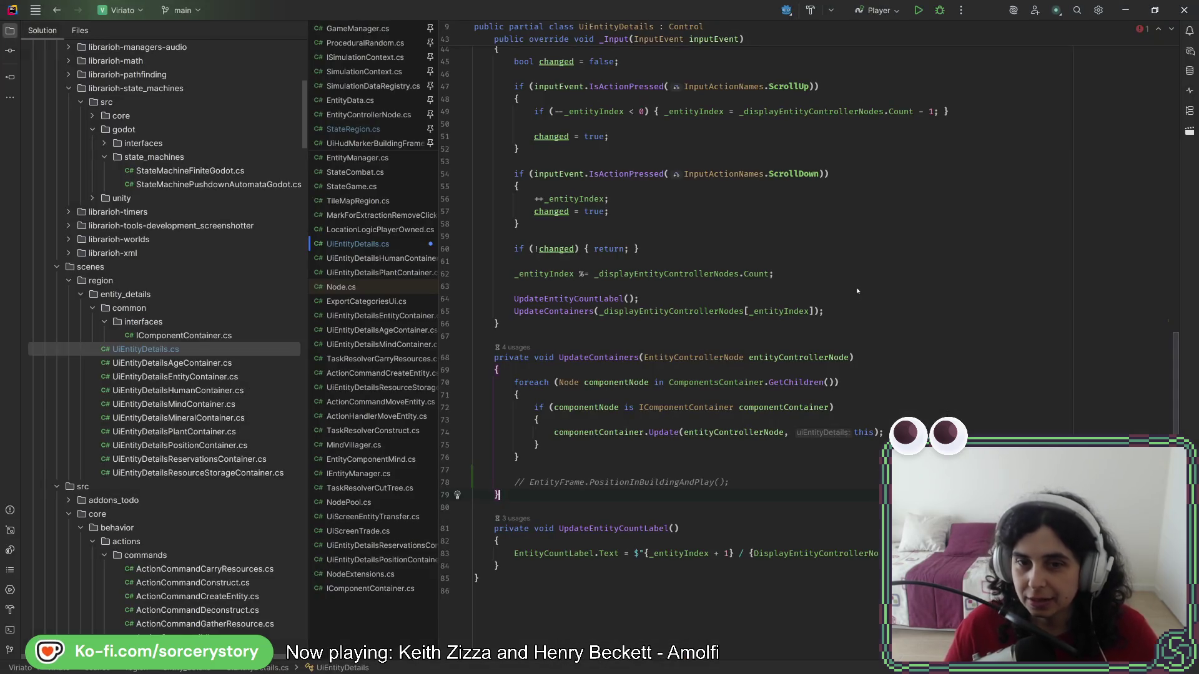
key(alt+Tab)
key(F5)
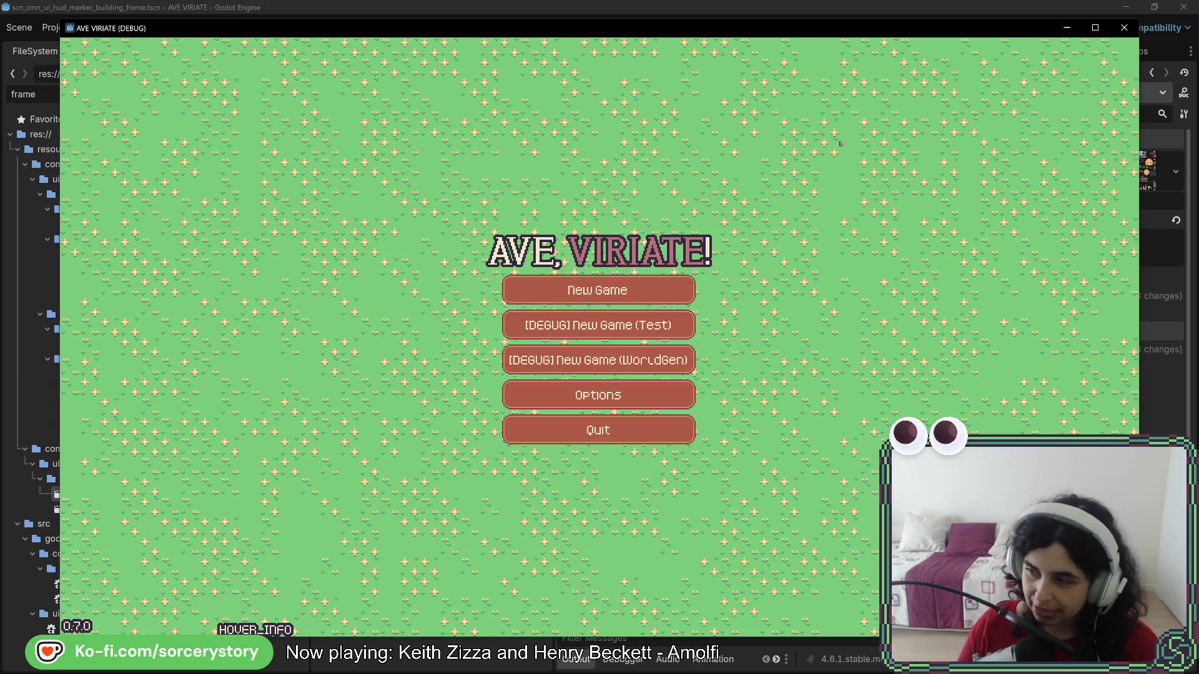
click(681, 328)
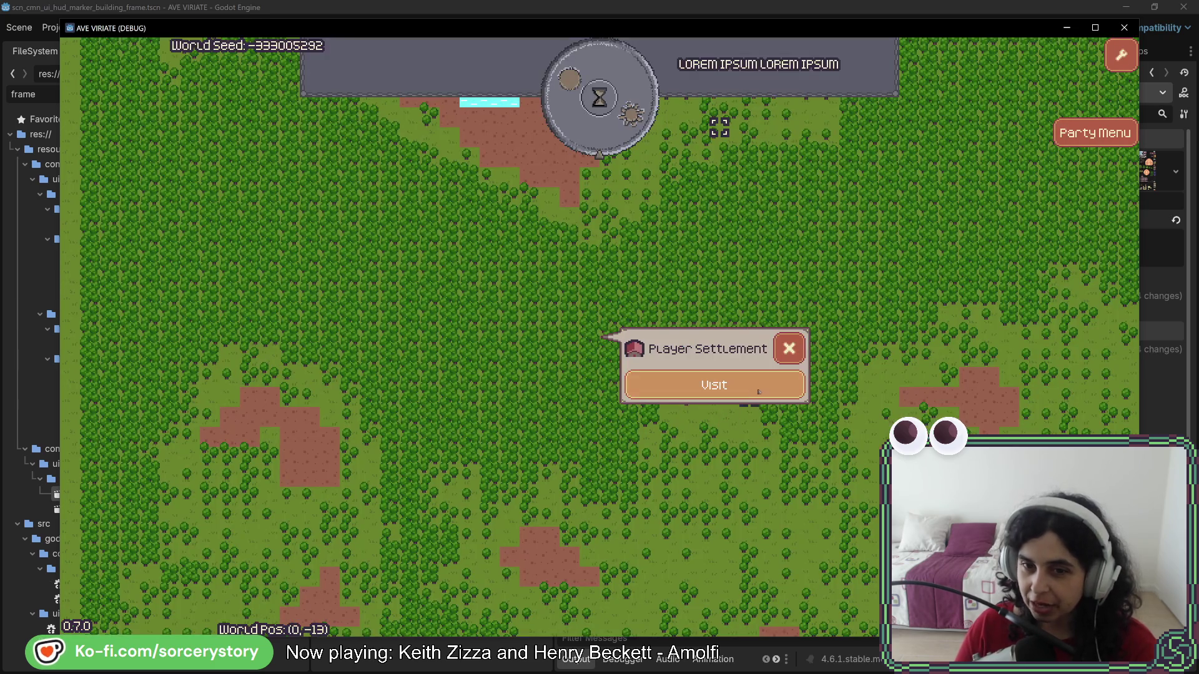
click(759, 391)
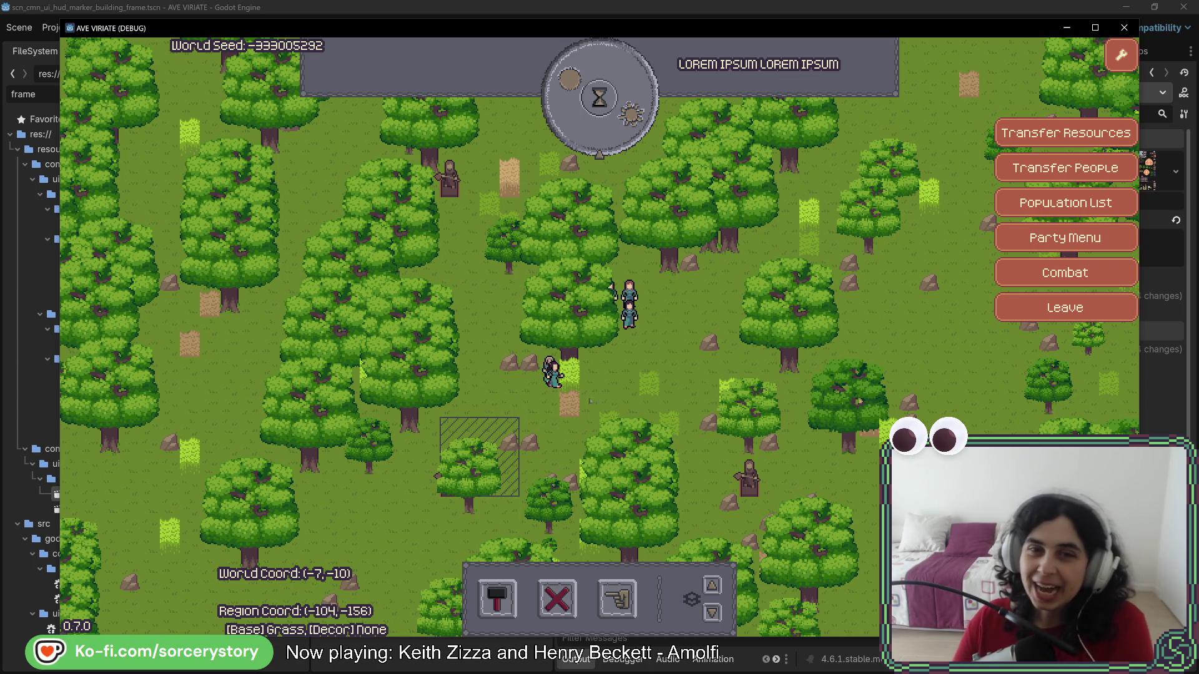
- Designate the trees and rocks in an area of the settlement for extraction
click(618, 599)
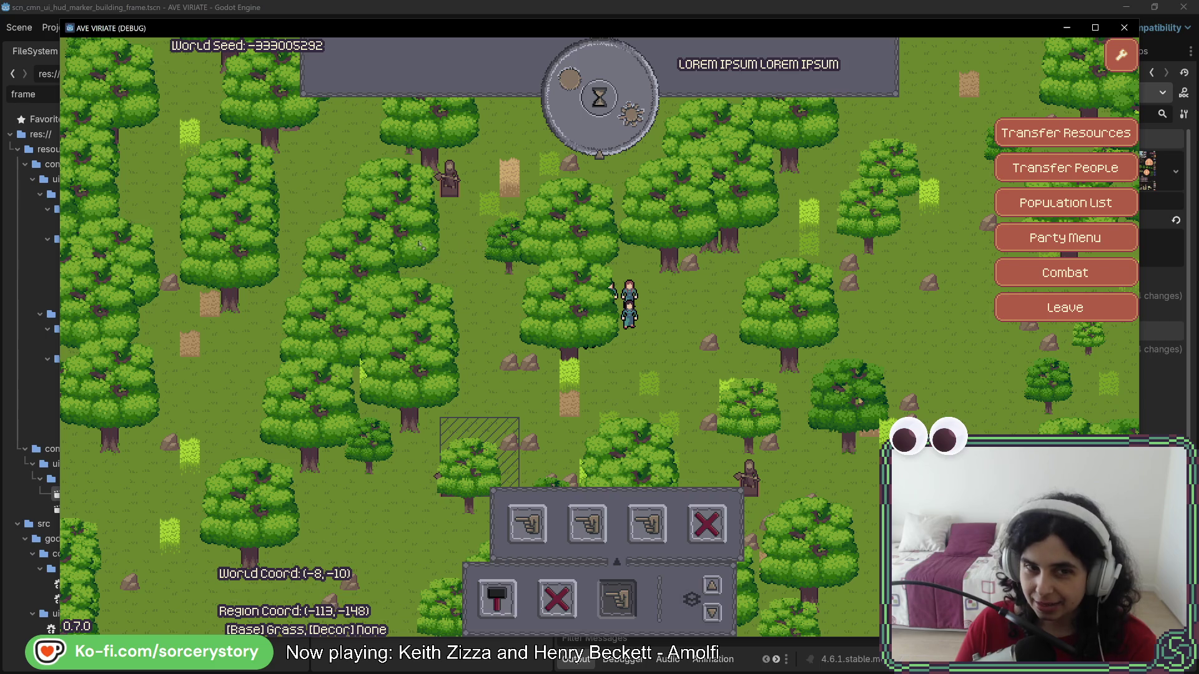
mouse_move(406, 181)
mouse_down()
mouse_move(649, 405)
mouse_move(780, 451)
mouse_up()
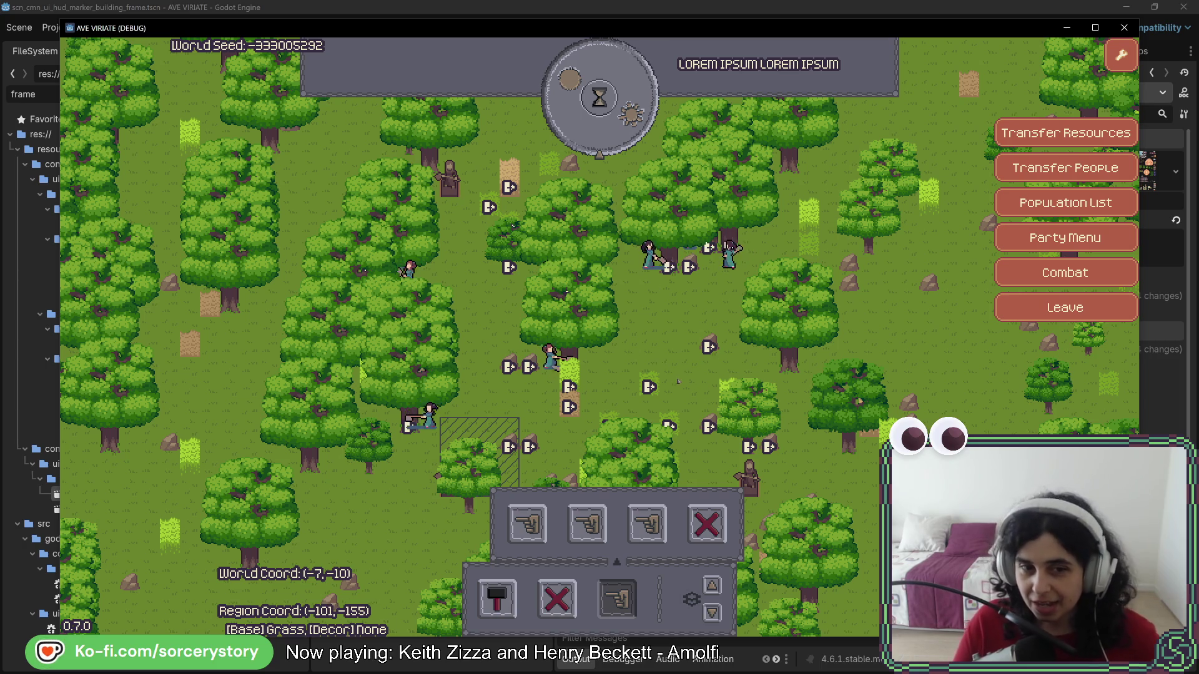
key(s)
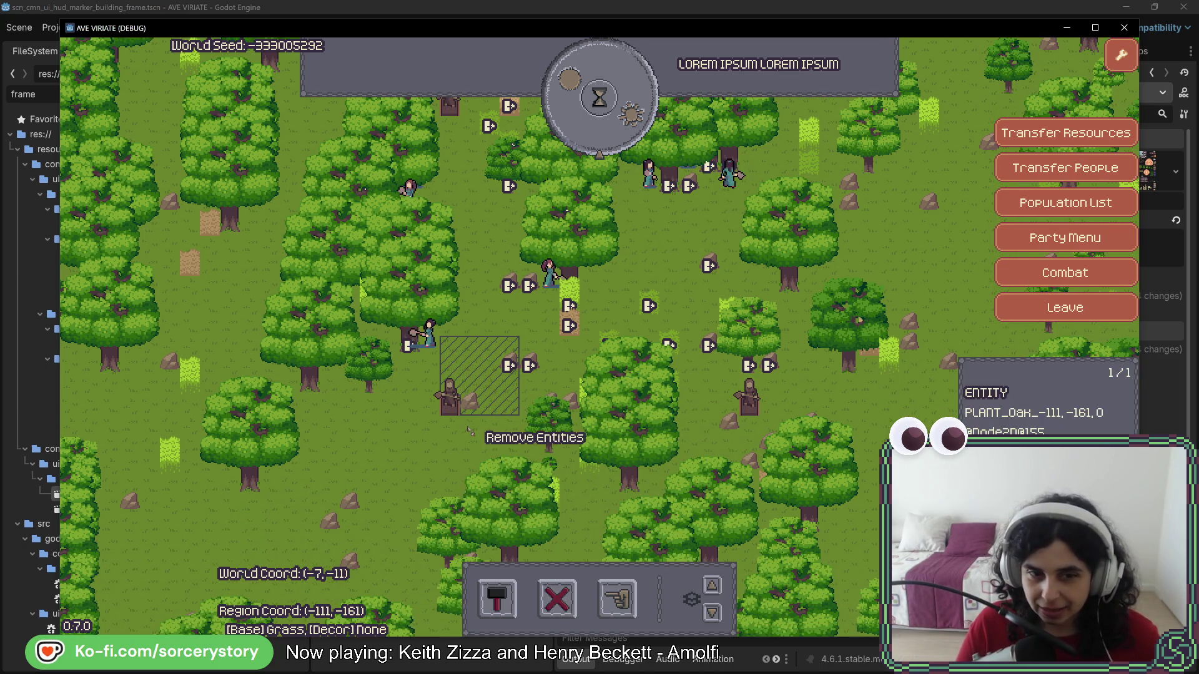
key(w)
- Advance the game clock to Day 1, 11:00 while inspecting nearby stone piles
click(599, 97)
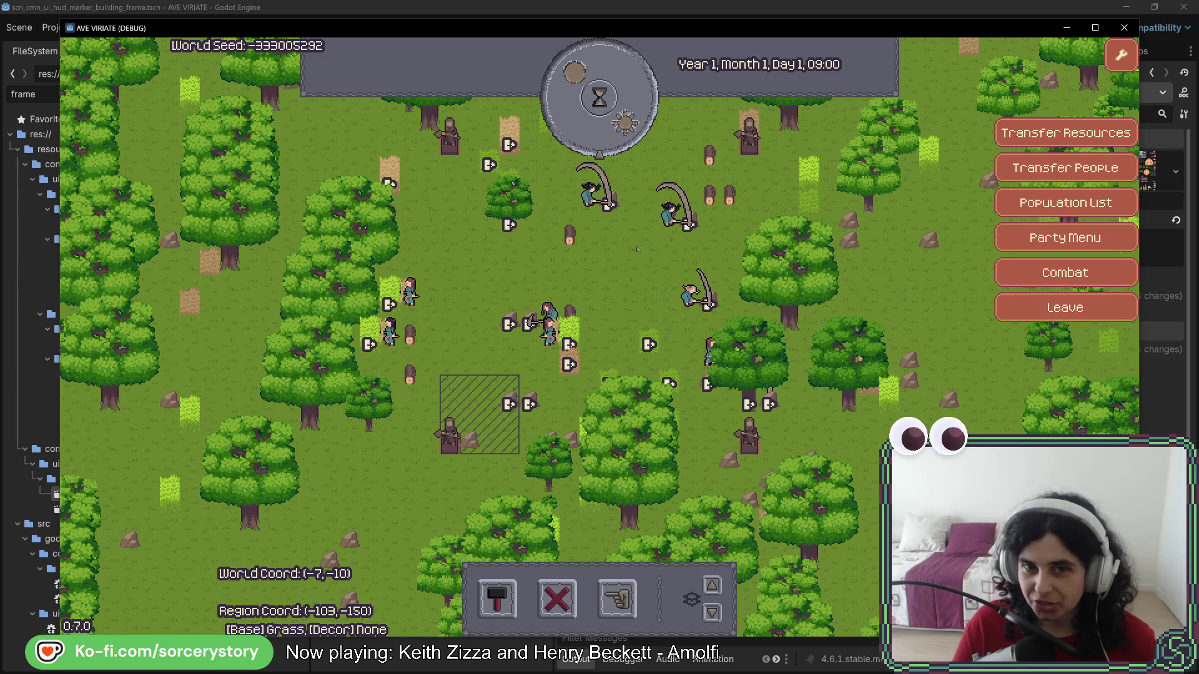
click(626, 134)
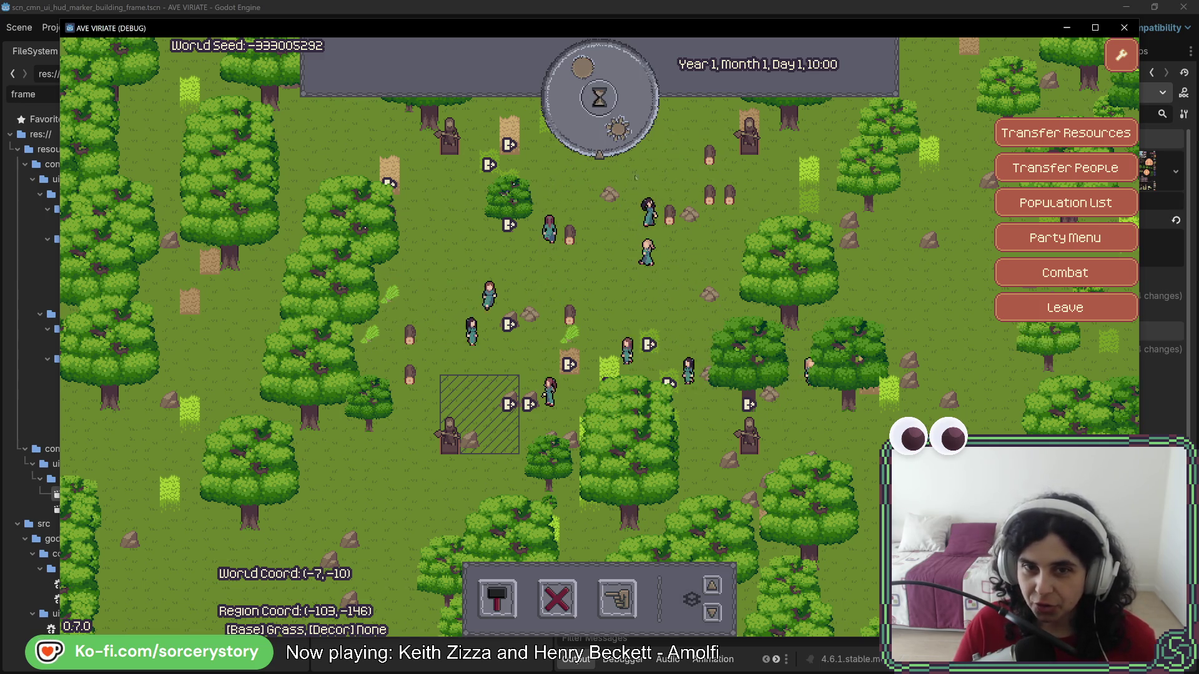
click(509, 323)
click(509, 323)
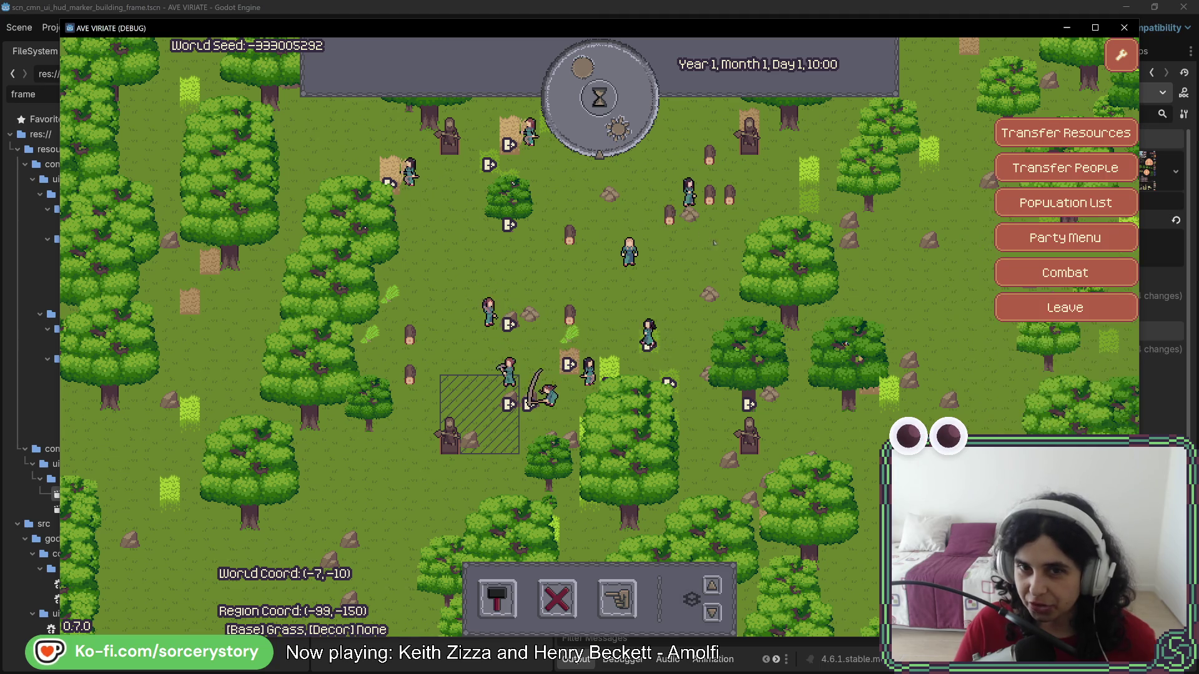
click(509, 325)
click(687, 246)
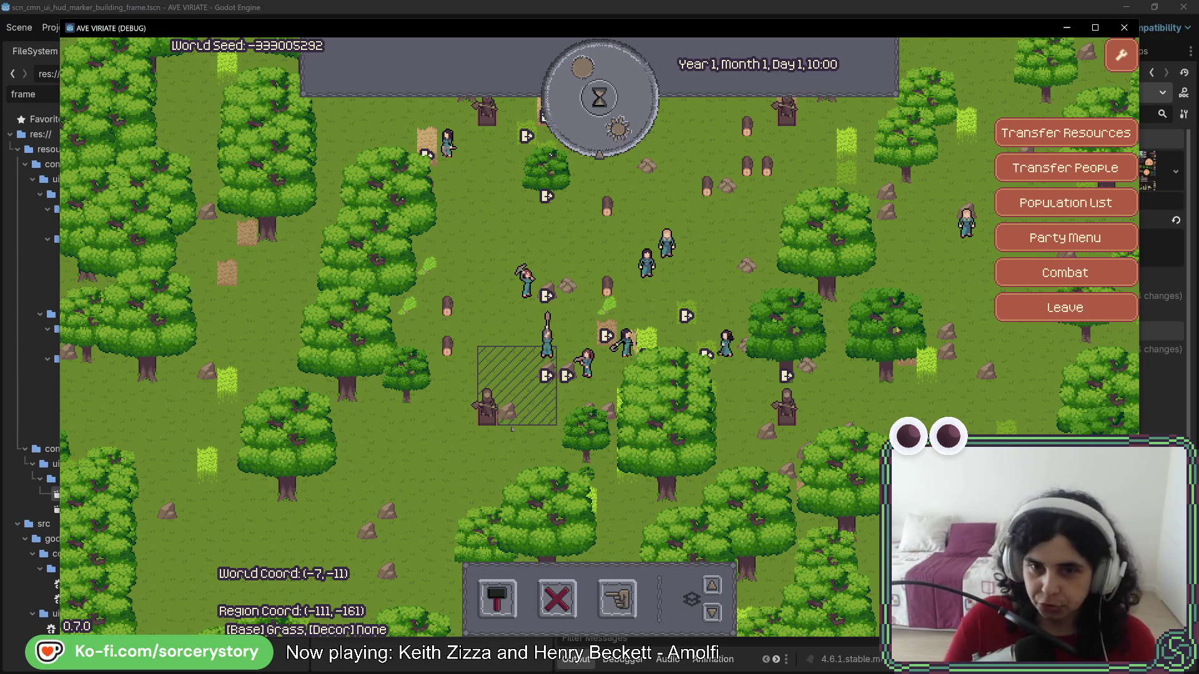
mouse_move(624, 290)
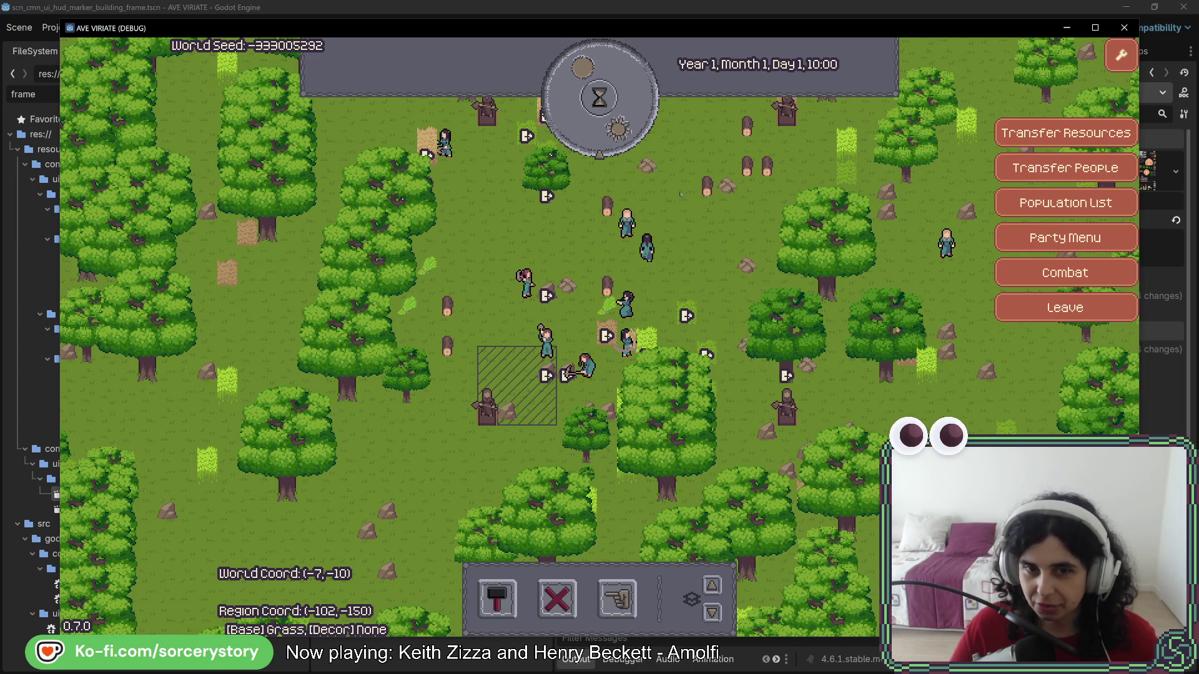
click(599, 97)
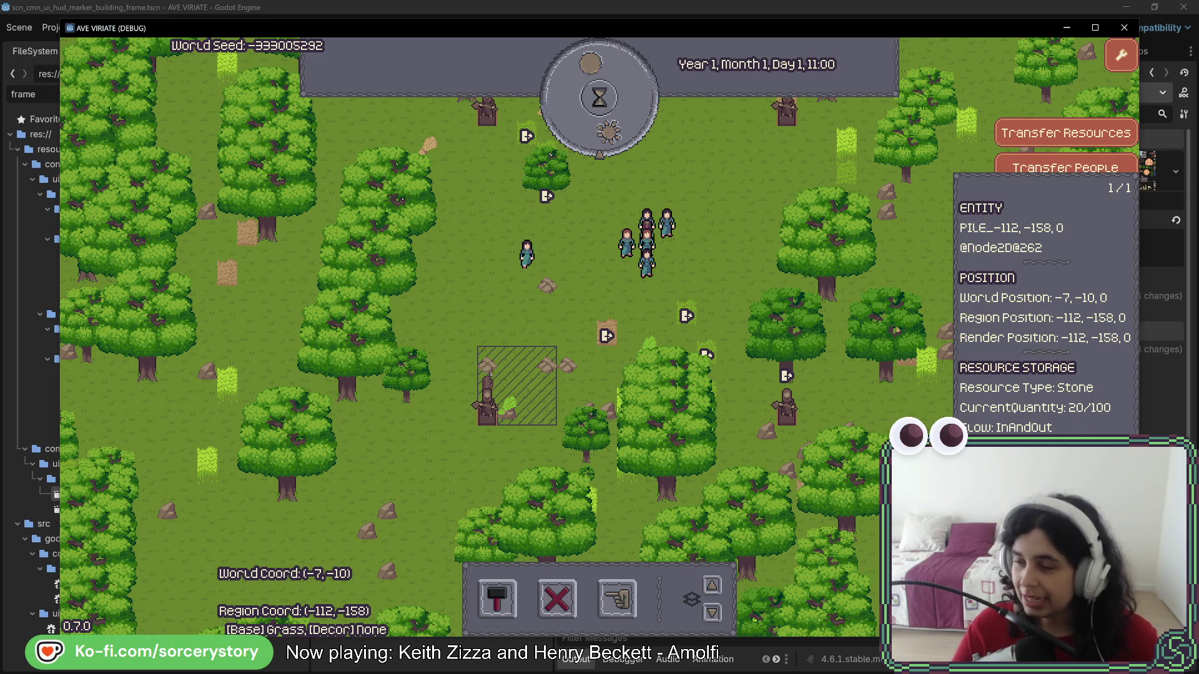
key(w)
key(d)
click(617, 598)
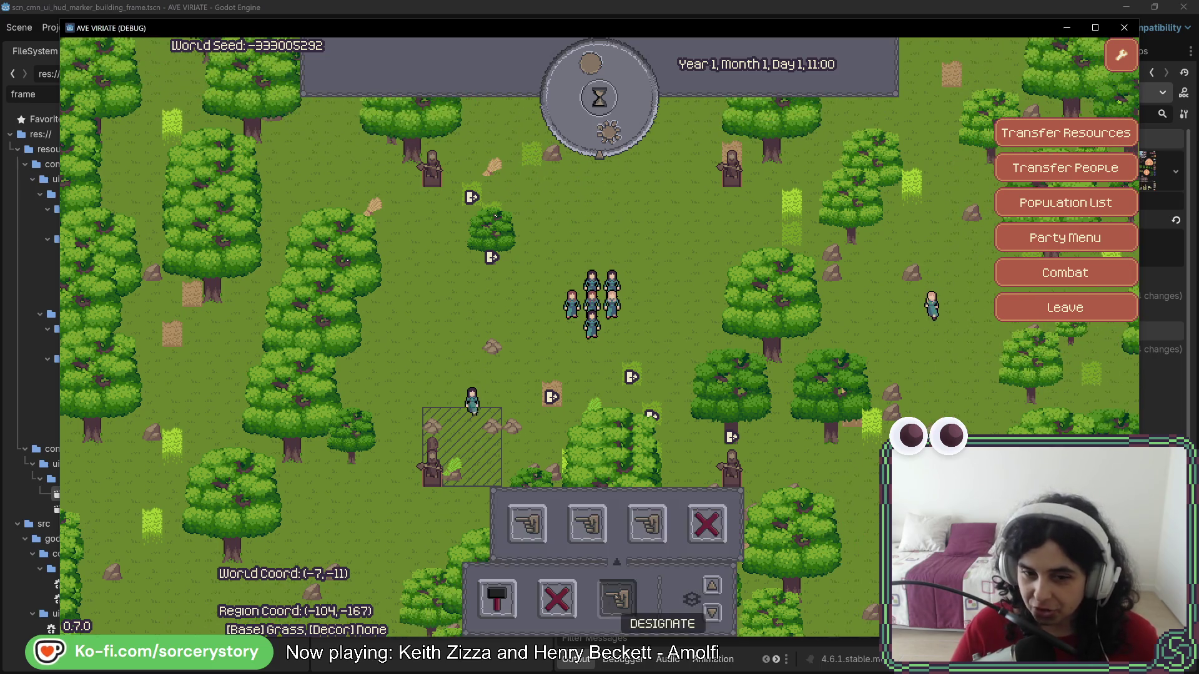
- Designate a rectangle north of the villagers, then advance the clock four hours to clear it
key(w)
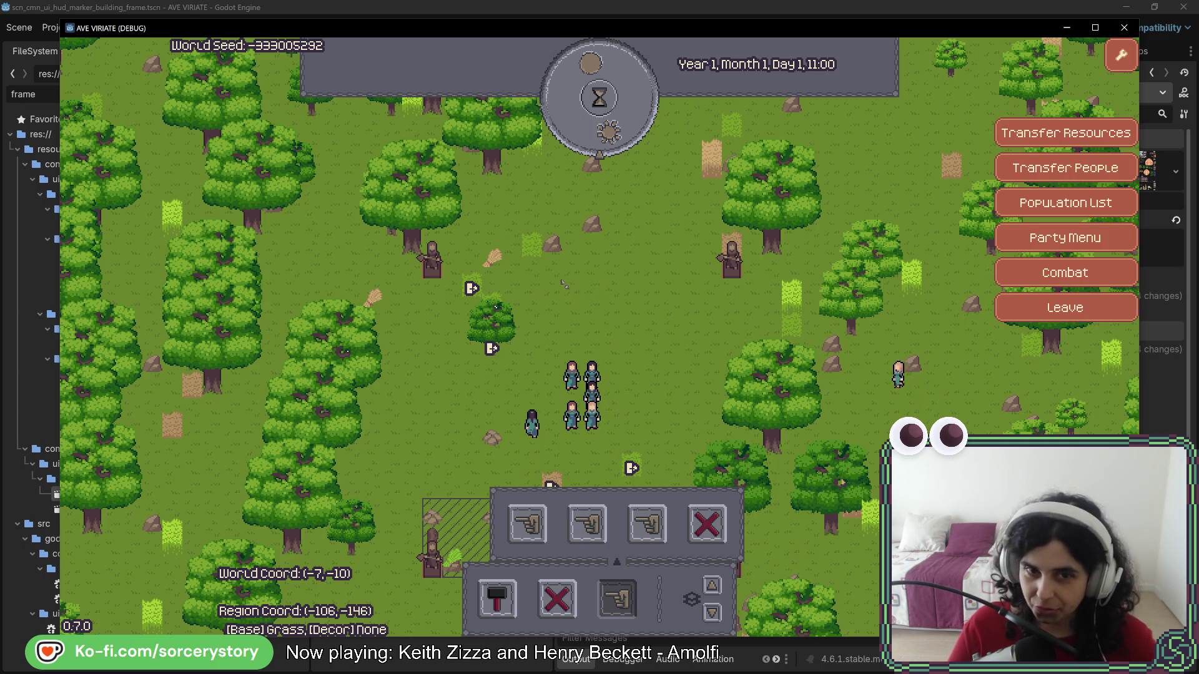
mouse_move(546, 284)
mouse_down()
mouse_move(693, 332)
mouse_move(683, 326)
mouse_up()
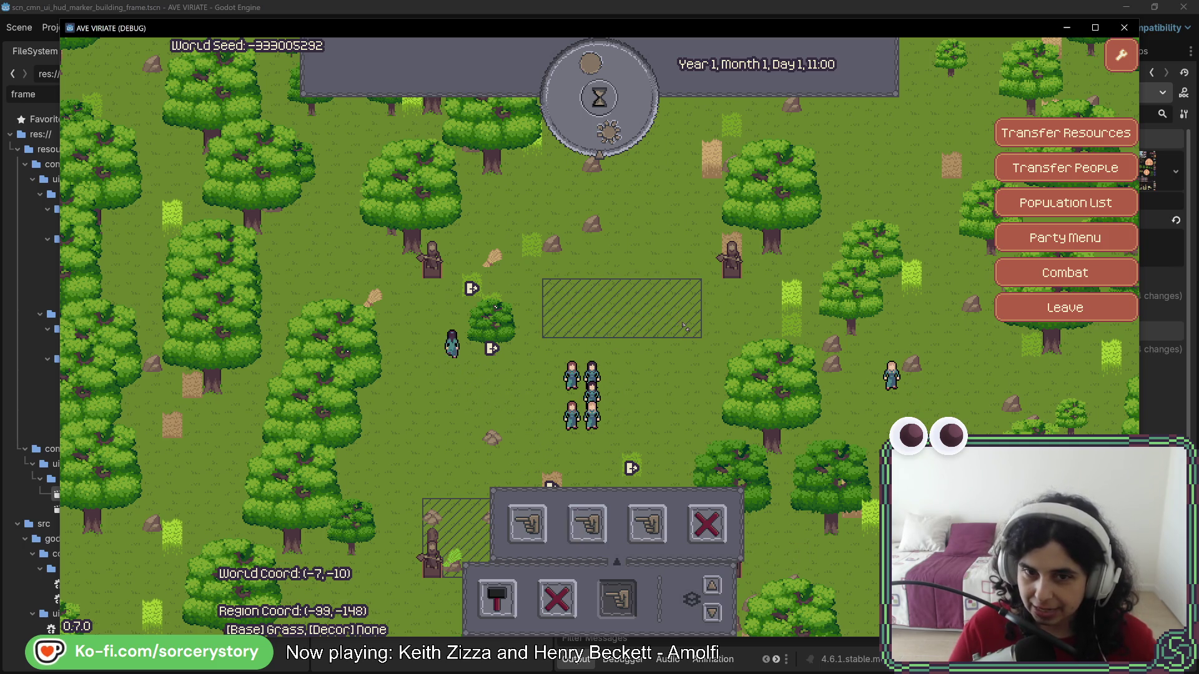
click(598, 97)
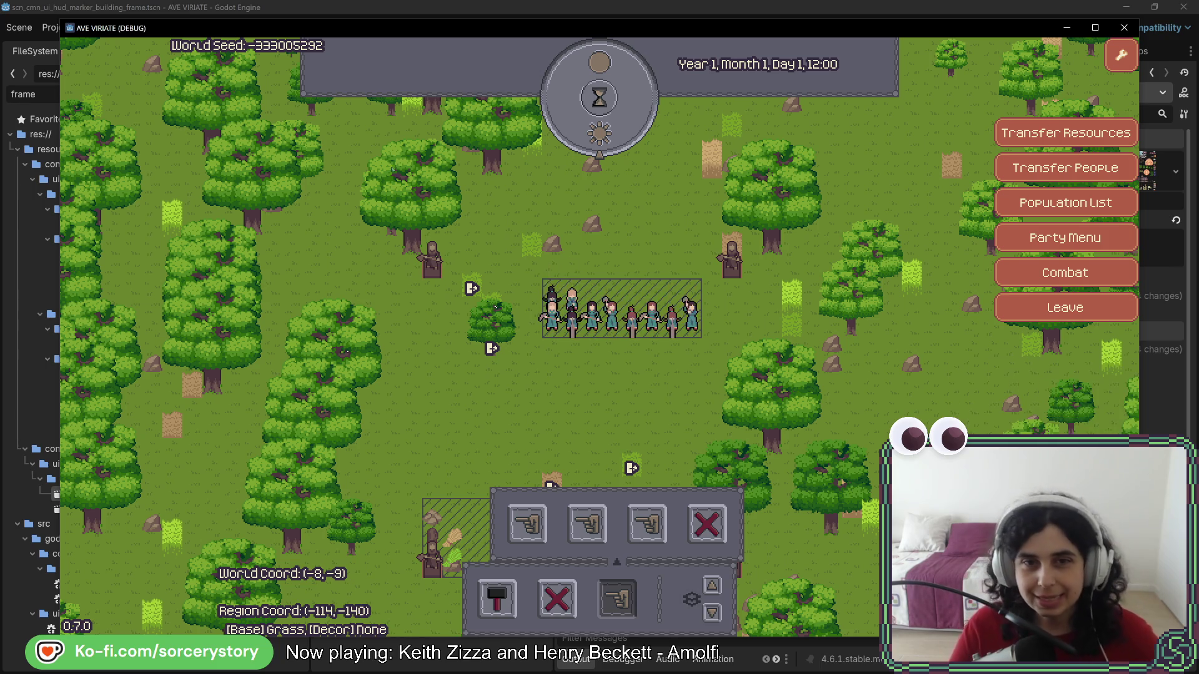
click(623, 135)
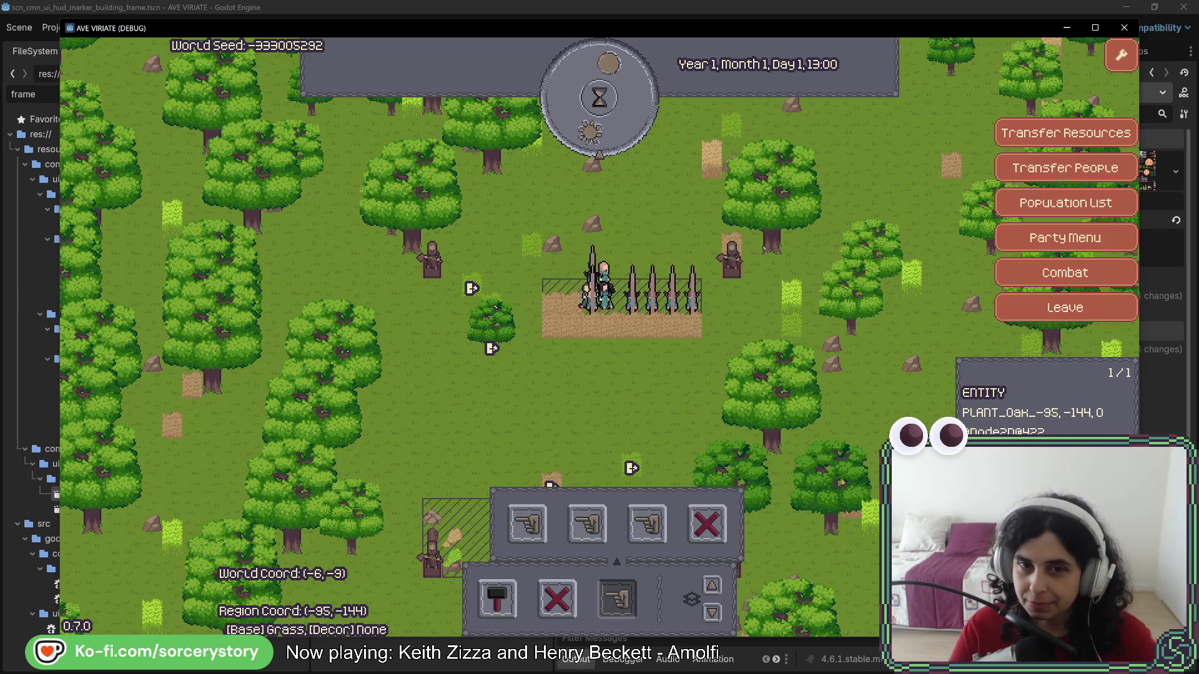
click(608, 129)
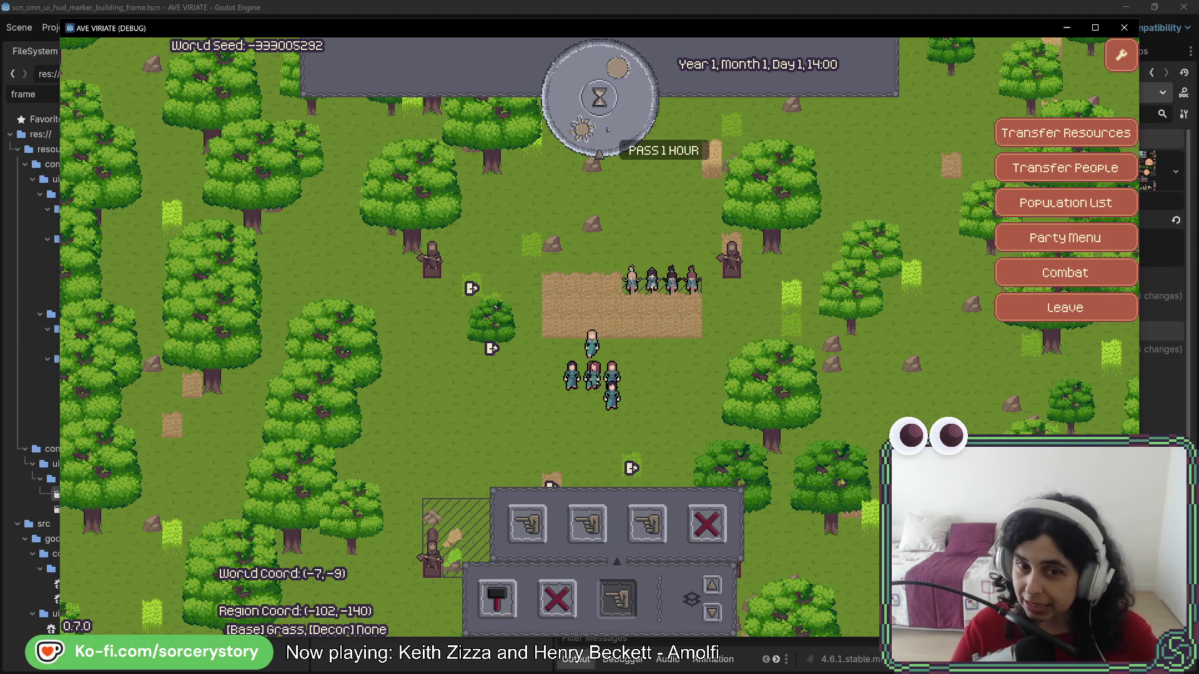
click(607, 130)
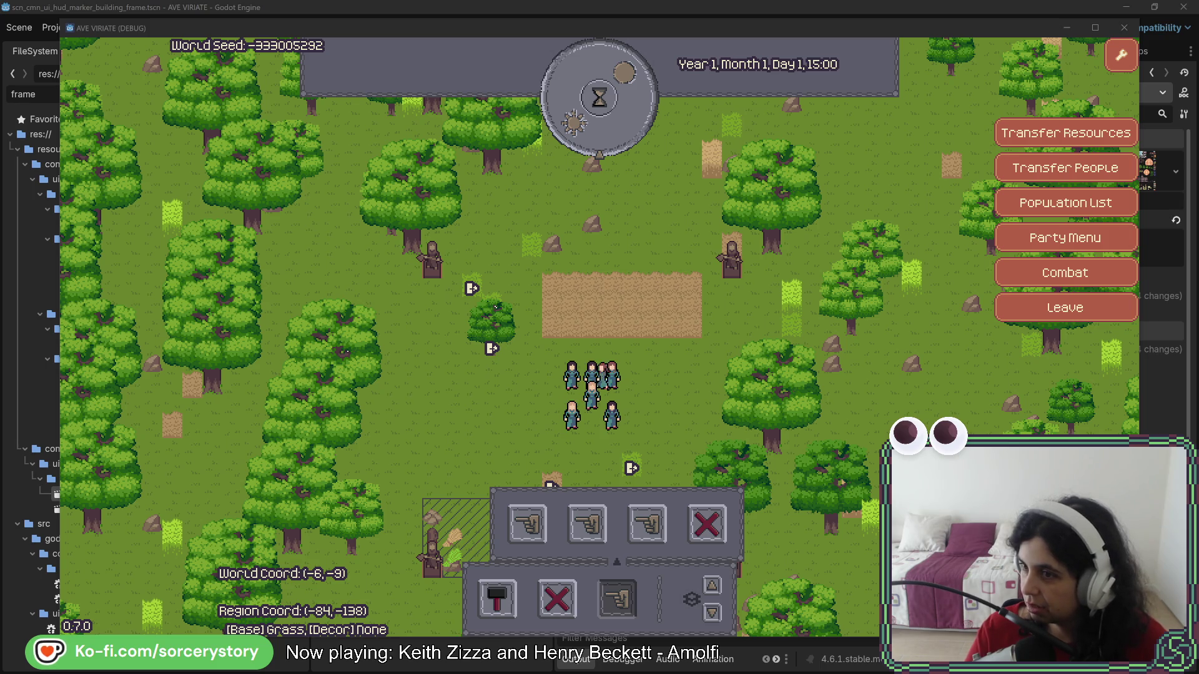
- Switch to the browser showing the imgur 'Slider troubles - Godot Theming' post
key(alt+Tab)
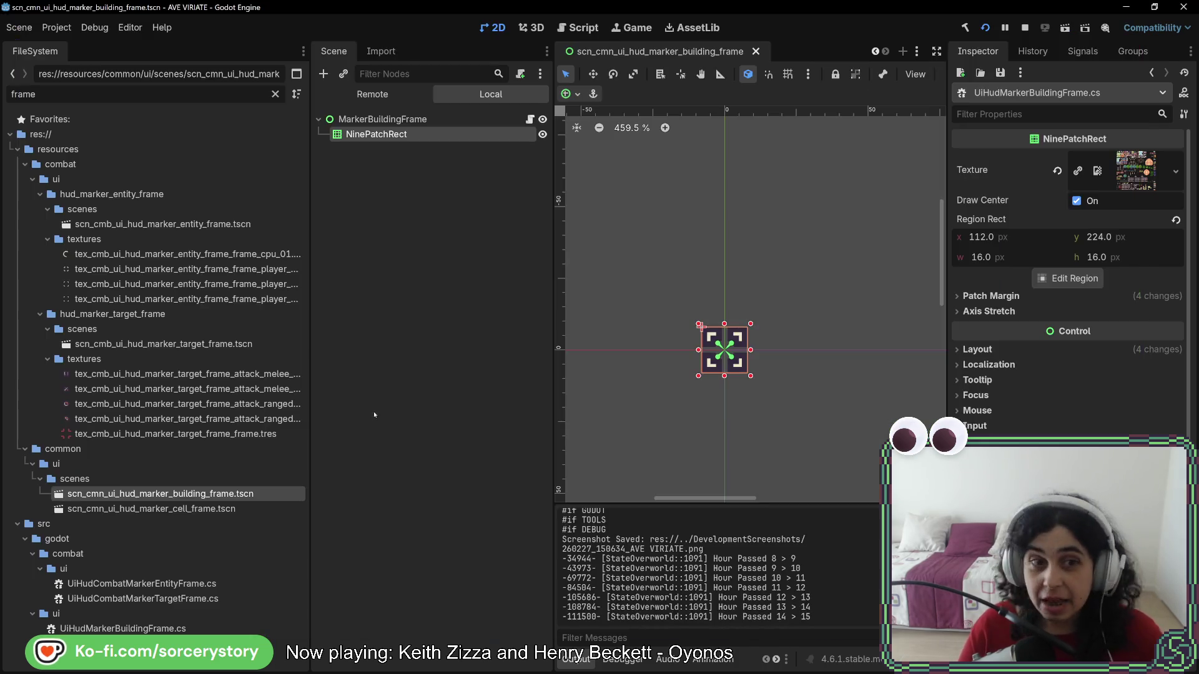
key(alt+Tab)
right_click(424, 120)
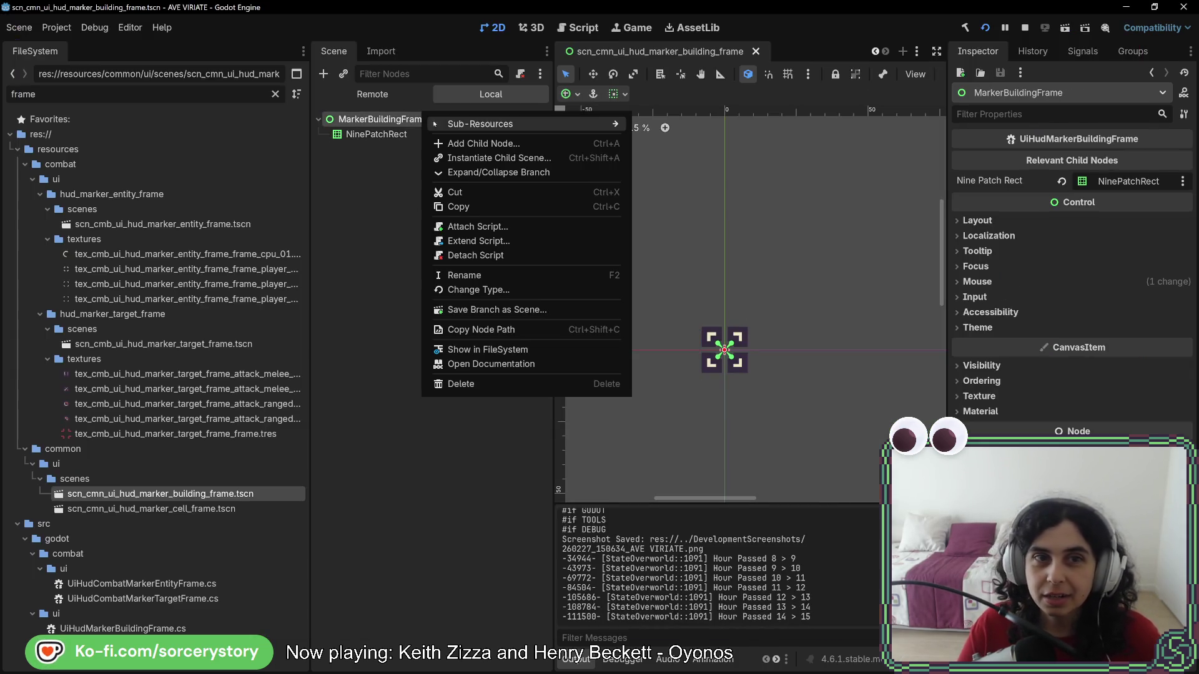
click(506, 143)
text(slider)
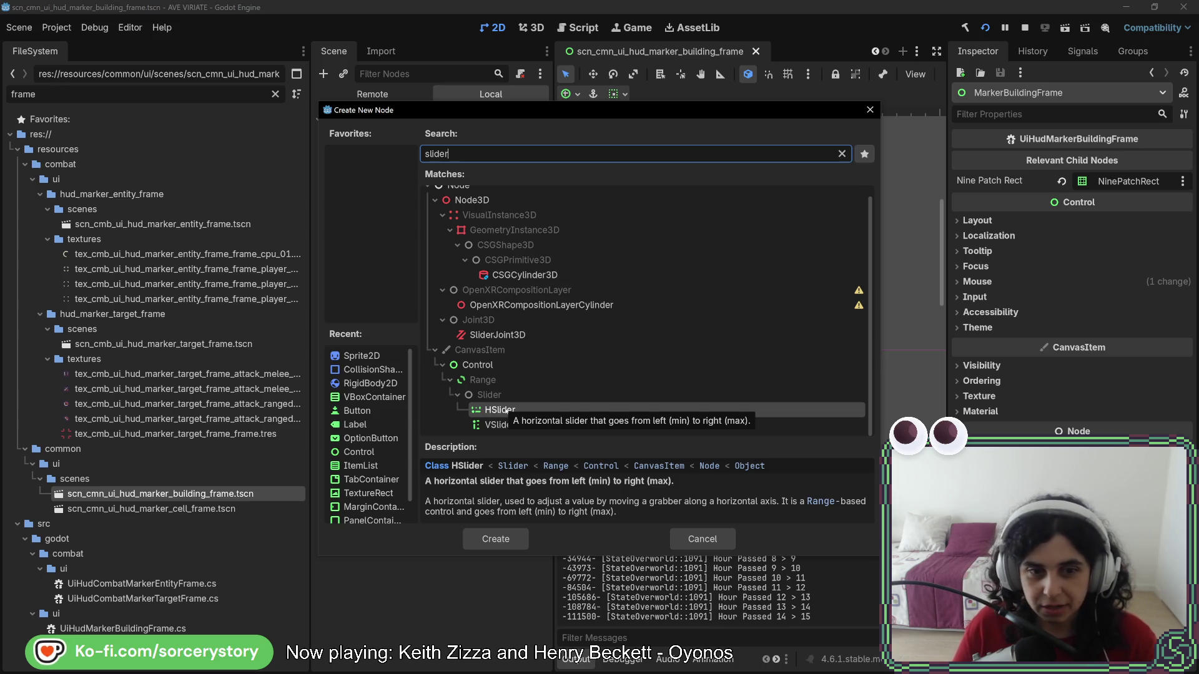
click(703, 539)
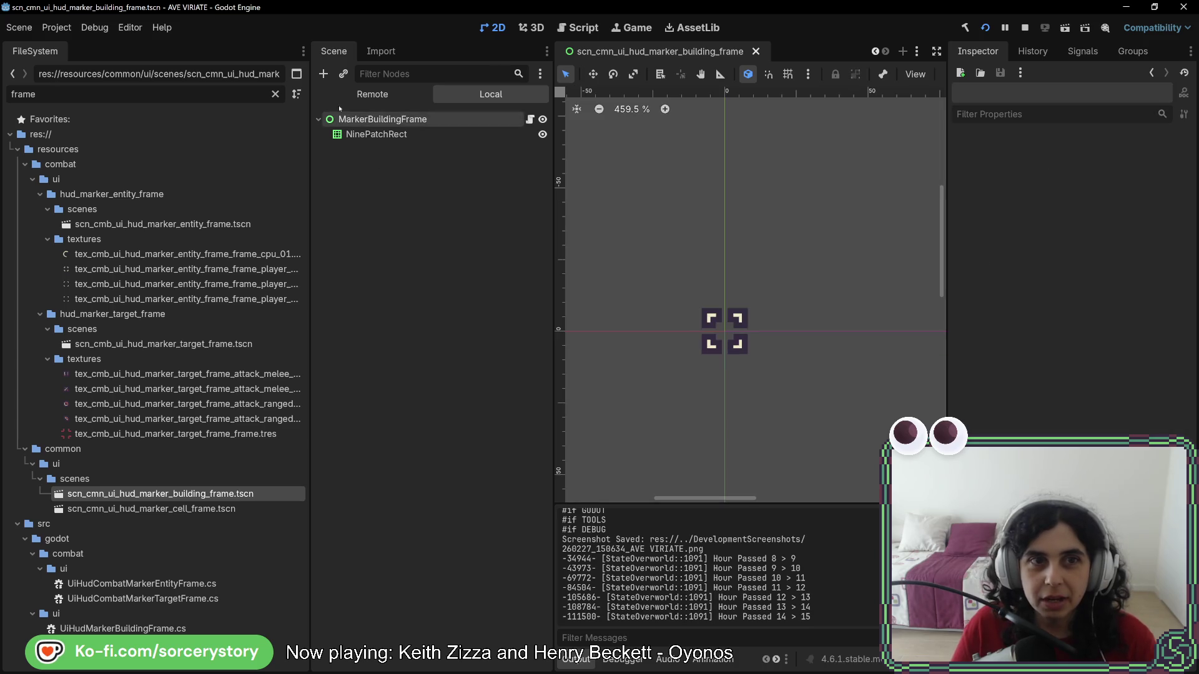
key(ctrl+a)
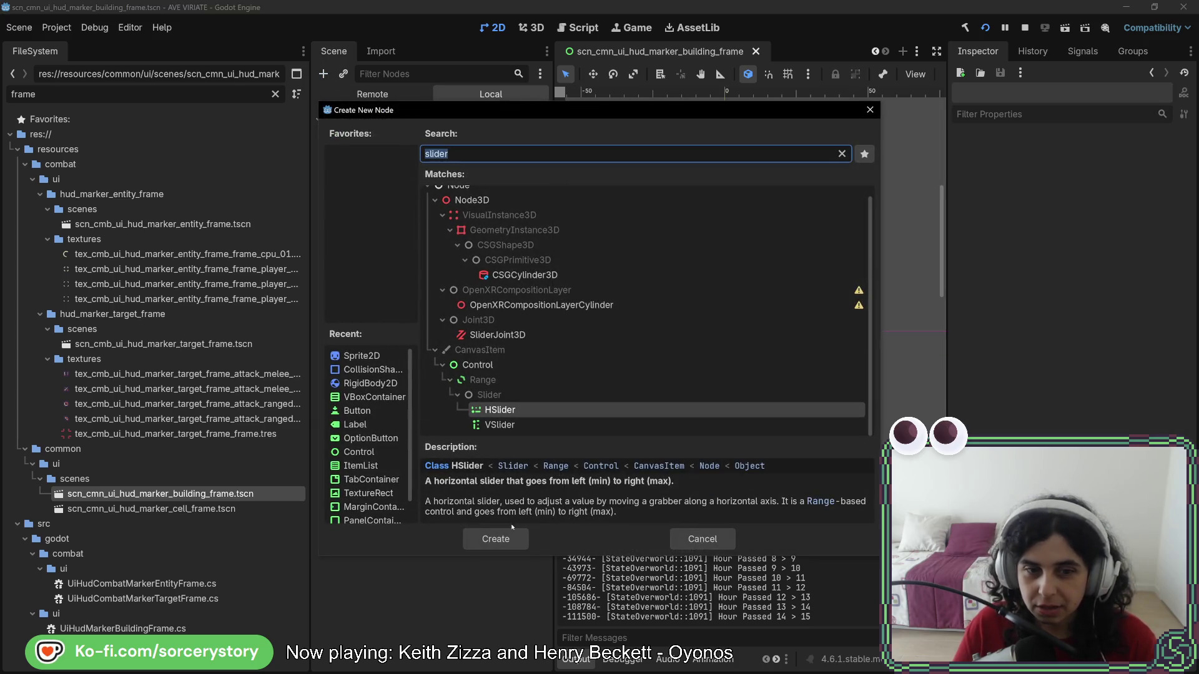
click(507, 538)
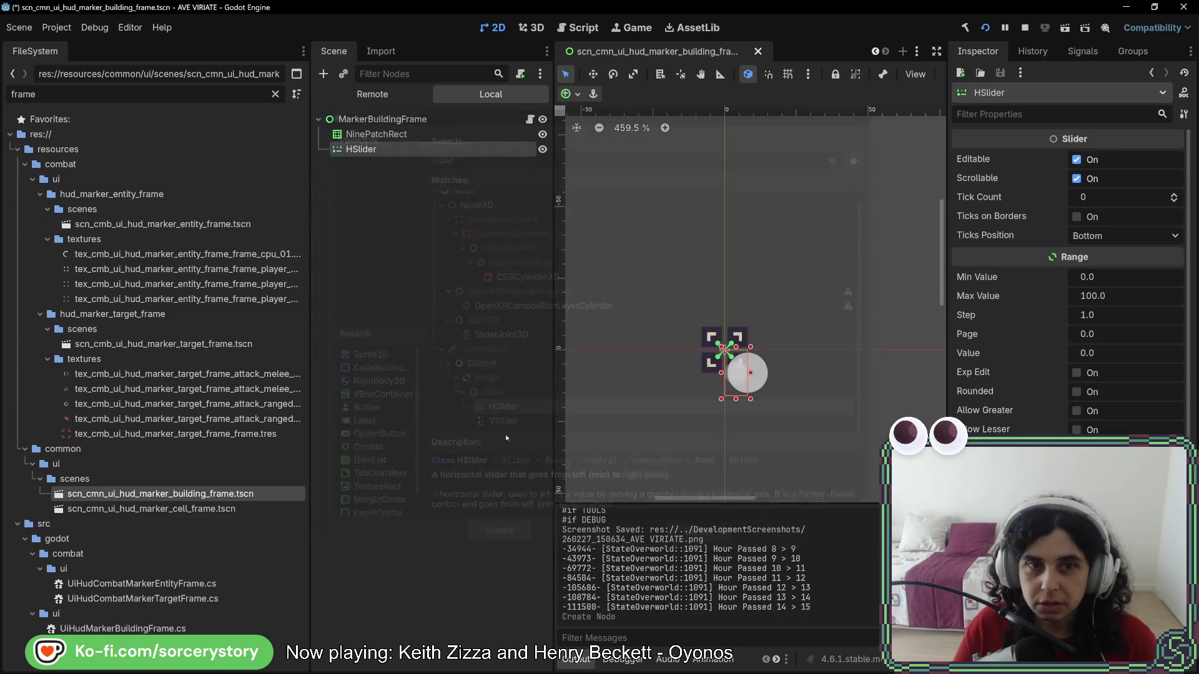
key(ctrl+z)
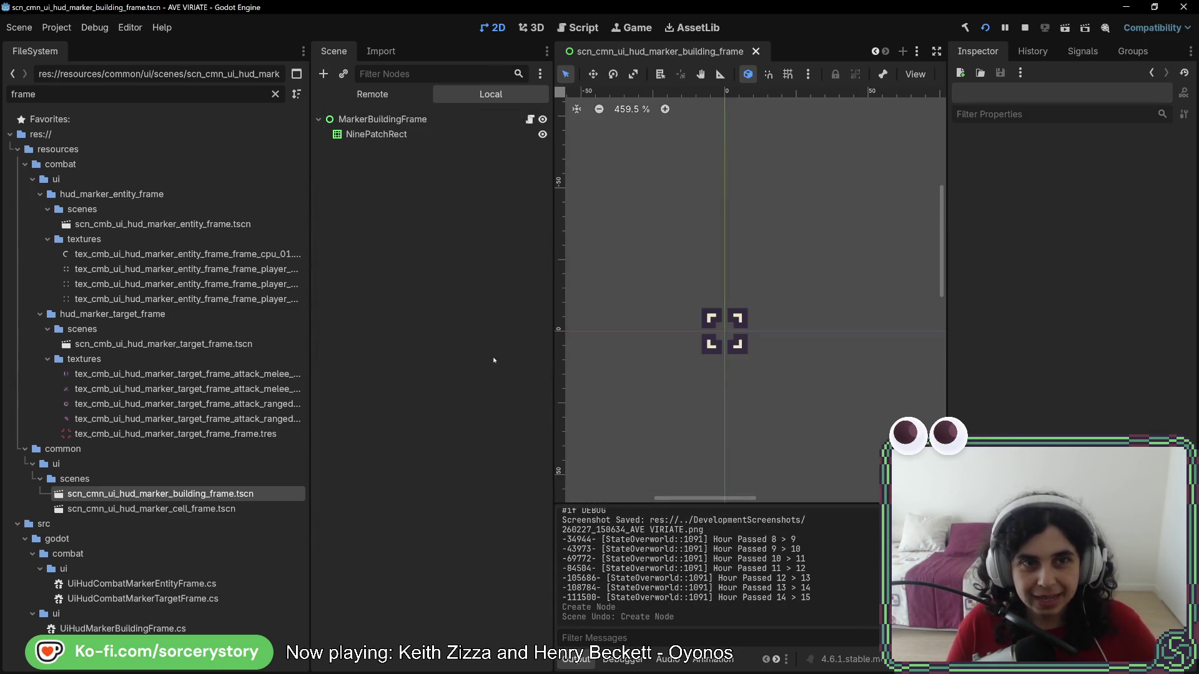
click(324, 74)
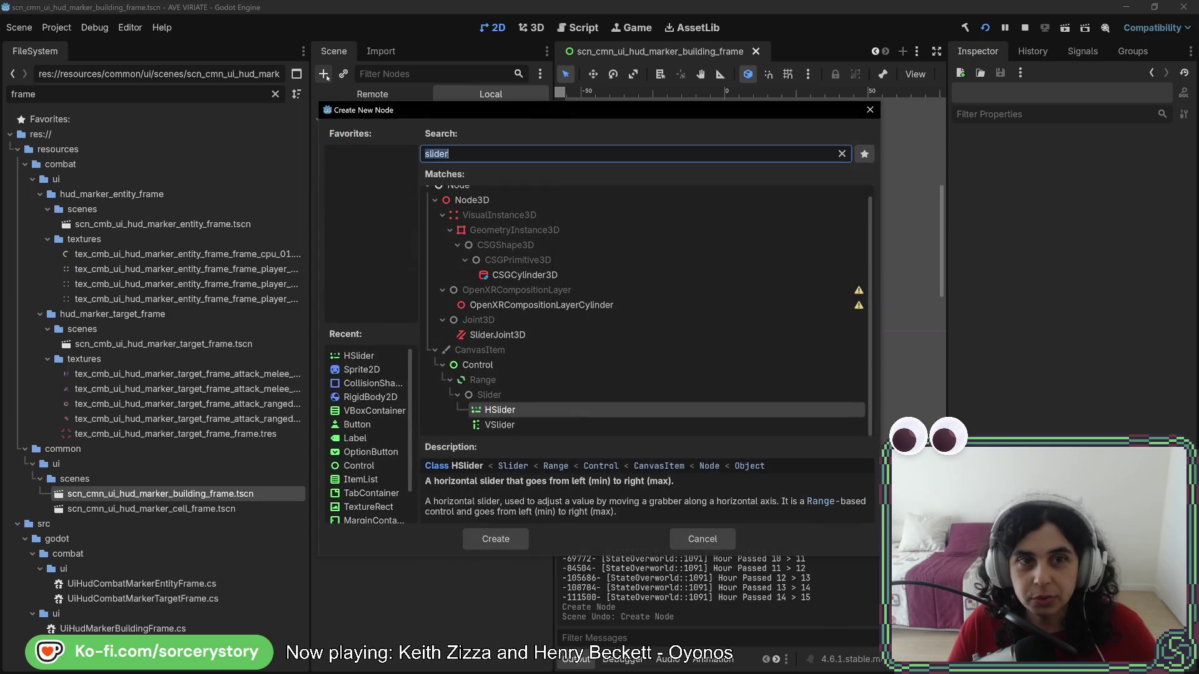
key(Escape)
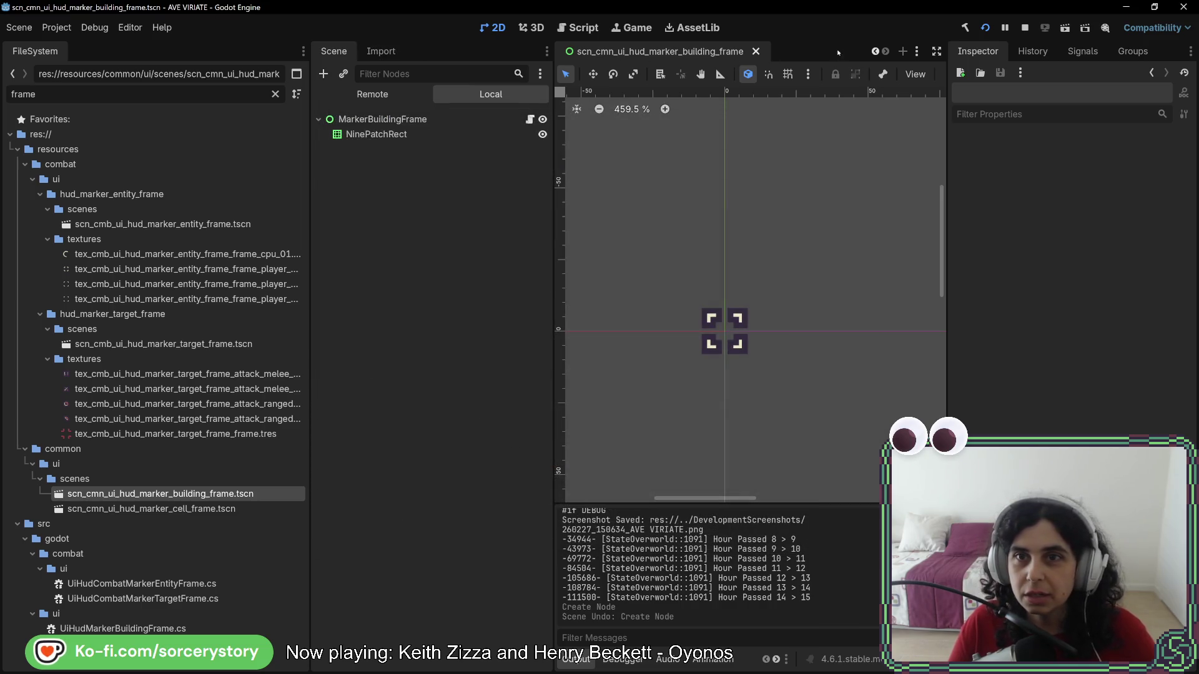
- Create a new scene with a Control root and an HSlider child resized to 325 by 34
click(902, 52)
click(448, 181)
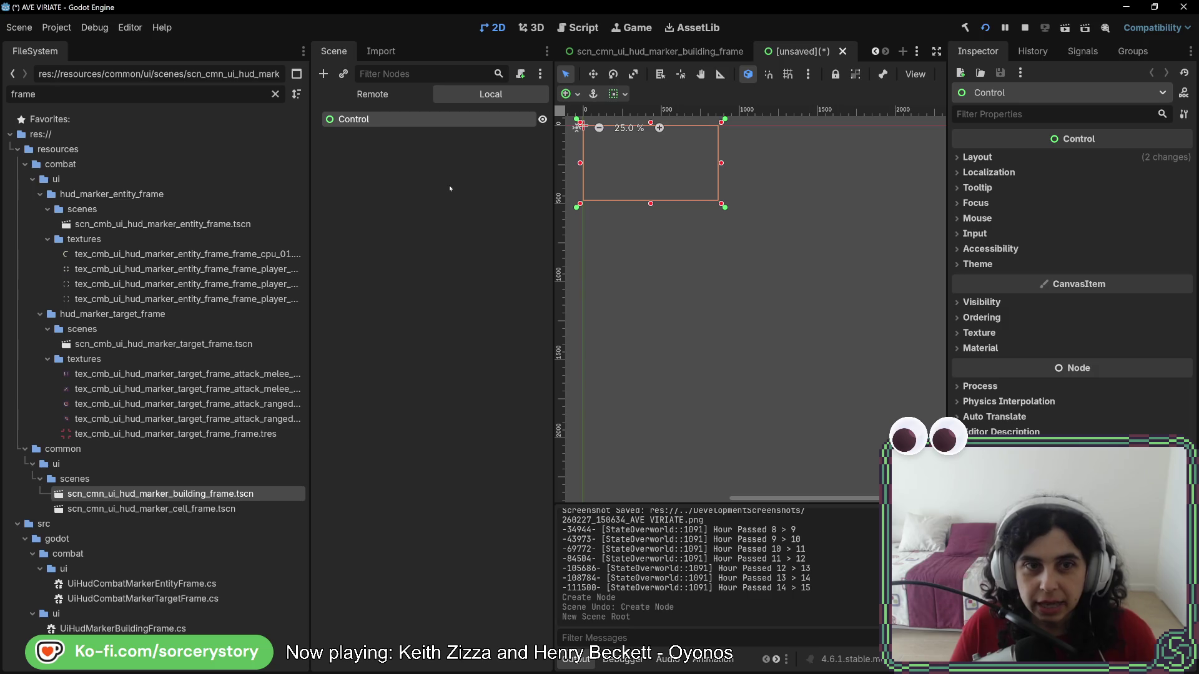
right_click(395, 118)
click(459, 131)
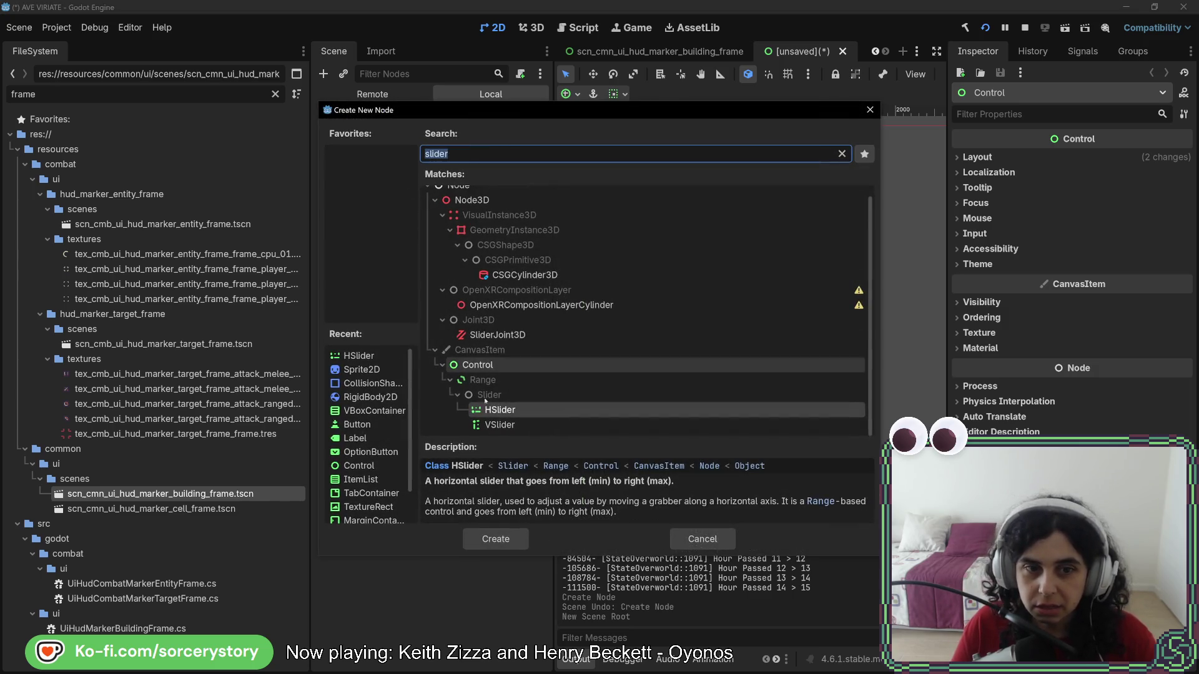
click(497, 536)
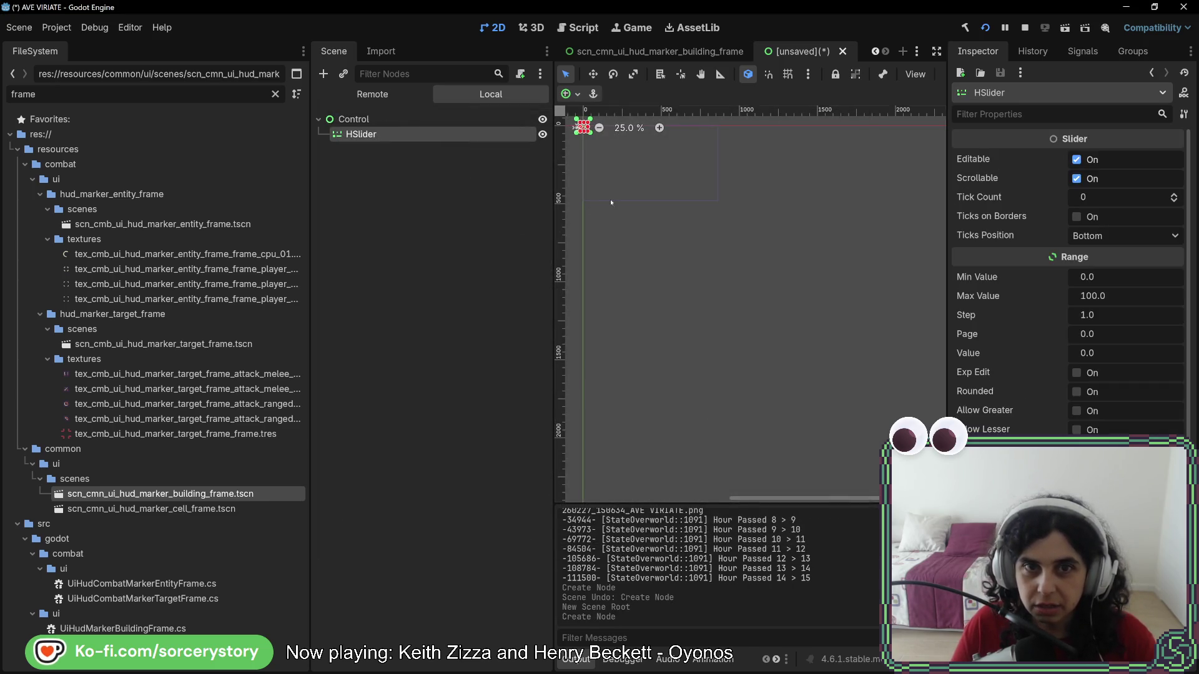
scroll(609, 199, up, 6)
scroll(668, 340, up, 3)
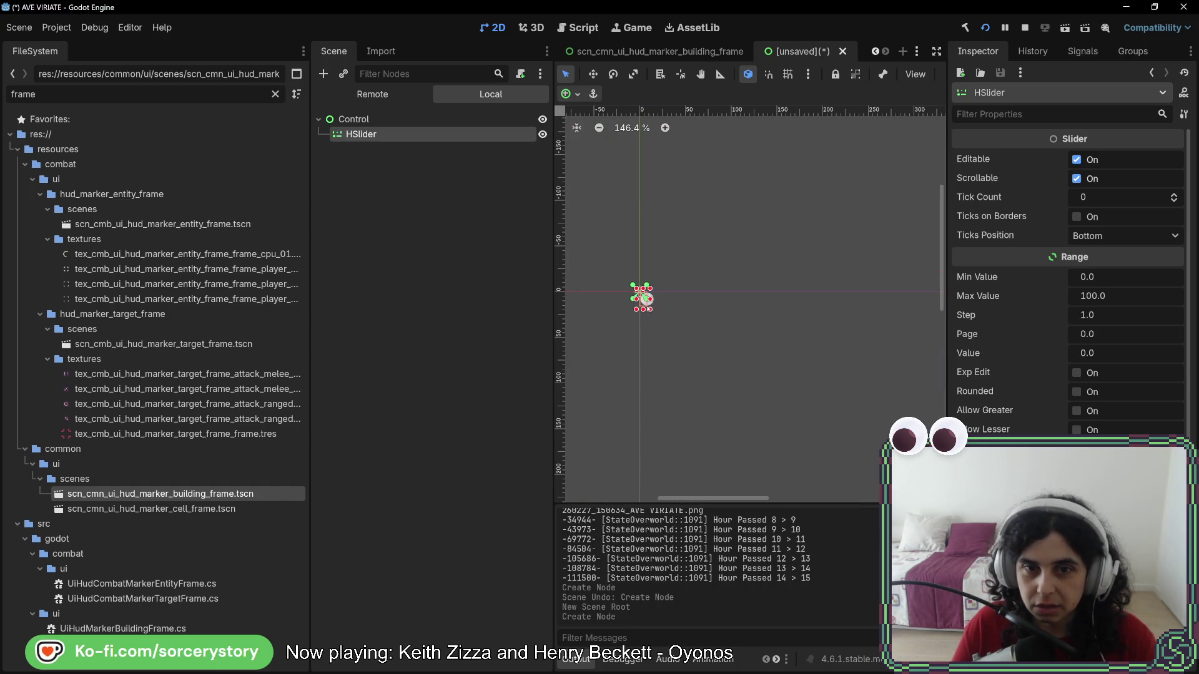
drag(652, 310, 939, 326)
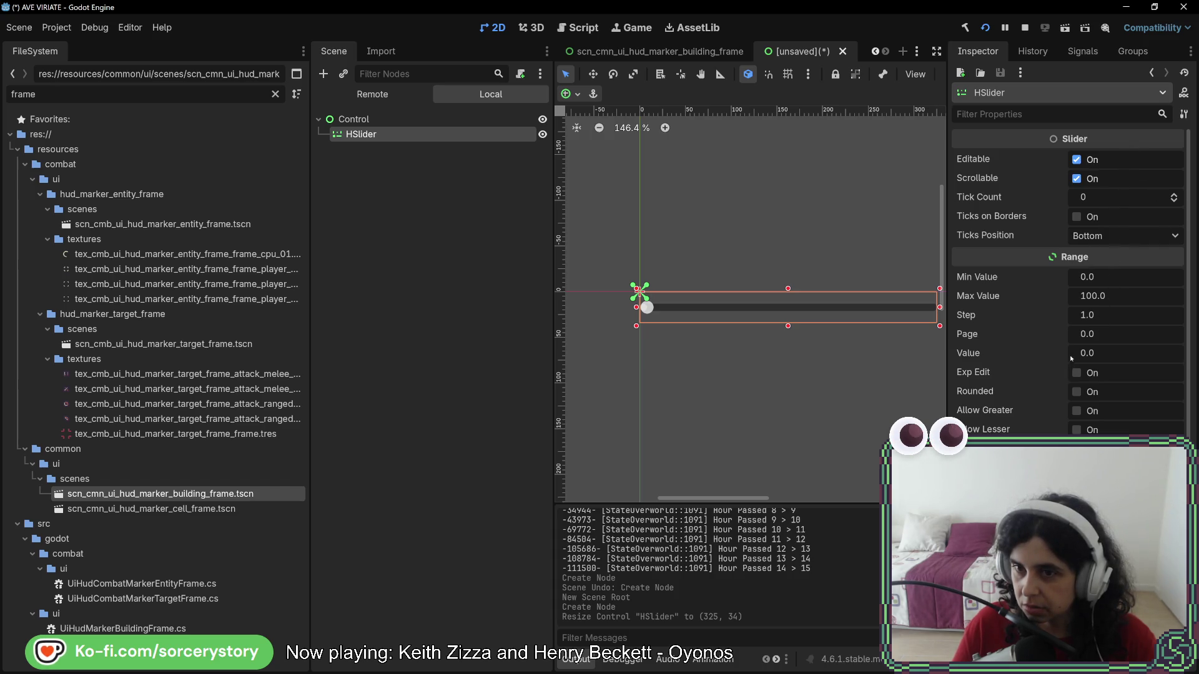
- Keep the HSlider ticks at the bottom, toggle Ticks on Borders on and off, and adjust Tick Count
click(1098, 237)
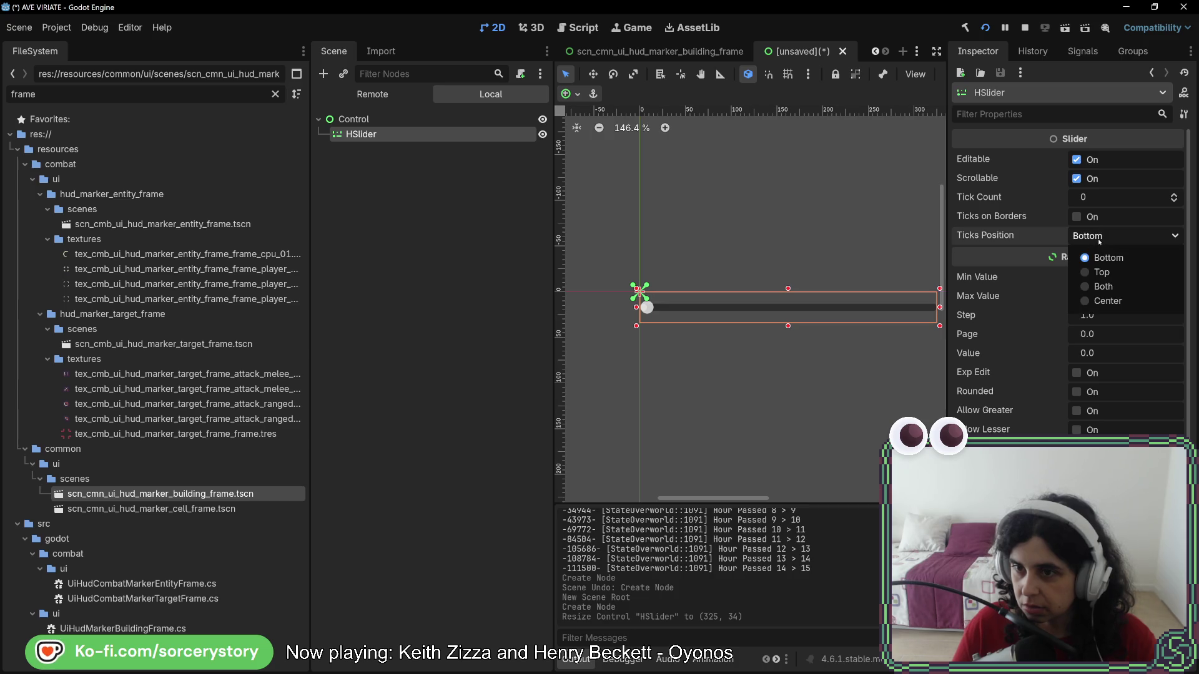
click(1098, 241)
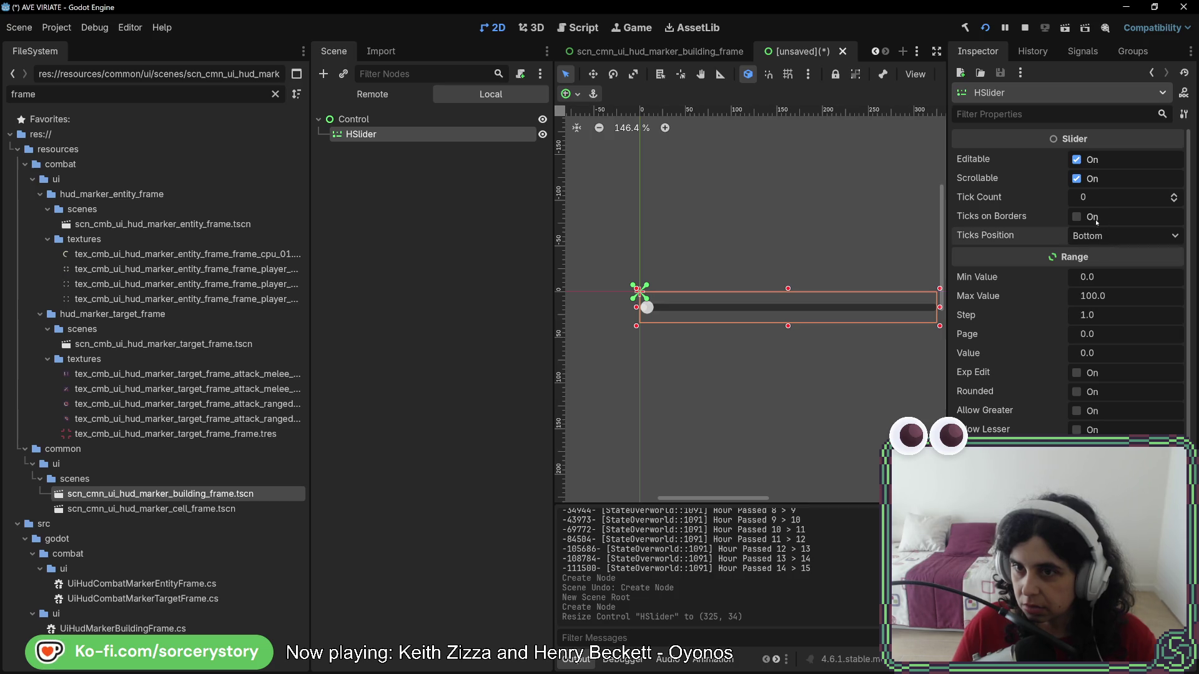
click(1077, 217)
click(1077, 218)
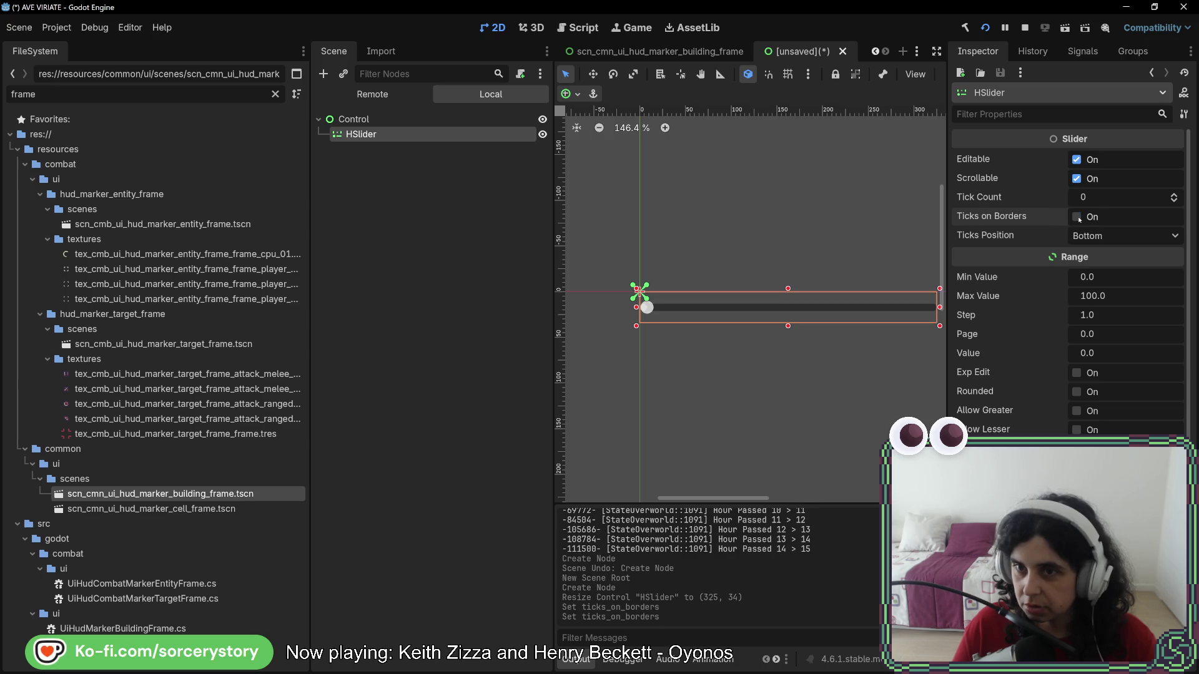
click(1174, 195)
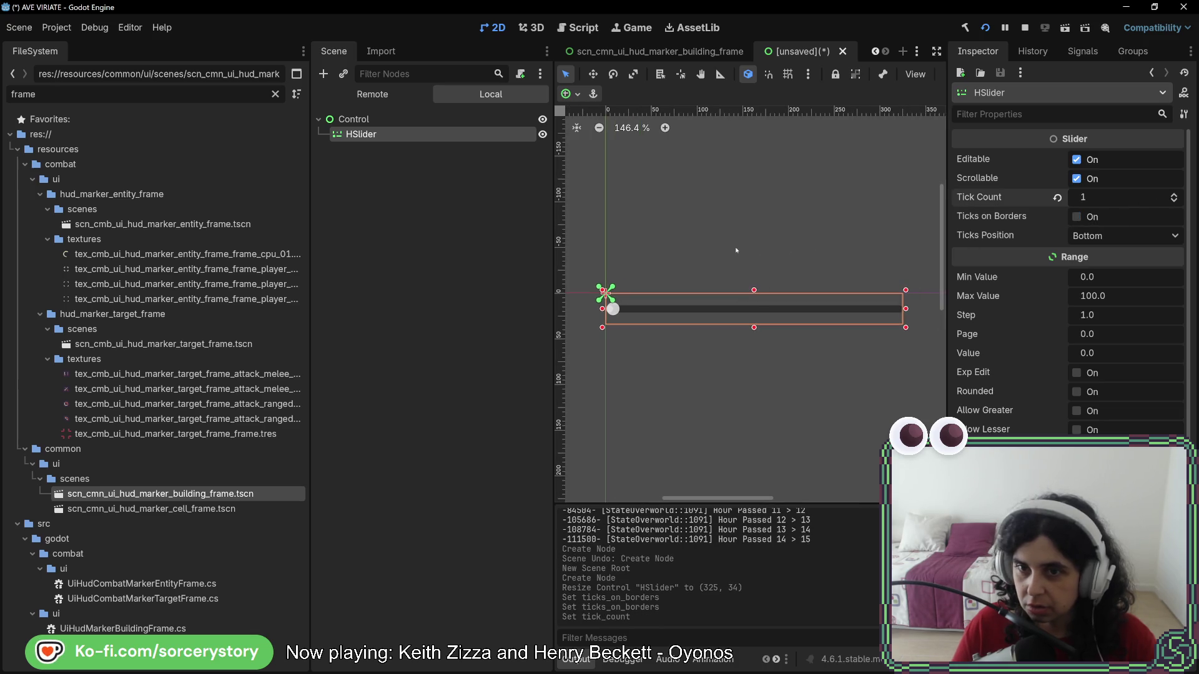
click(1173, 195)
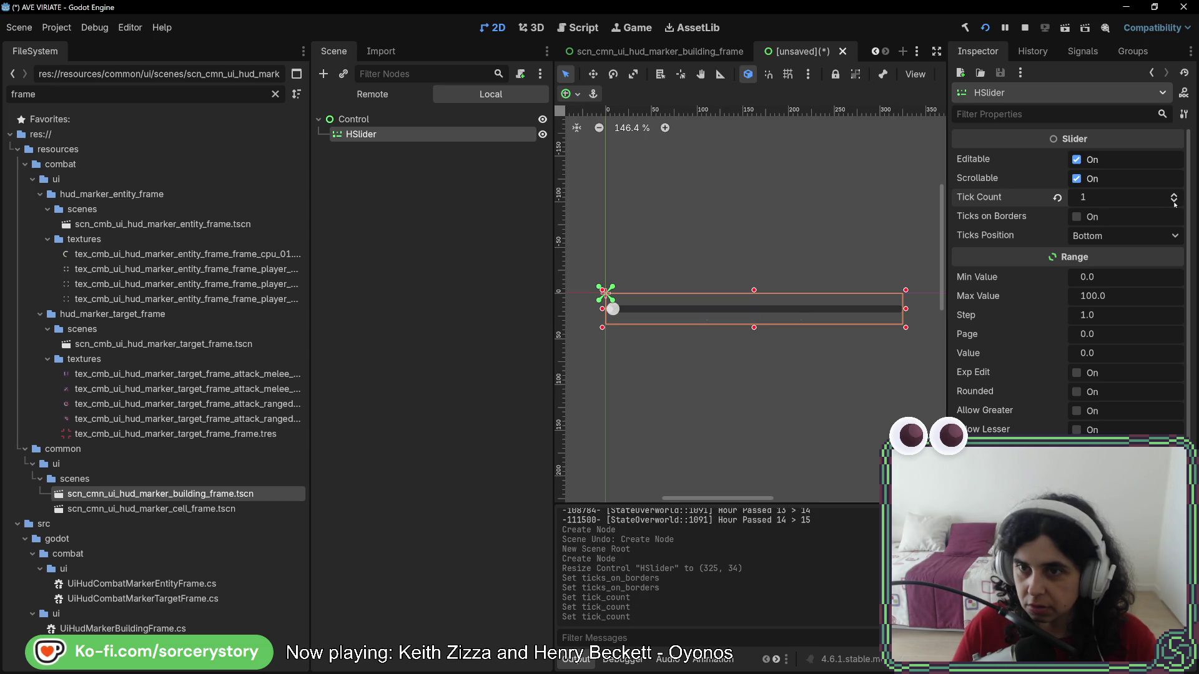
click(1057, 197)
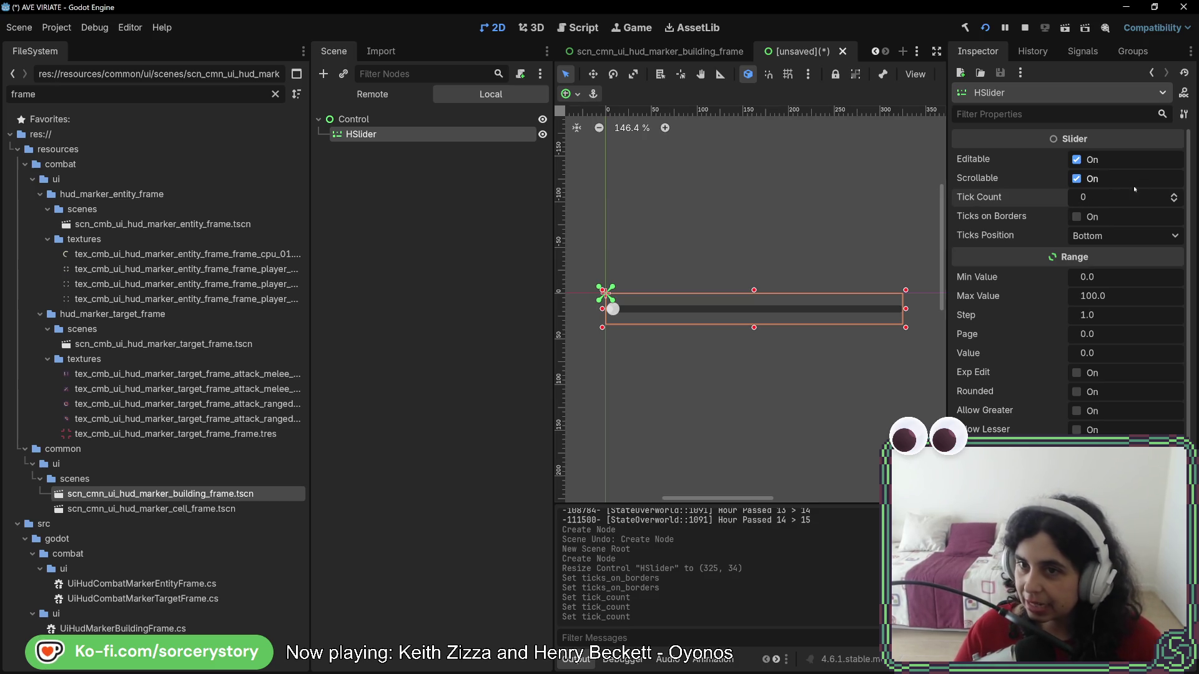
- Compare against the slider reference image and enlarge the HSlider to 540 by 59
drag(1174, 198, 1174, 190)
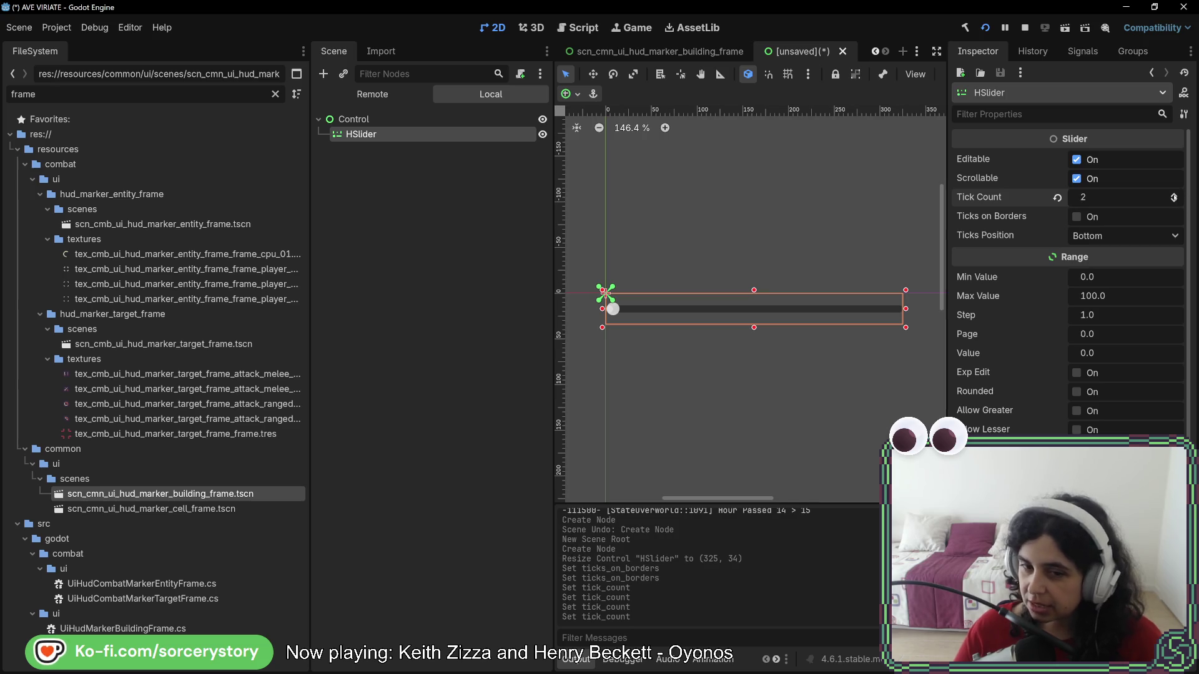
key(alt+Tab)
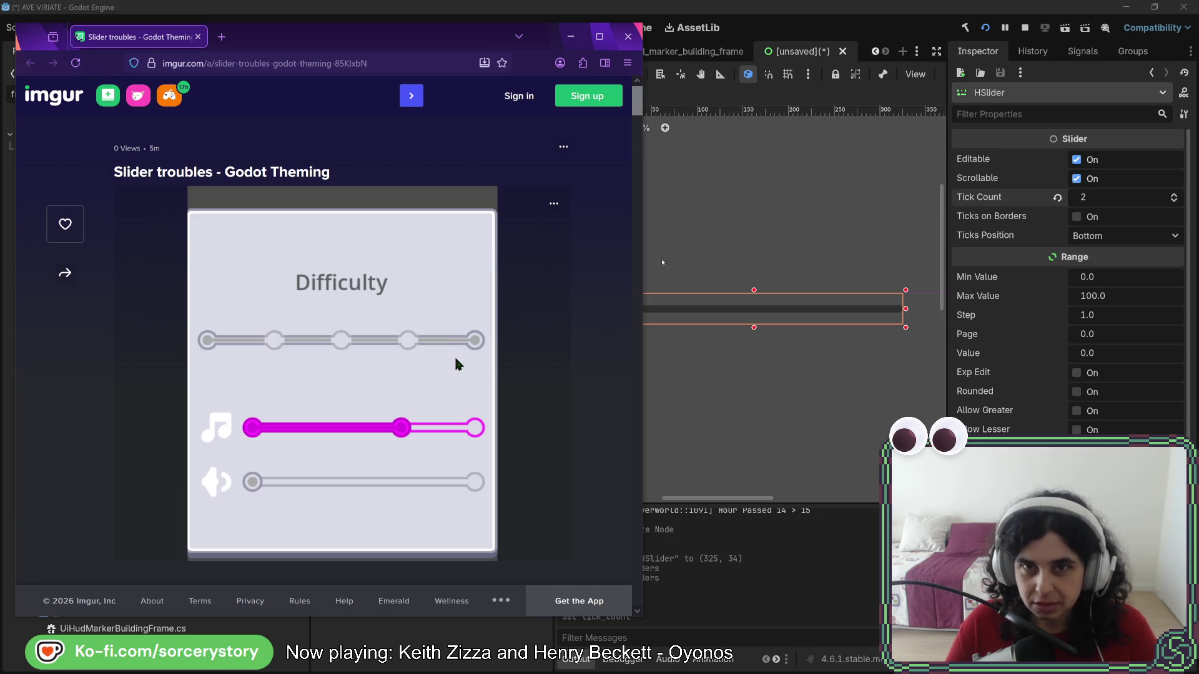
click(842, 27)
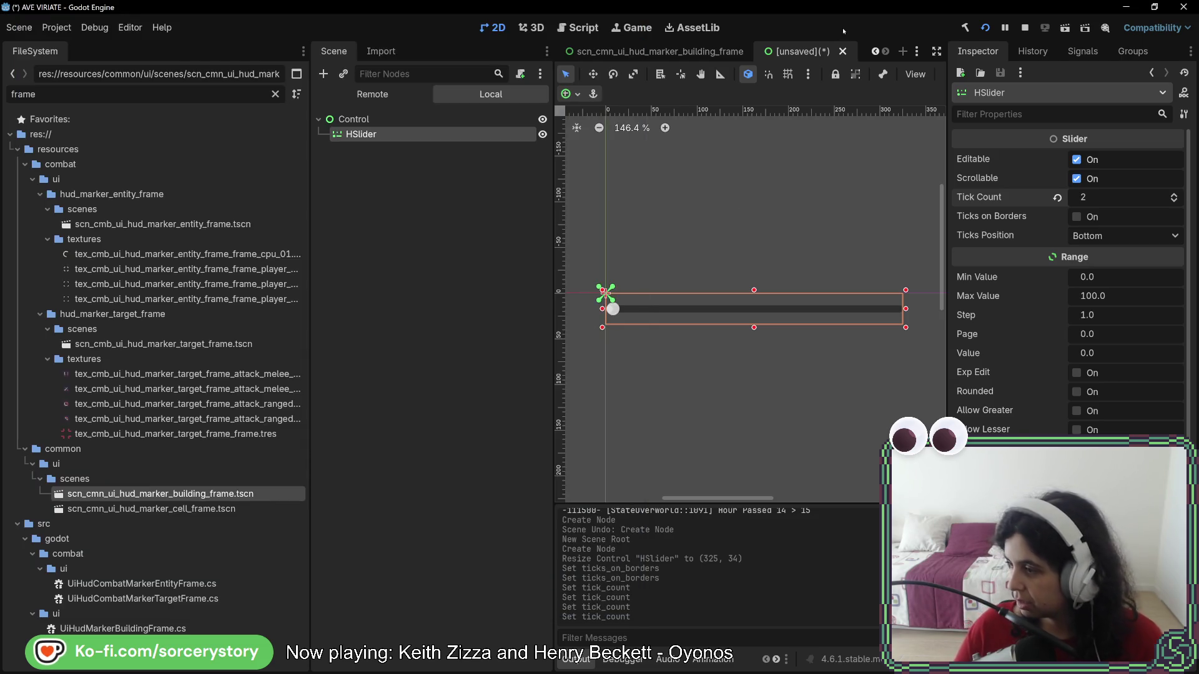
scroll(722, 317, up, 1)
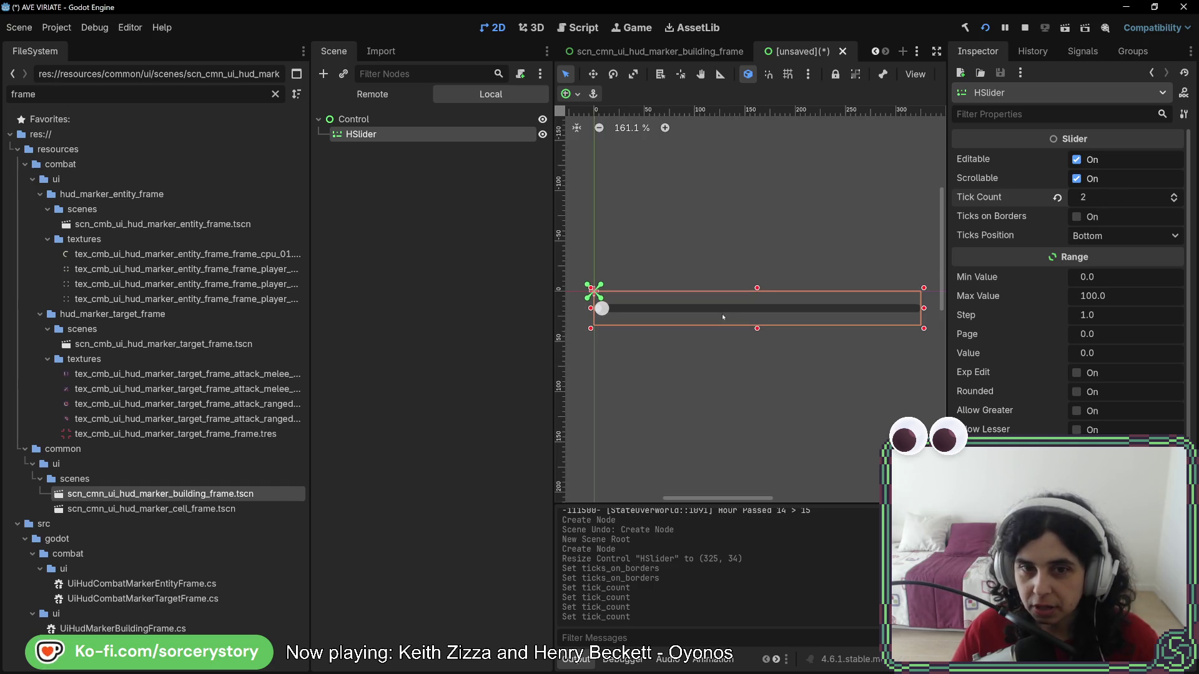
drag(921, 329, 1136, 351)
scroll(749, 331, down, 8)
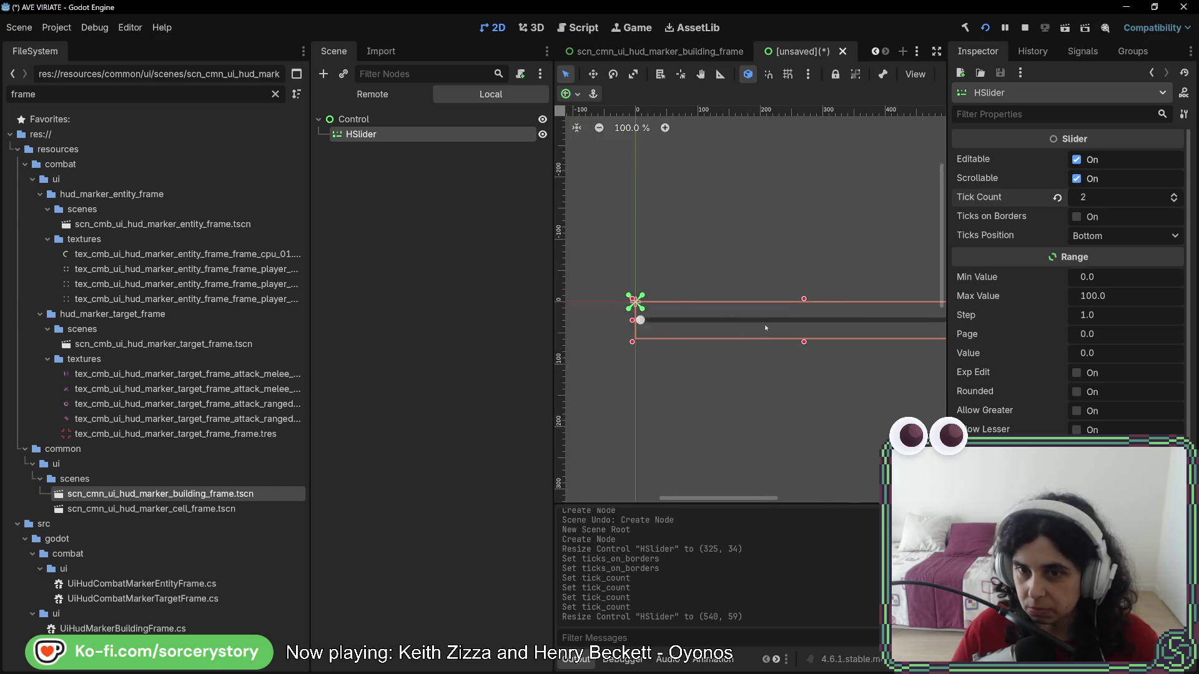
- Set the HSlider's Tick Count to 6 with Ticks on Borders, undoing an accidental slider move
click(1174, 195)
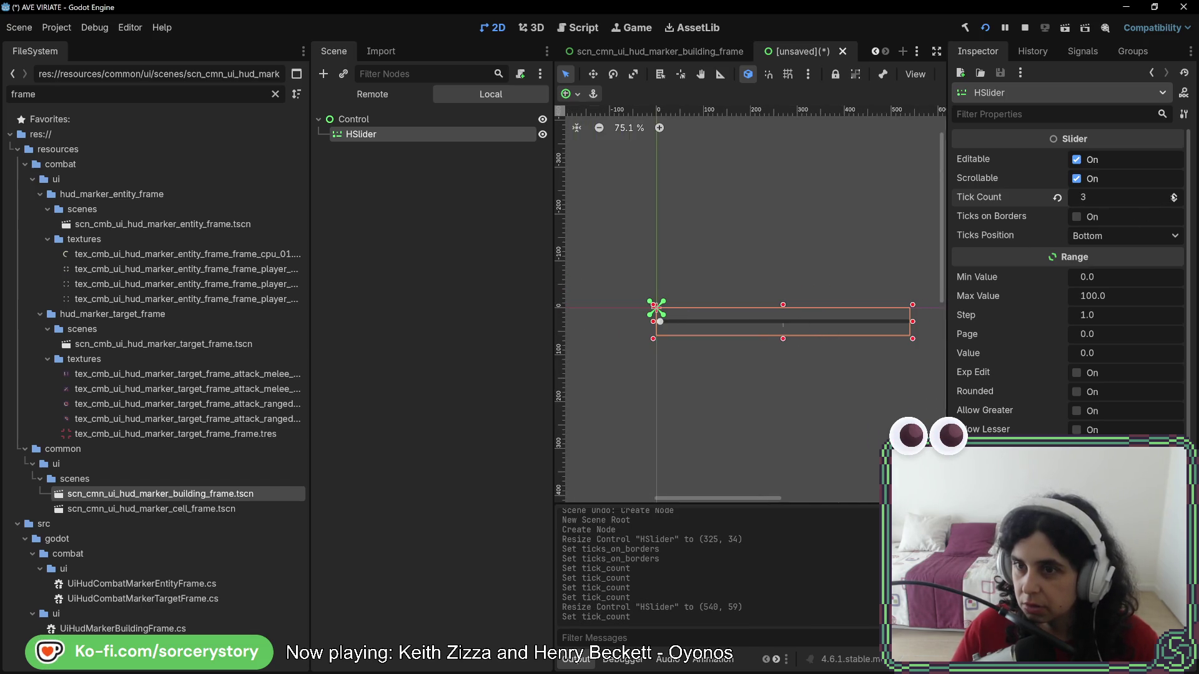
scroll(722, 332, up, 8)
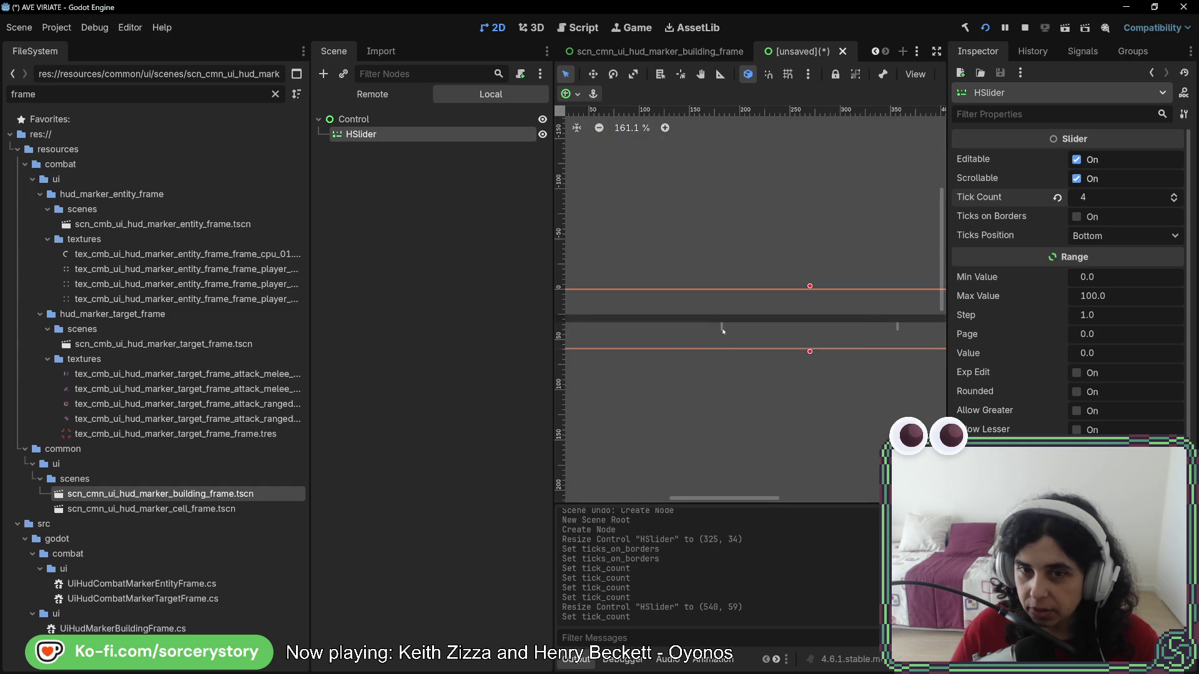
click(1174, 194)
click(1174, 194)
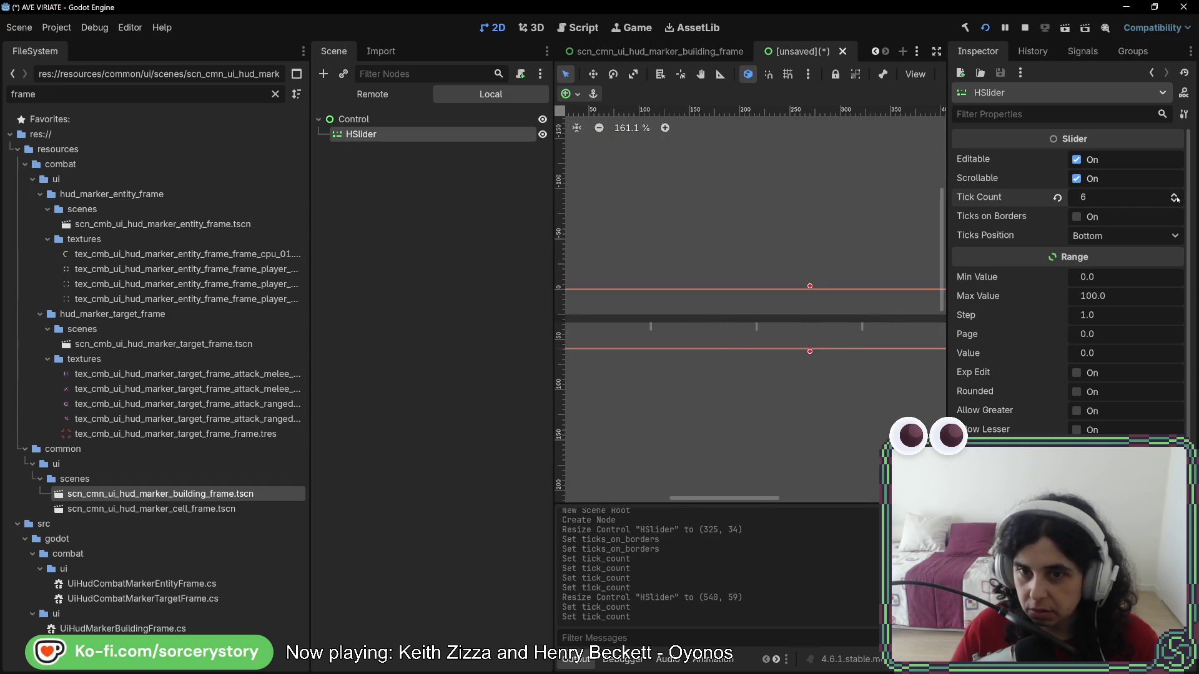
scroll(782, 321, down, 8)
scroll(822, 343, right, 1)
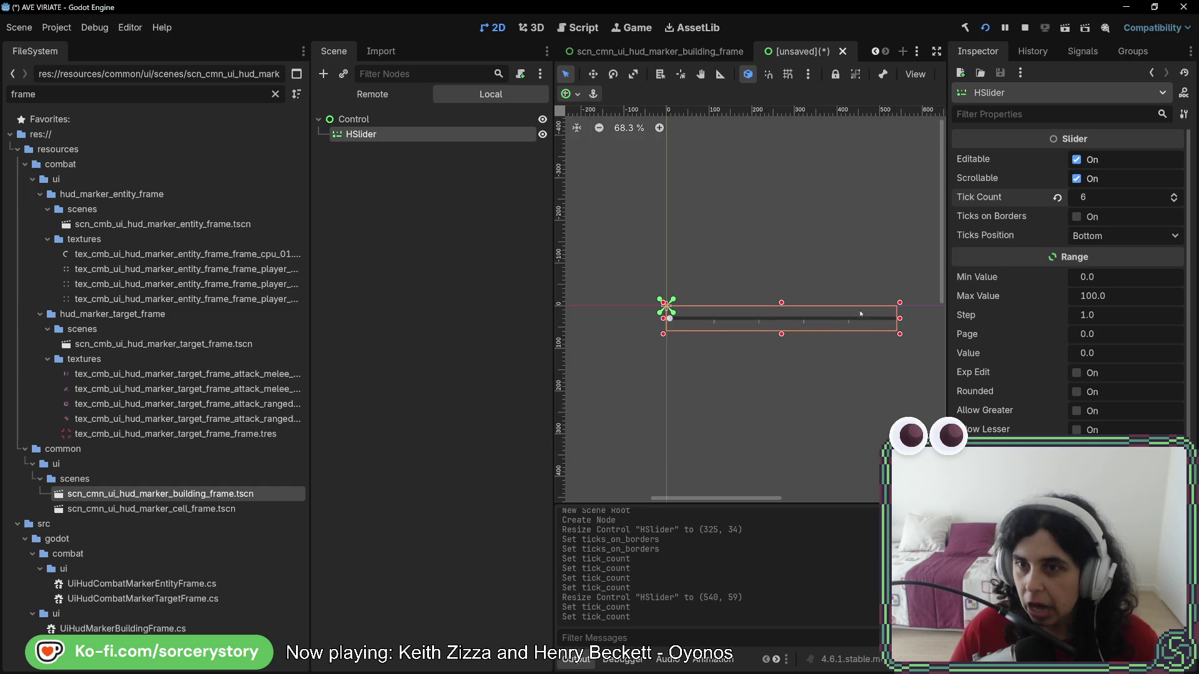
click(1076, 217)
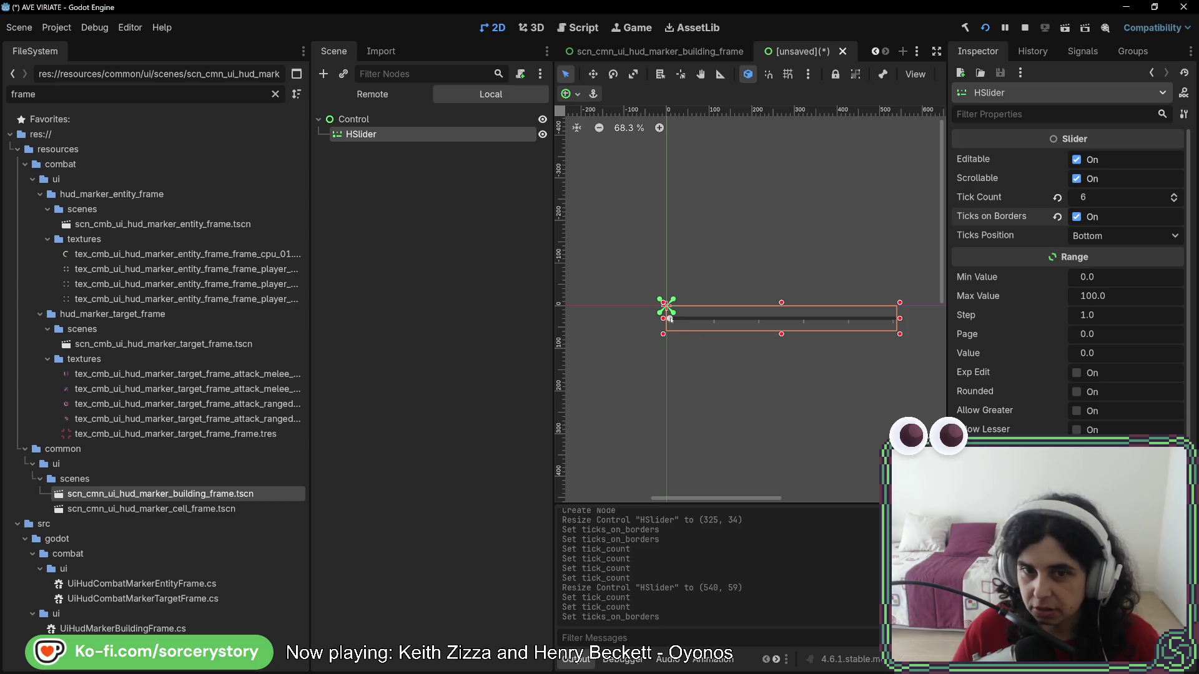
drag(669, 319, 687, 323)
key(ctrl+z)
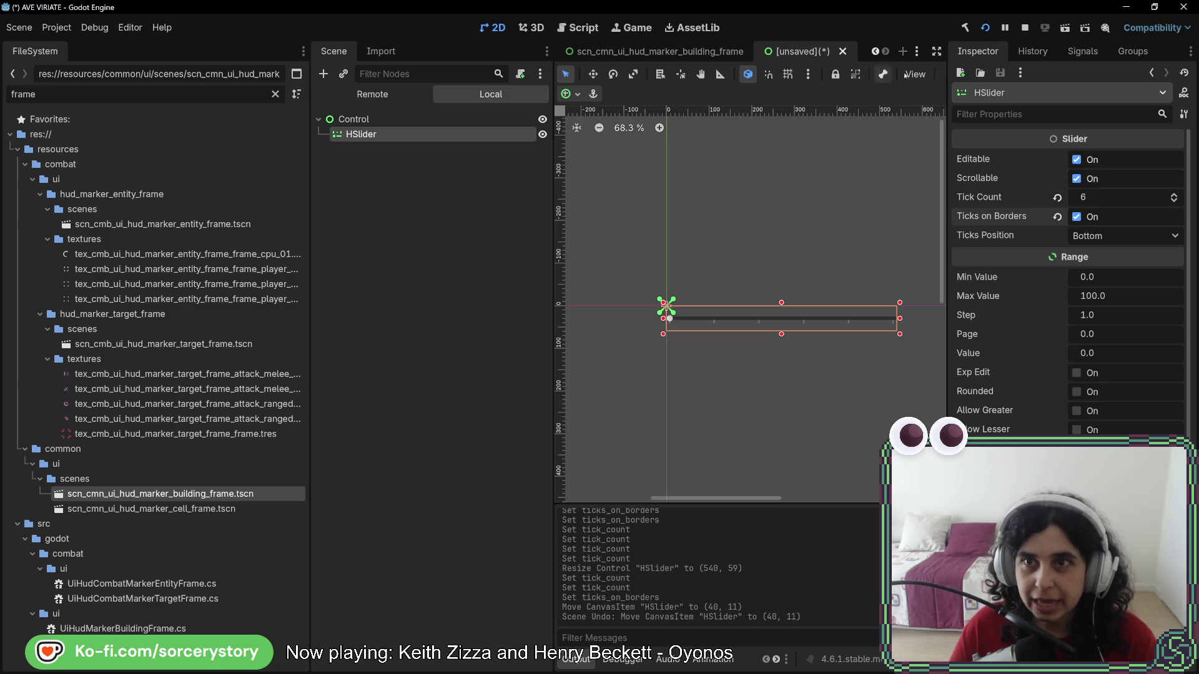
click(1065, 29)
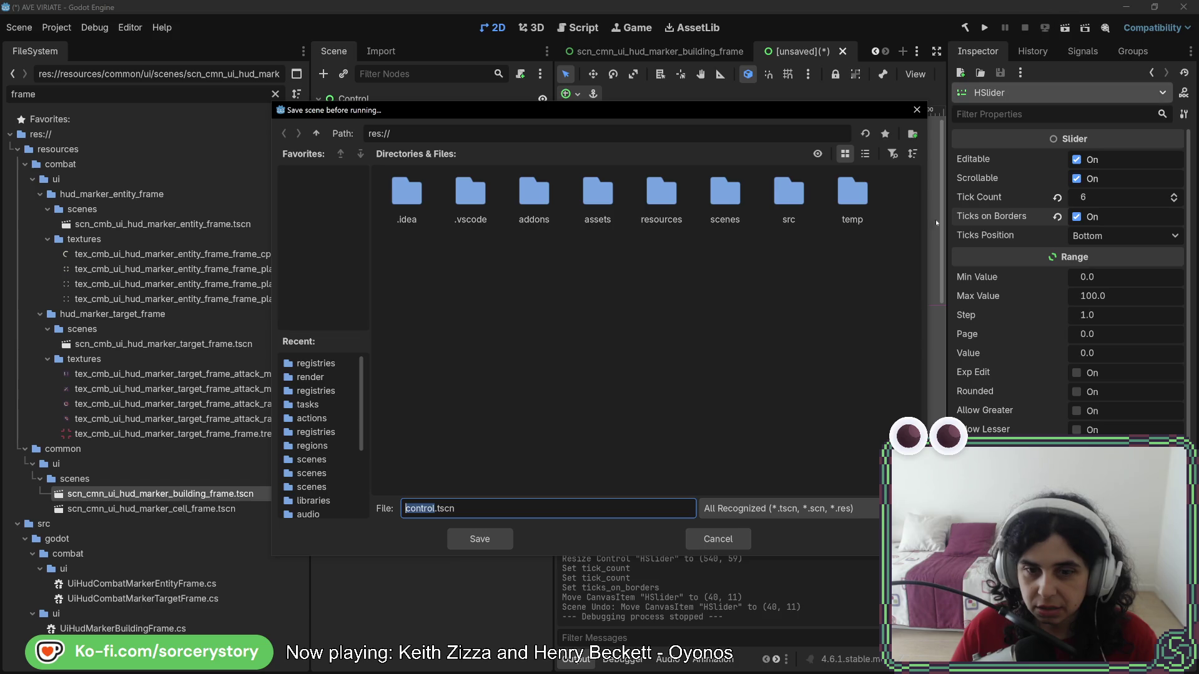
click(716, 541)
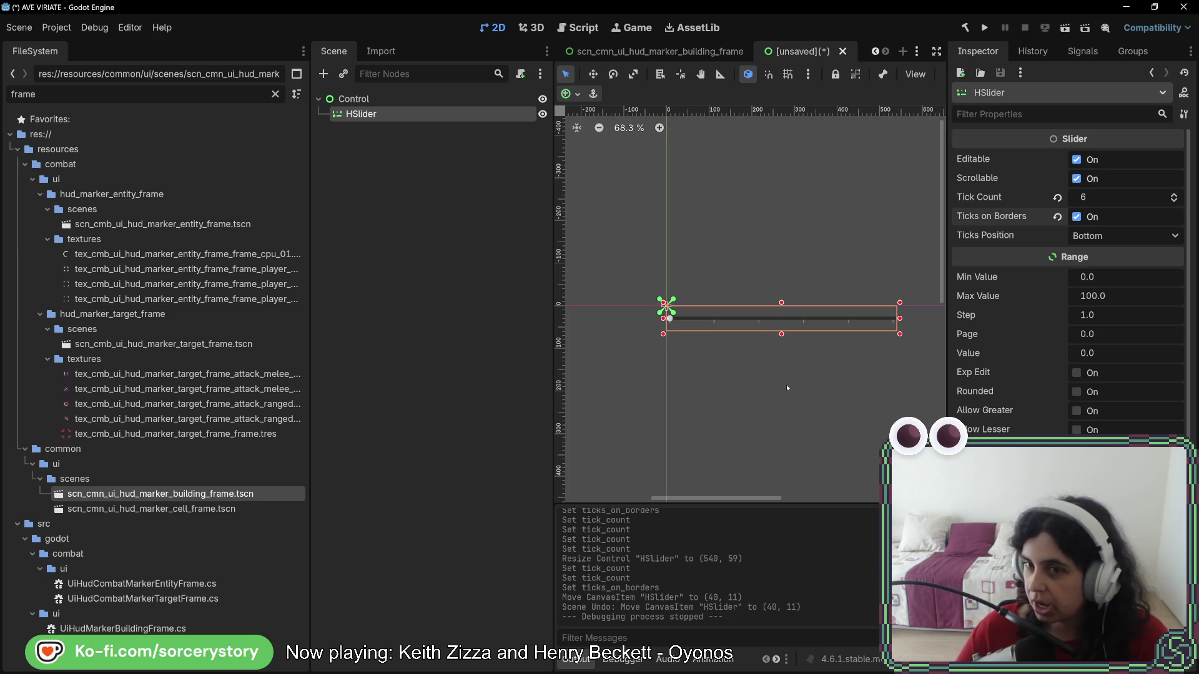
key(alt+Tab)
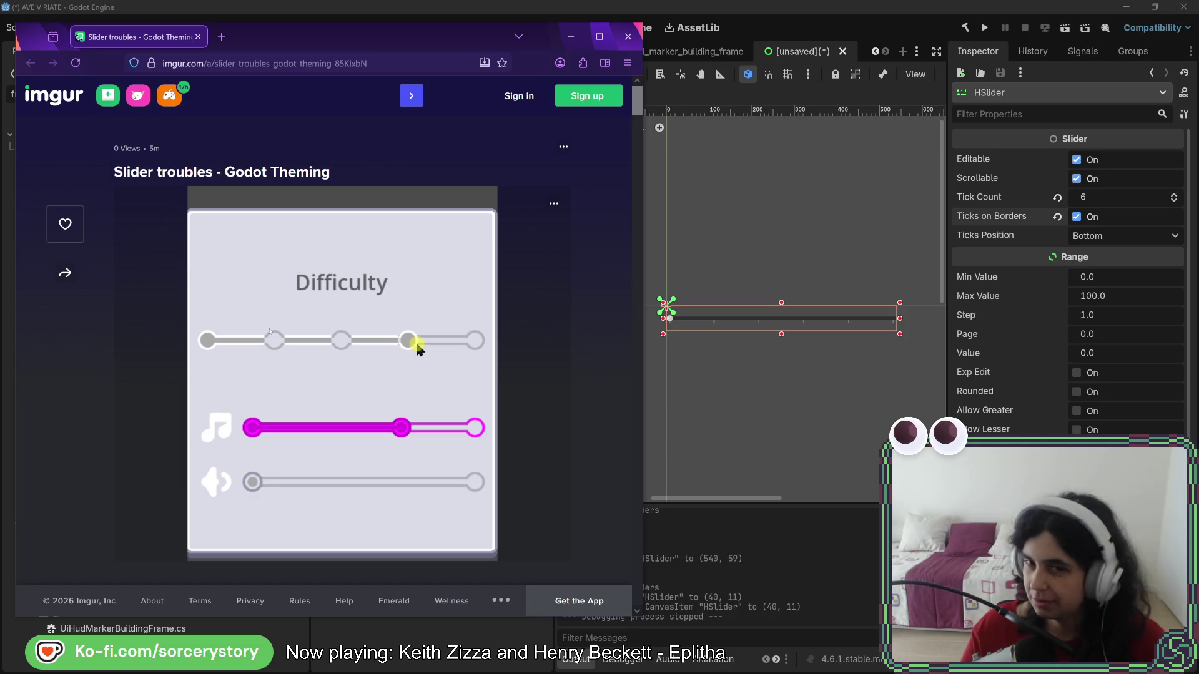
- Move the browser aside and close the unsaved slider test scene in Godot, then return to Rider
drag(337, 42, 510, 44)
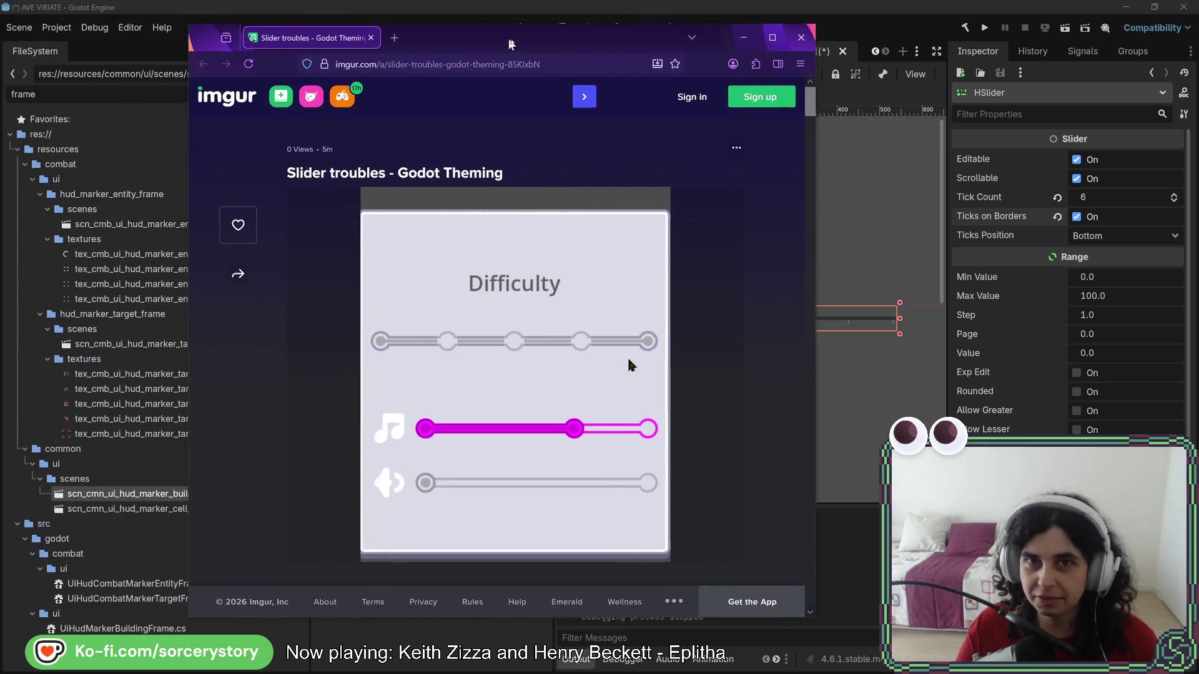
key(alt+Tab)
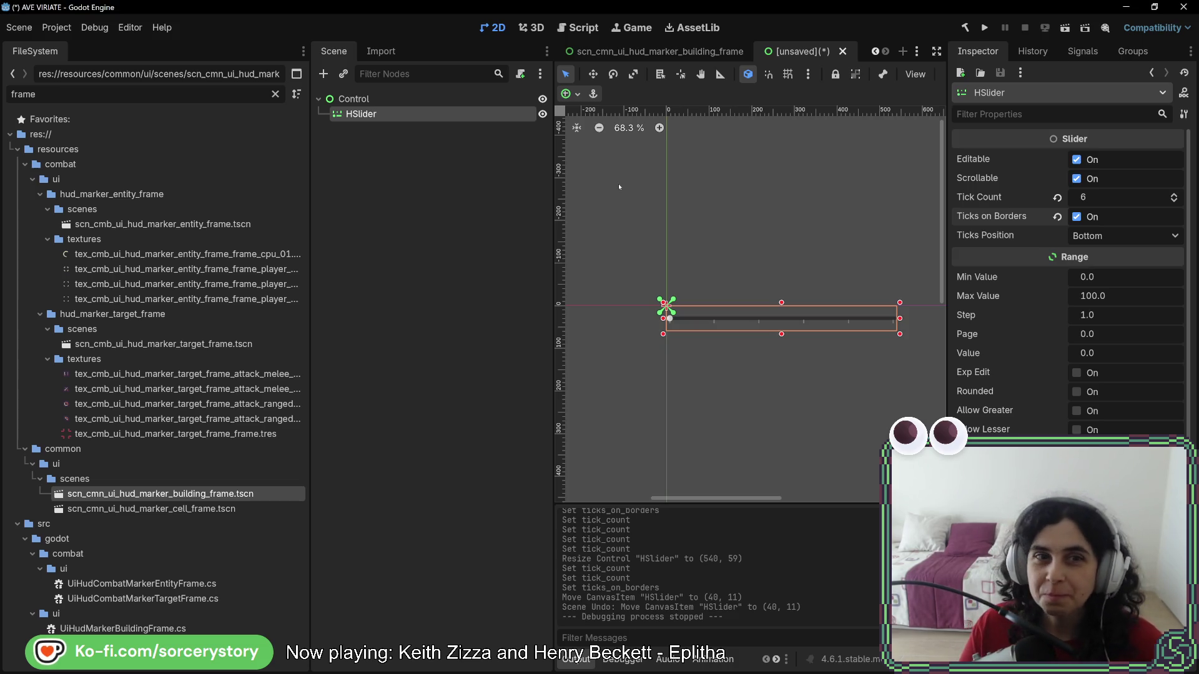
click(842, 51)
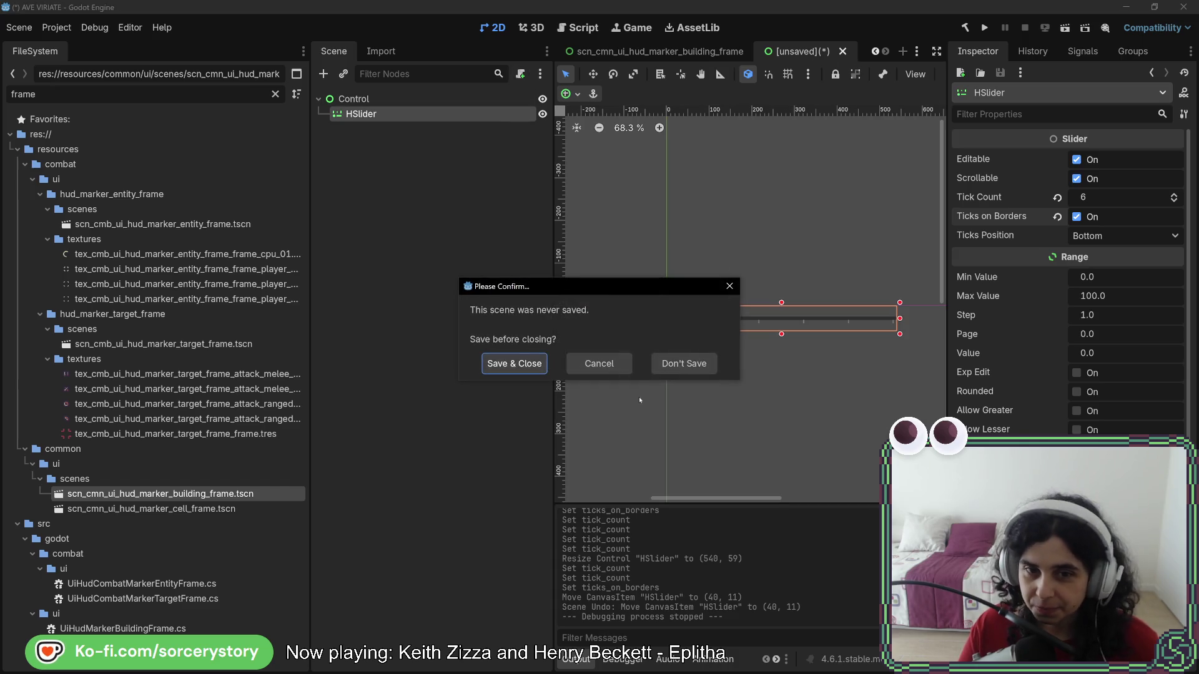
click(685, 364)
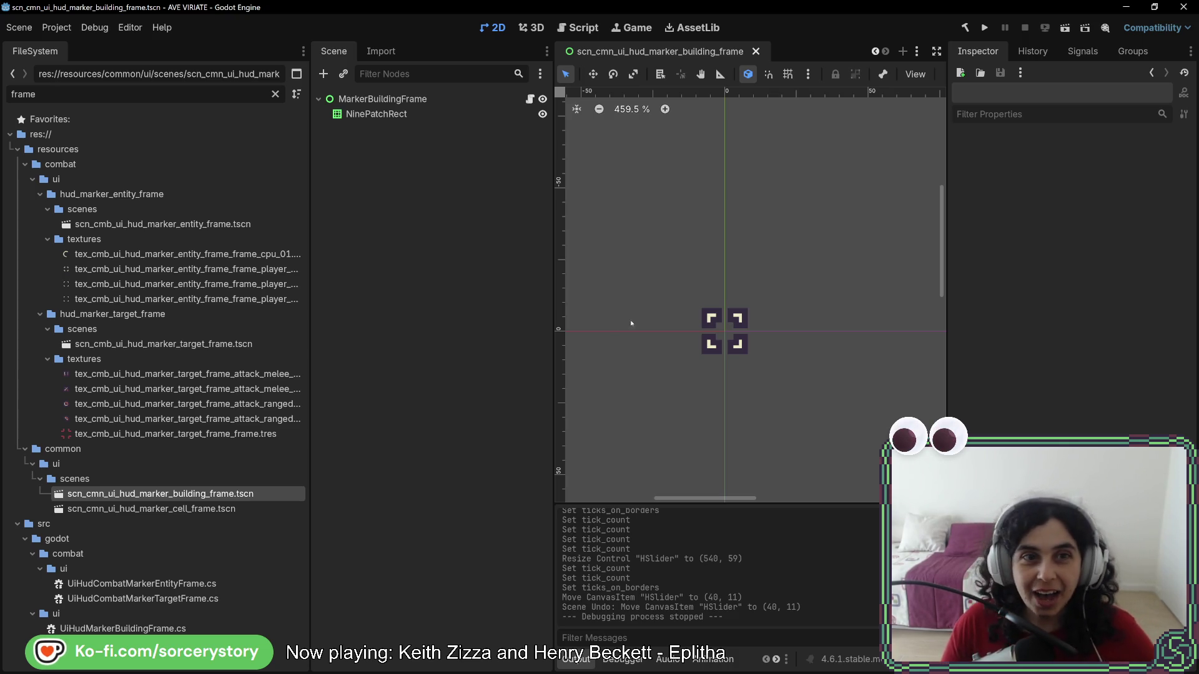
key(alt+Tab)
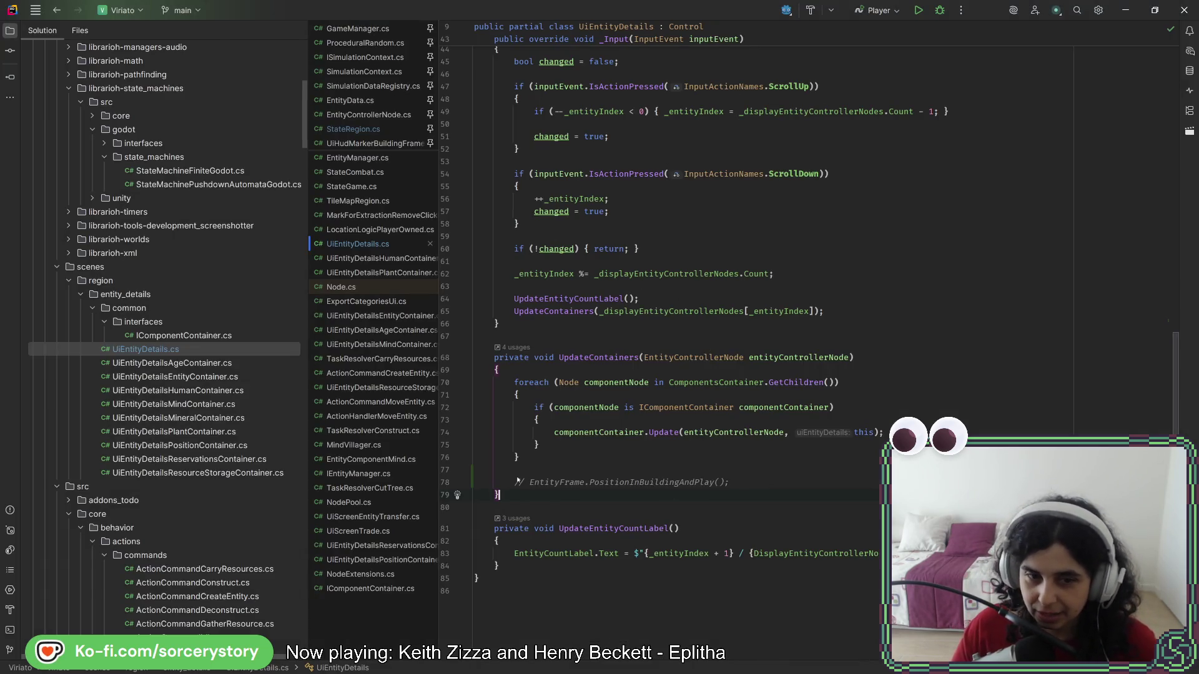
- Uncomment the EntityFrame call on line 78 and rename it to PositionInEntityAndPlay
click(546, 486)
key(ctrl+slash)
click(713, 485)
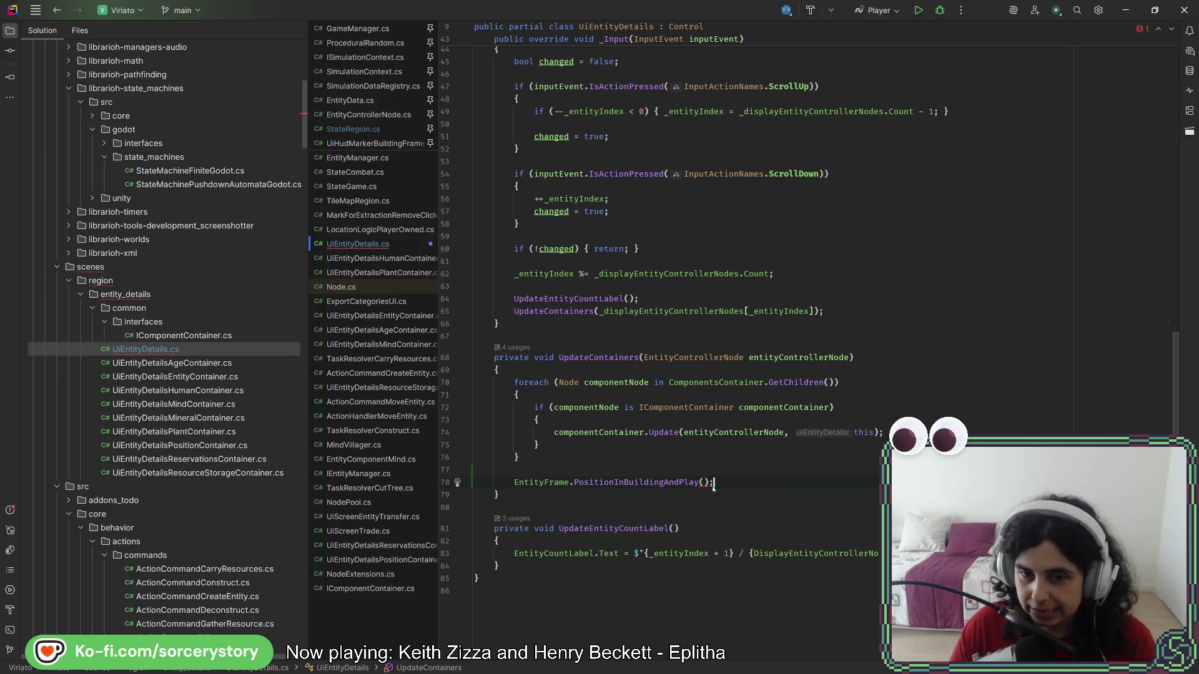
key(Left)
key(Left)
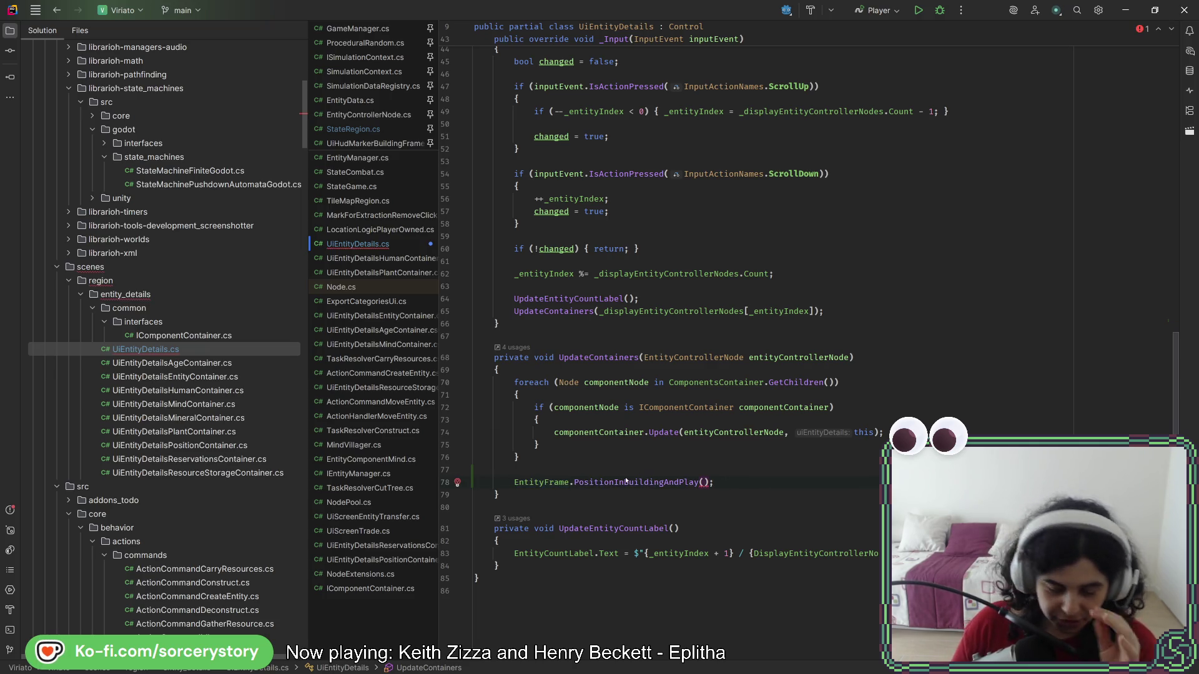
mouse_move(626, 480)
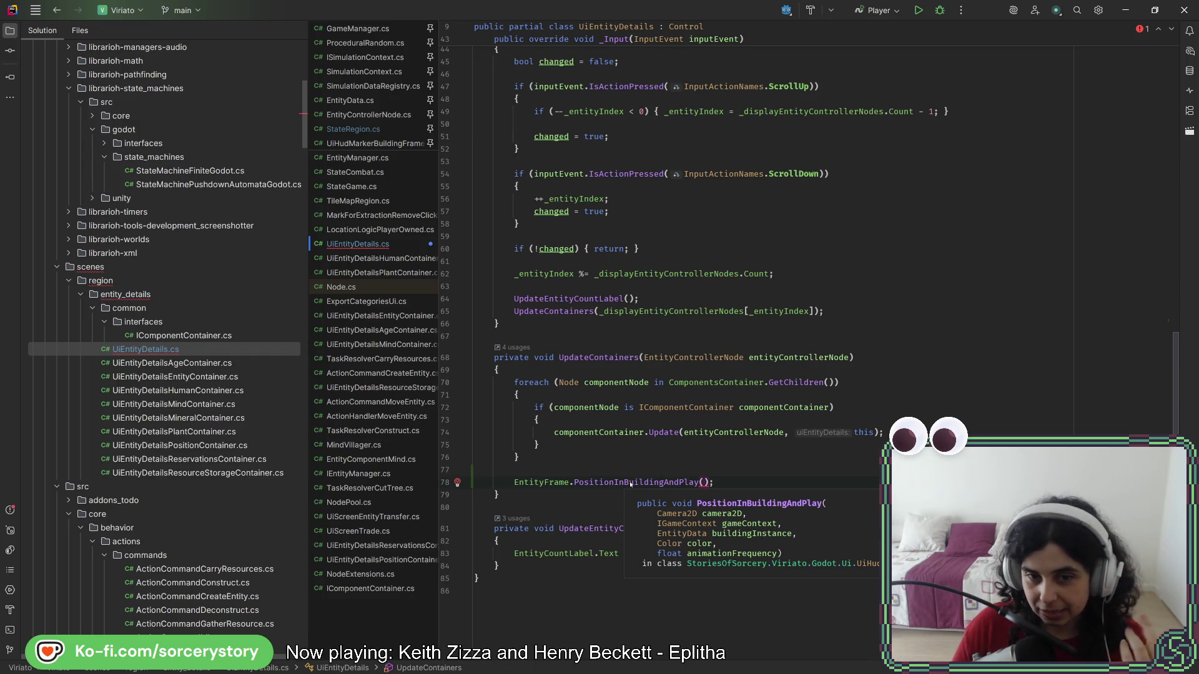
click(663, 482)
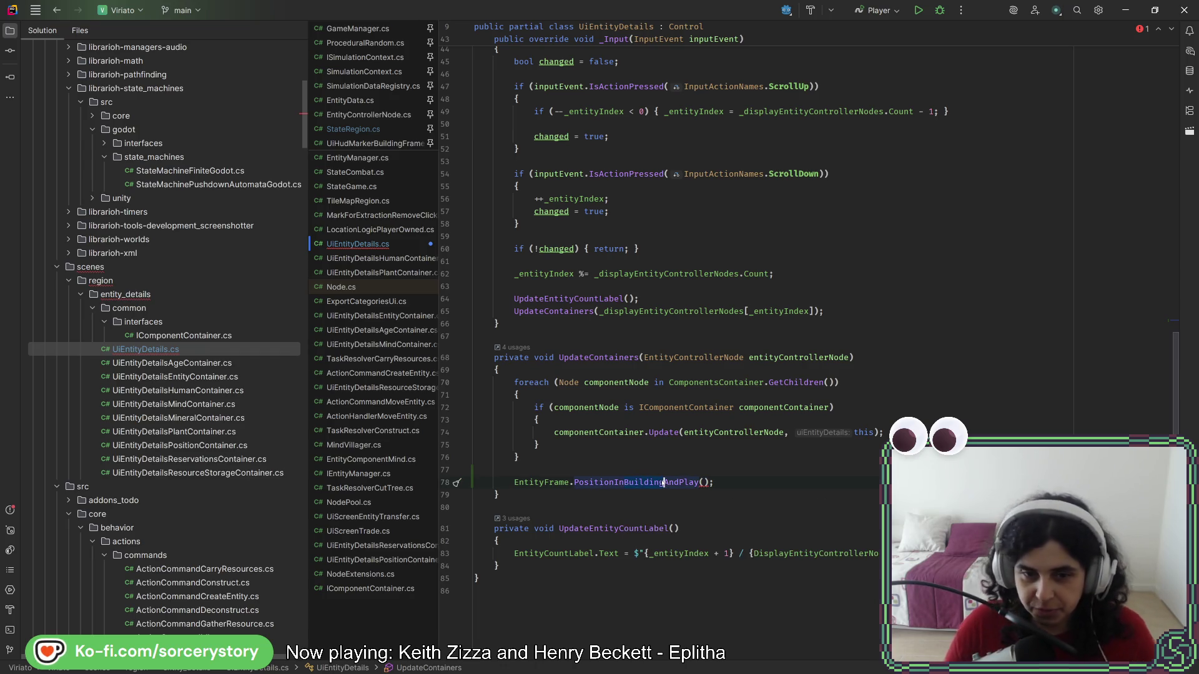
key(ctrl+BackSpace)
text(Entity)
- Generate a PositionInEntityAndPlay method stub in UiHudMarkerBuildingFrame.cs via Alt+Enter
click(710, 485)
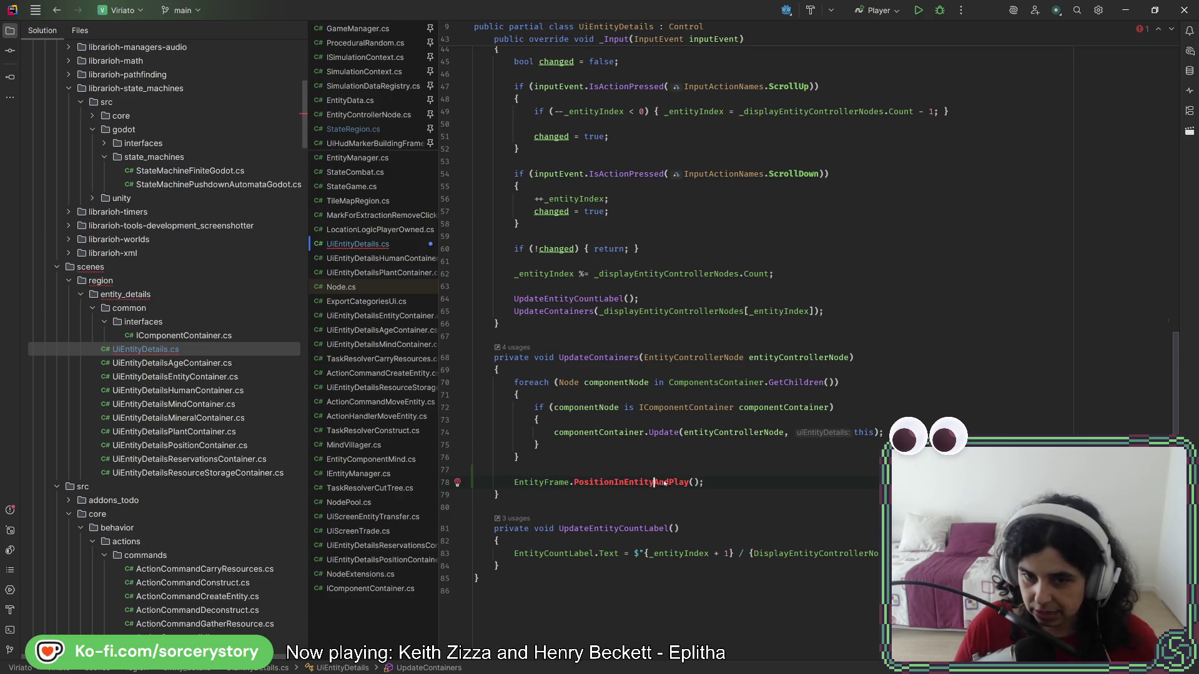
click(657, 484)
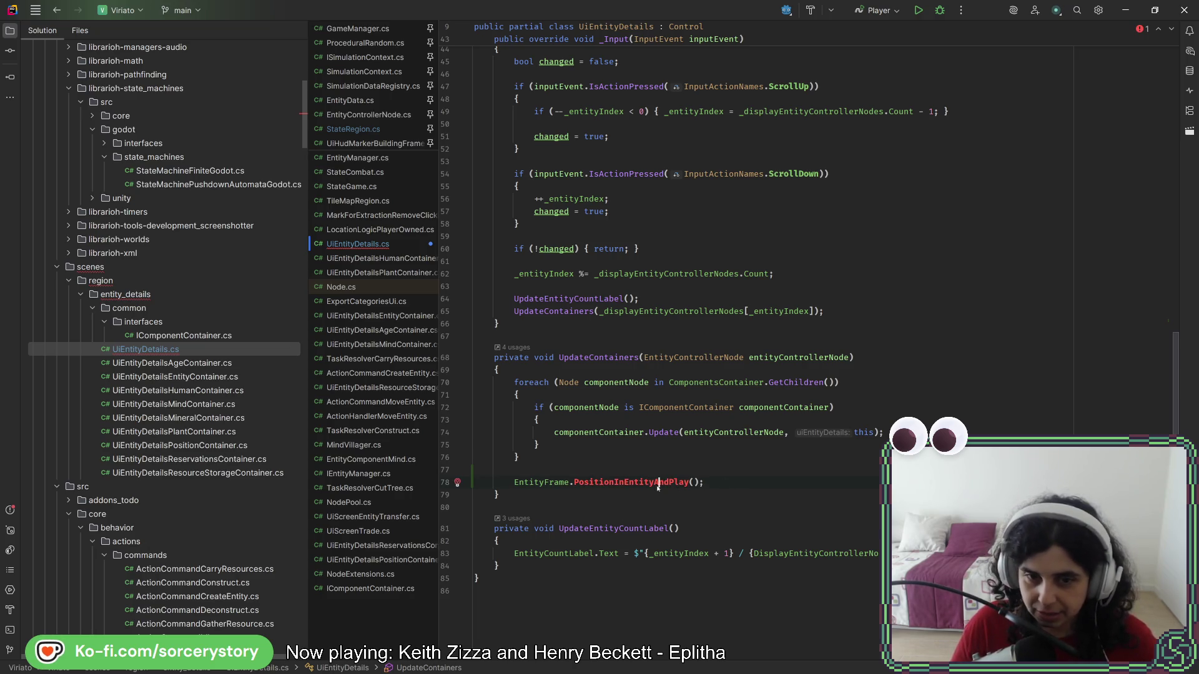
key(alt+Return)
key(Return)
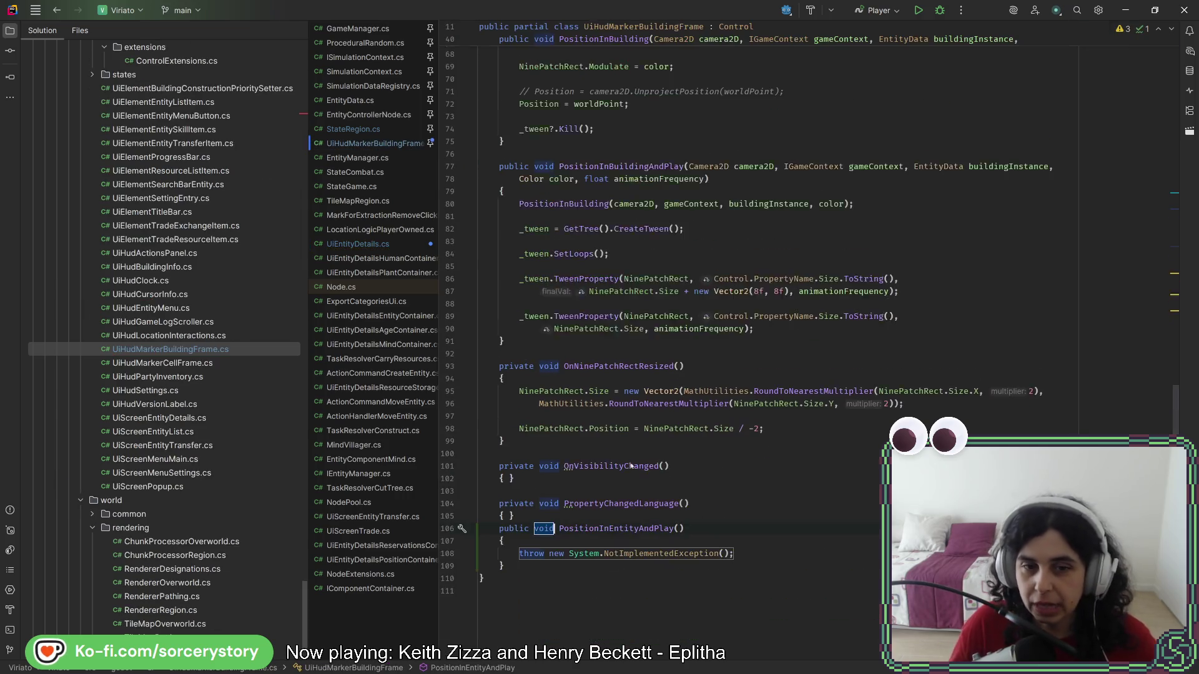
key(Return)
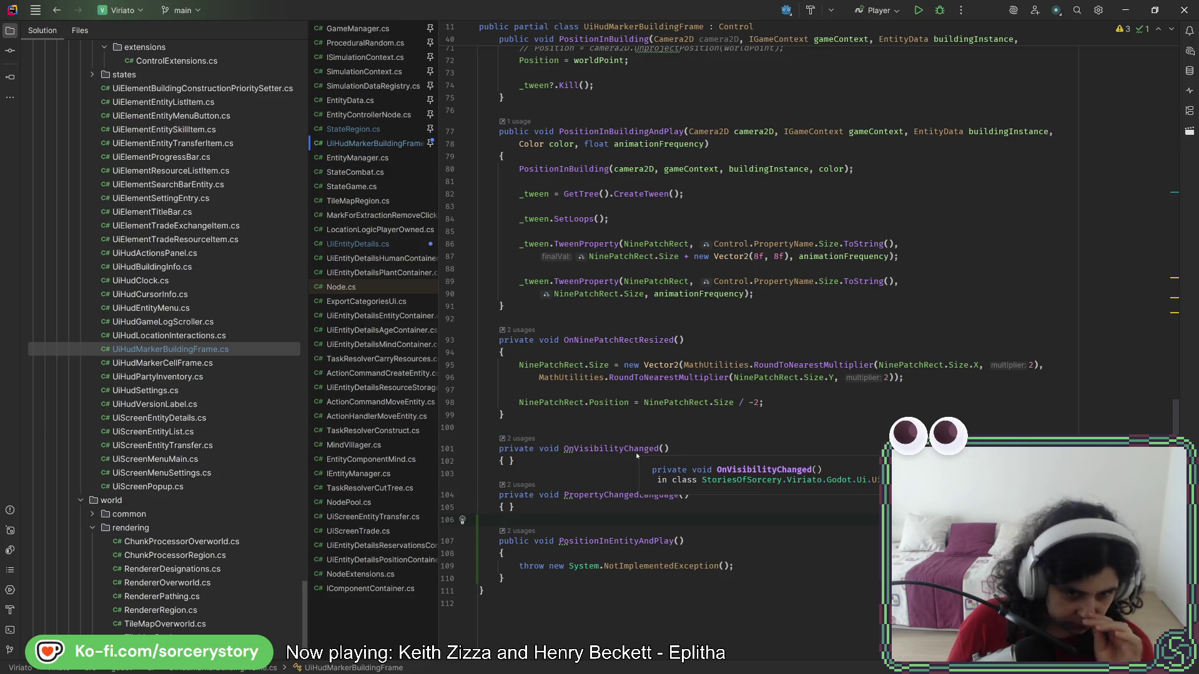
click(595, 417)
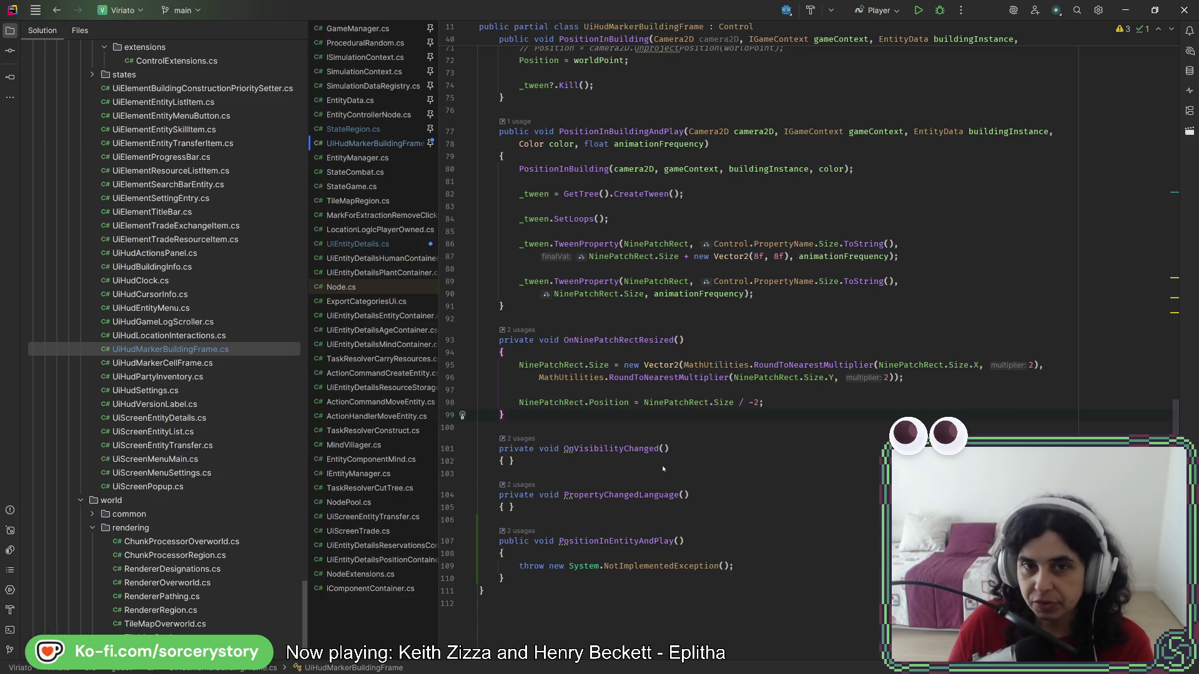
- Select the PositionInBuildingAndPlay parameter list to reuse it
scroll(663, 468, up, 6)
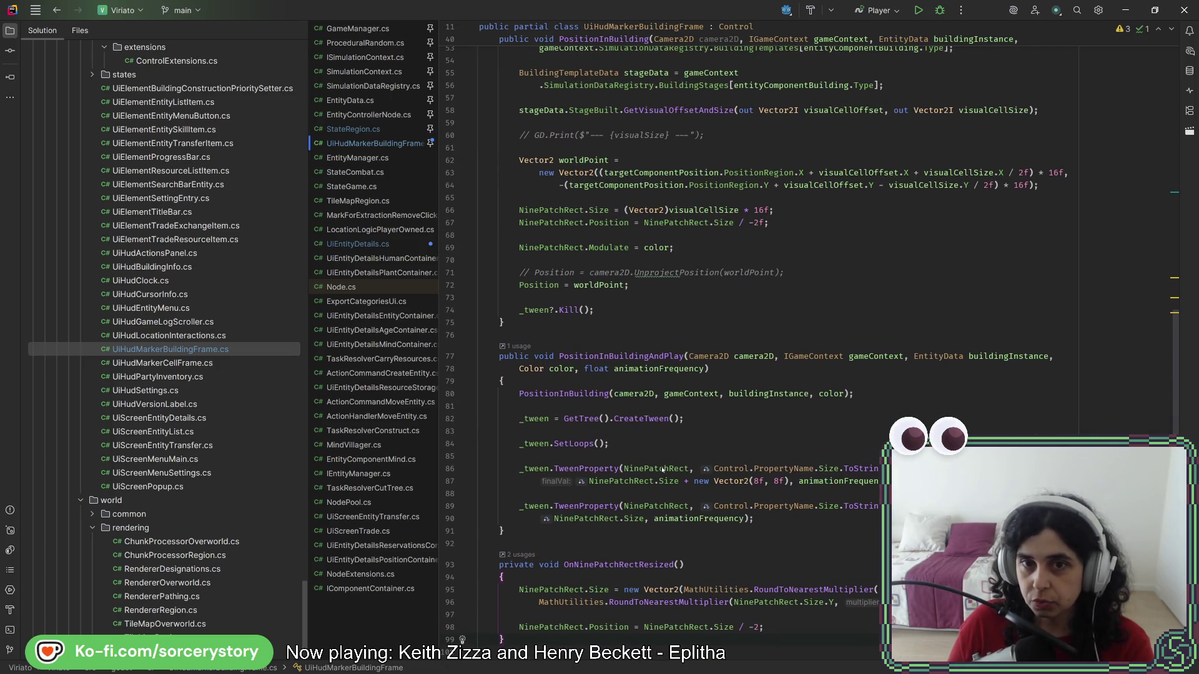
scroll(660, 468, up, 6)
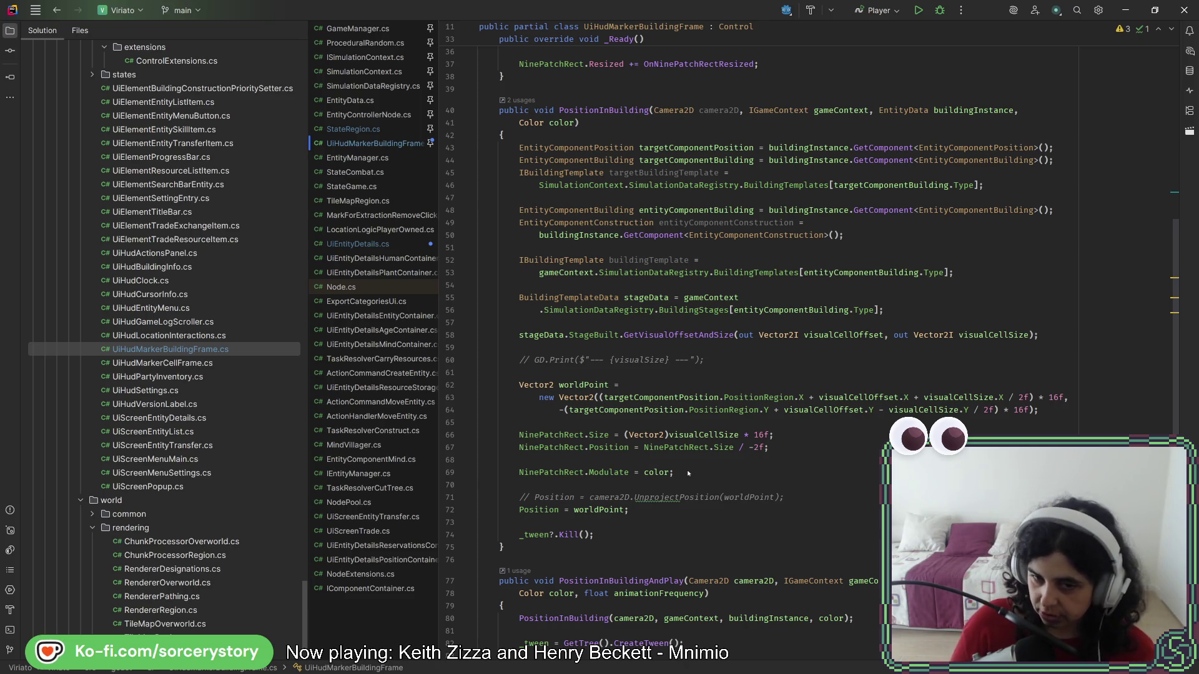
click(688, 472)
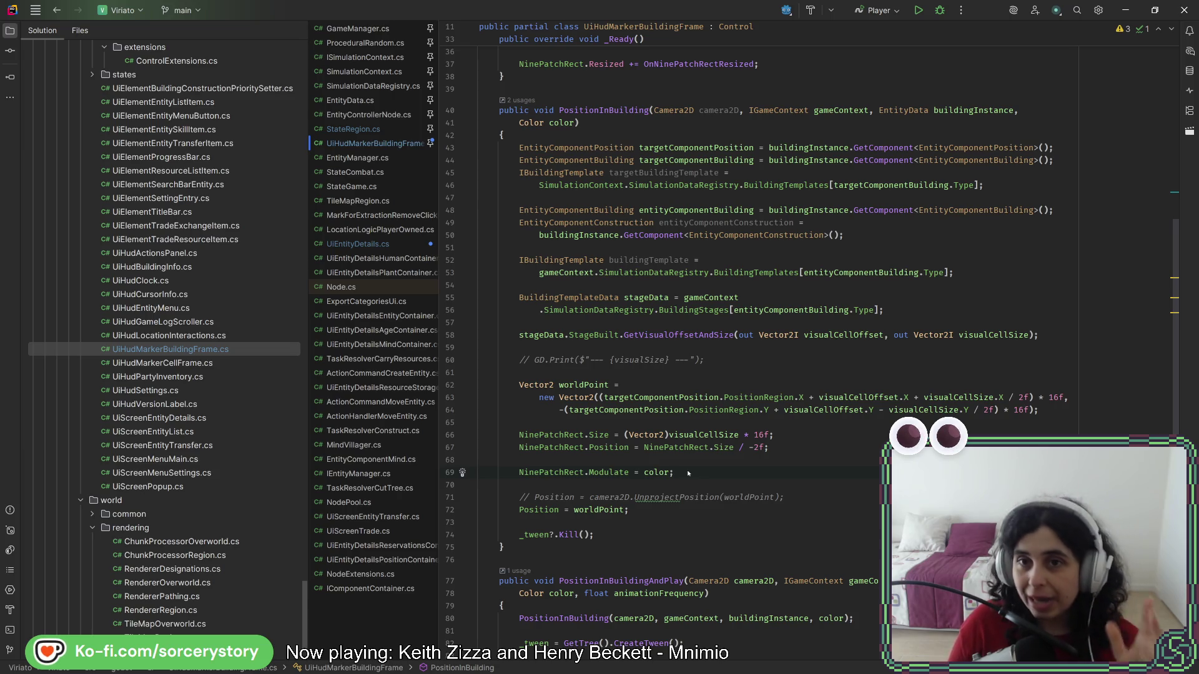
scroll(675, 459, down, 6)
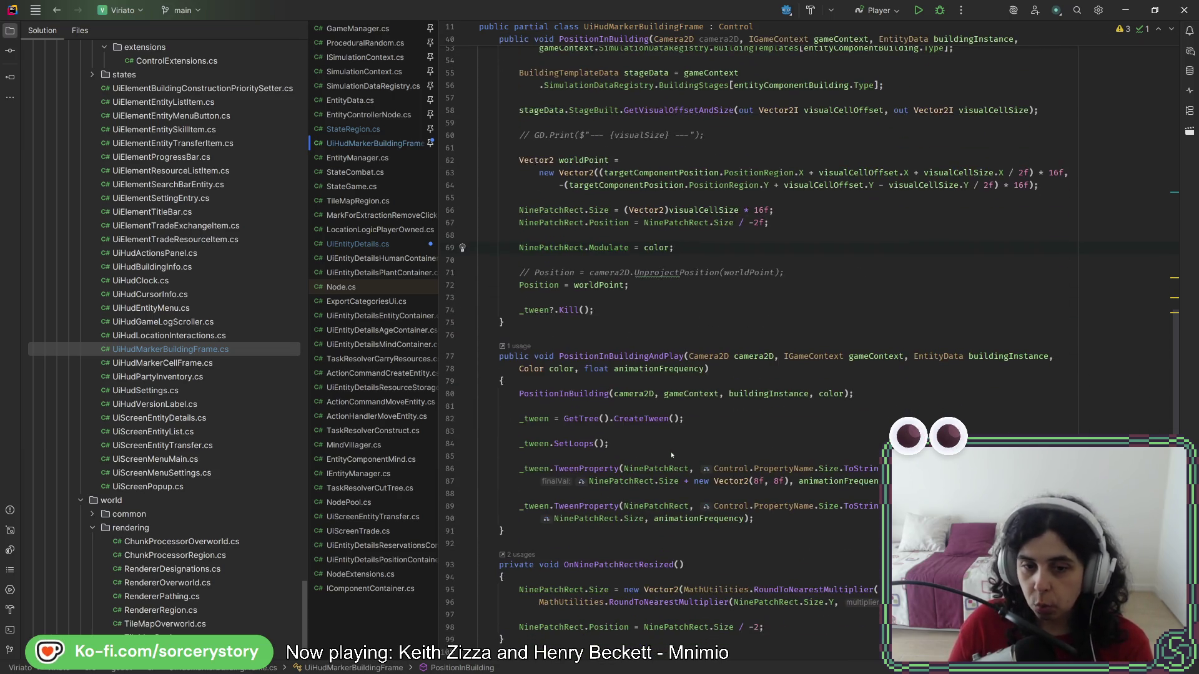
scroll(671, 453, down, 6)
scroll(671, 453, up, 17)
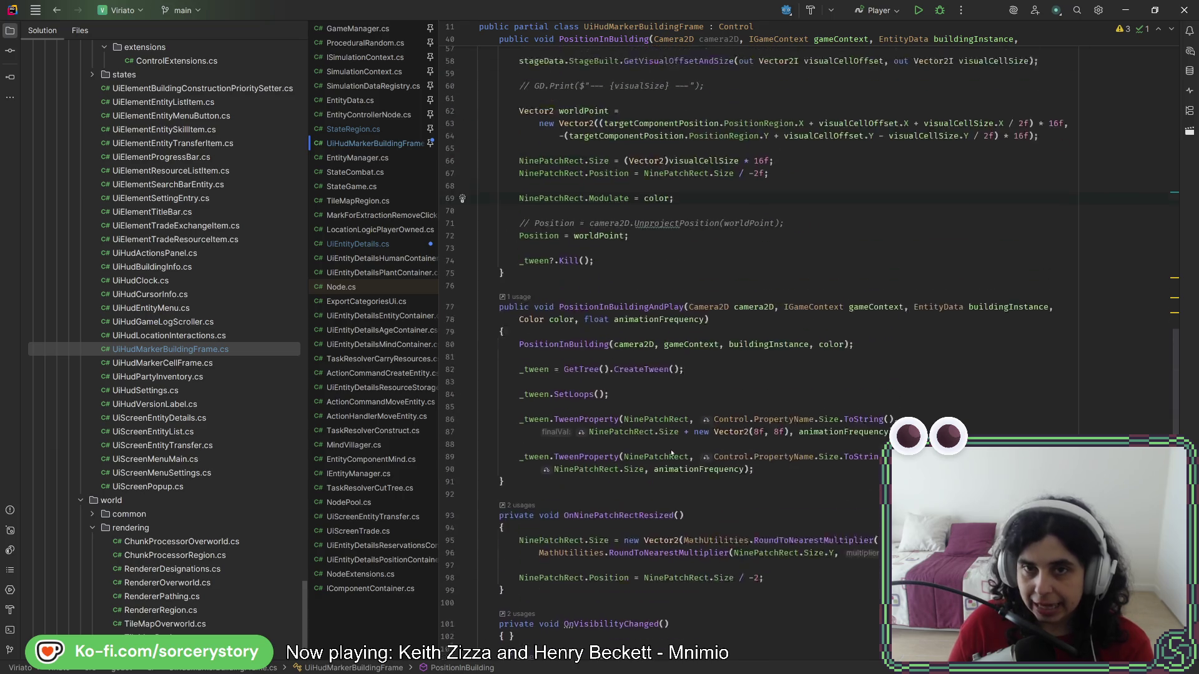
scroll(648, 320, down, 12)
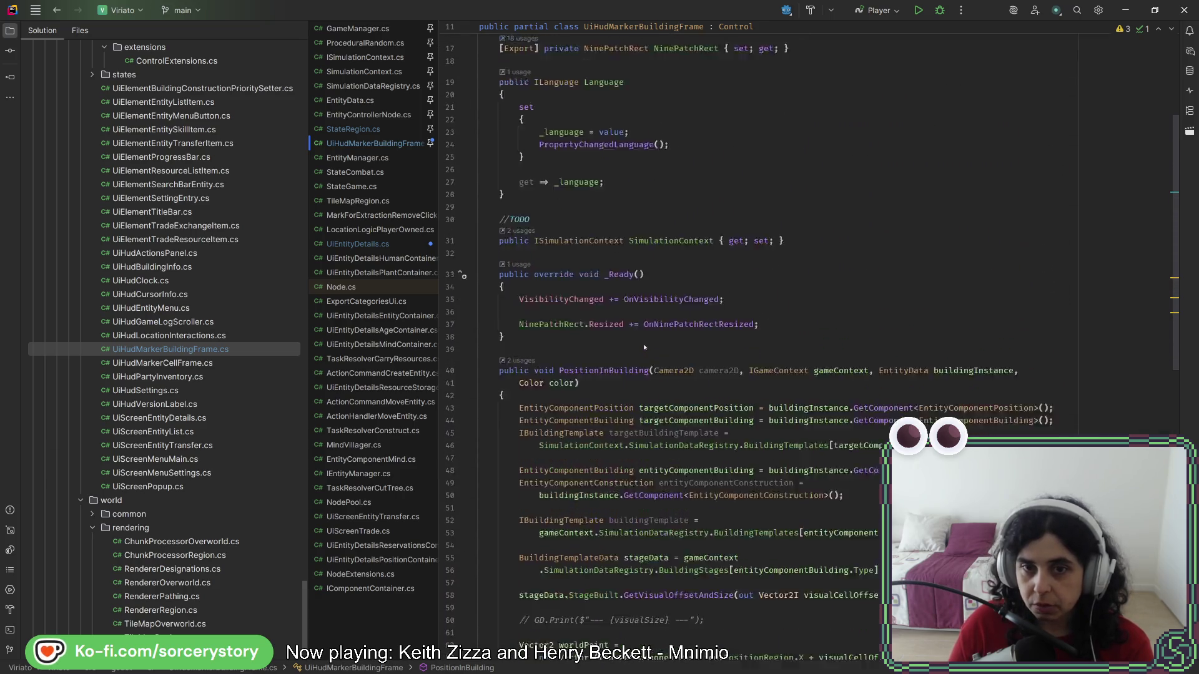
key(ctrl+w)
key(ctrl+w)
key(ctrl+w)
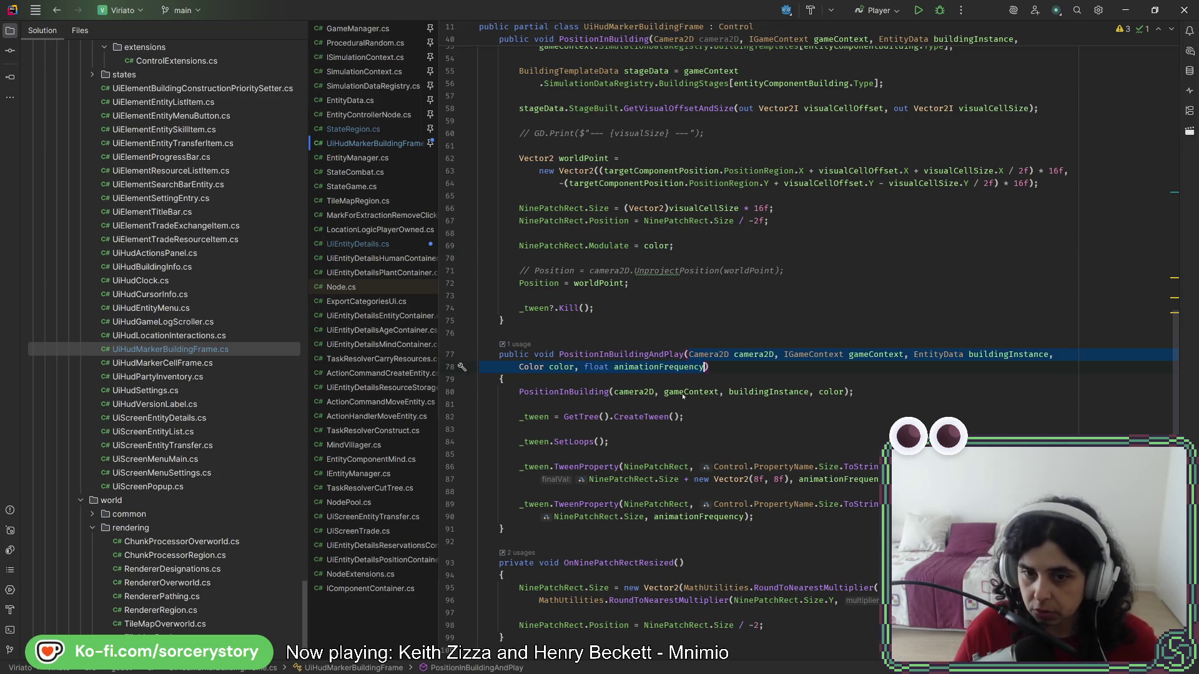
scroll(682, 400, down, 6)
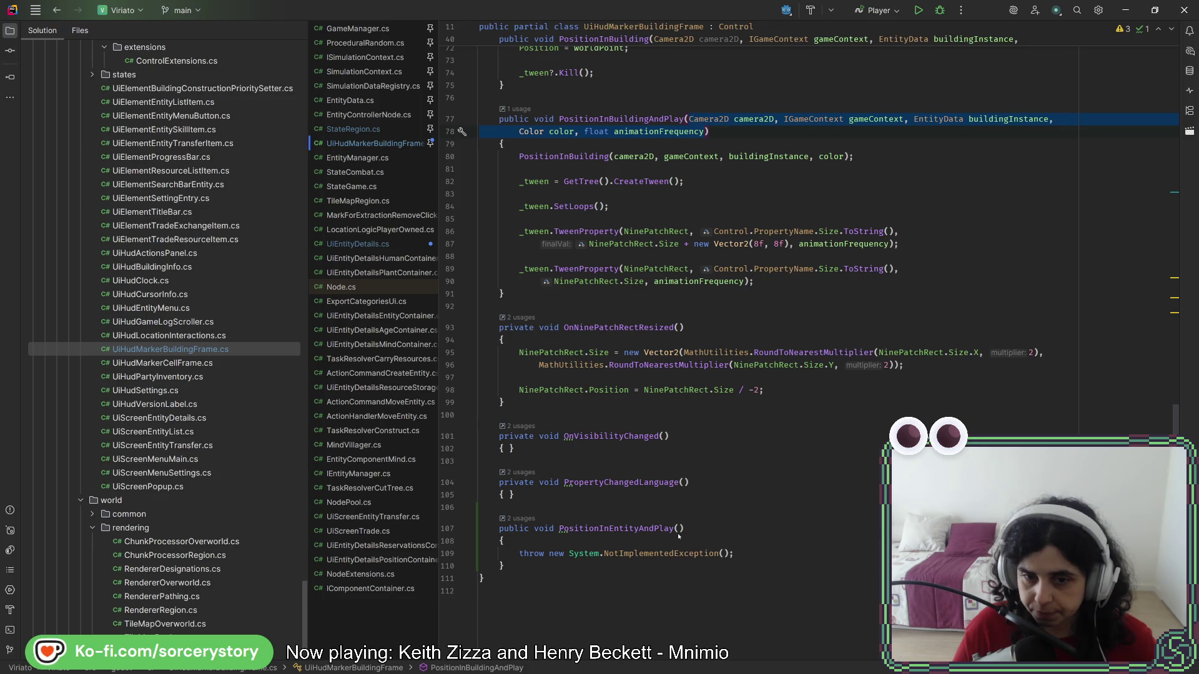
- Paste the parameters into PositionInEntityAndPlay and change the entity parameter type to EntityControllerNode
click(704, 541)
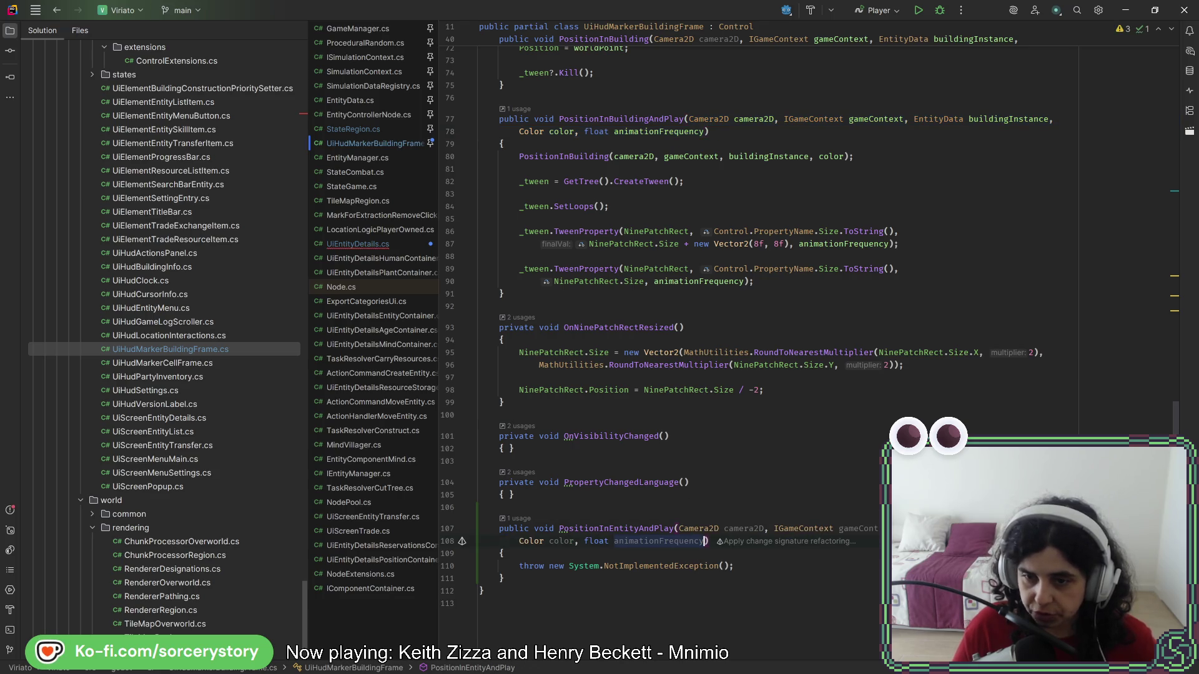
click(927, 528)
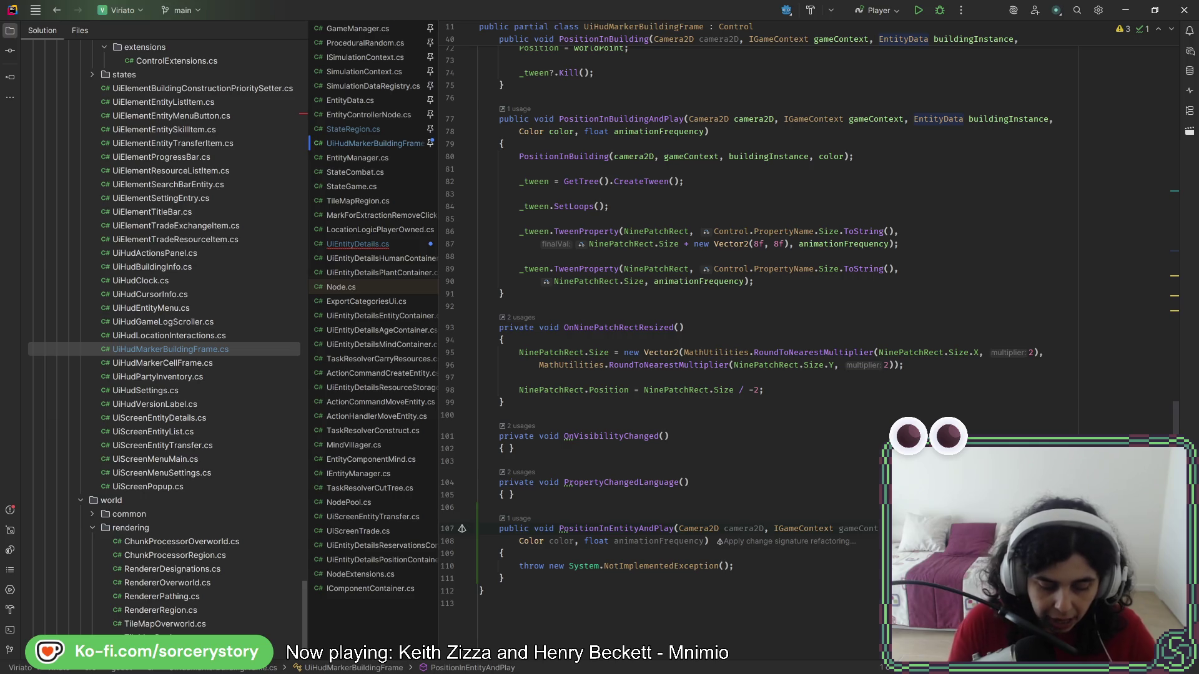
text(EntityCon)
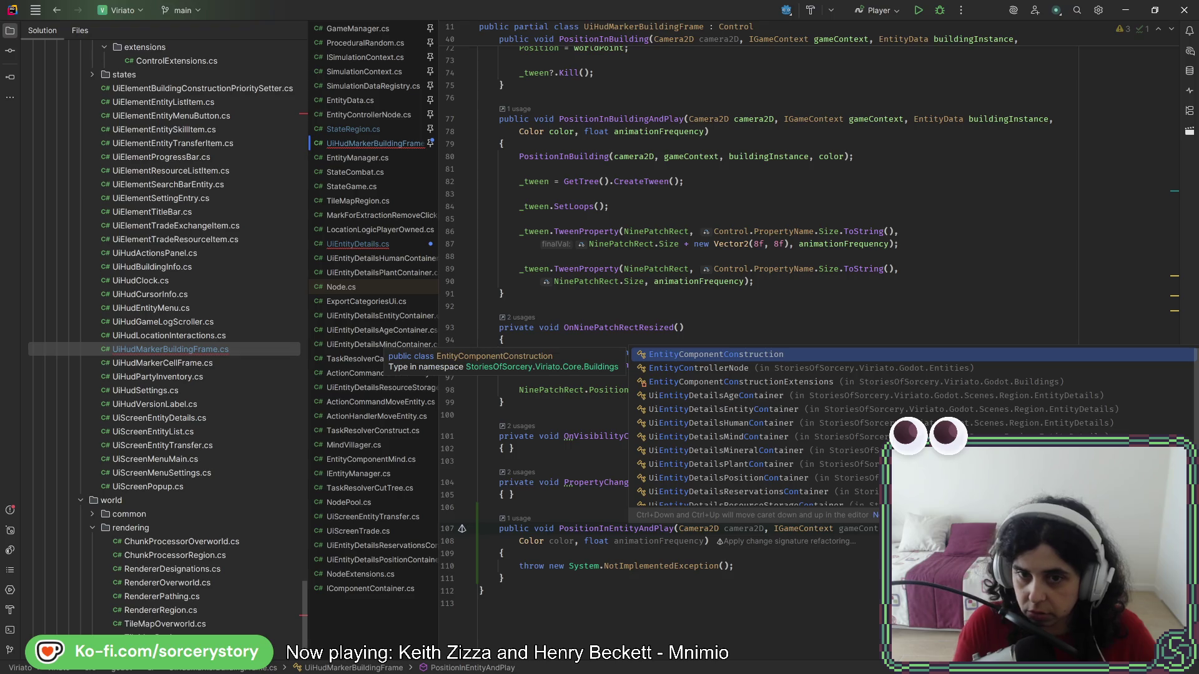
key(Down)
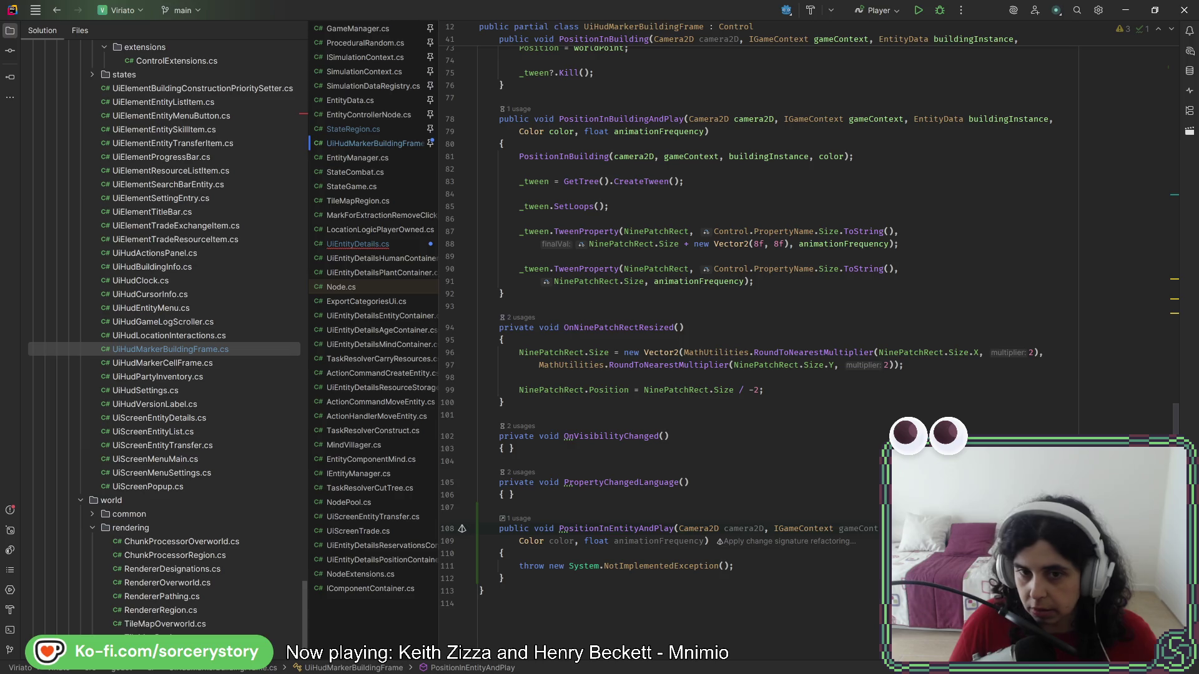
scroll(807, 279, up, 4)
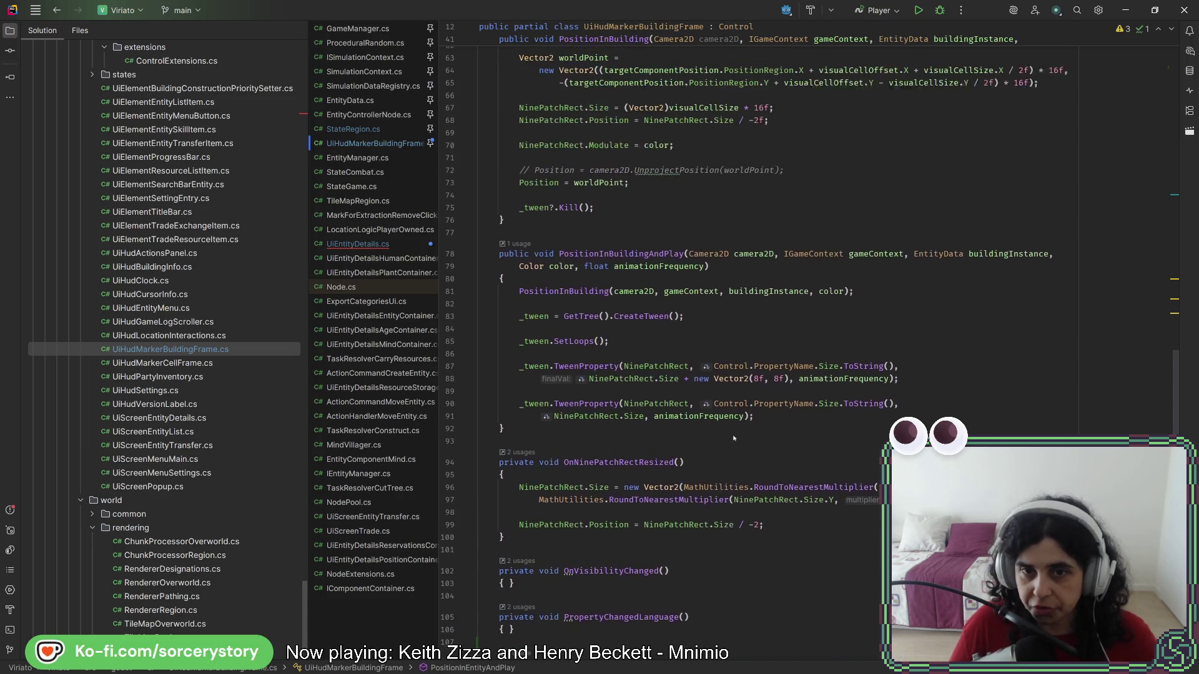
drag(787, 431, 509, 341)
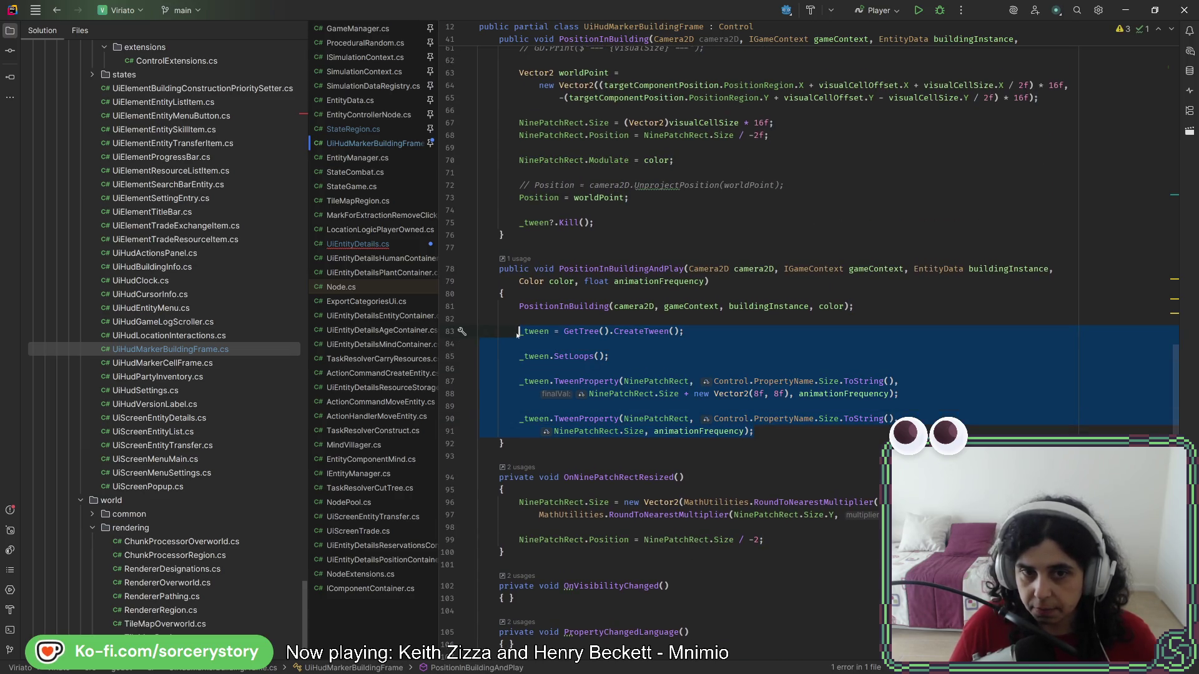
- Extract the selected tween lines into a new private method named PlayTween
key(ctrl+shift+r)
key(Return)
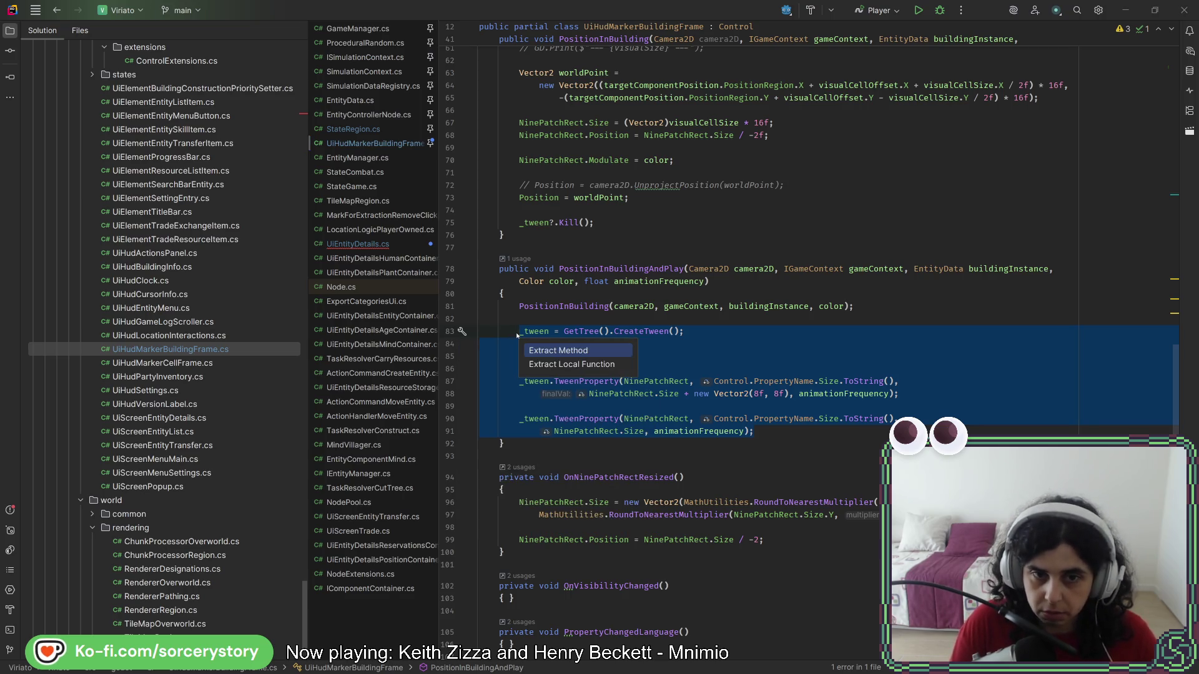
key(Return)
text(PlayTwee)
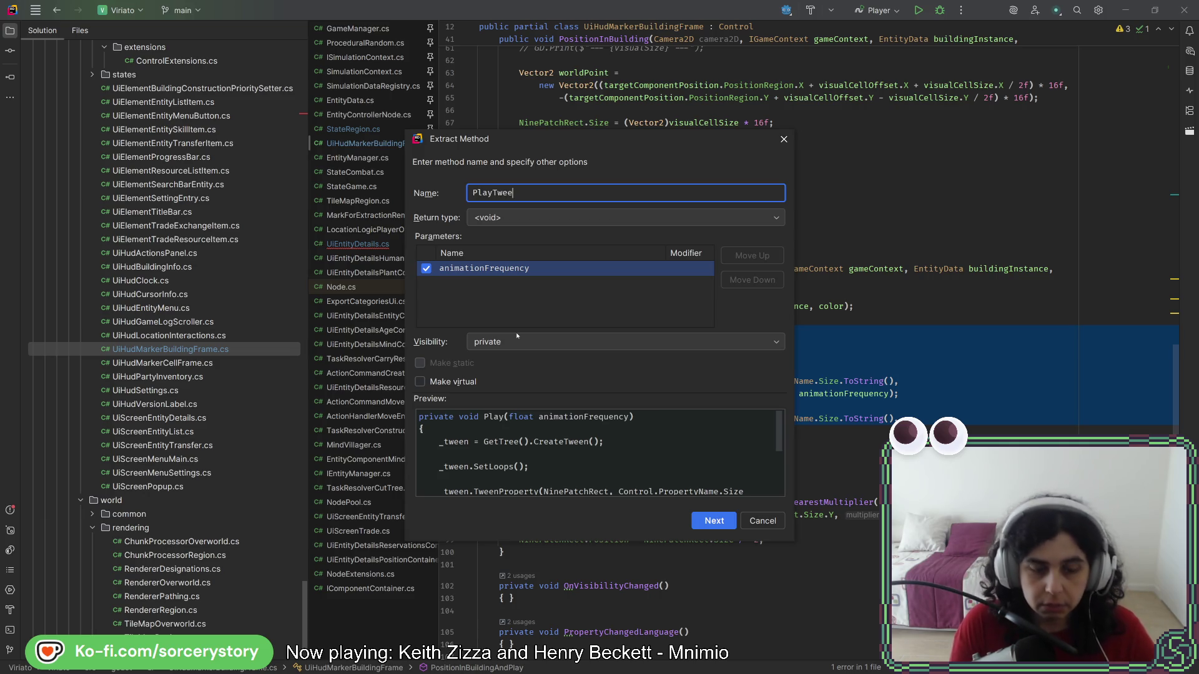
text(n)
key(Return)
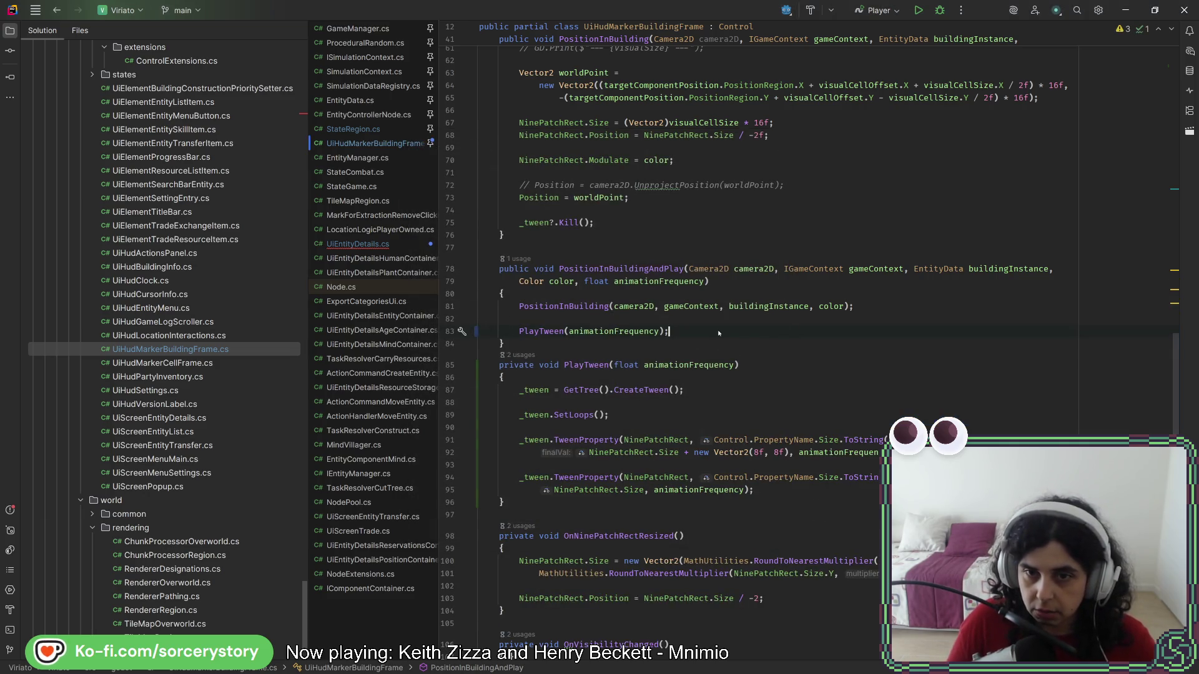
- Delete the PositionInBuilding call from PositionInEntityAndPlay, leaving an empty line
drag(718, 331, 909, 307)
scroll(826, 367, down, 2)
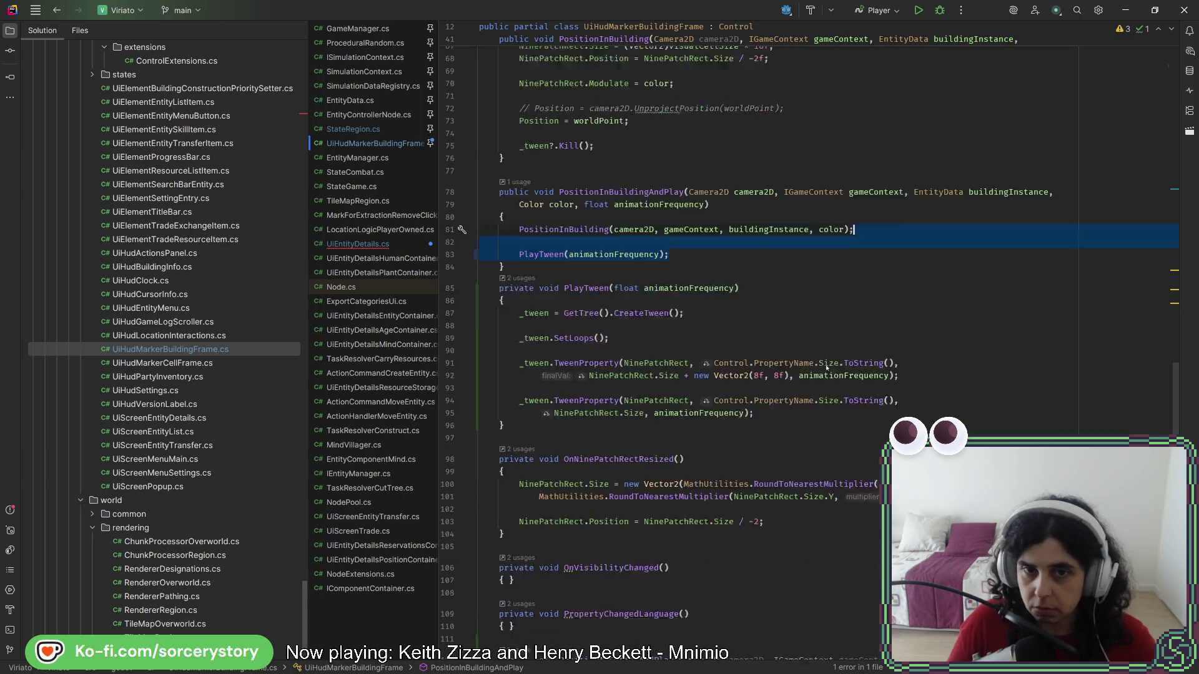
scroll(827, 369, down, 4)
drag(757, 552, 725, 543)
key(BackSpace)
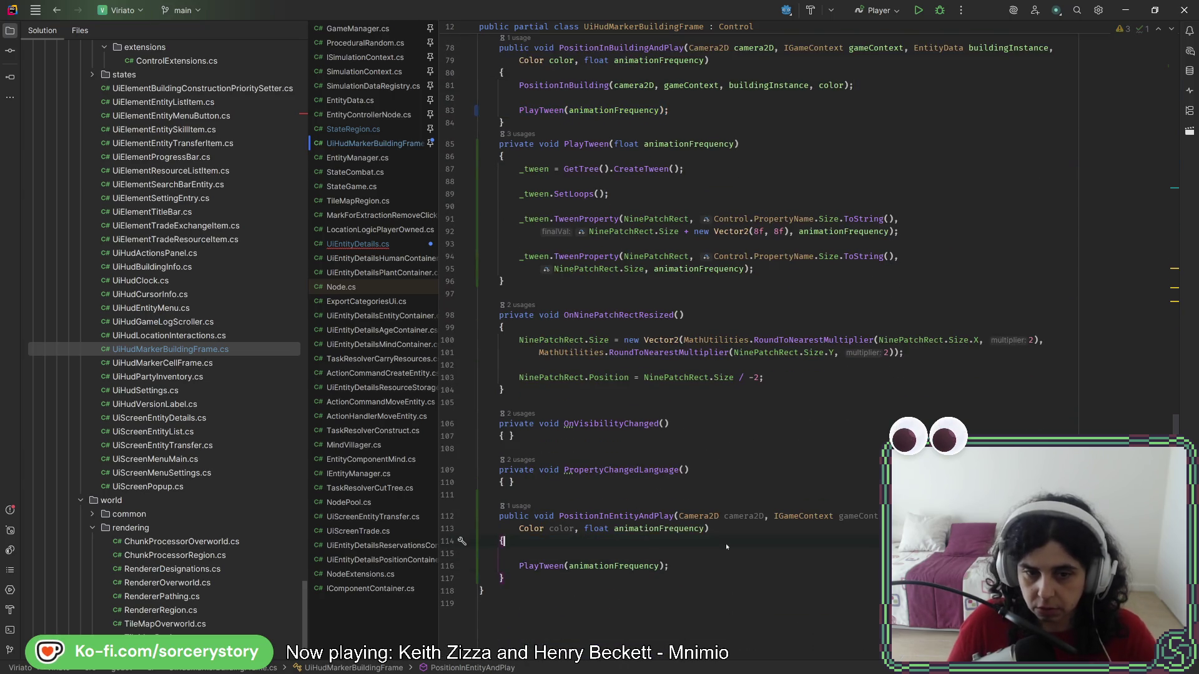
key(Return)
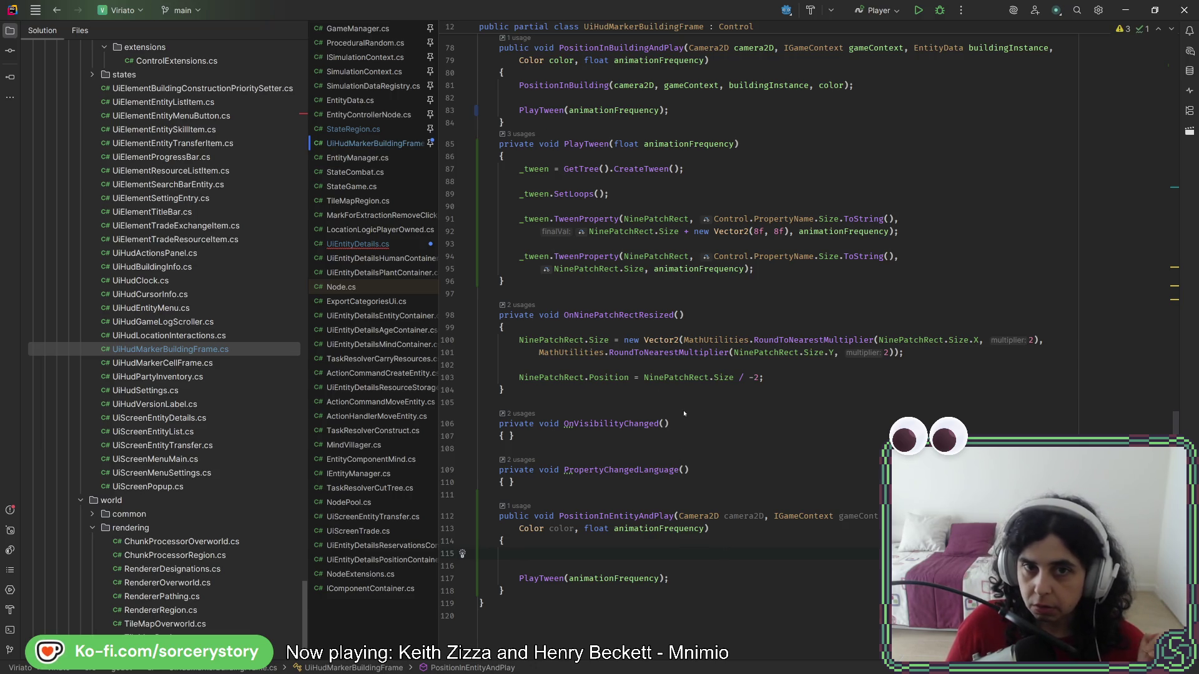
- Move the NinePatchRect.Modulate = color line from PositionInBuilding into PositionInBuildingAndPlay
scroll(684, 413, up, 5)
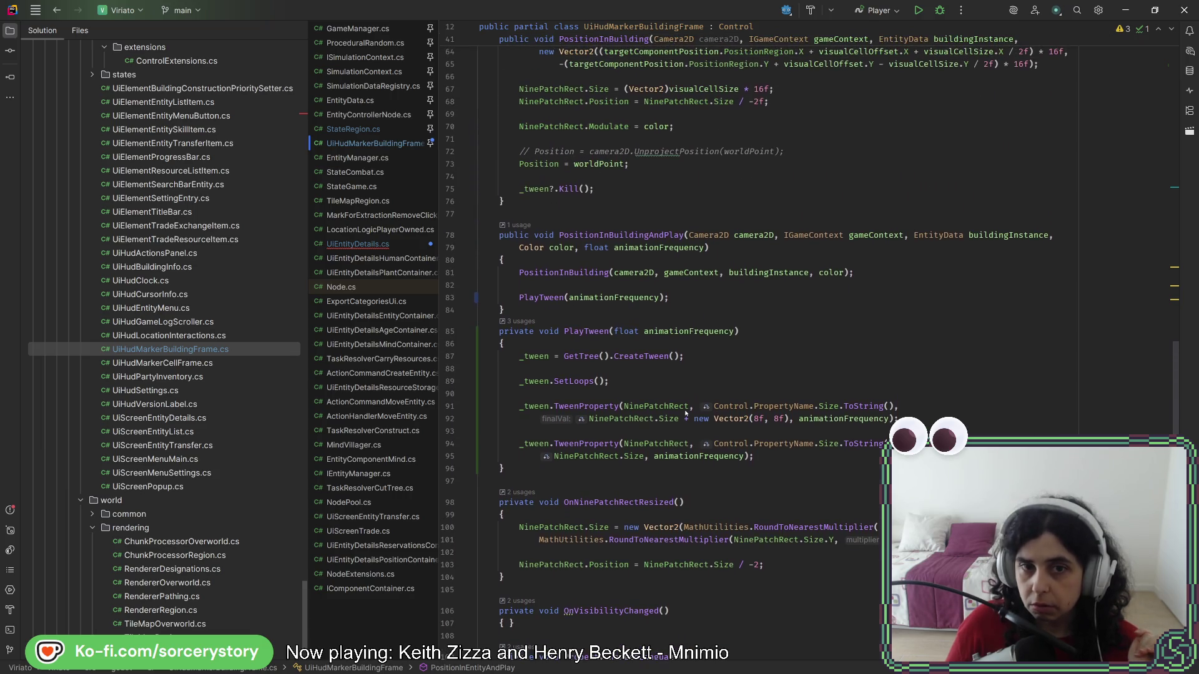
click(567, 272)
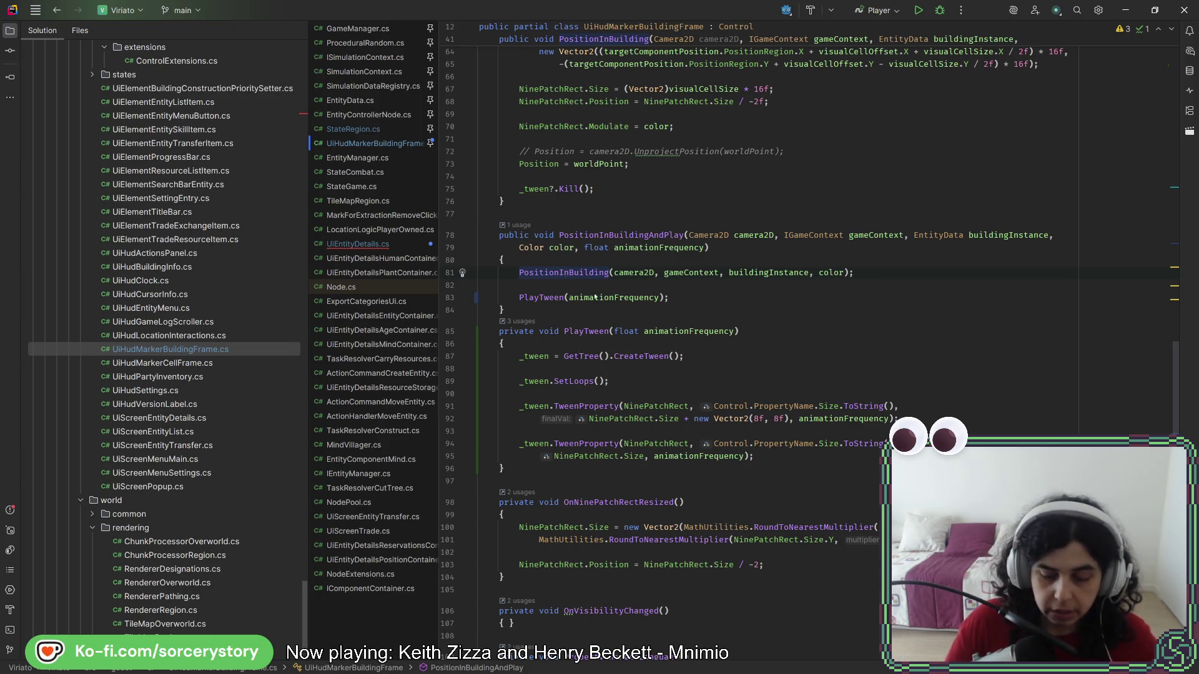
key(F12)
scroll(571, 282, down, 6)
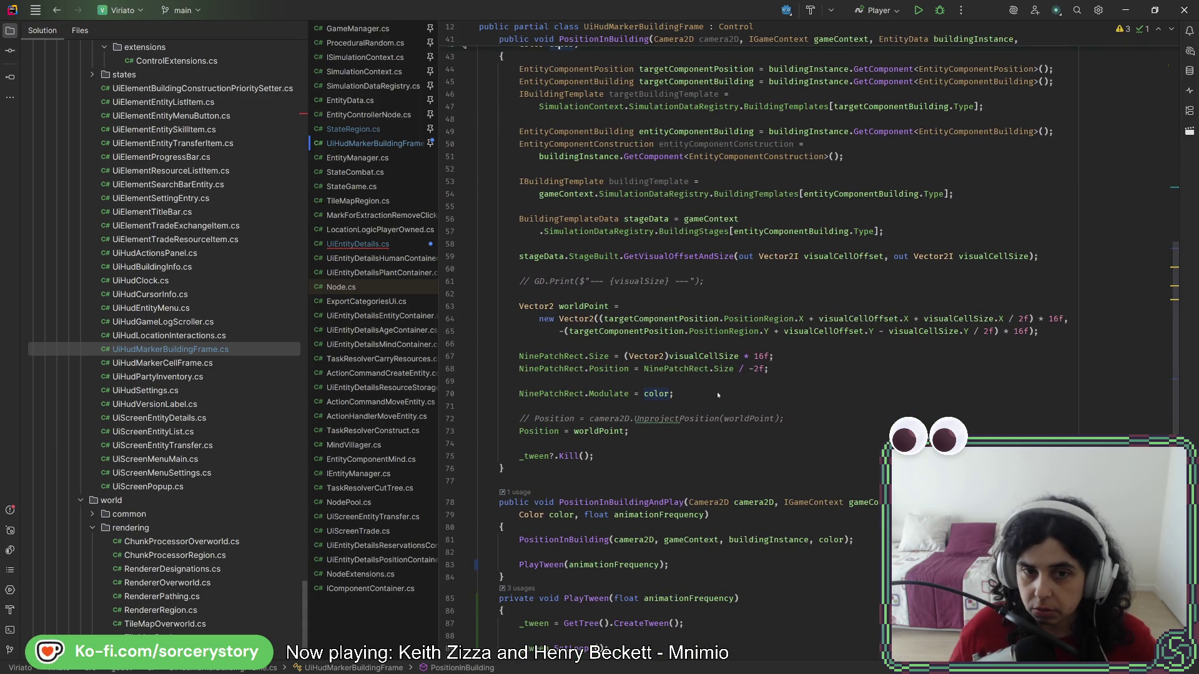
drag(716, 391, 795, 376)
key(ctrl+c)
key(Delete)
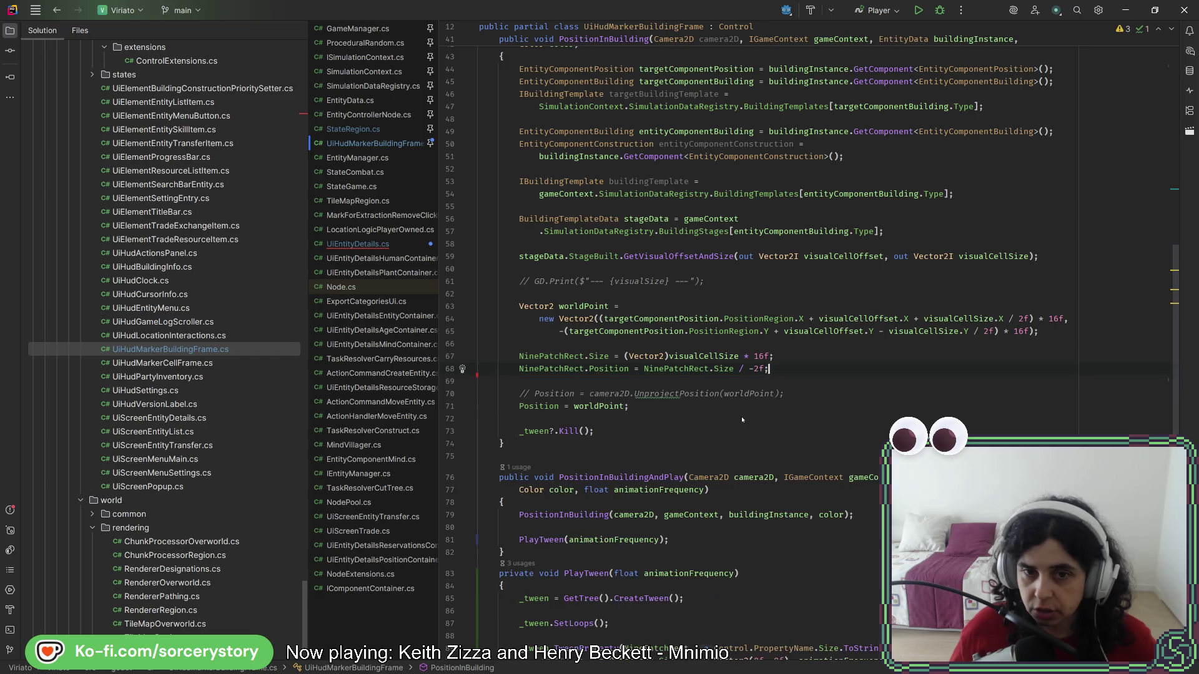
scroll(744, 423, down, 8)
scroll(740, 418, down, 2)
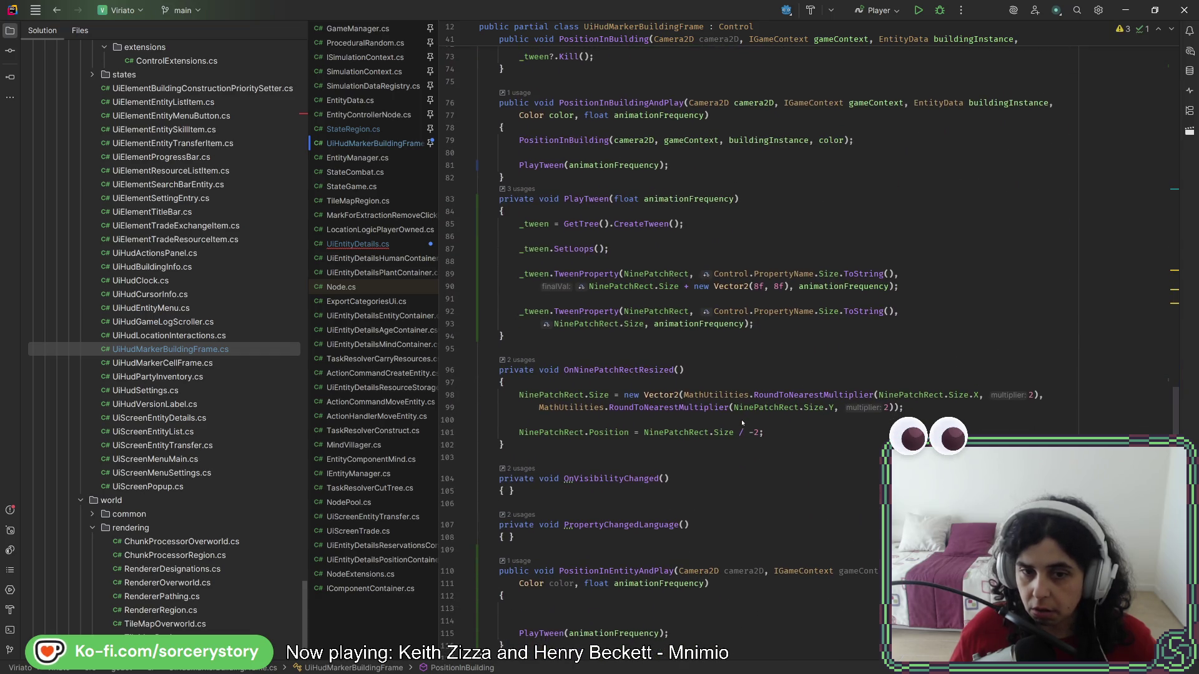
scroll(743, 420, up, 4)
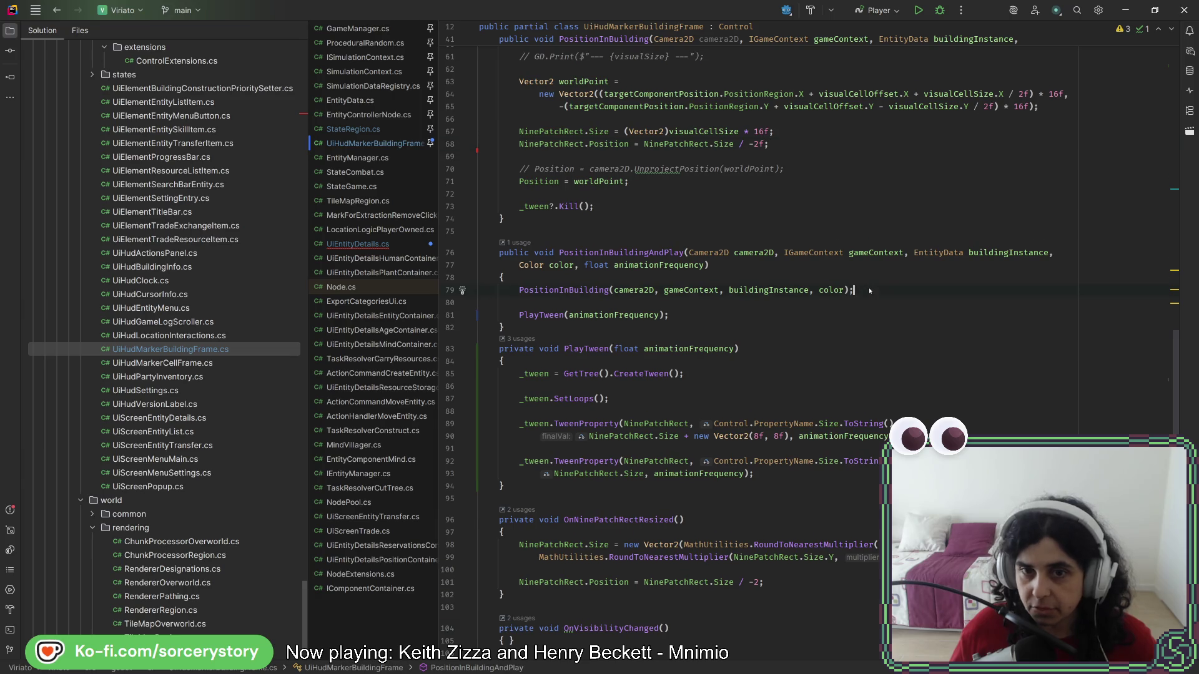
key(ctrl+v)
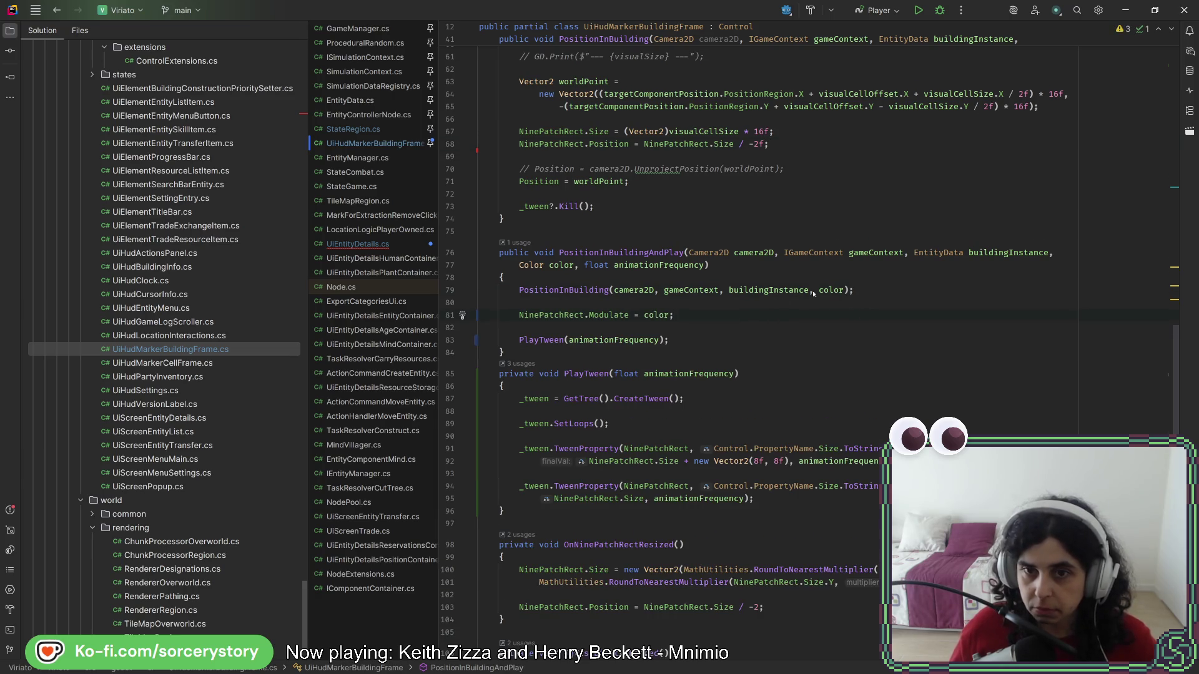
- Remove the Color color parameter from the PositionInBuilding declaration
key(alt+Return)
key(Return)
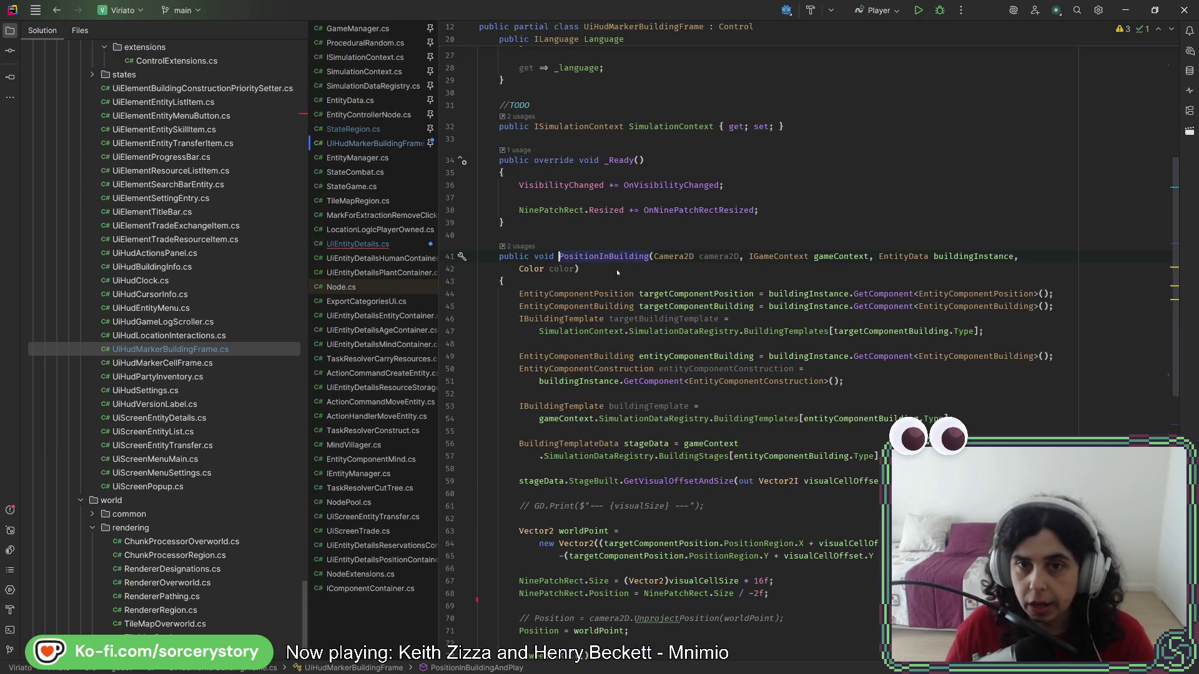
key(ctrl+z)
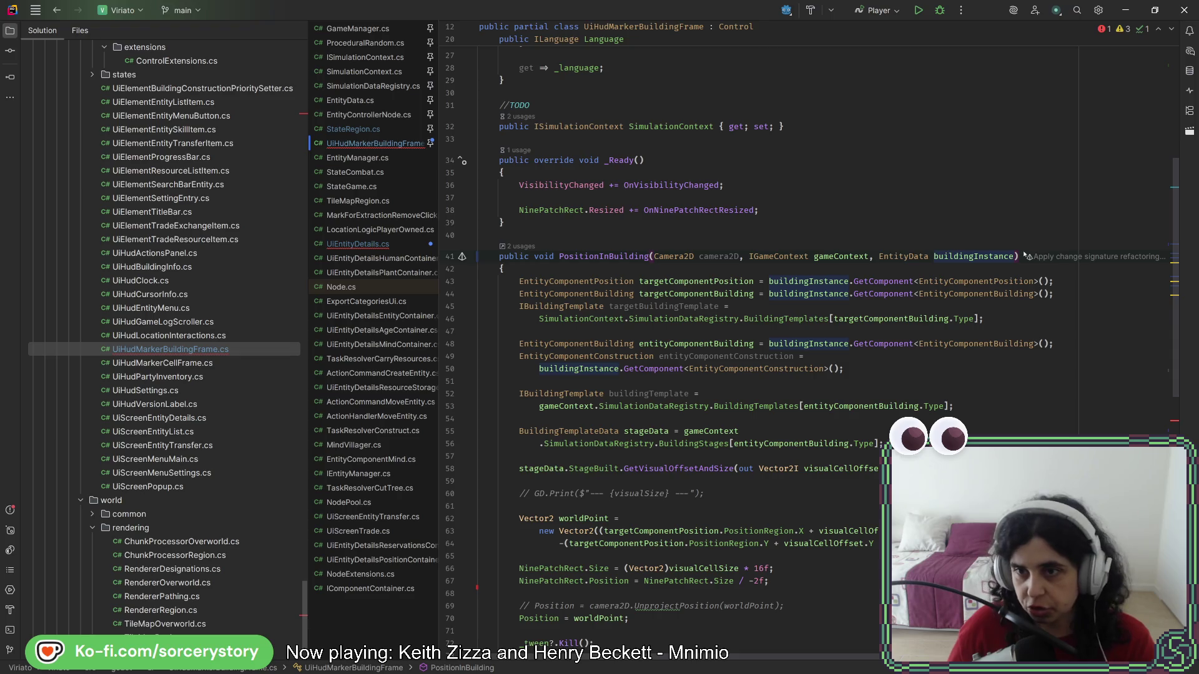
key(ctrl+z)
key(ctrl+z)
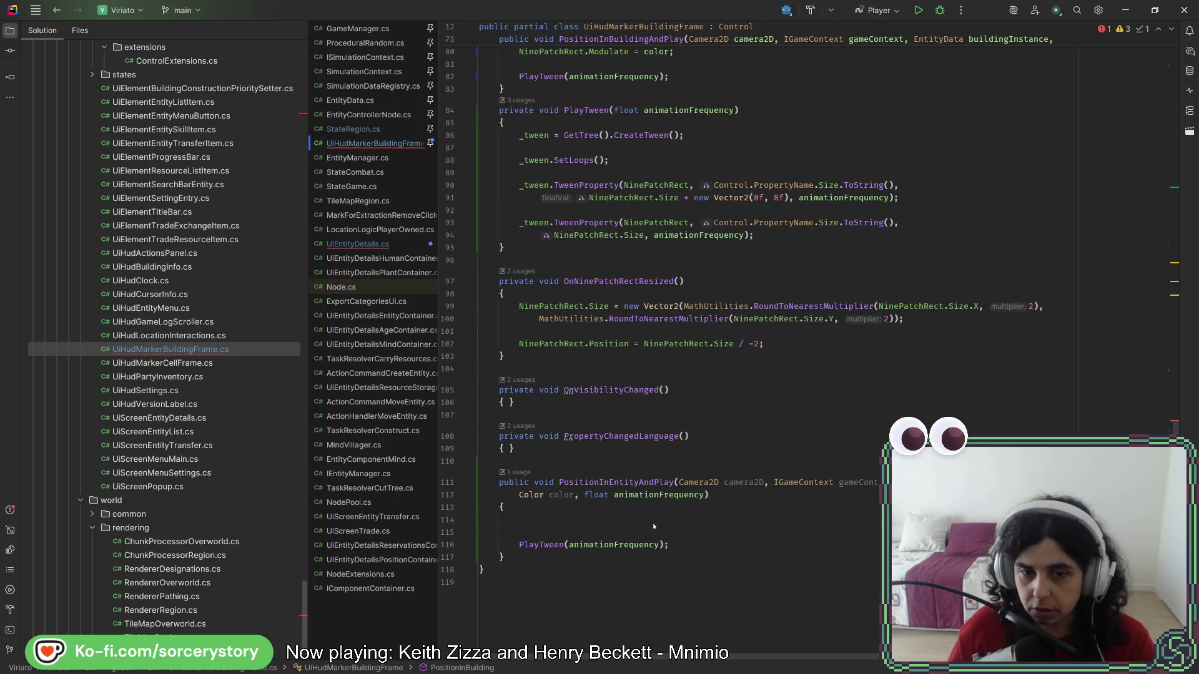
- Add NinePatchRect.Modulate = color before PlayTween(animationFrequency) in PositionInEntityAndPlay
key(Return)
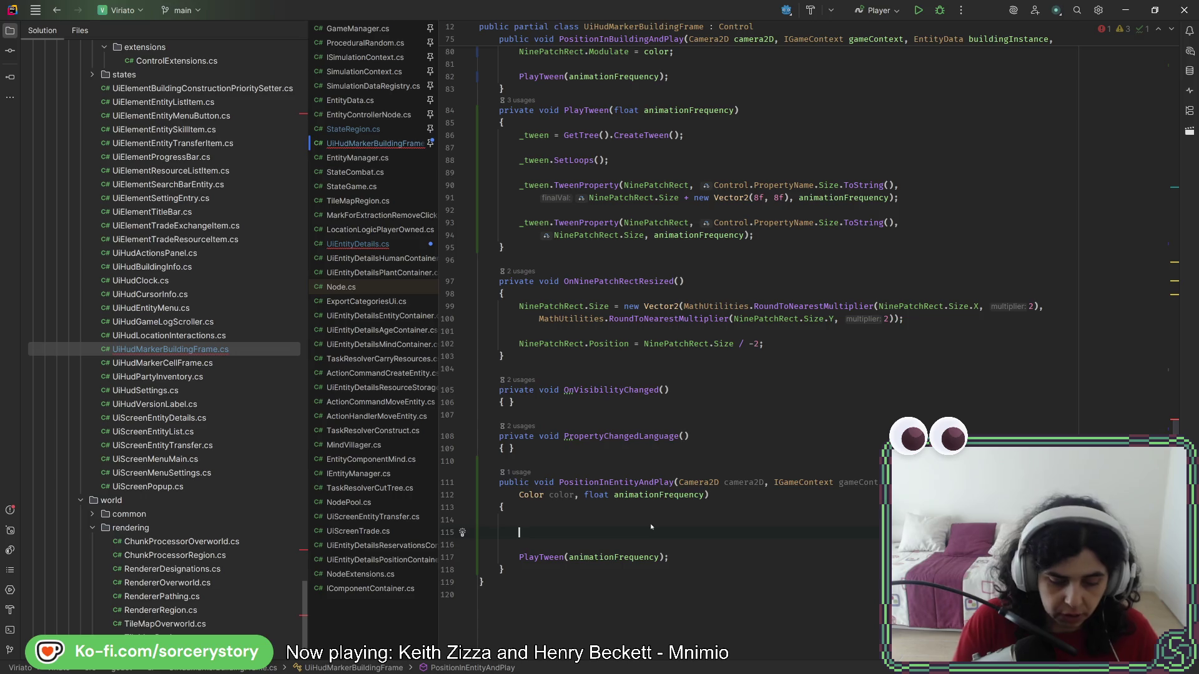
text(NinePatchRect.c)
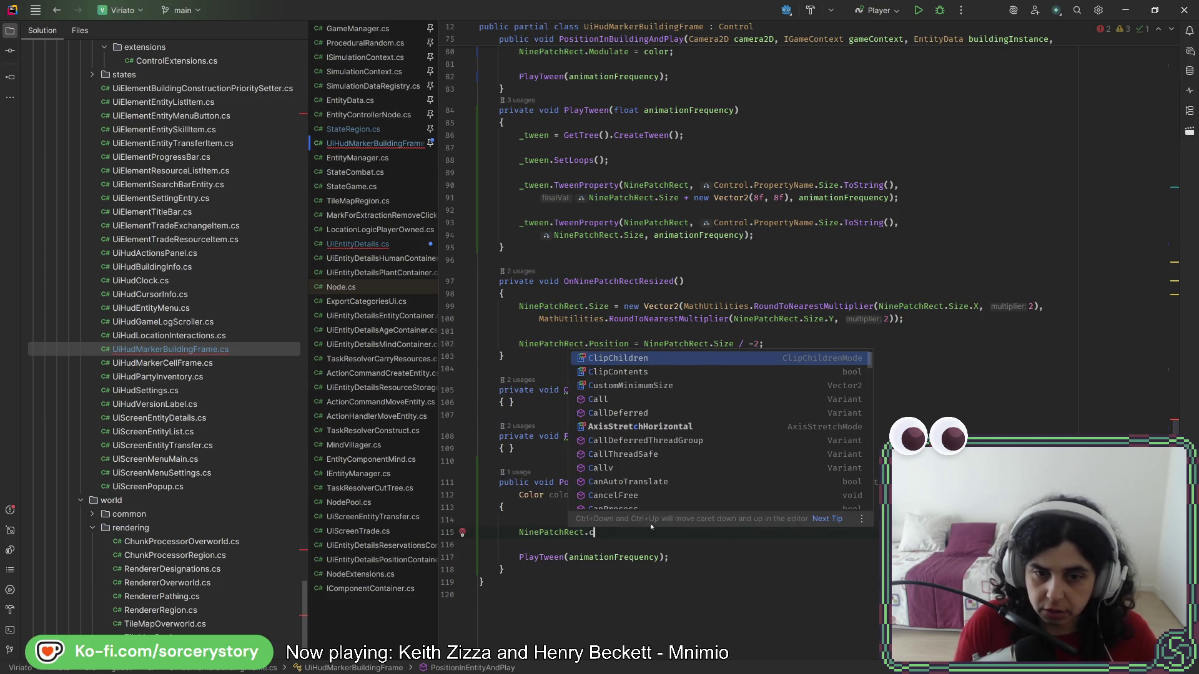
text(olo)
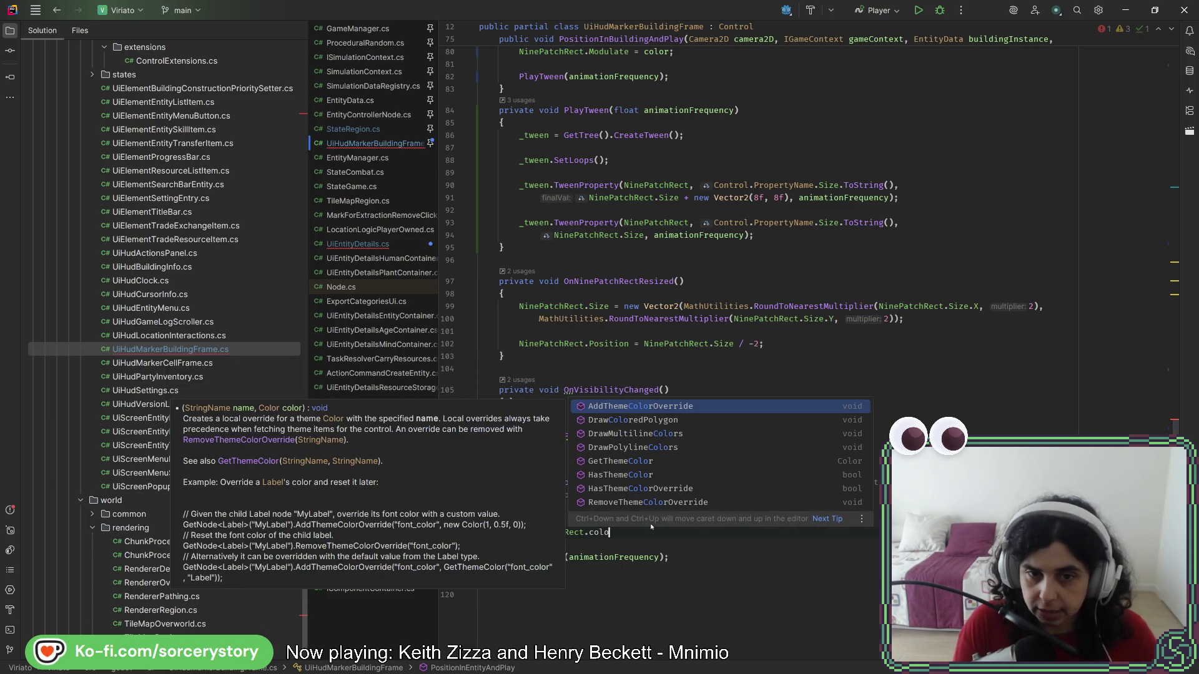
key(BackSpace)
key(BackSpace)
key(BackSpace)
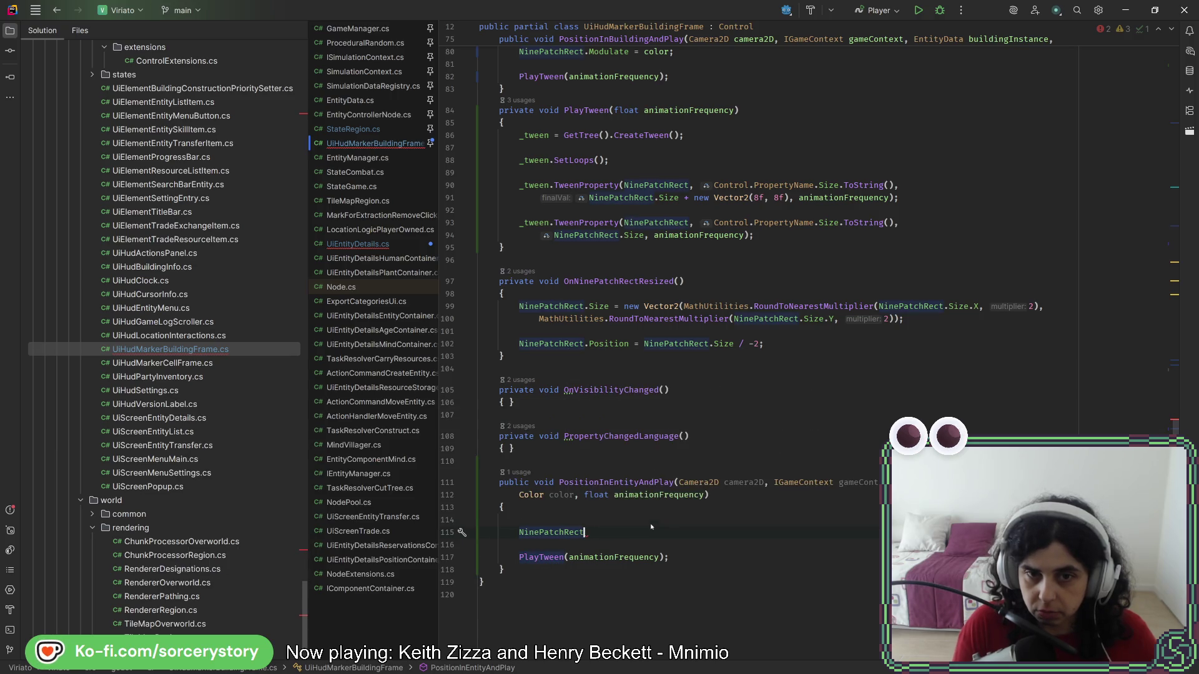
text(.)
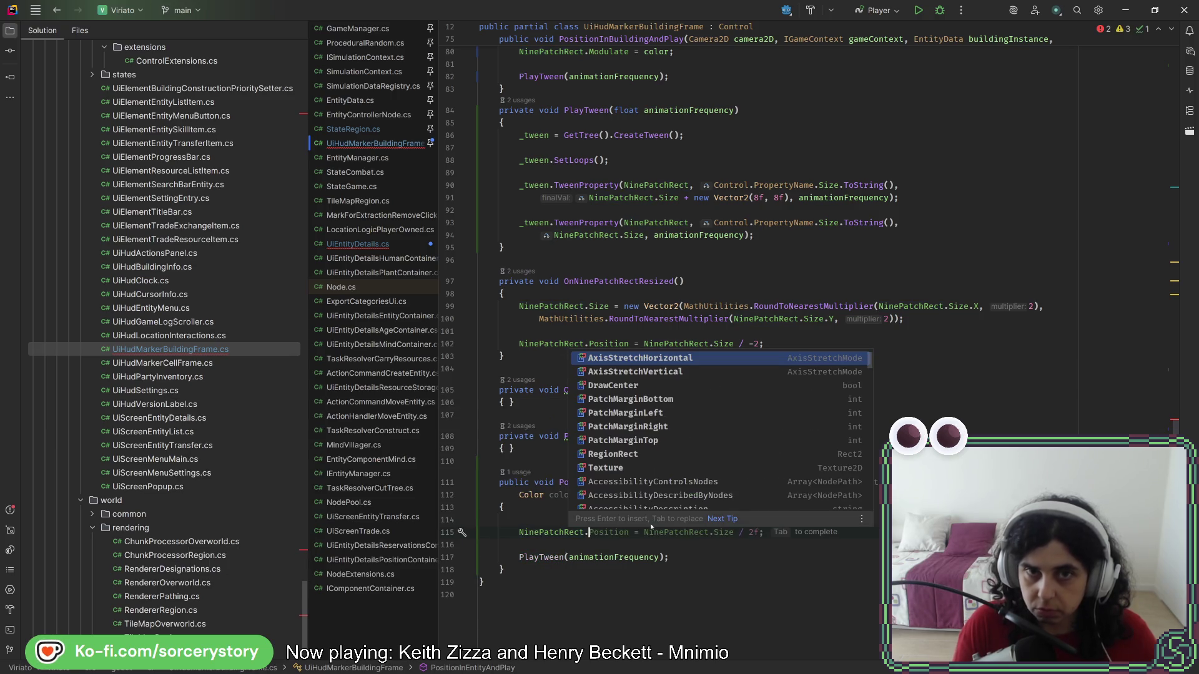
text(M)
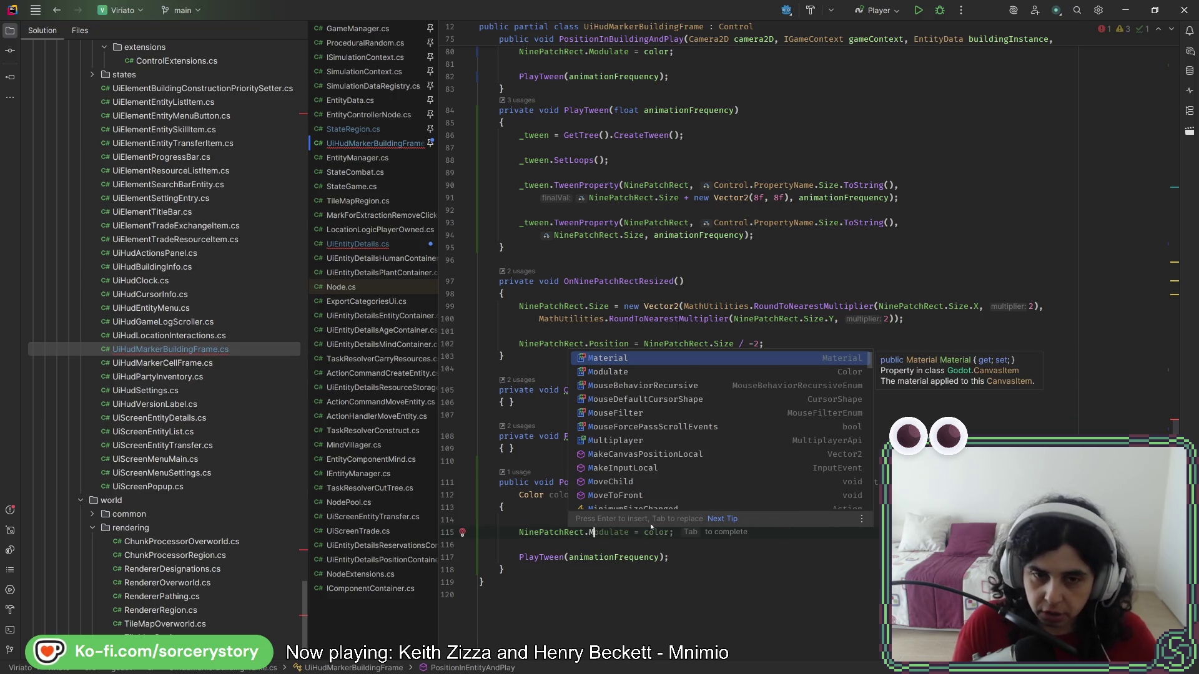
key(Return)
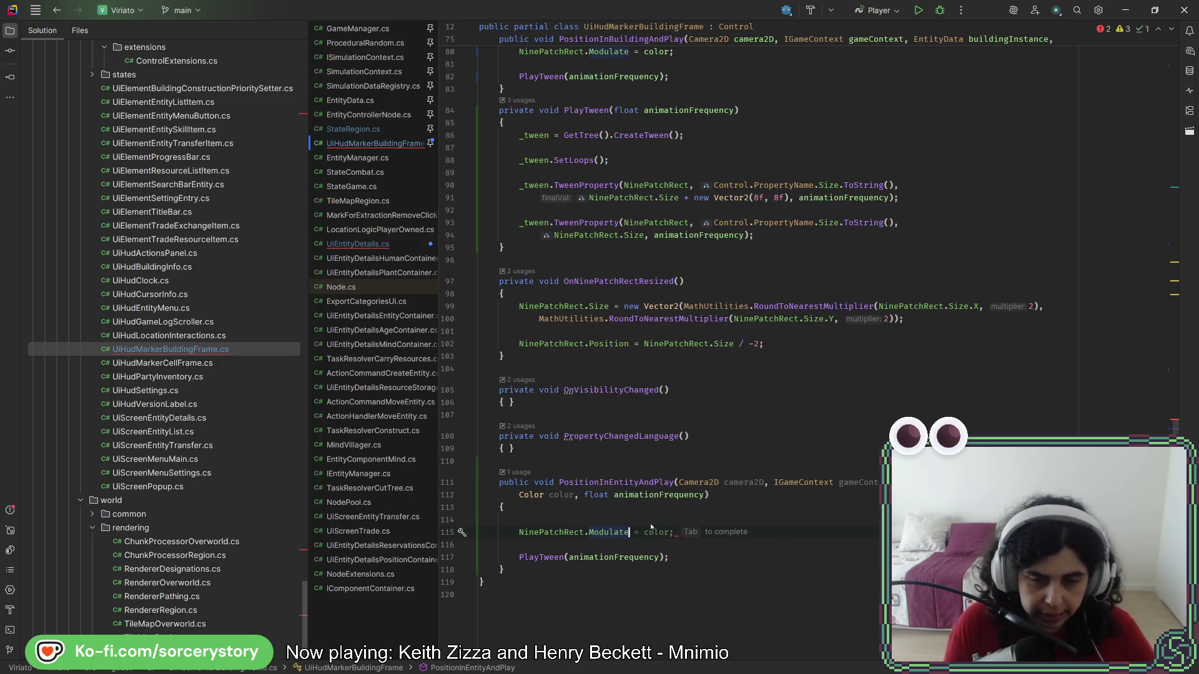
key(Tab)
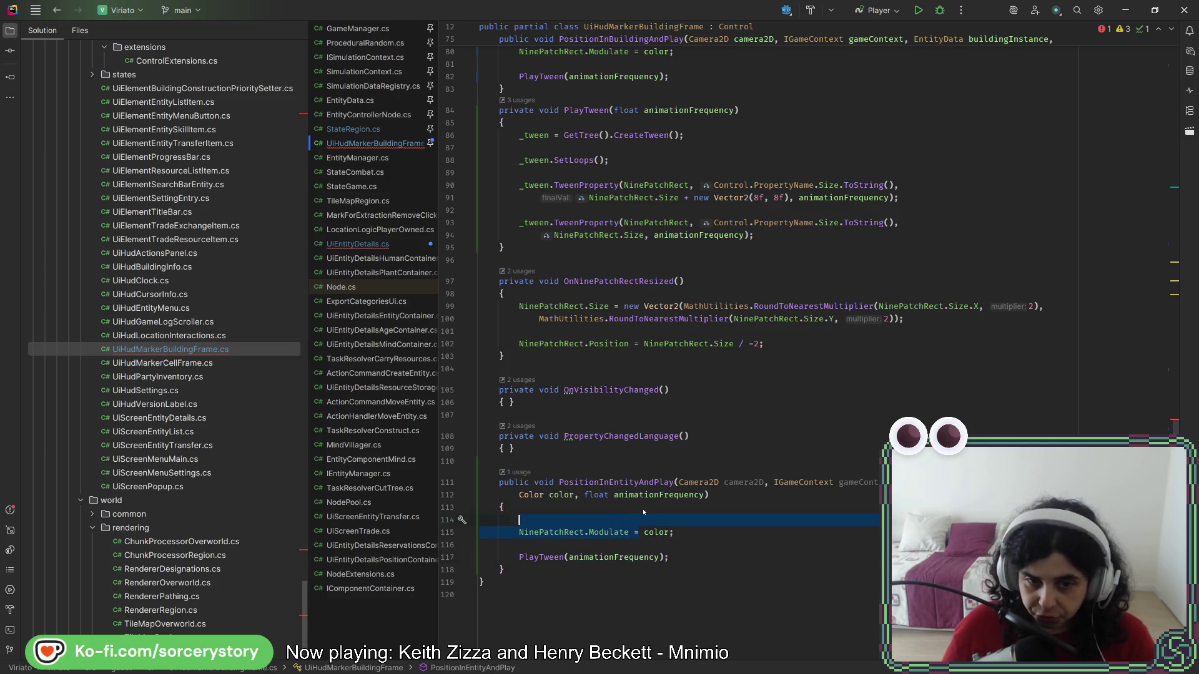
key(Return)
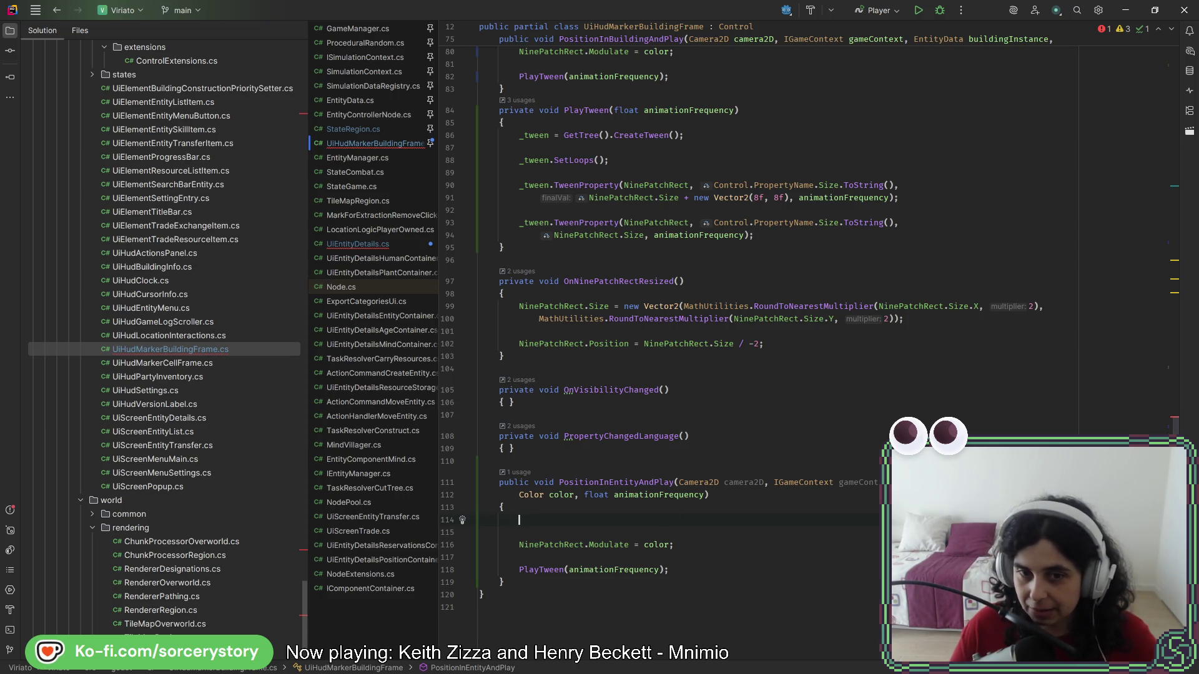
scroll(827, 504, up, 10)
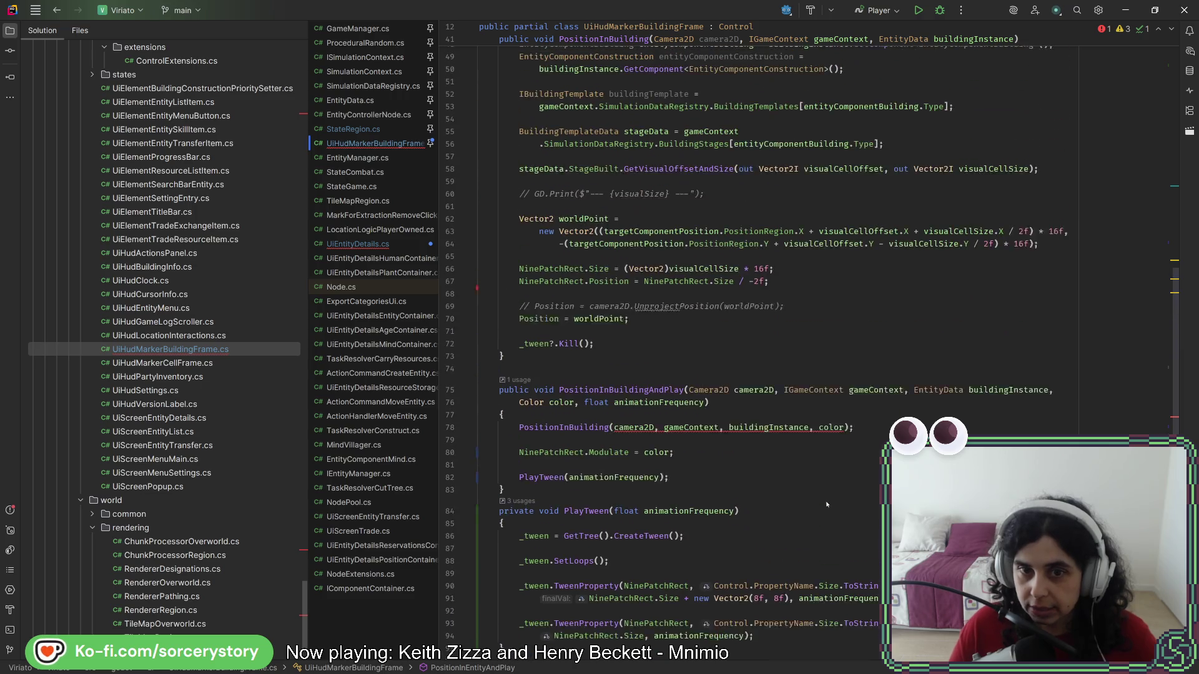
scroll(621, 406, up, 1)
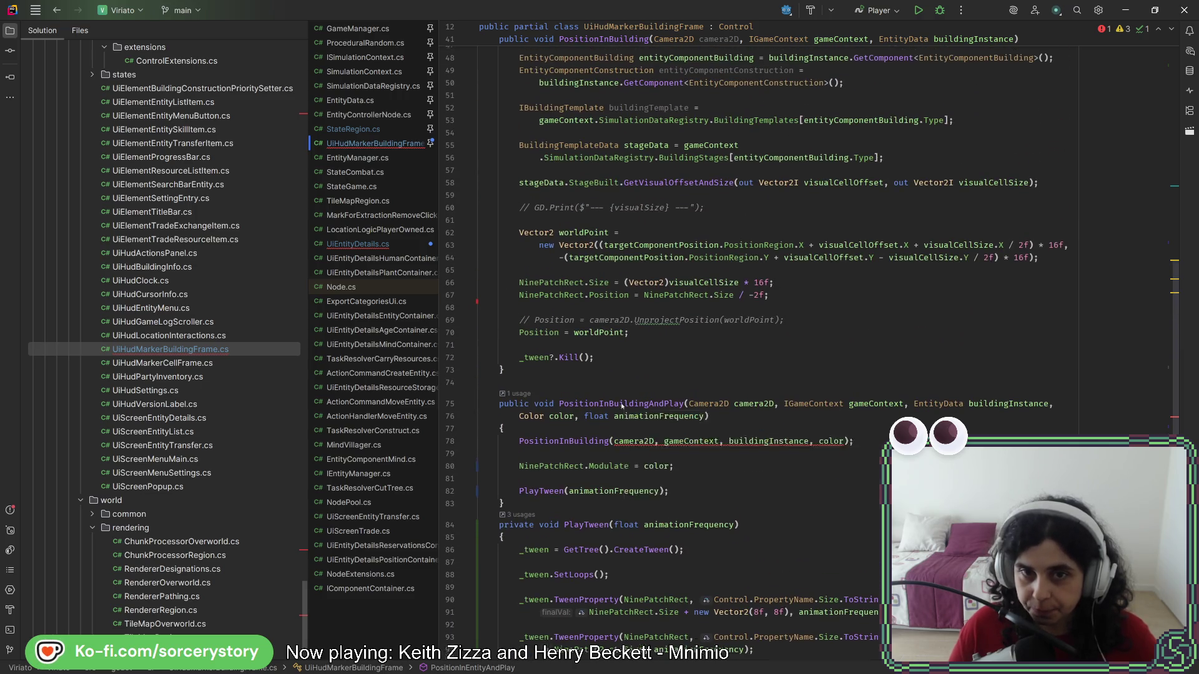
- Move _tween?.Kill() from PositionInBuilding to the first line of PlayTween, removing the blank line
scroll(622, 406, up, 5)
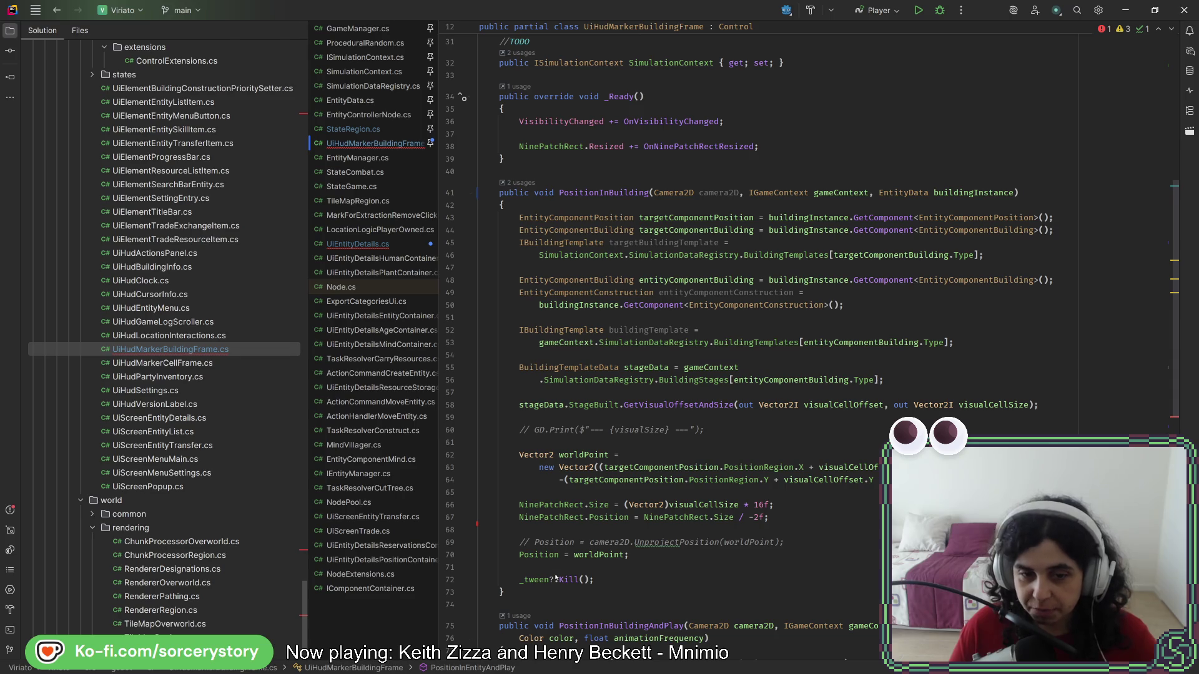
scroll(550, 591, down, 5)
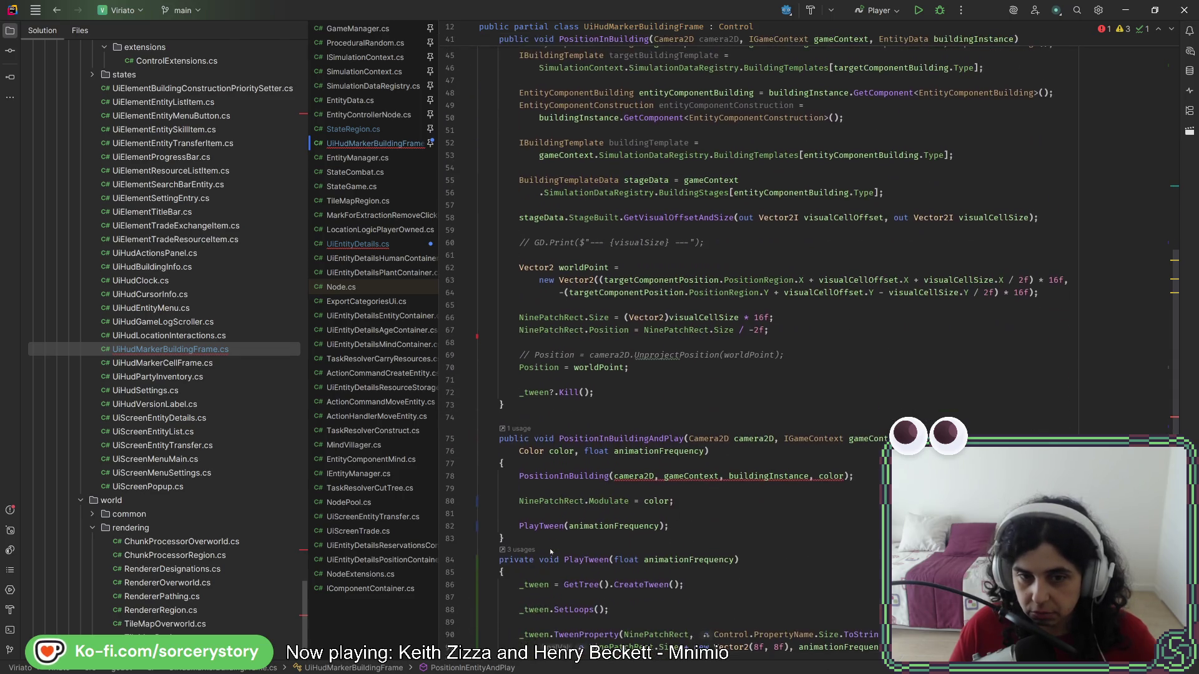
double_click(535, 392)
drag(535, 392, 564, 393)
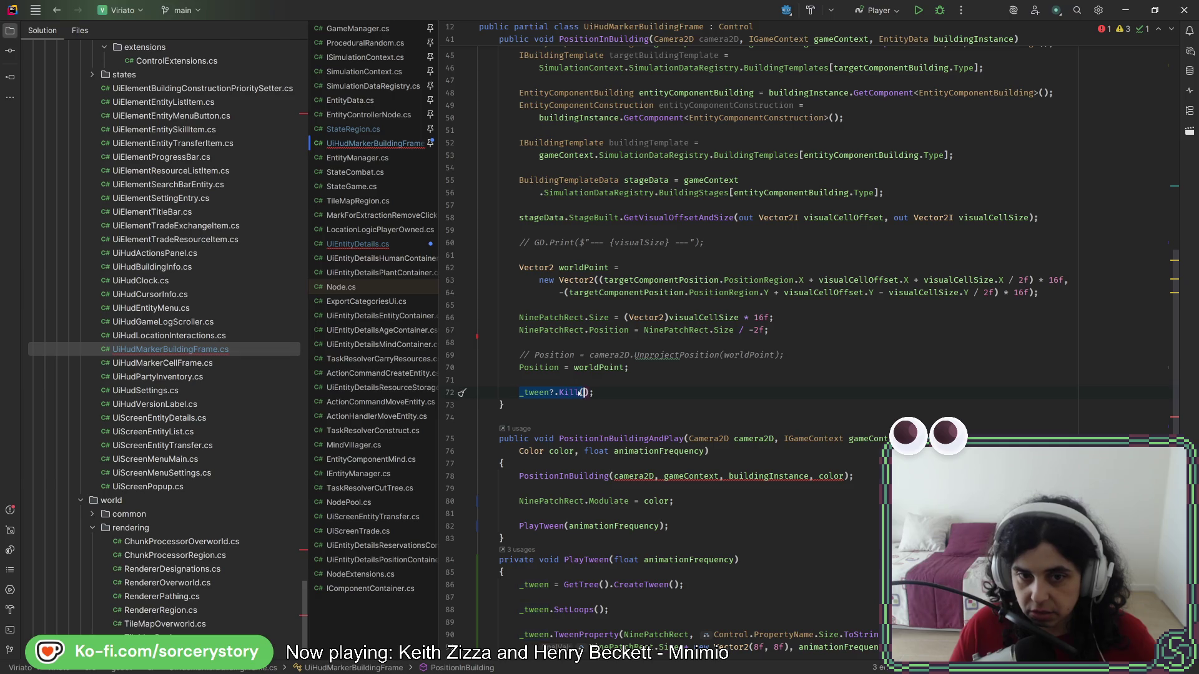
key(BackSpace)
key(BackSpace)
key(BackSpace)
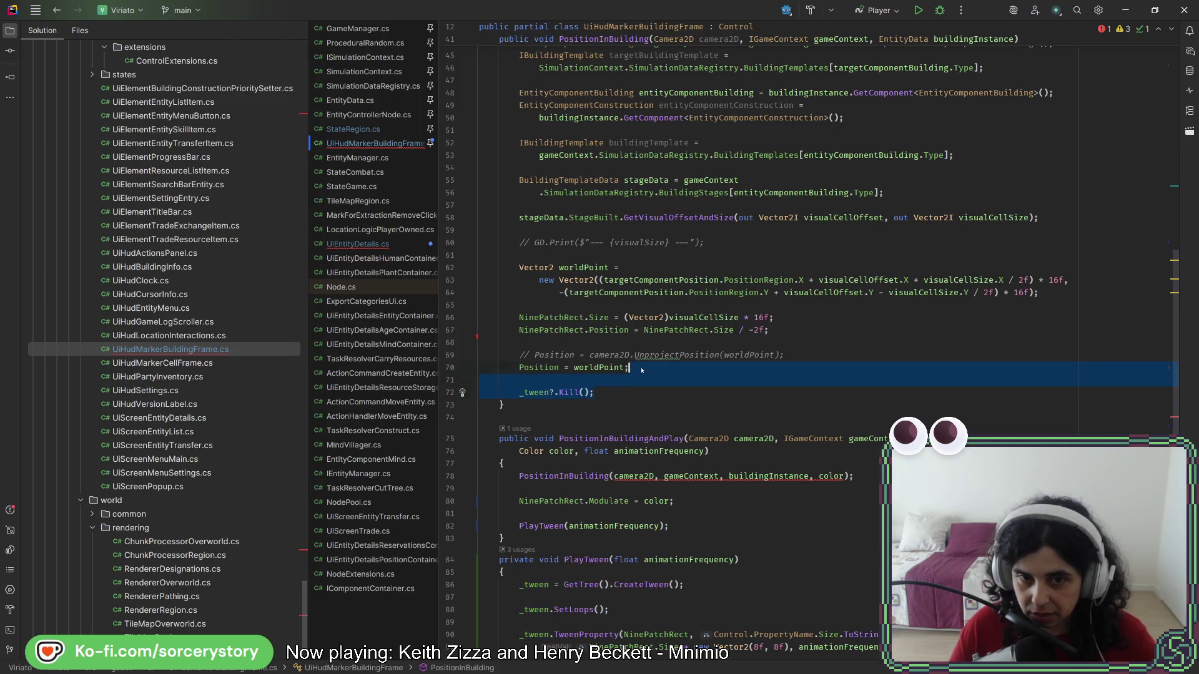
scroll(616, 471, down, 10)
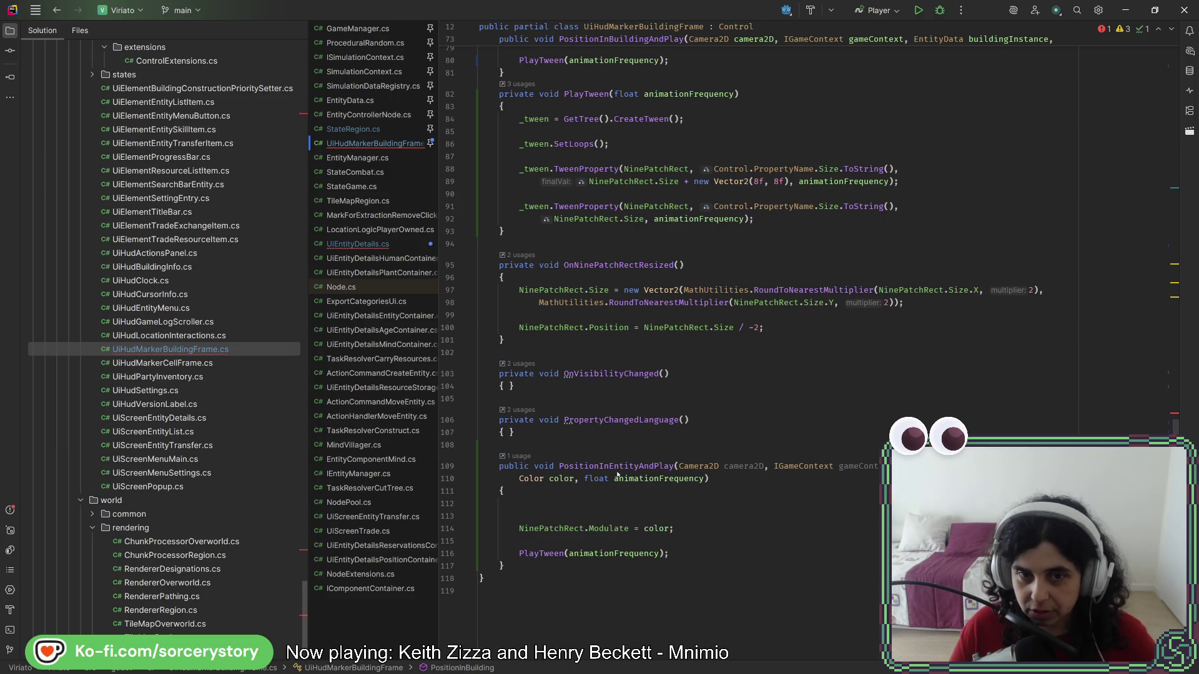
scroll(624, 400, up, 3)
click(618, 247)
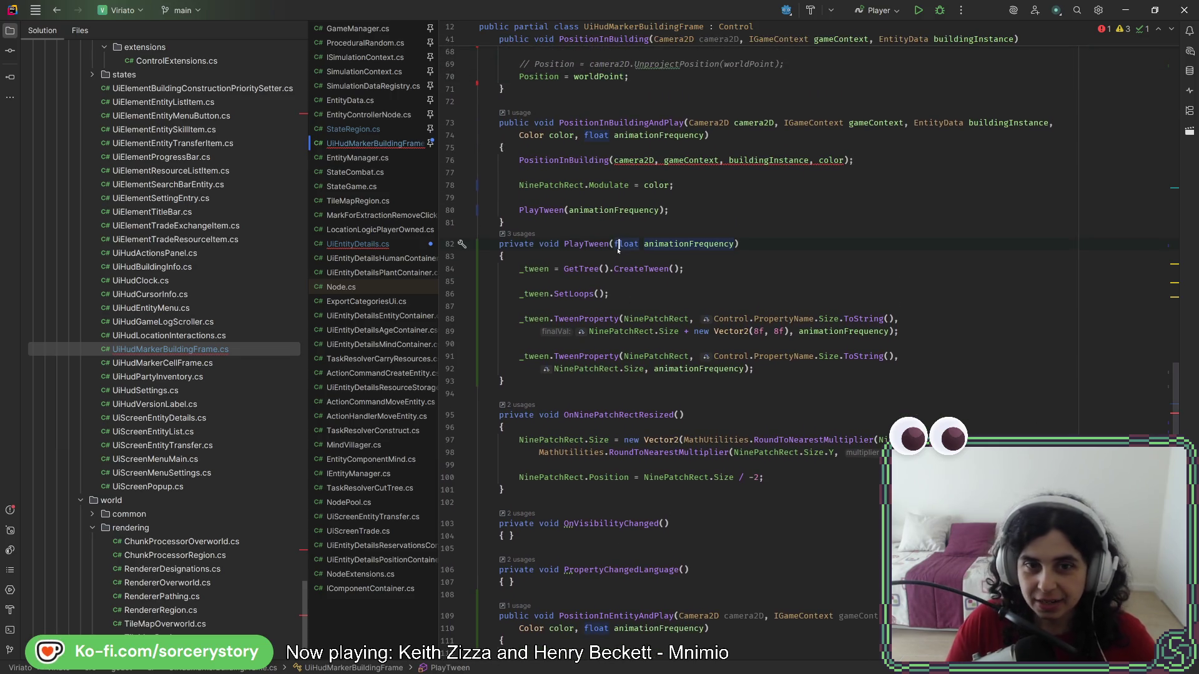
key(Return)
text(_tween?.Kill();)
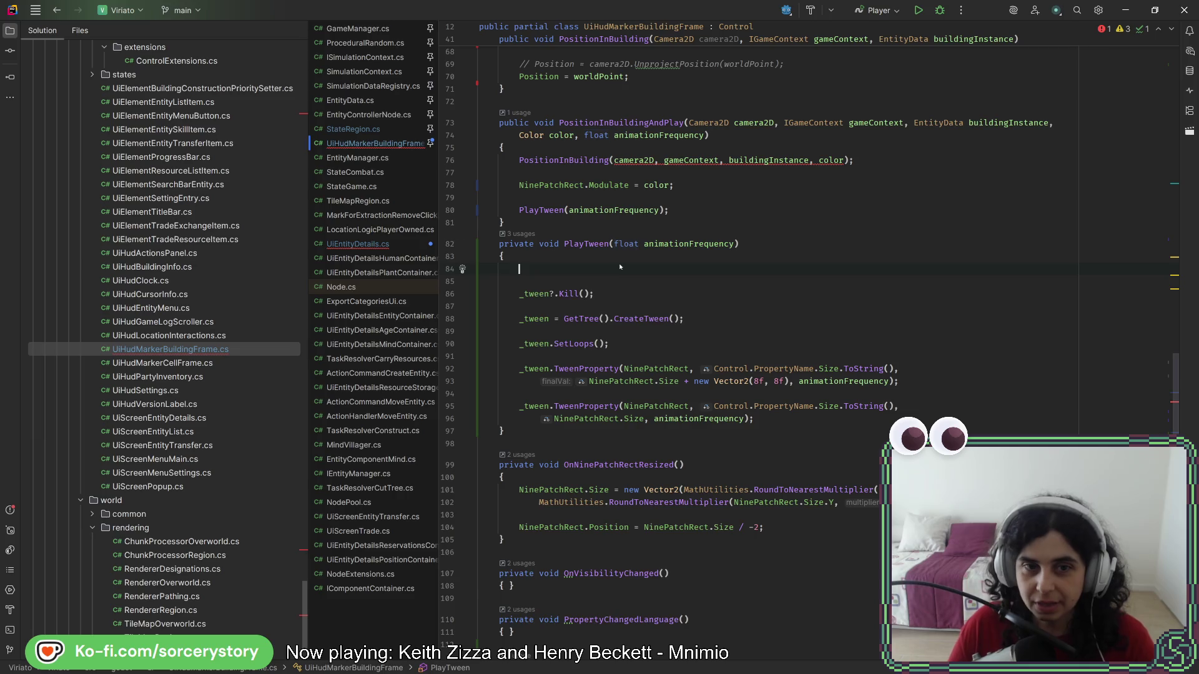
key(Return)
key(Delete)
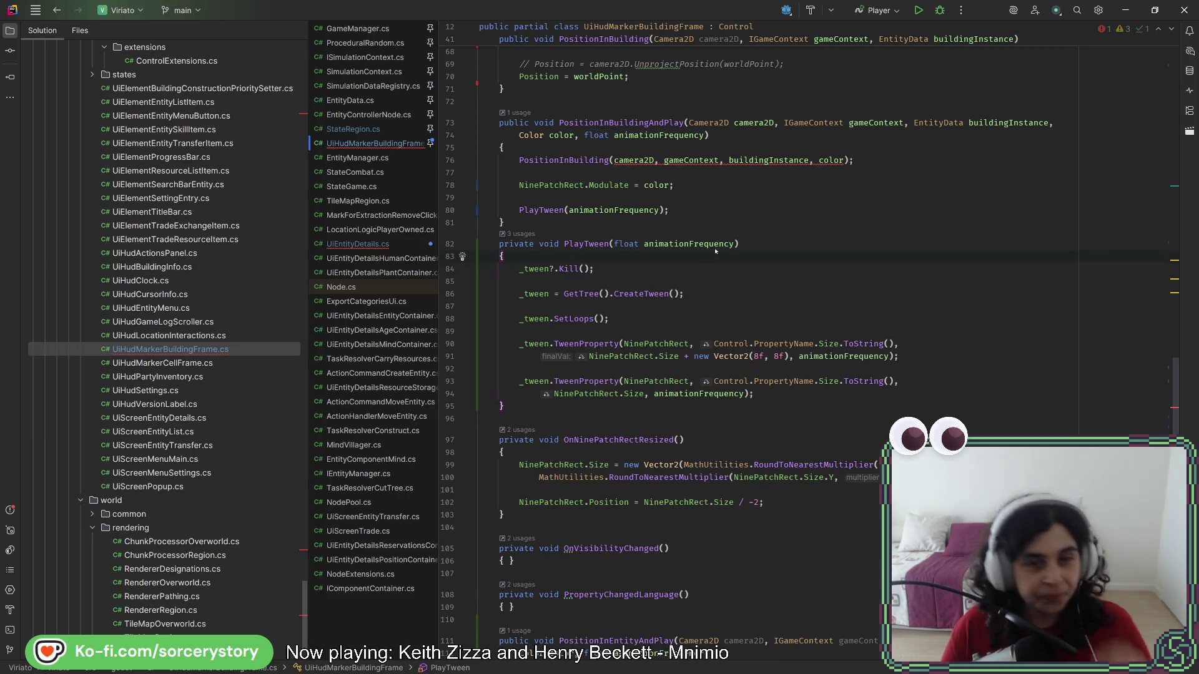
click(709, 280)
key(Up)
key(Left)
key(Left)
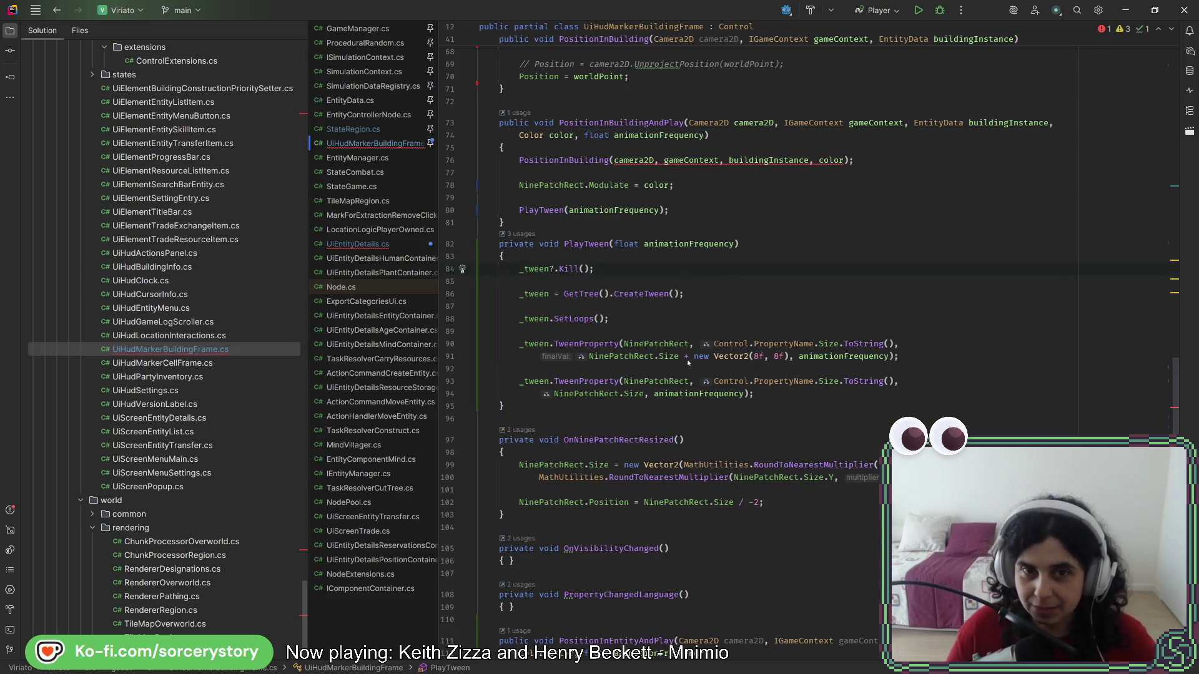
- Drop the color argument from the PositionInBuilding call and check its usages
scroll(687, 358, up, 6)
click(844, 385)
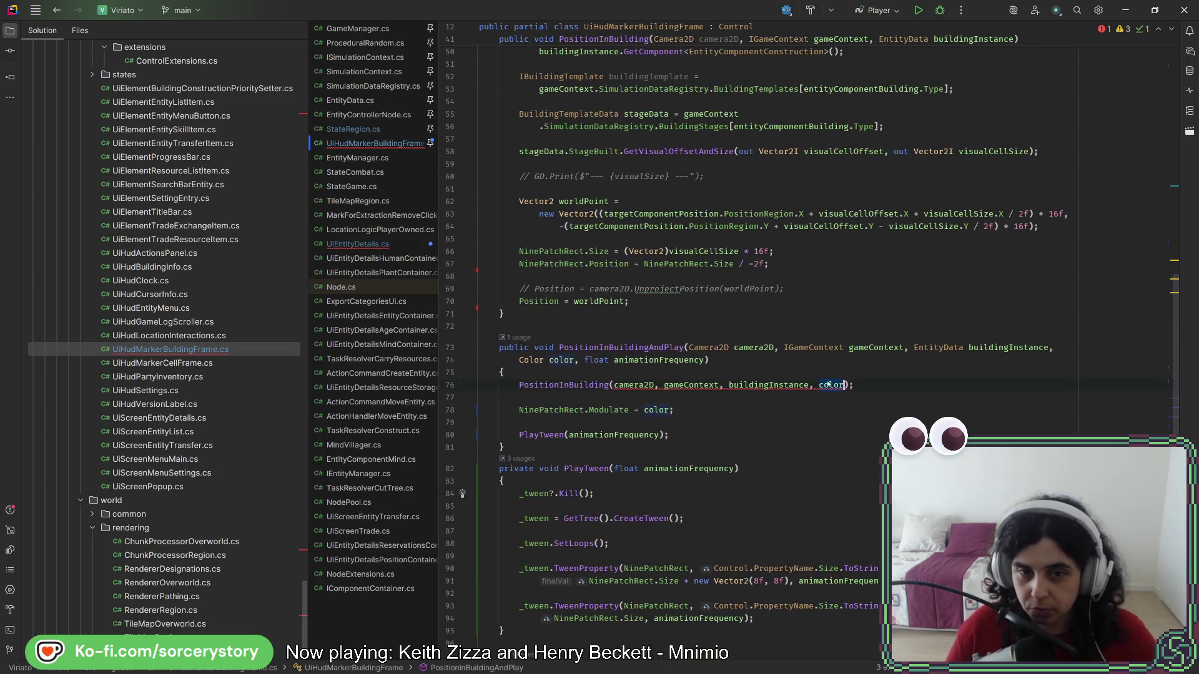
key(BackSpace)
key(BackSpace)
key(BackSpace)
click(848, 387)
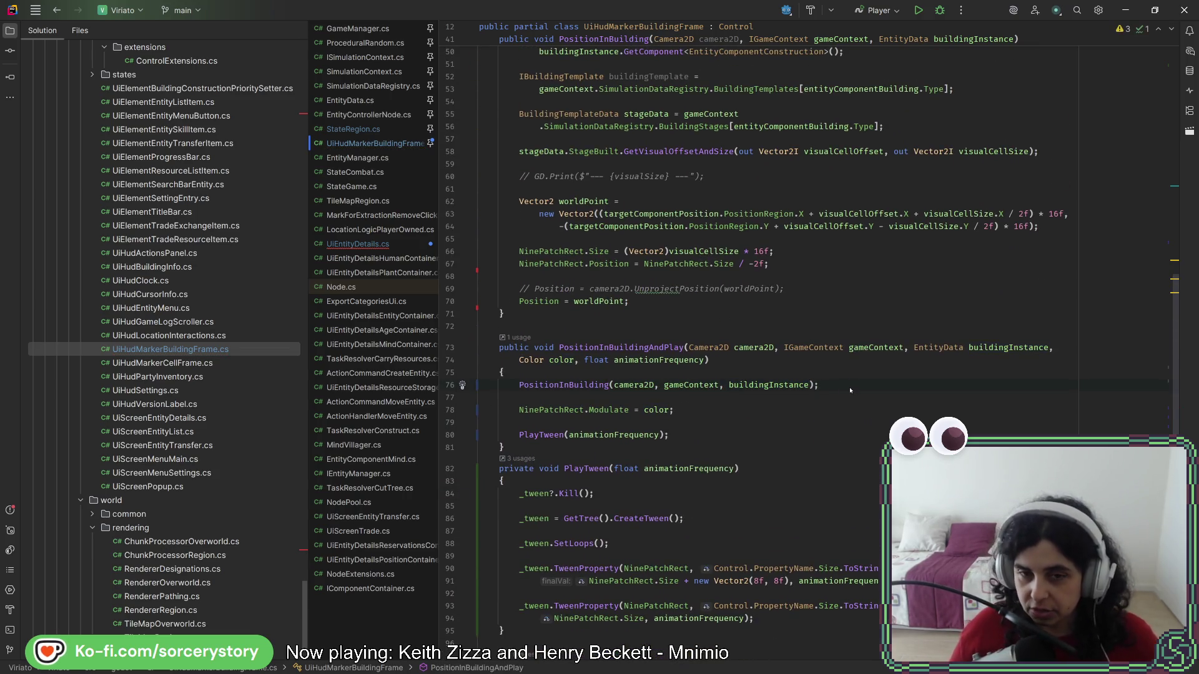
click(573, 385)
scroll(683, 506, down, 7)
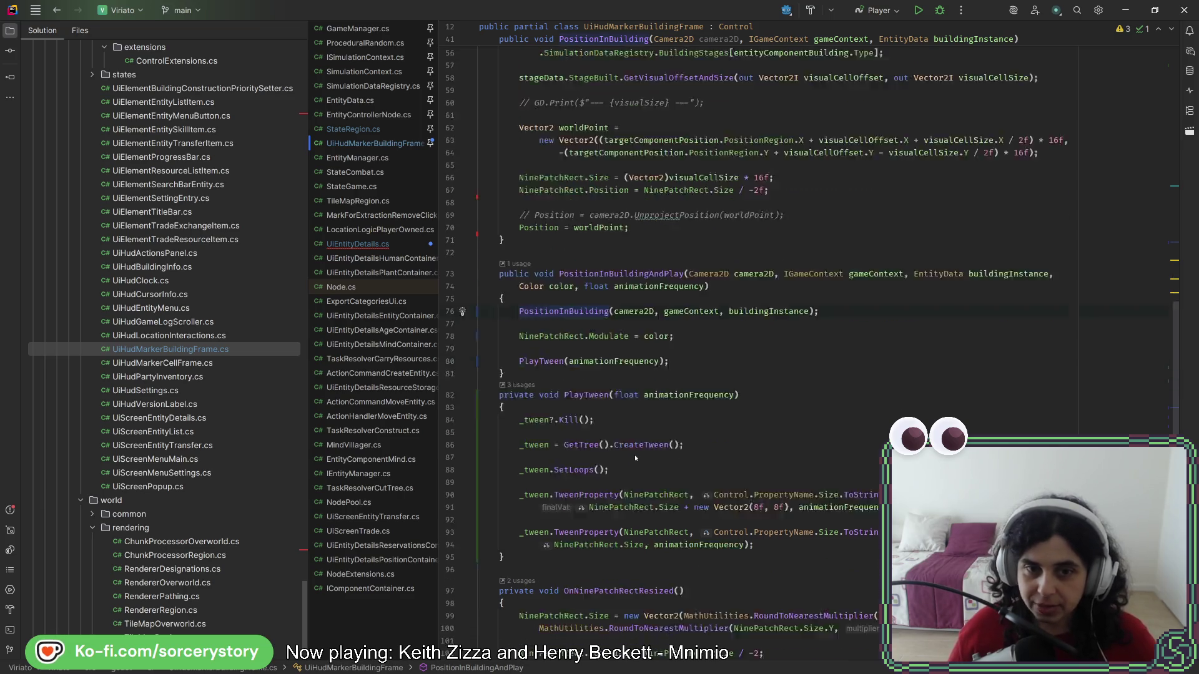
- In PositionInEntityAndPlay, write a PositionInEntity(camera2D, gameContext, entityControllerNode) call from the pasted parameter list
scroll(663, 617, down, 4)
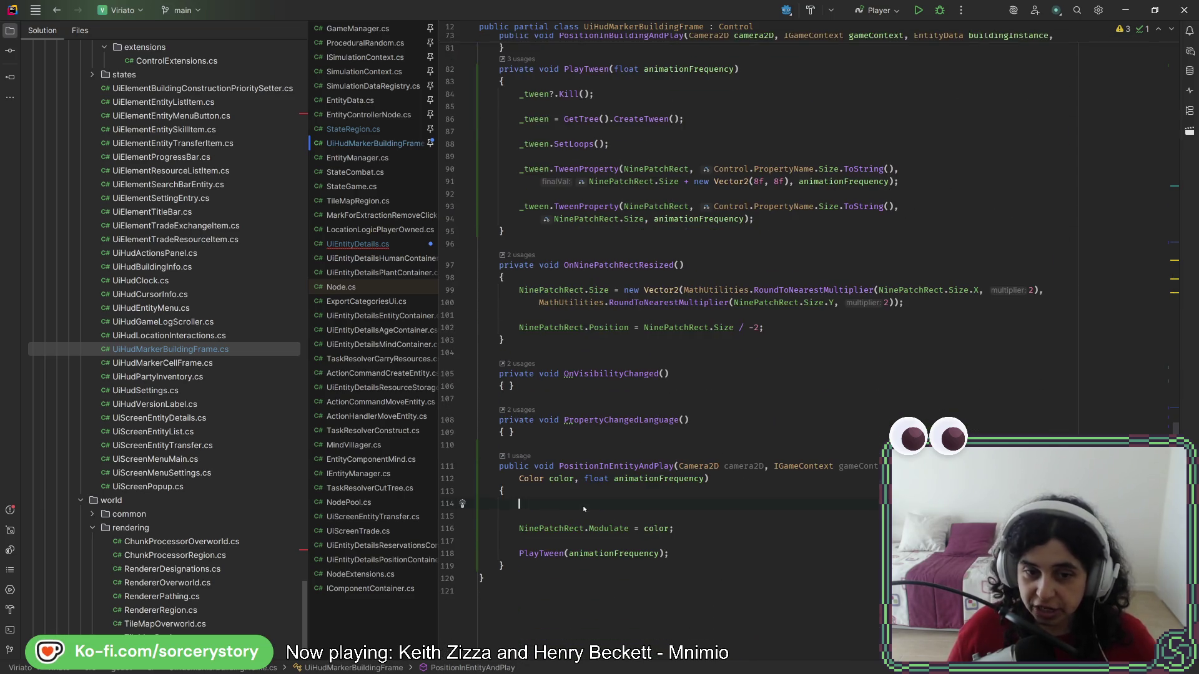
text(PositionInEntity)
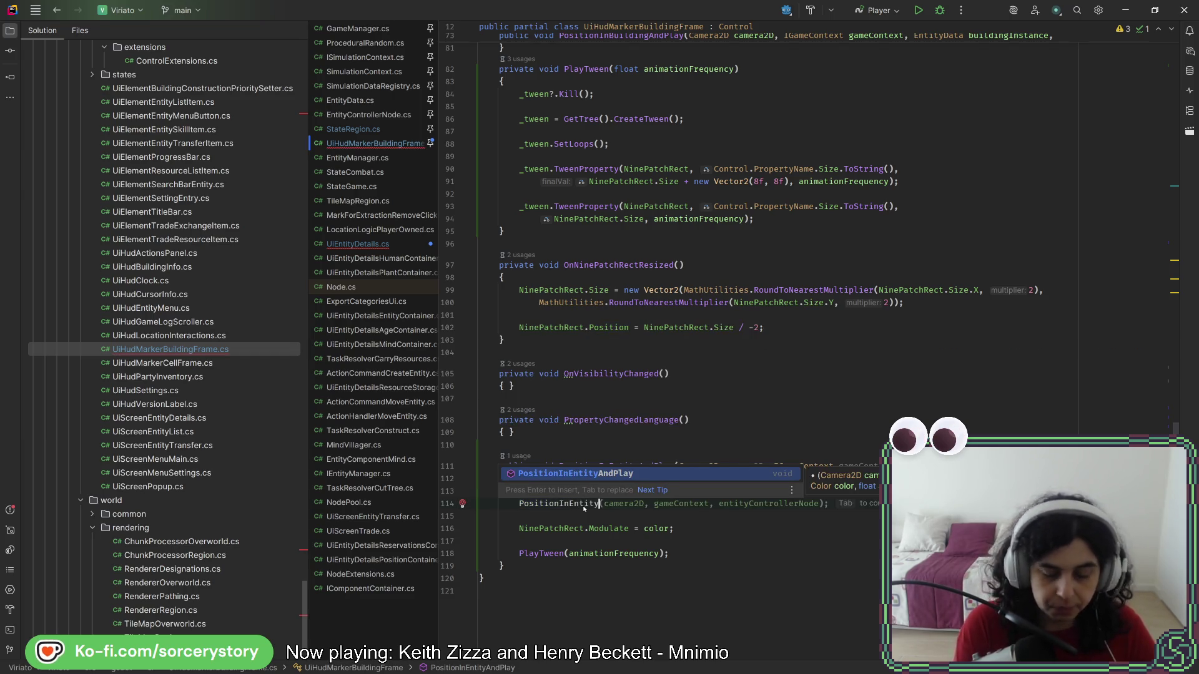
key(Return)
click(617, 503)
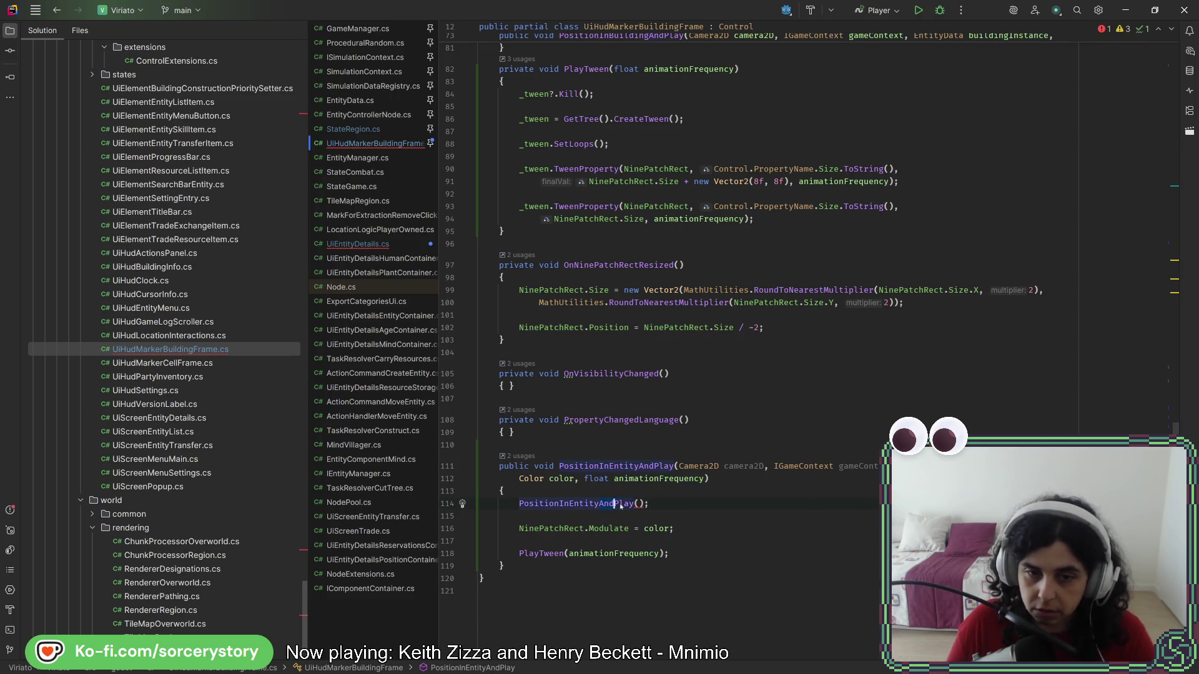
key(BackSpace)
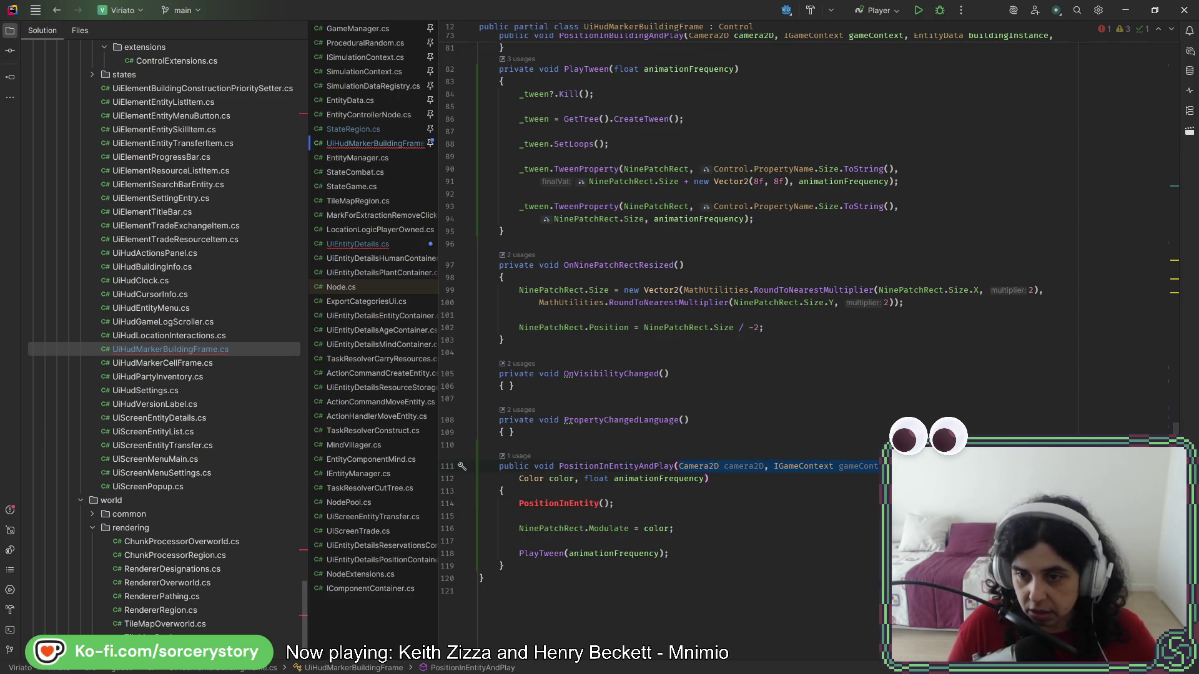
key(ctrl+v)
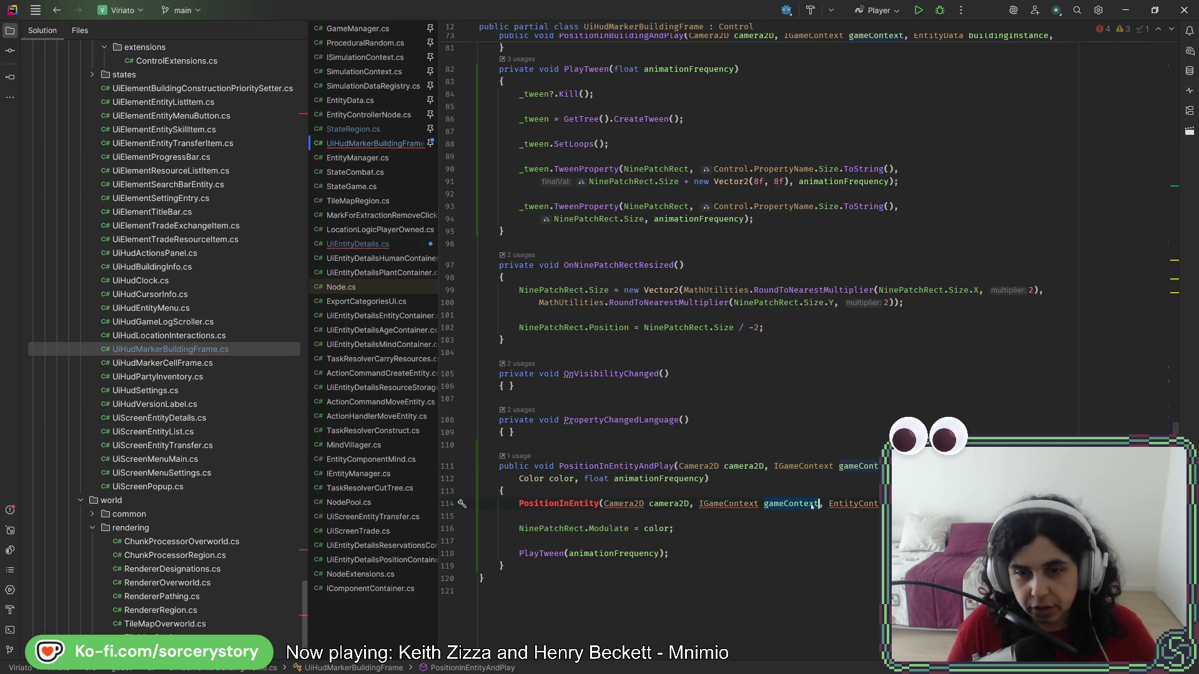
key(alt+Return)
key(Escape)
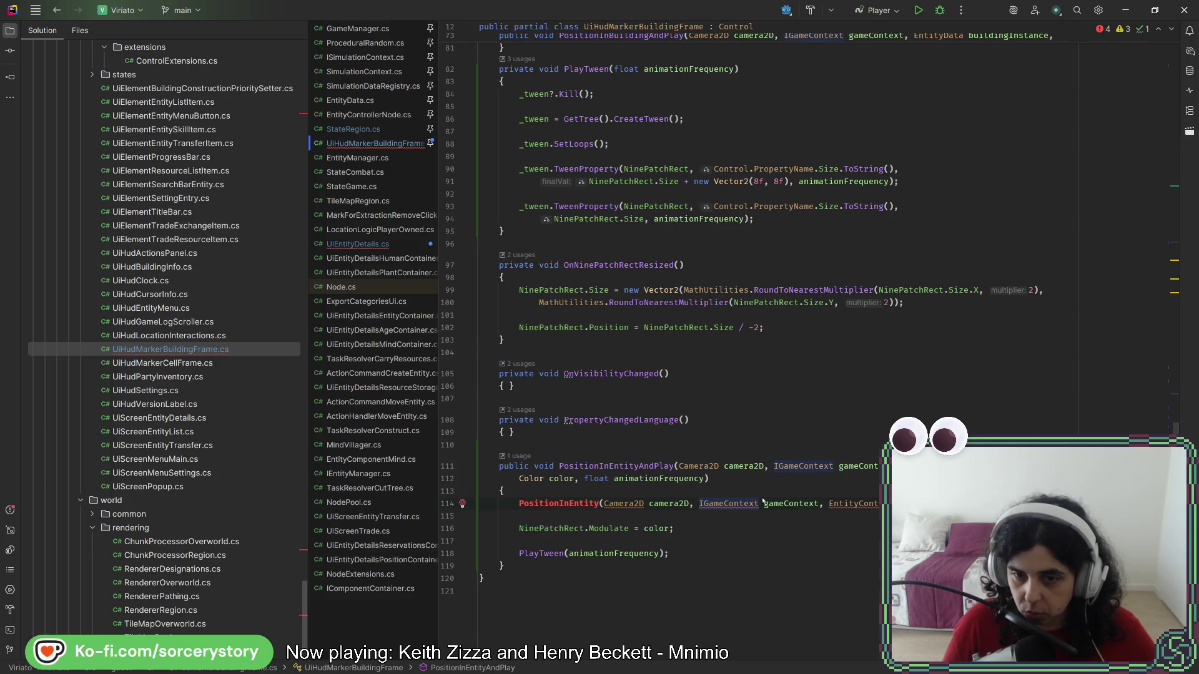
key(ctrl+BackSpace)
click(634, 504)
key(ctrl+BackSpace)
key(ctrl+Delete)
key(ctrl+Right)
key(ctrl+Right)
key(ctrl+Right)
key(ctrl+Delete)
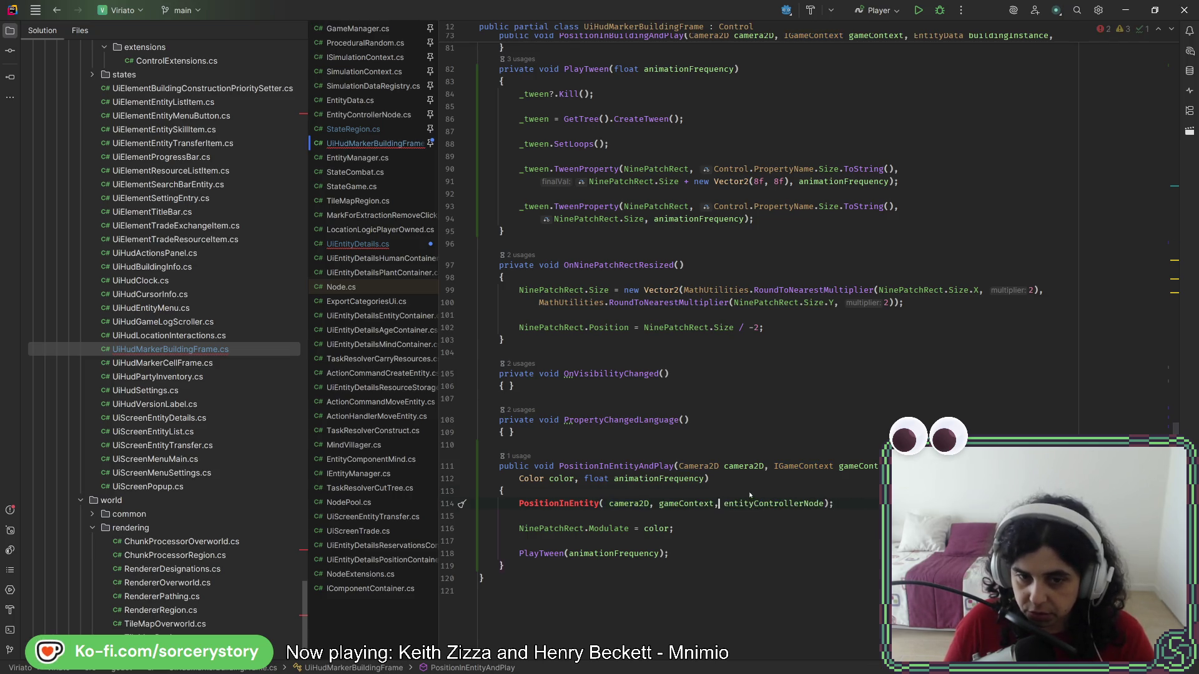
key(ctrl+space)
key(Escape)
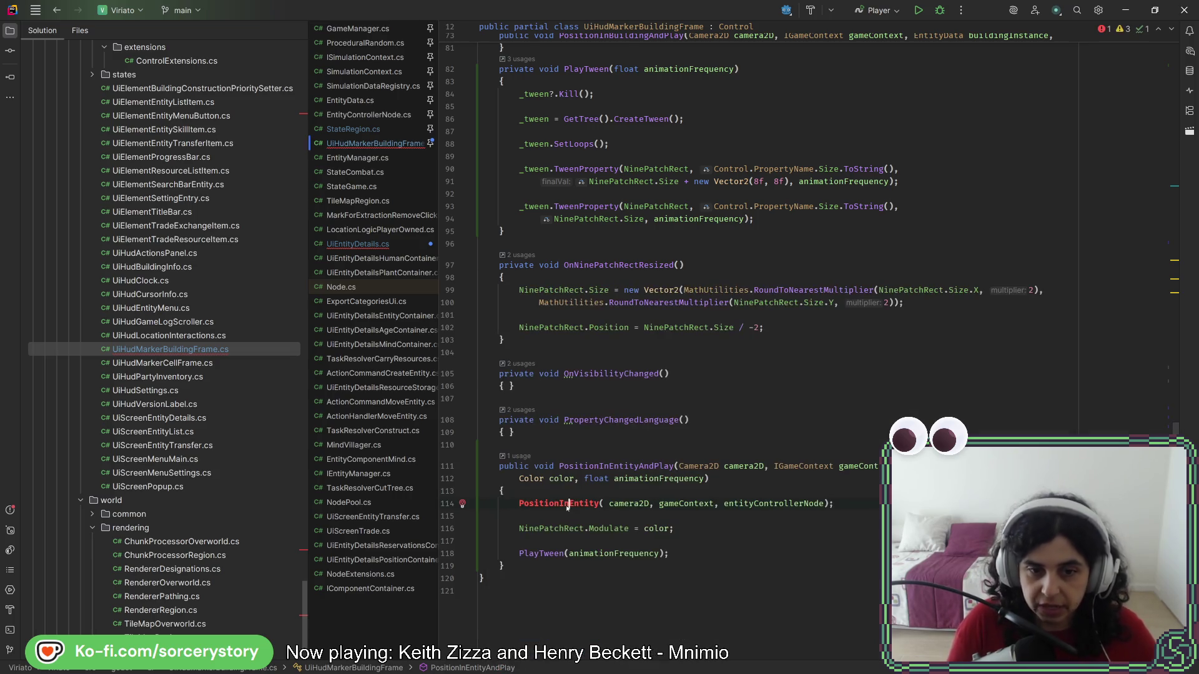
- Generate a private PositionInEntity method stub and delete its NotImplementedException line
key(alt+Return)
key(Return)
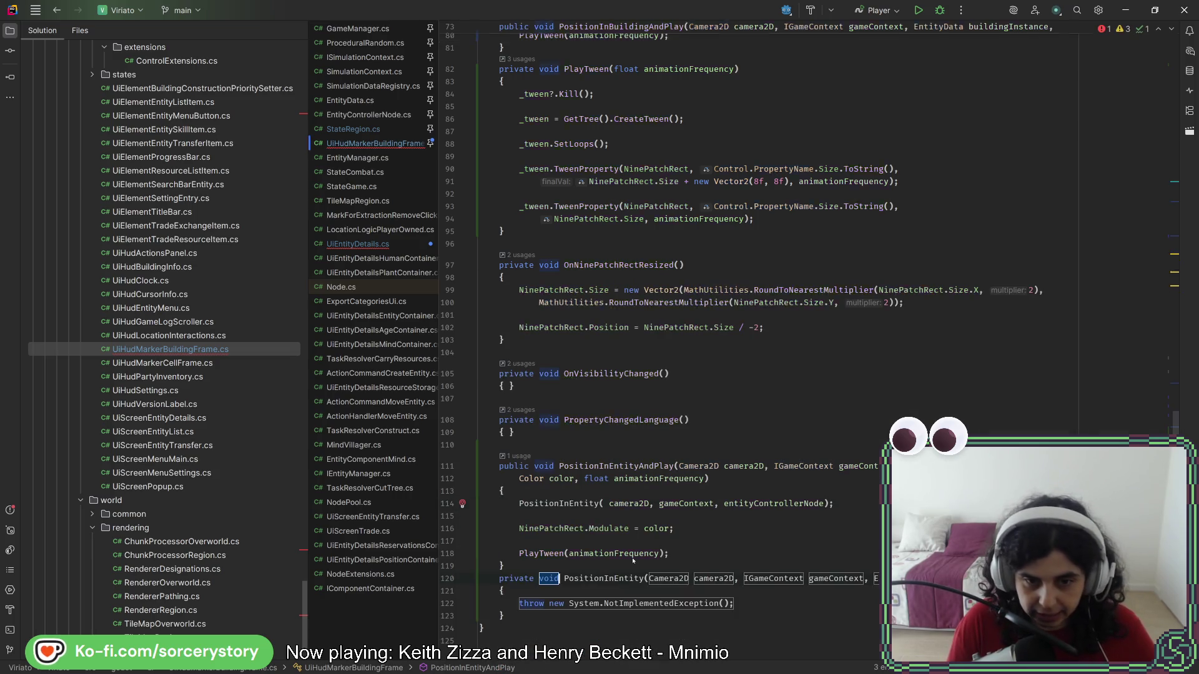
key(Return)
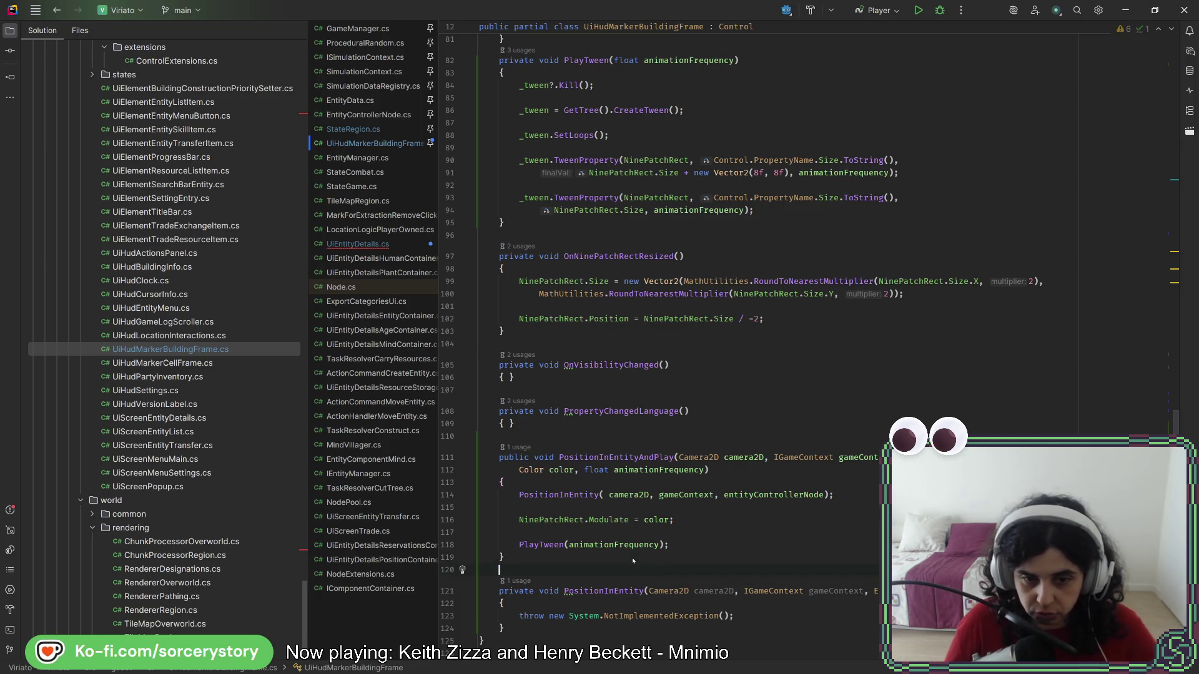
click(1024, 591)
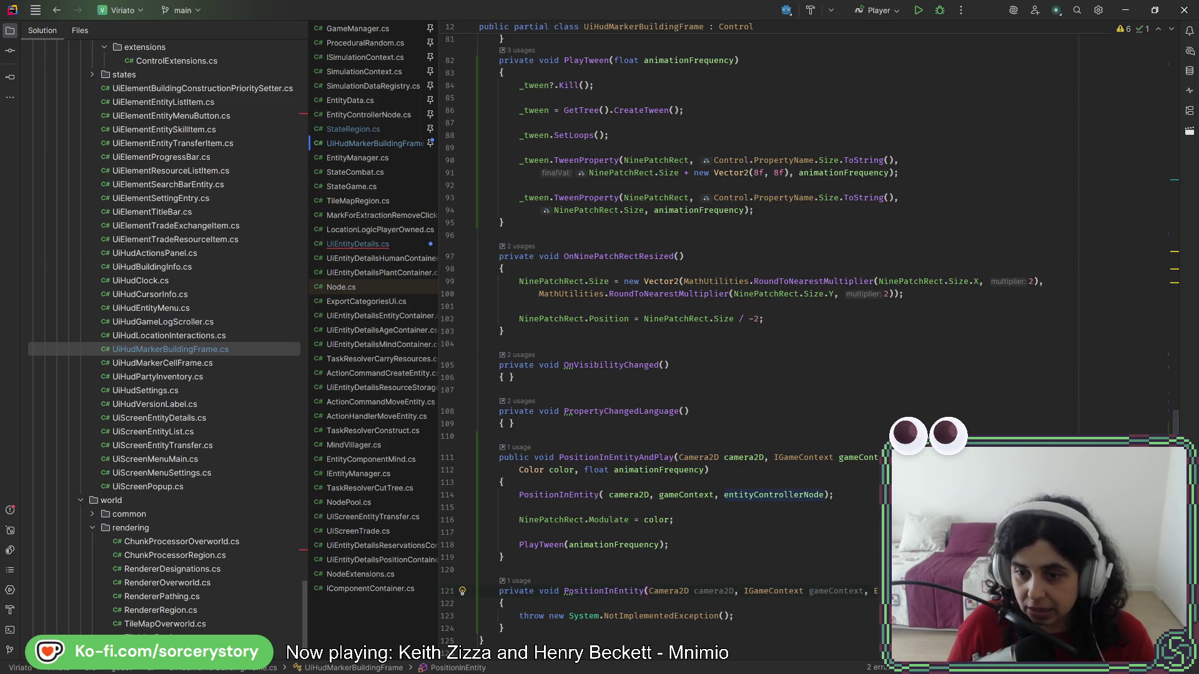
click(813, 611)
key(shift+Home)
key(BackSpace)
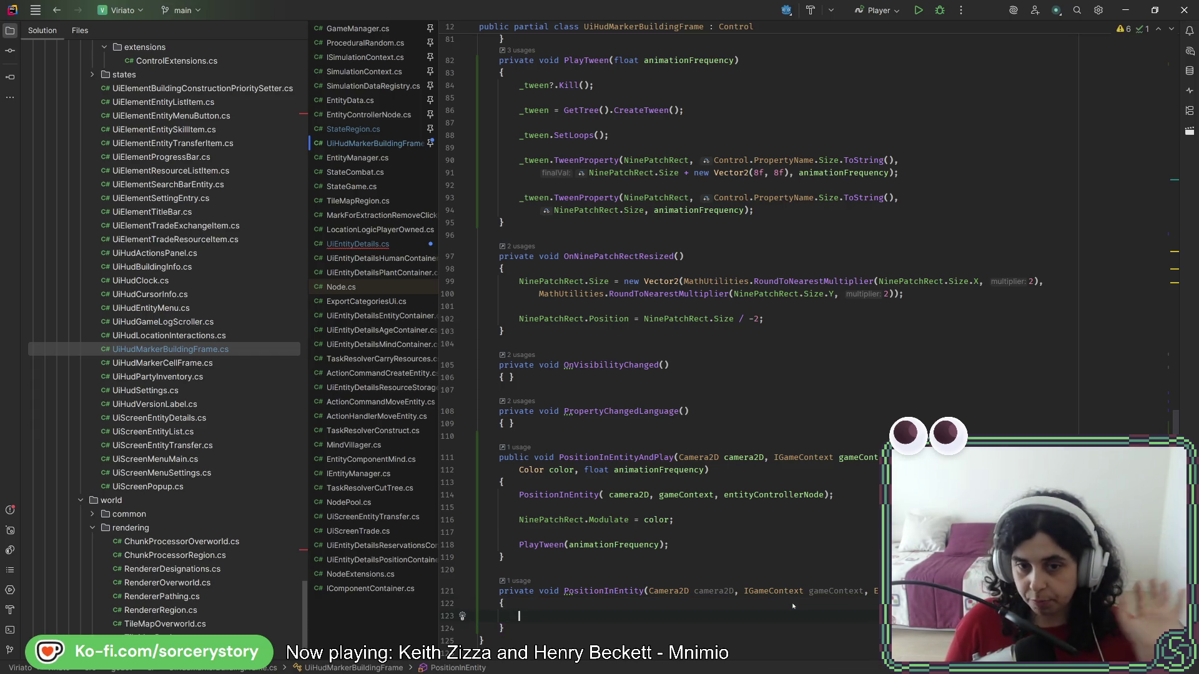
scroll(719, 547, up, 2)
scroll(718, 547, up, 12)
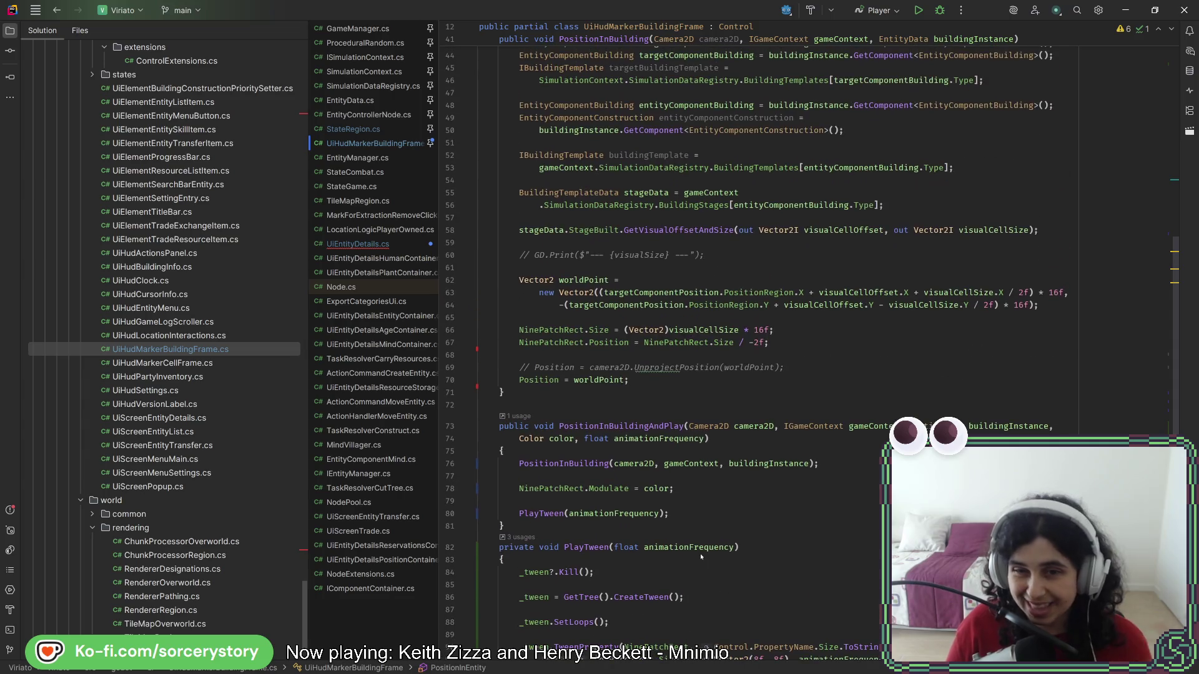
scroll(722, 347, up, 2)
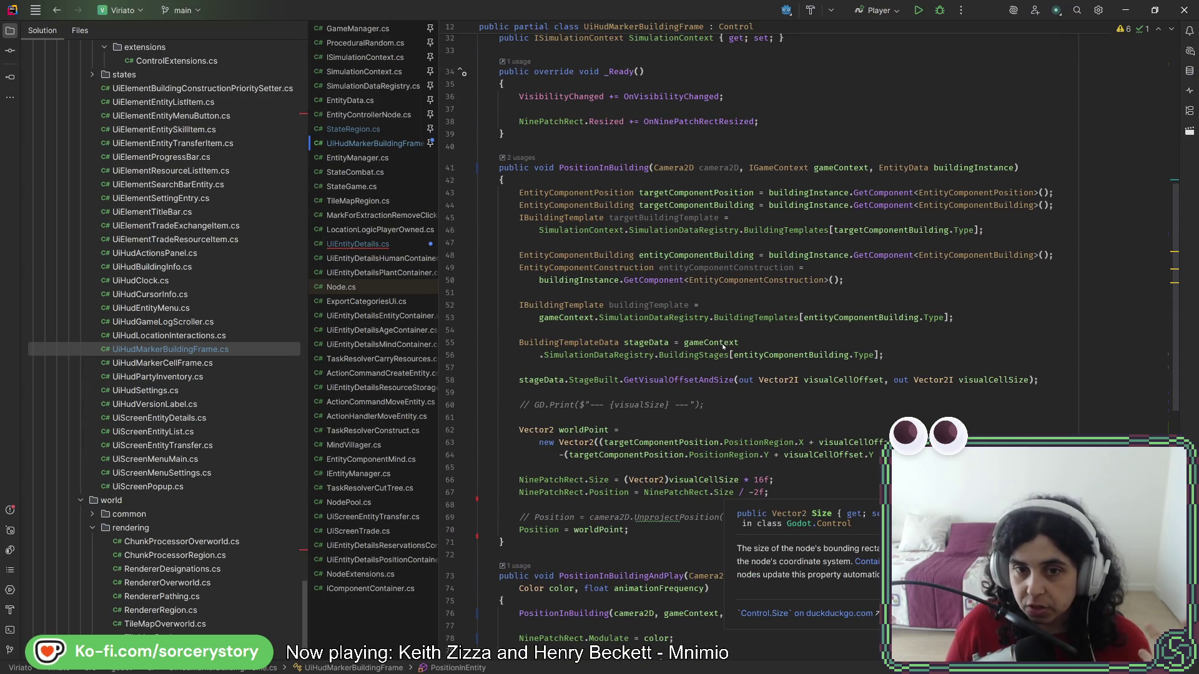
drag(580, 196, 611, 380)
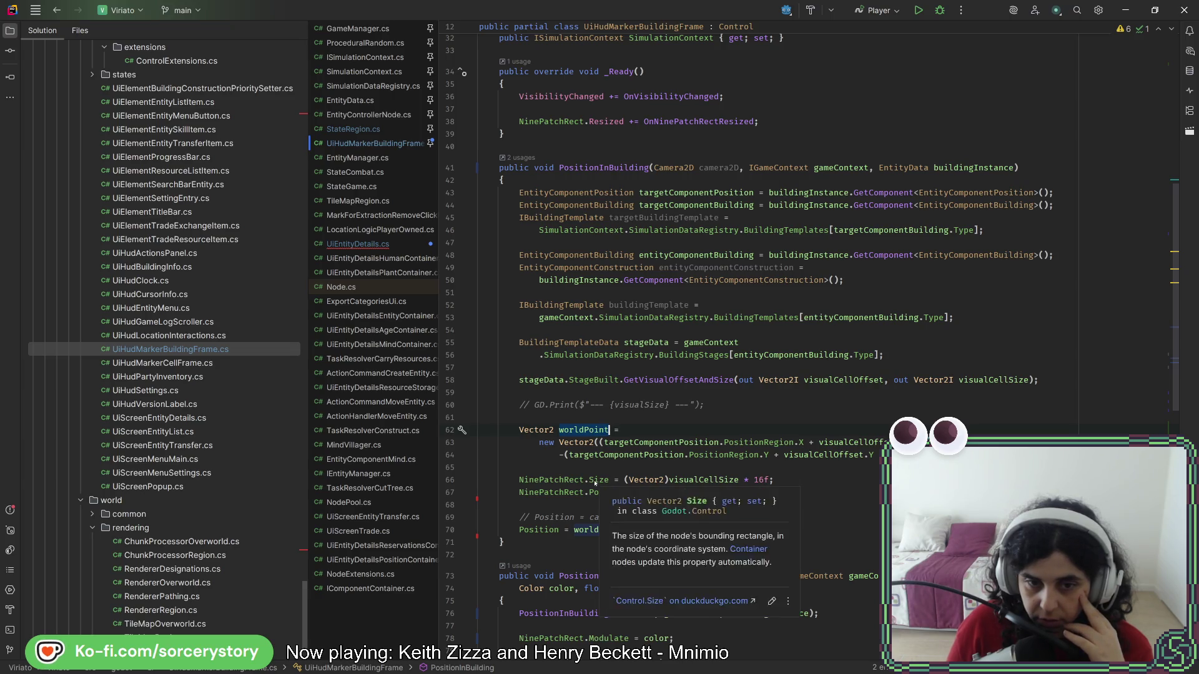
mouse_move(518, 479)
mouse_down()
mouse_move(811, 494)
mouse_move(757, 495)
mouse_up()
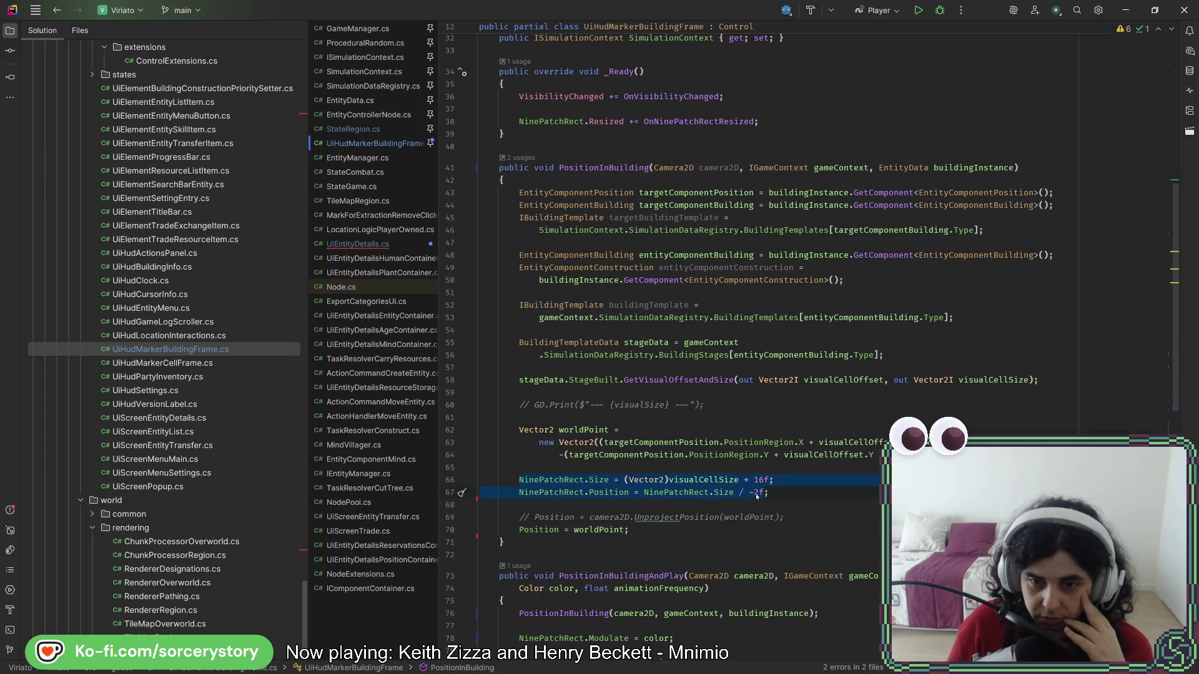
click(733, 493)
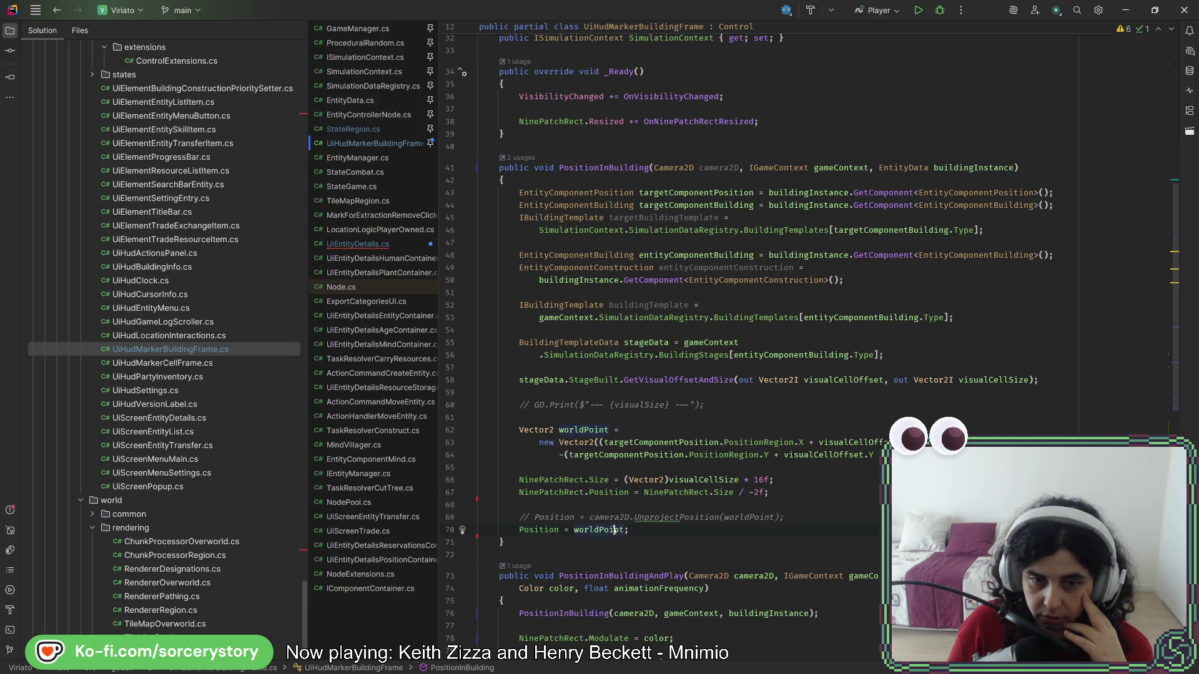
drag(632, 530, 783, 408)
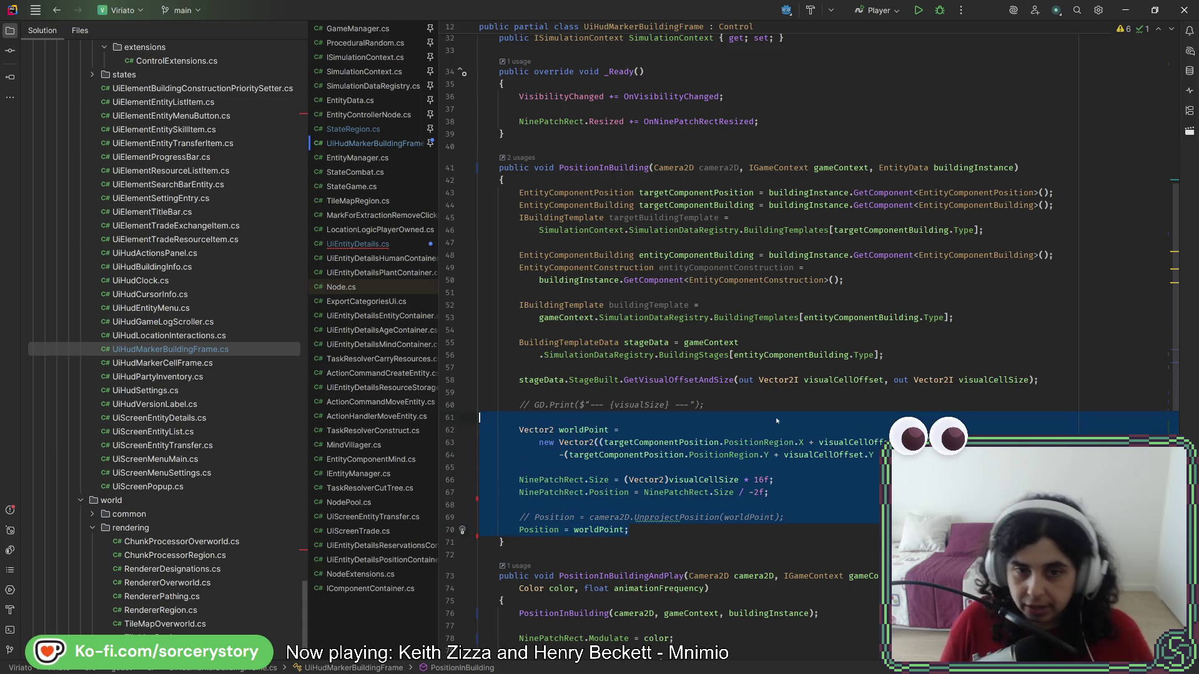
scroll(647, 508, down, 15)
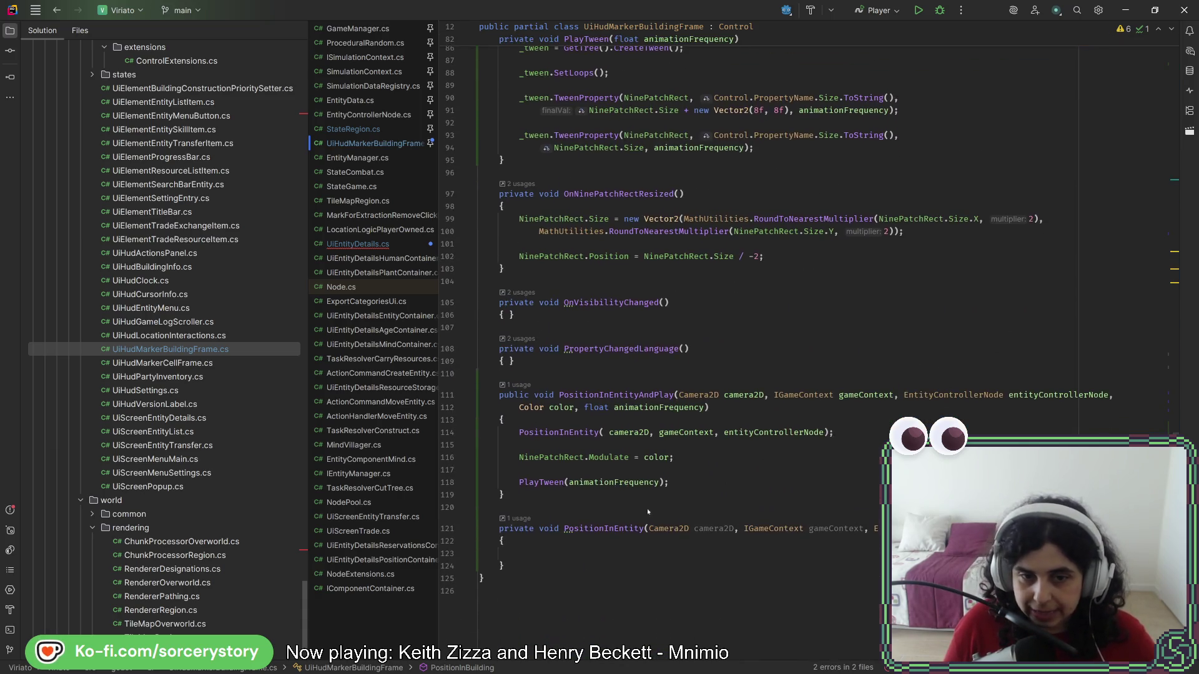
key(ctrl+v)
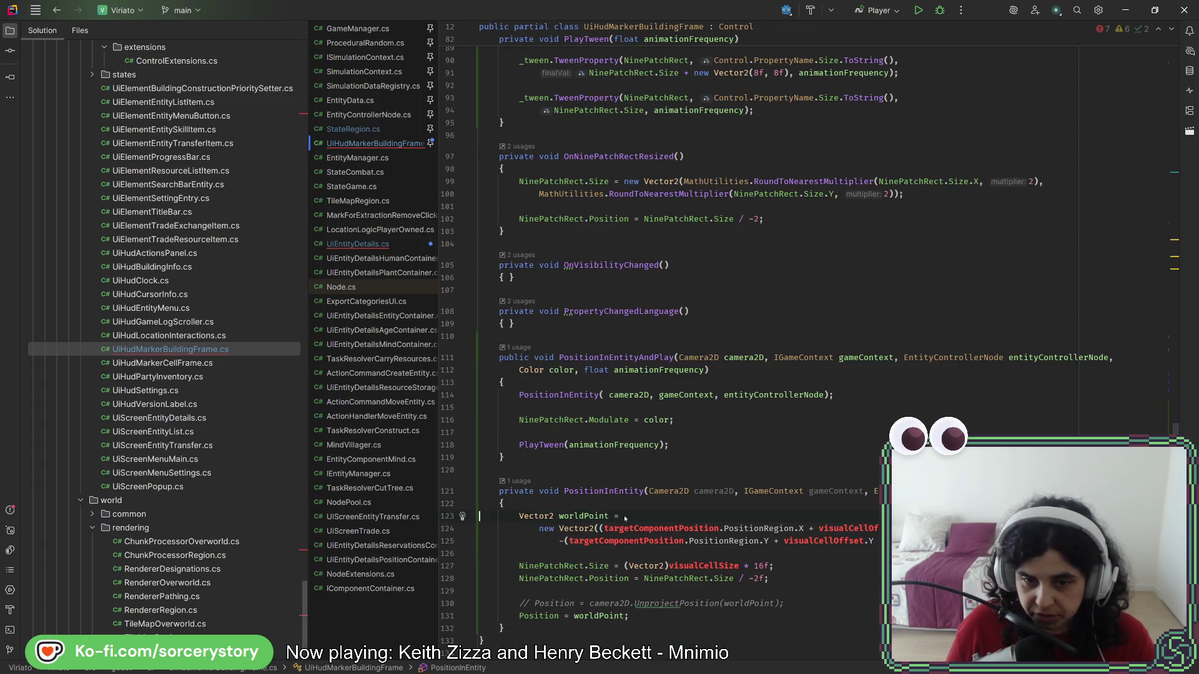
- Above the pasted worldPoint code in PositionInEntity, add a line starting 'entityControllerNode.posi'
click(671, 528)
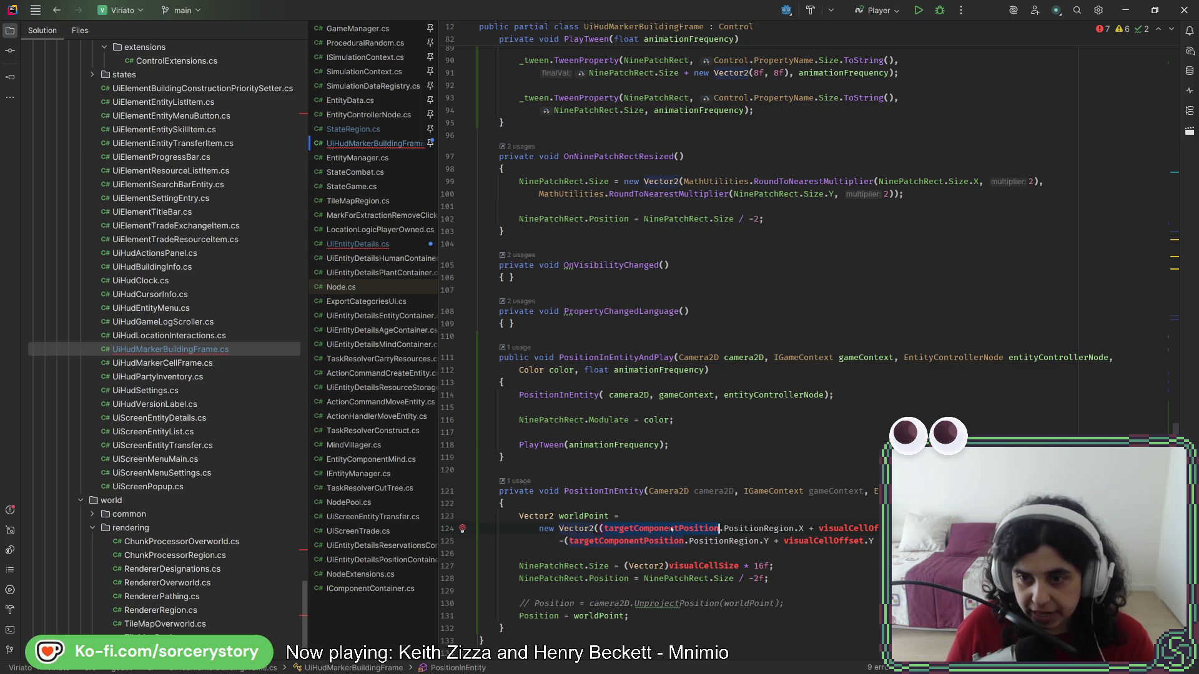
key(Up)
key(Up)
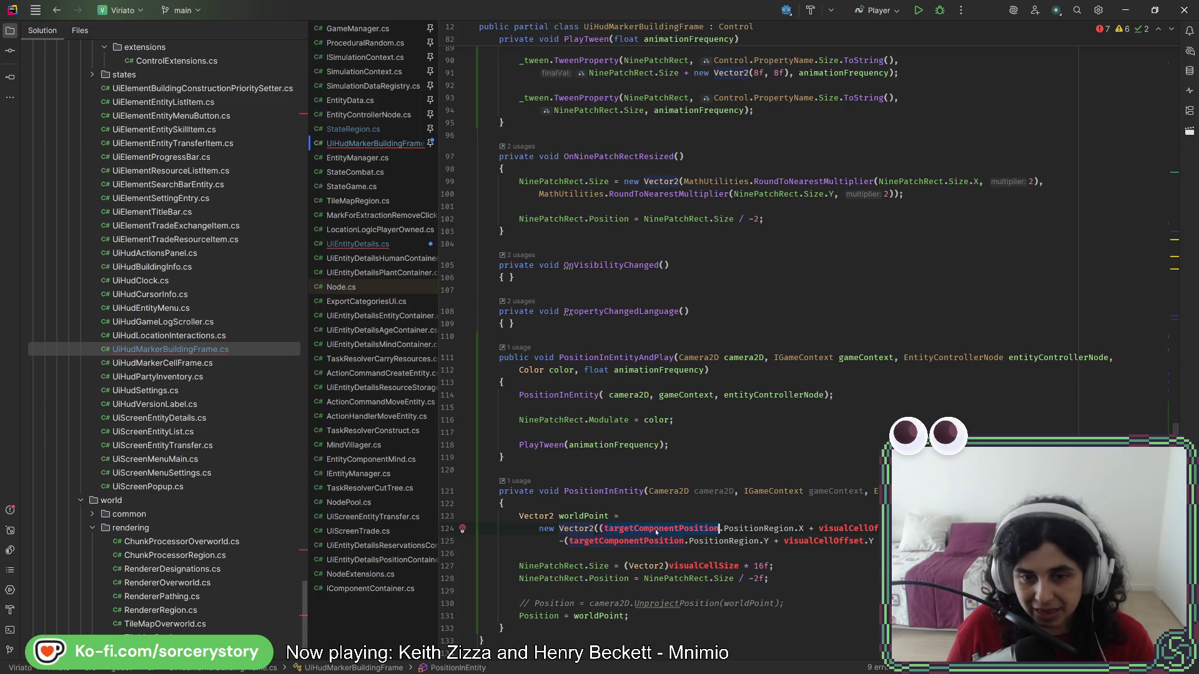
key(Up)
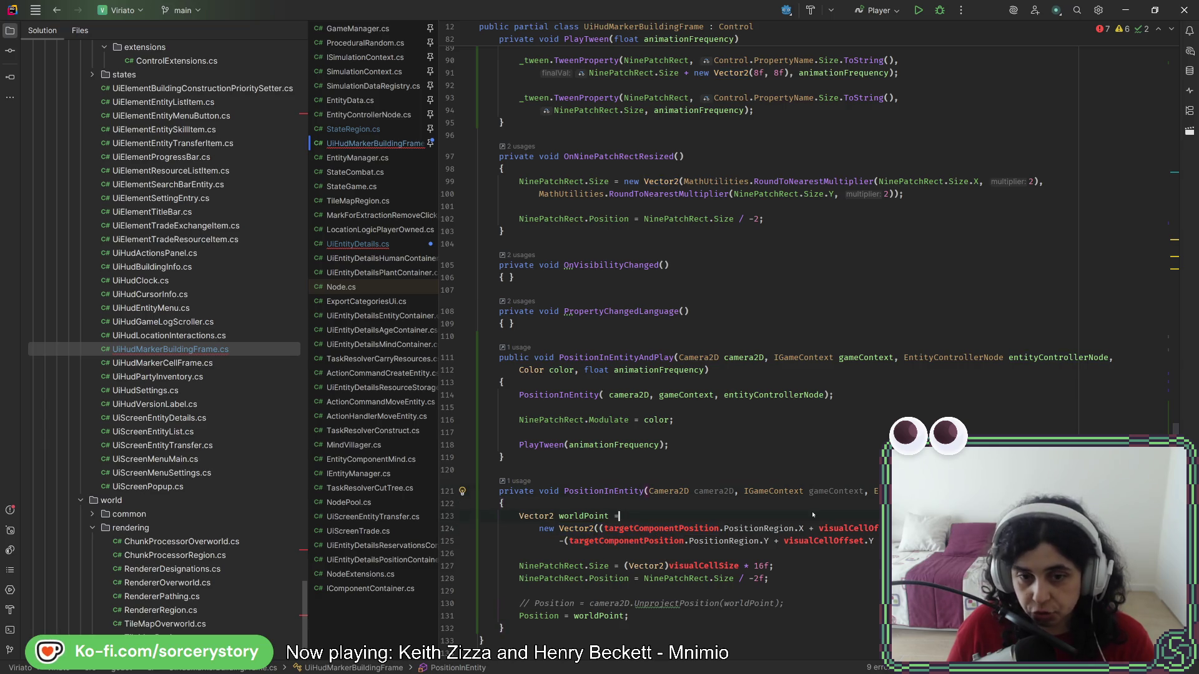
key(Return)
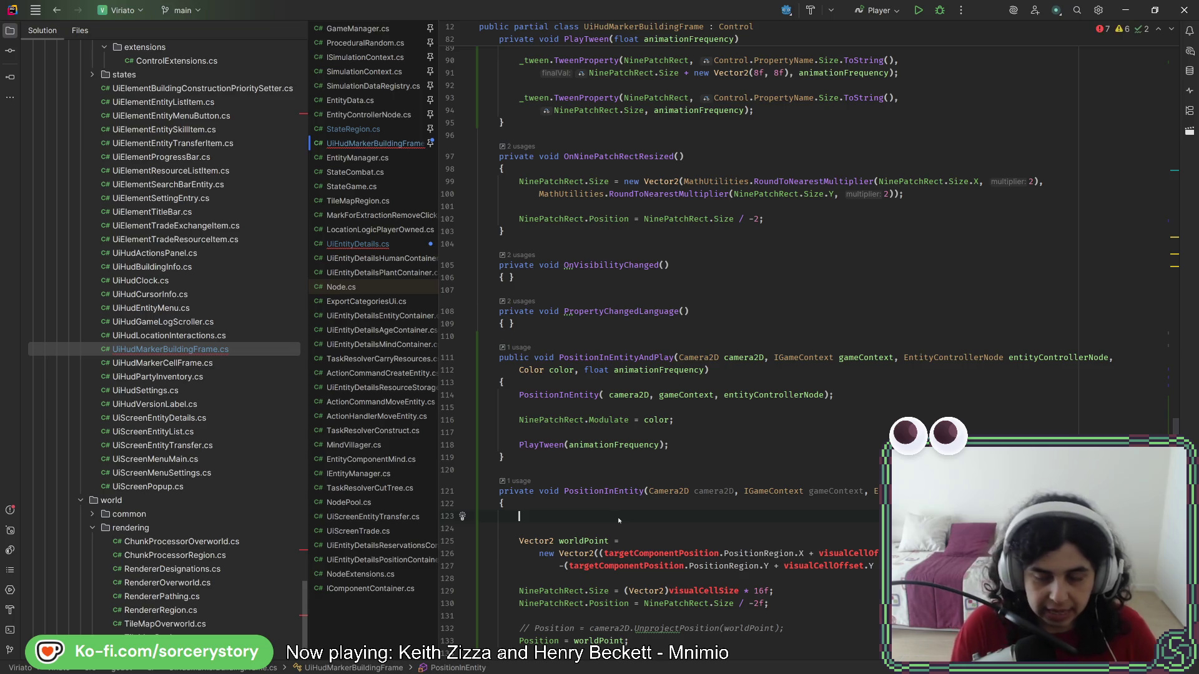
text(entityControllerNode.)
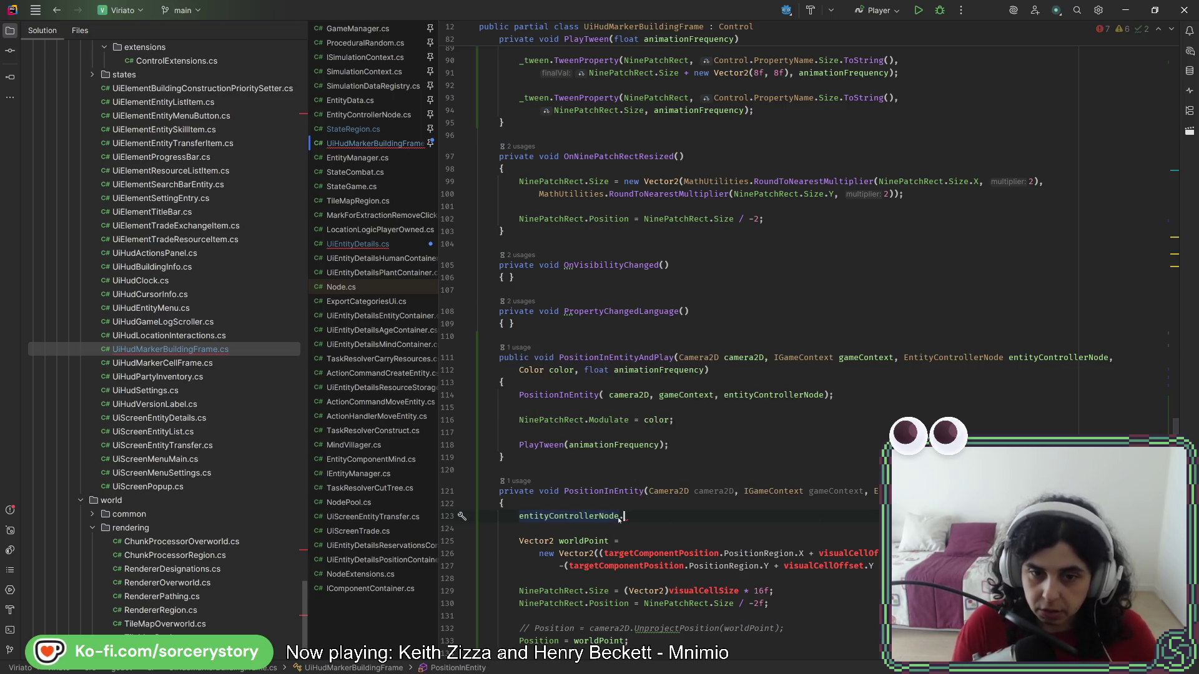
text(posi)
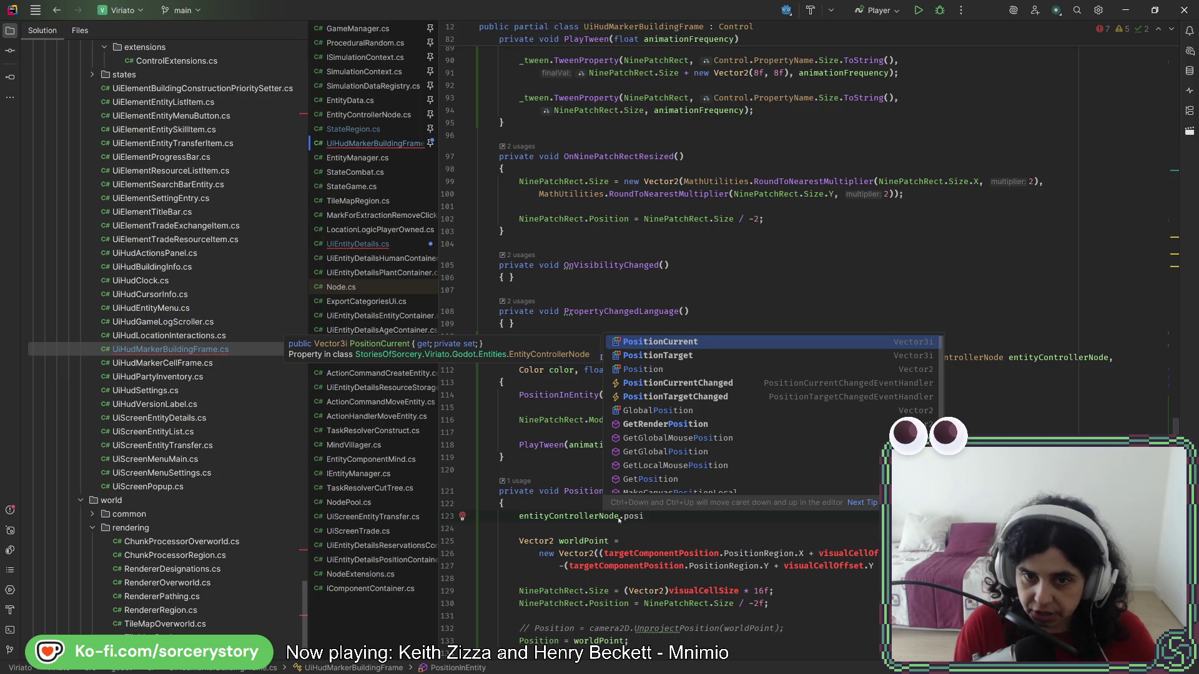
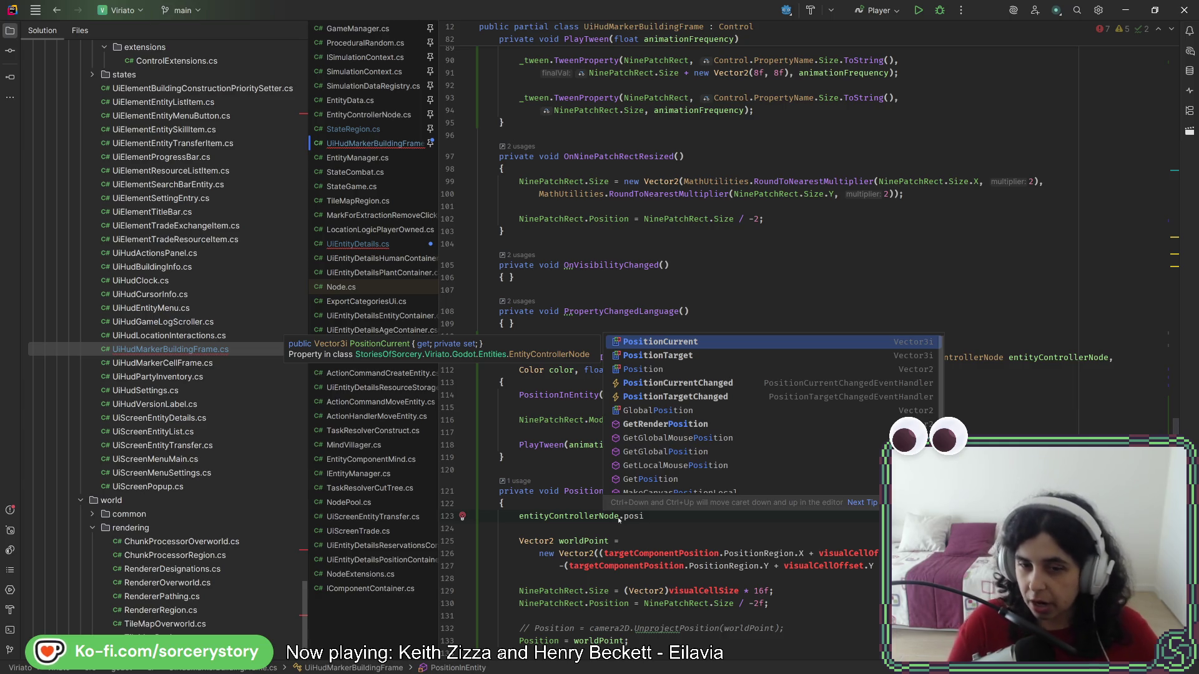
- Replace targetComponentPosition.PositionRegion in the X term with entityControllerNode.PositionCurrent
key(Return)
key(Return)
key(BackSpace)
key(shift+Home)
key(ctrl+c)
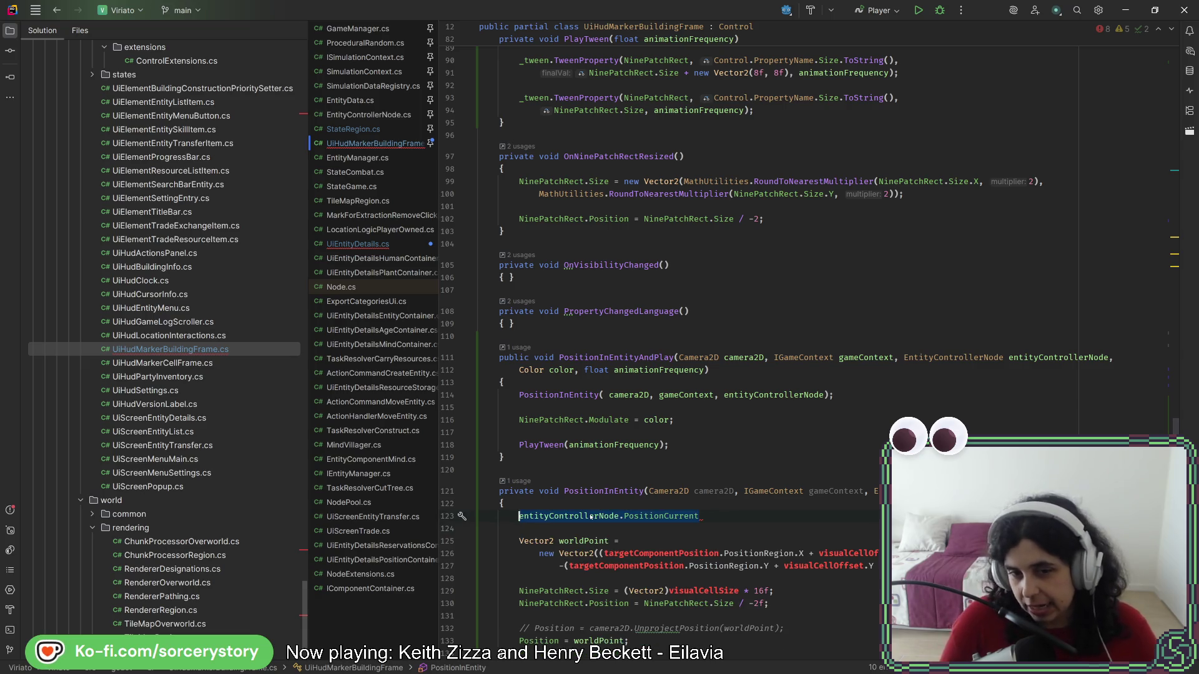
click(674, 554)
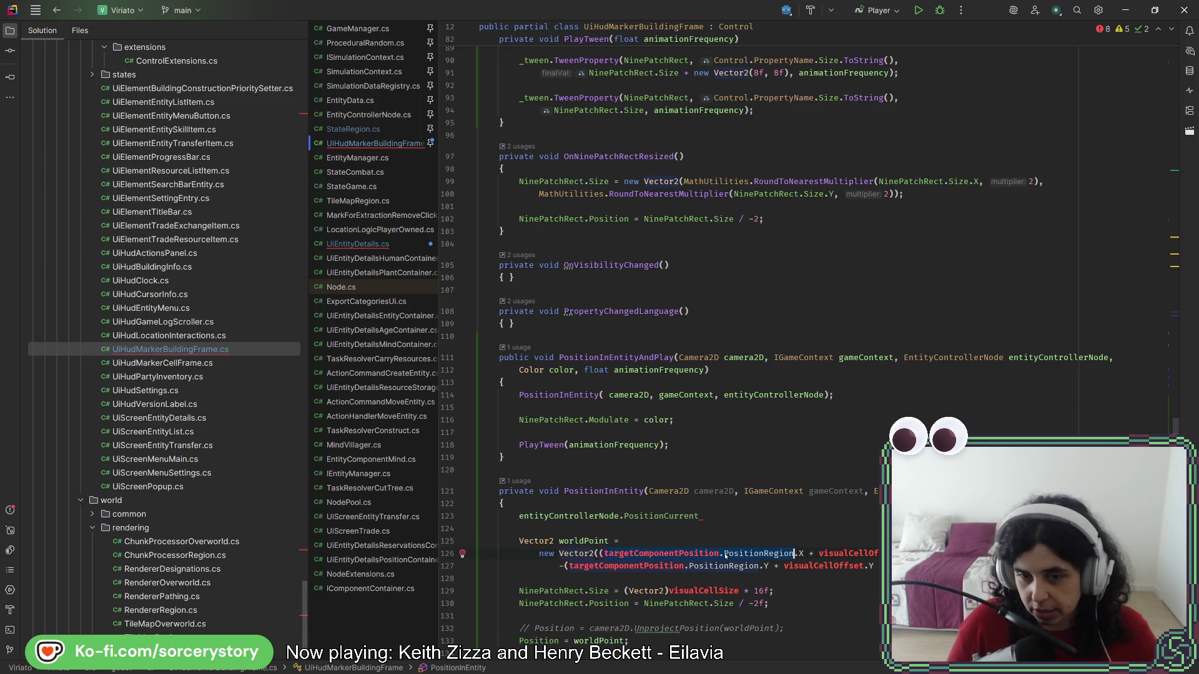
key(ctrl+v)
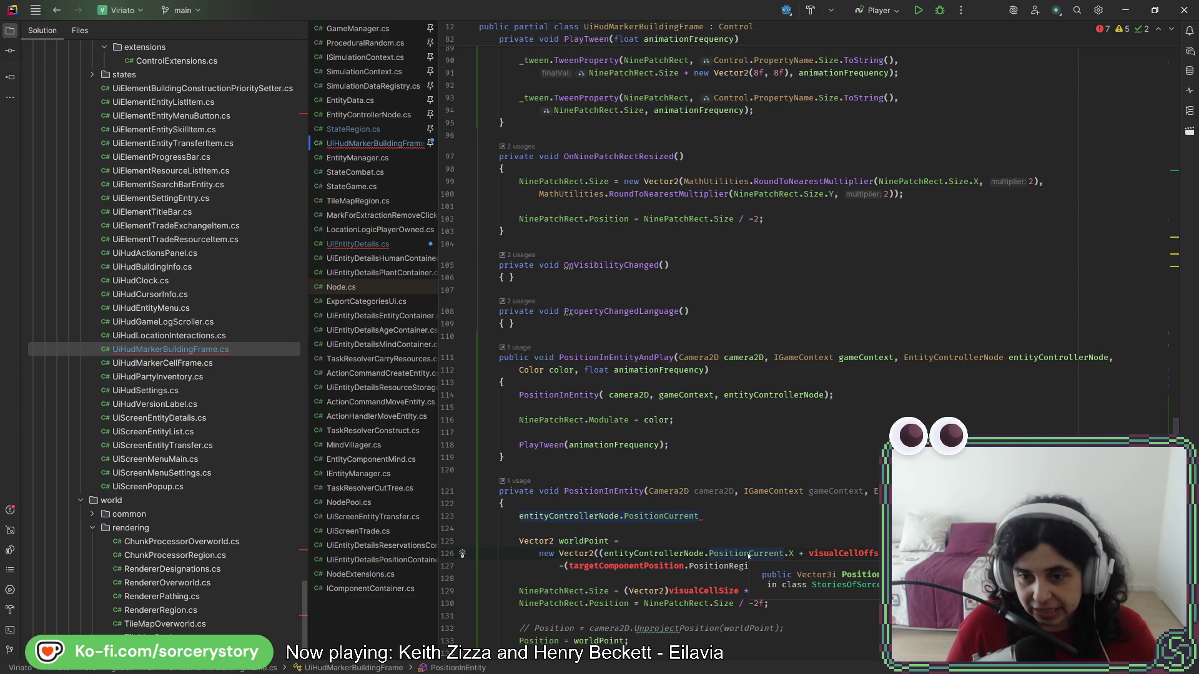
click(839, 528)
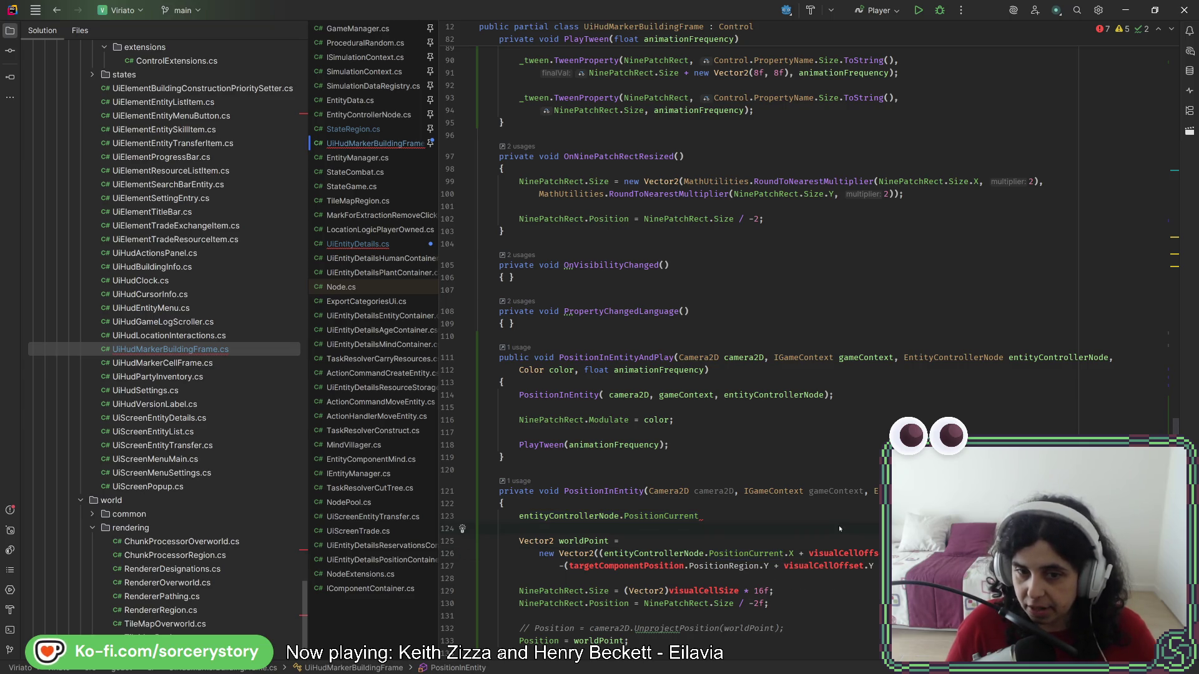
- Review how visualCellOffset and PositionCurrent are used in the X coordinate expressions
scroll(837, 526, up, 10)
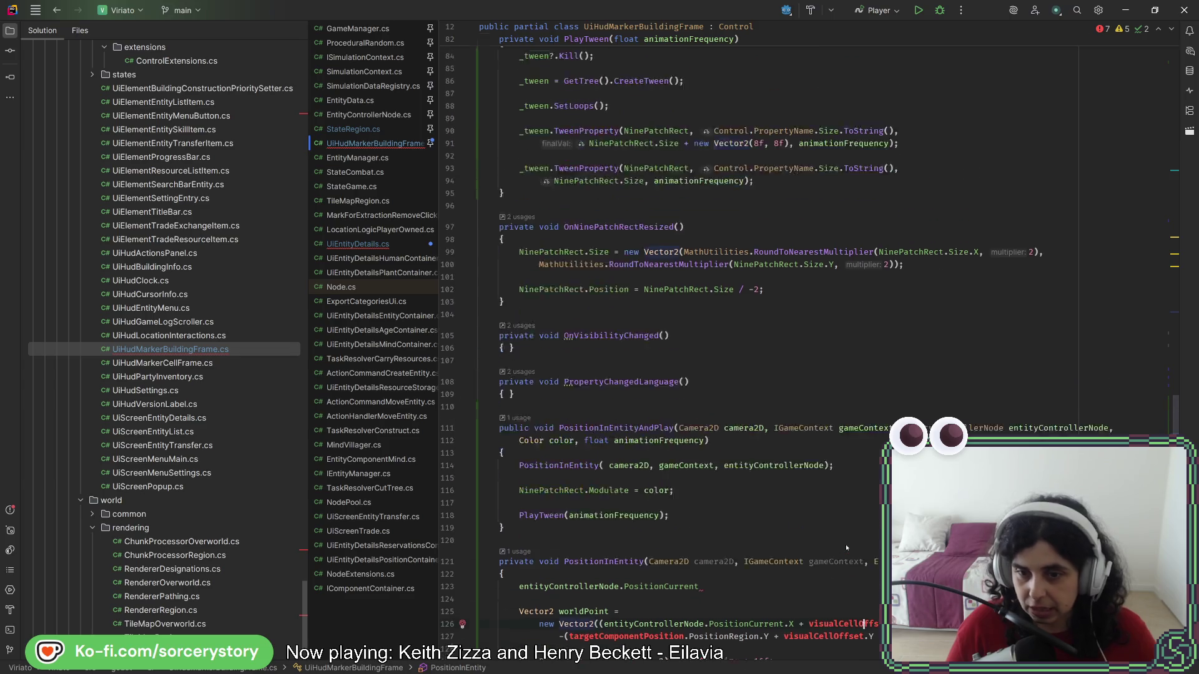
scroll(843, 549, up, 5)
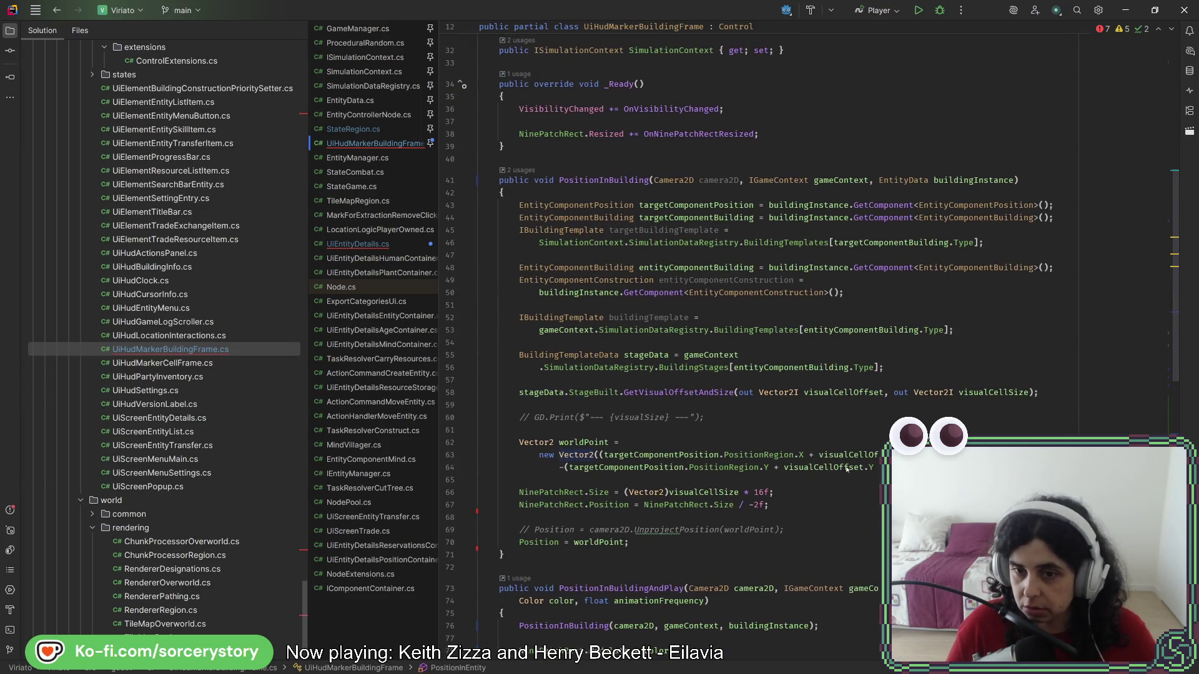
click(847, 457)
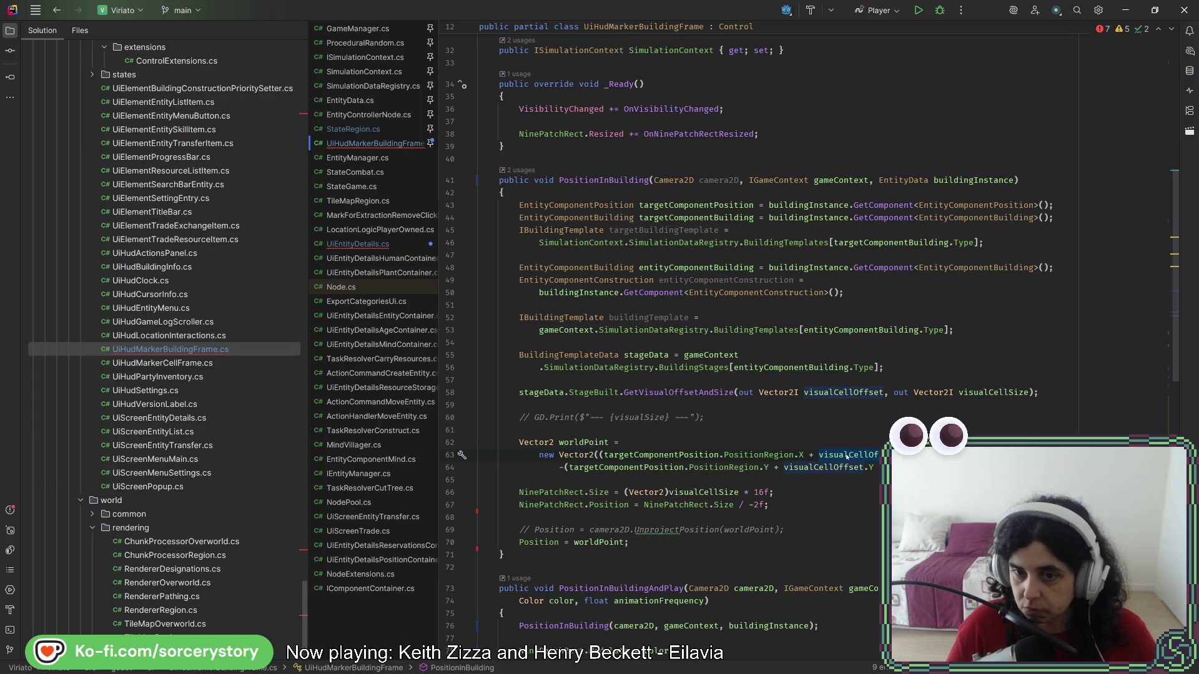
scroll(844, 460, down, 10)
scroll(844, 462, down, 5)
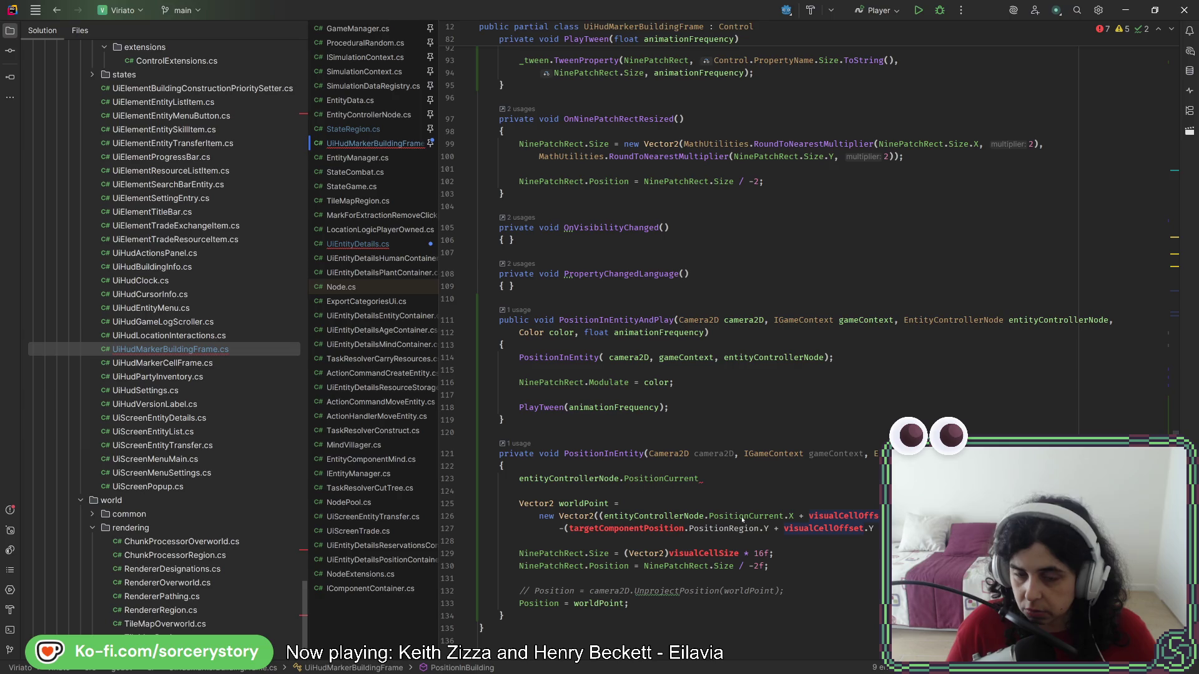
double_click(742, 517)
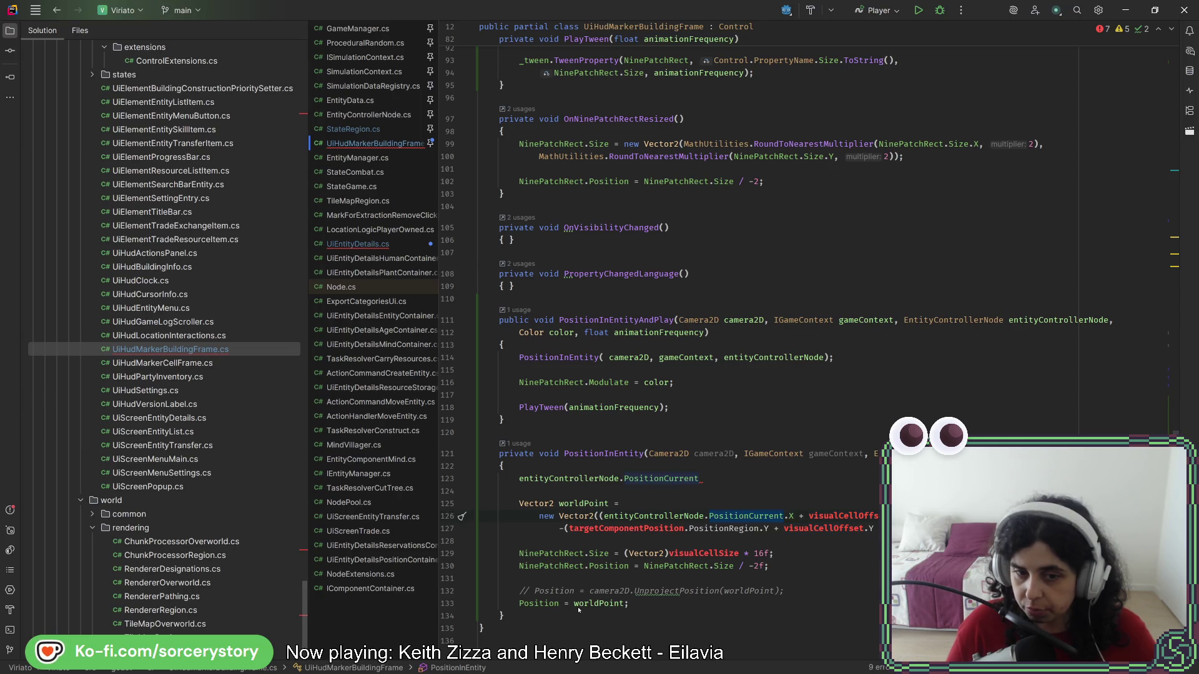
mouse_move(578, 610)
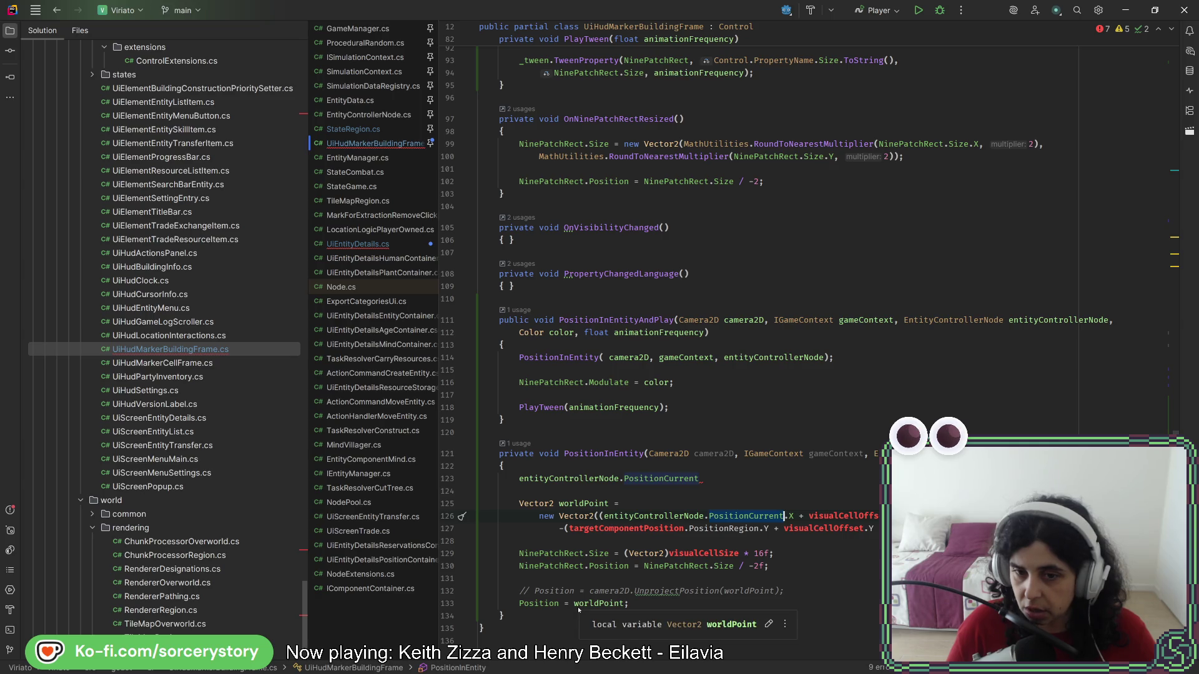
click(800, 517)
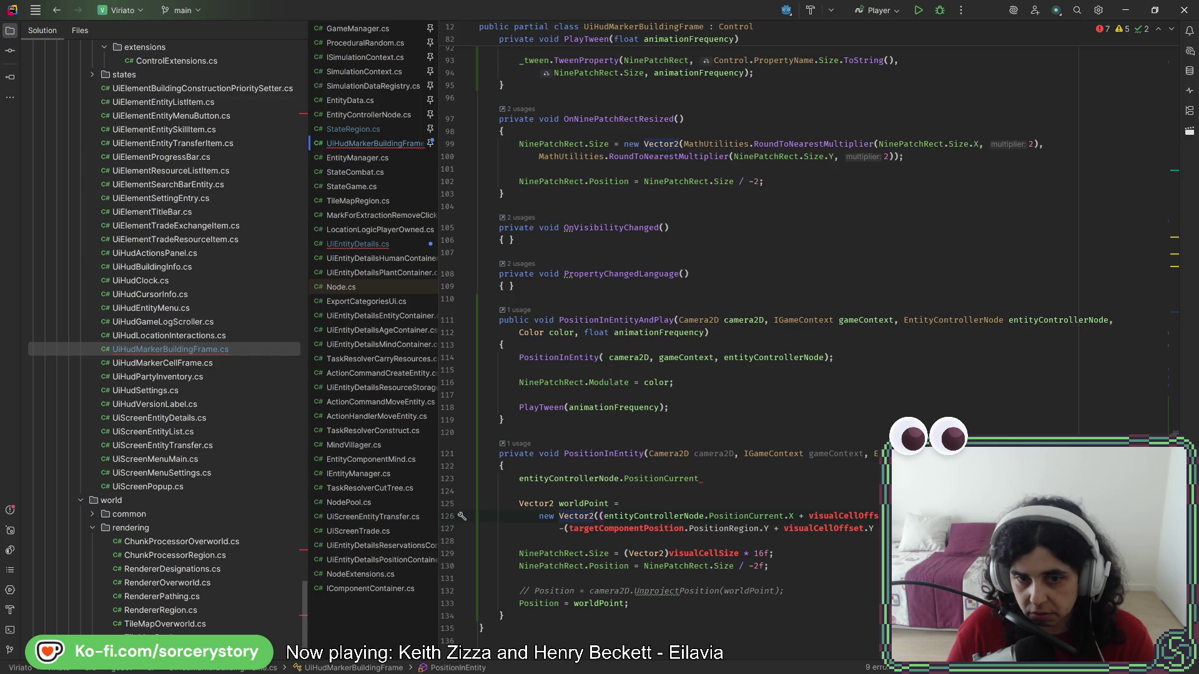
- Change line 123 to entityControllerNode.SpriteModulate and go to its declaration
key(ctrl+shift+Left)
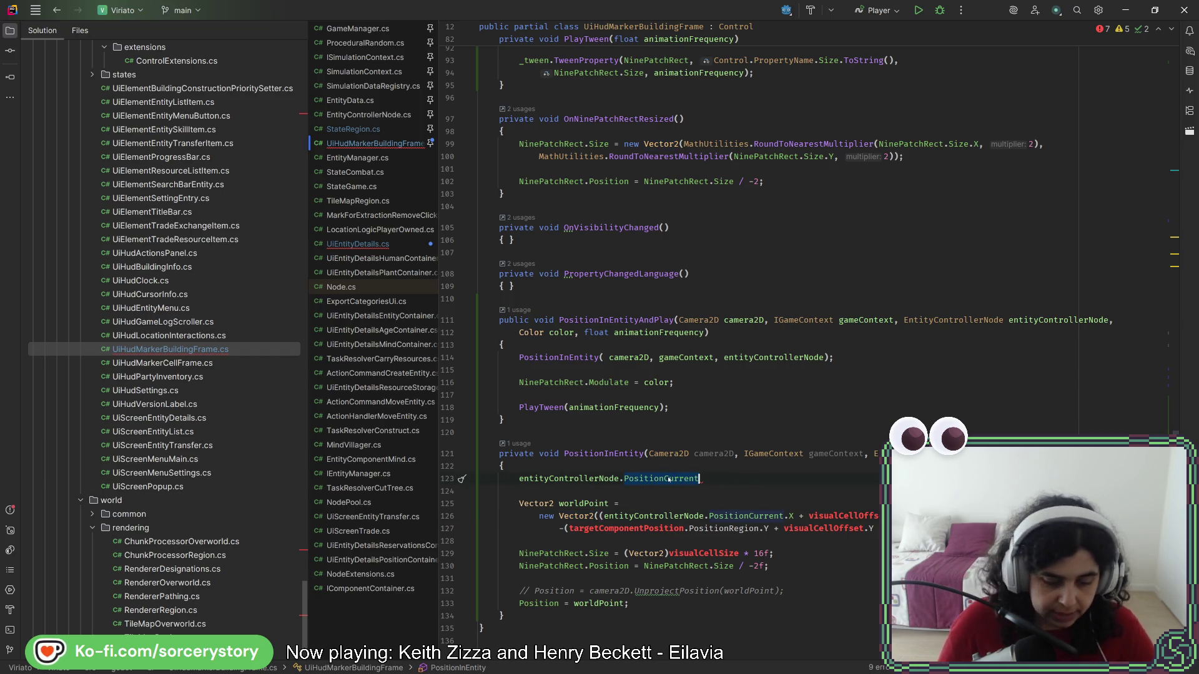
text(Sprite)
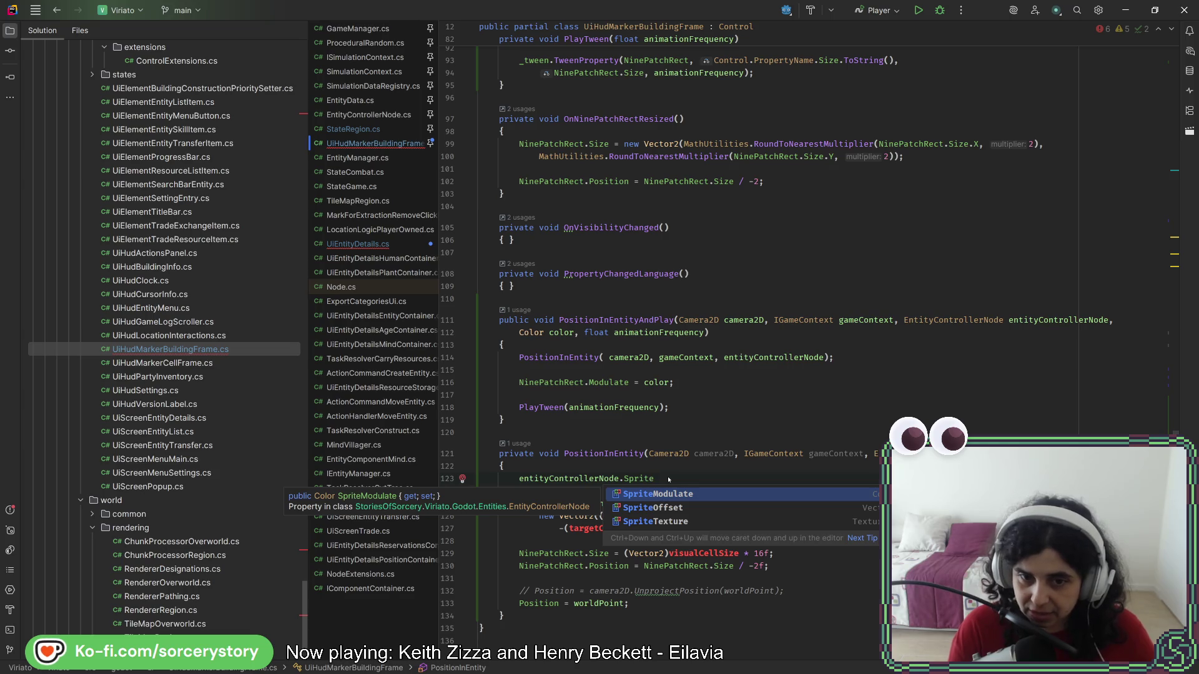
click(652, 478)
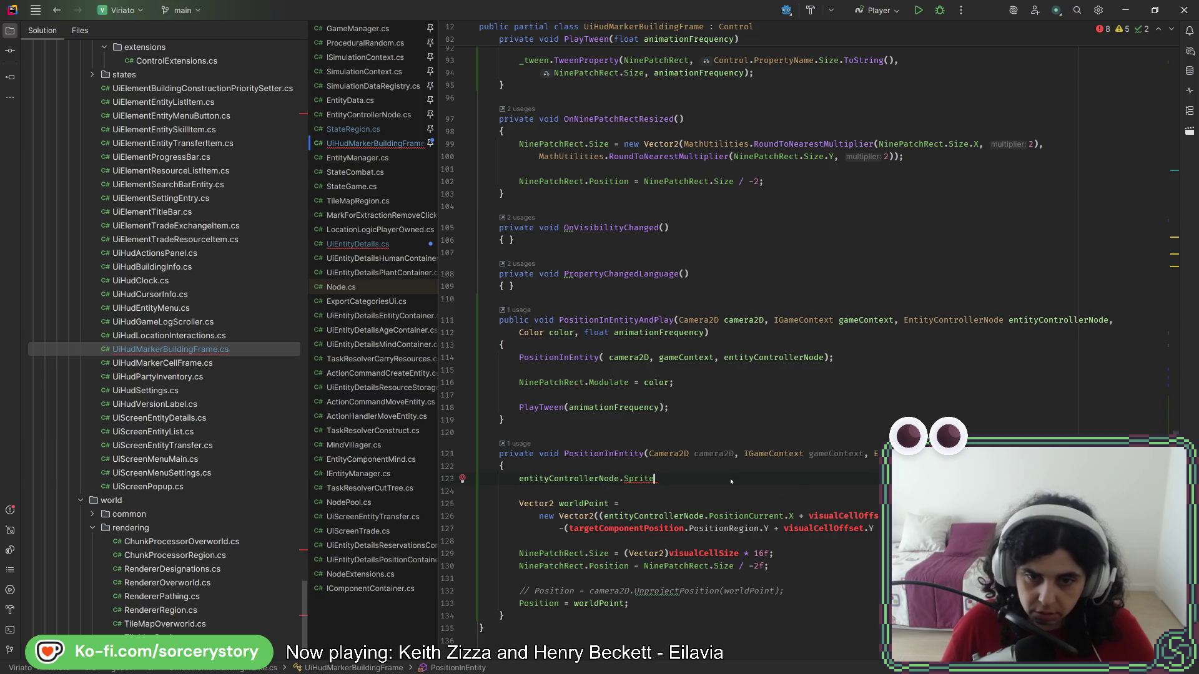
key(ctrl+space)
key(Return)
ctrl+click(669, 480)
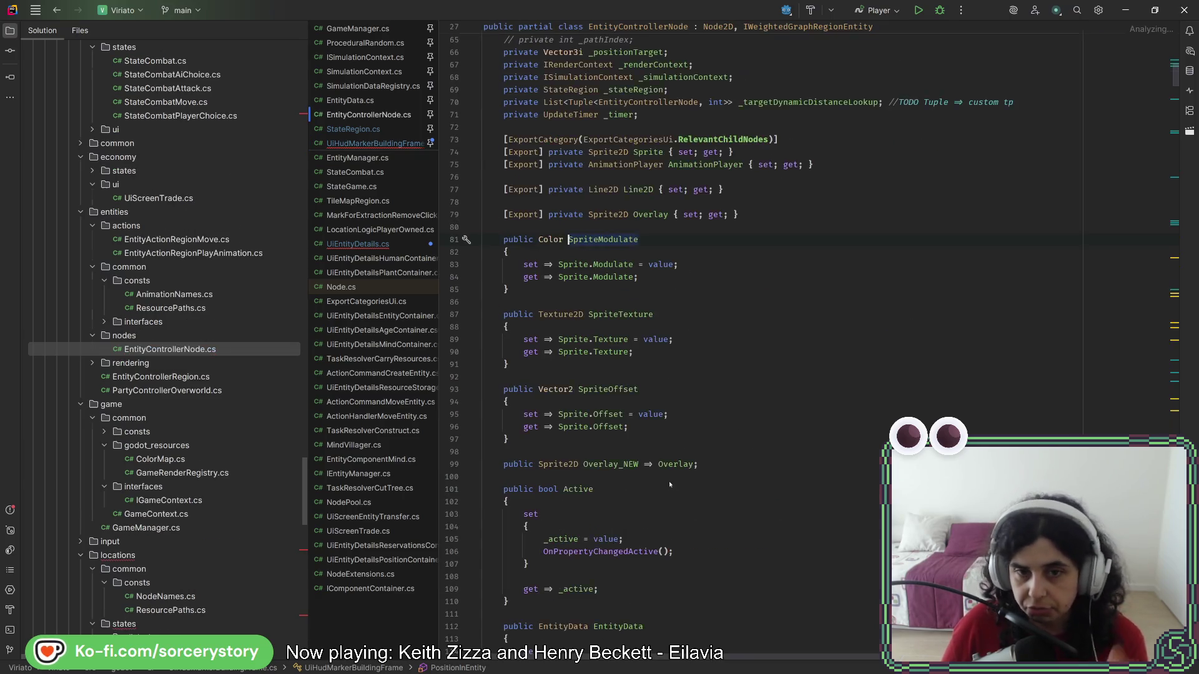
- Make the Sprite property public with a private setter
scroll(693, 369, up, 5)
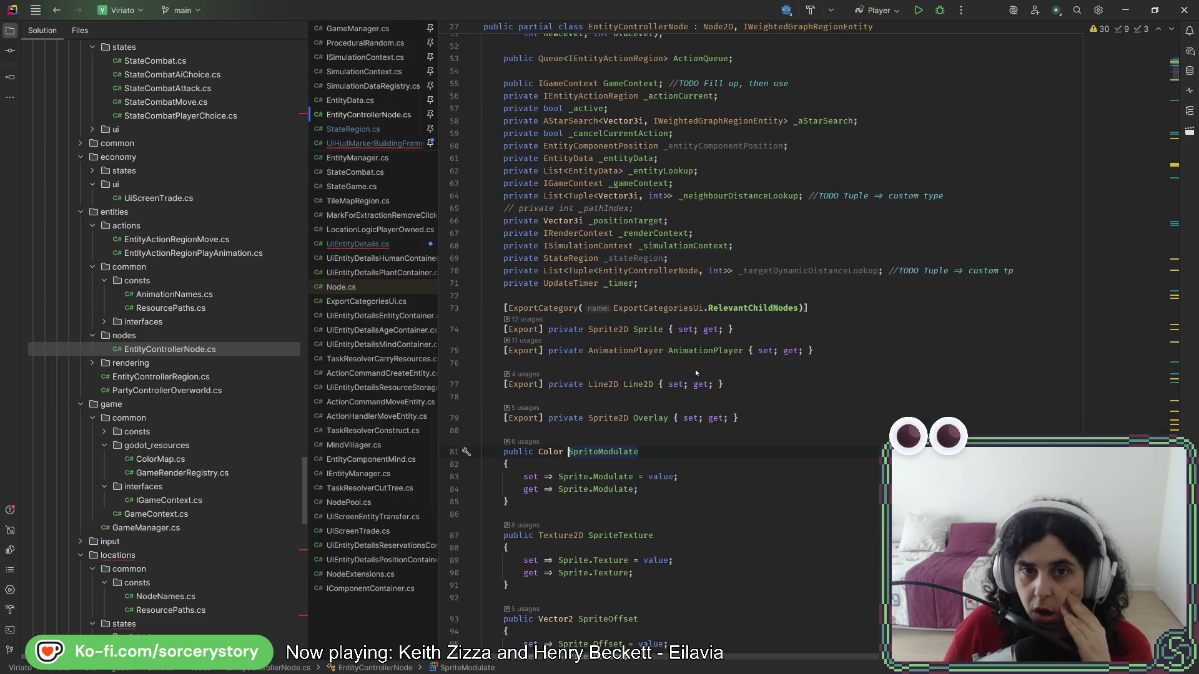
scroll(696, 373, up, 1)
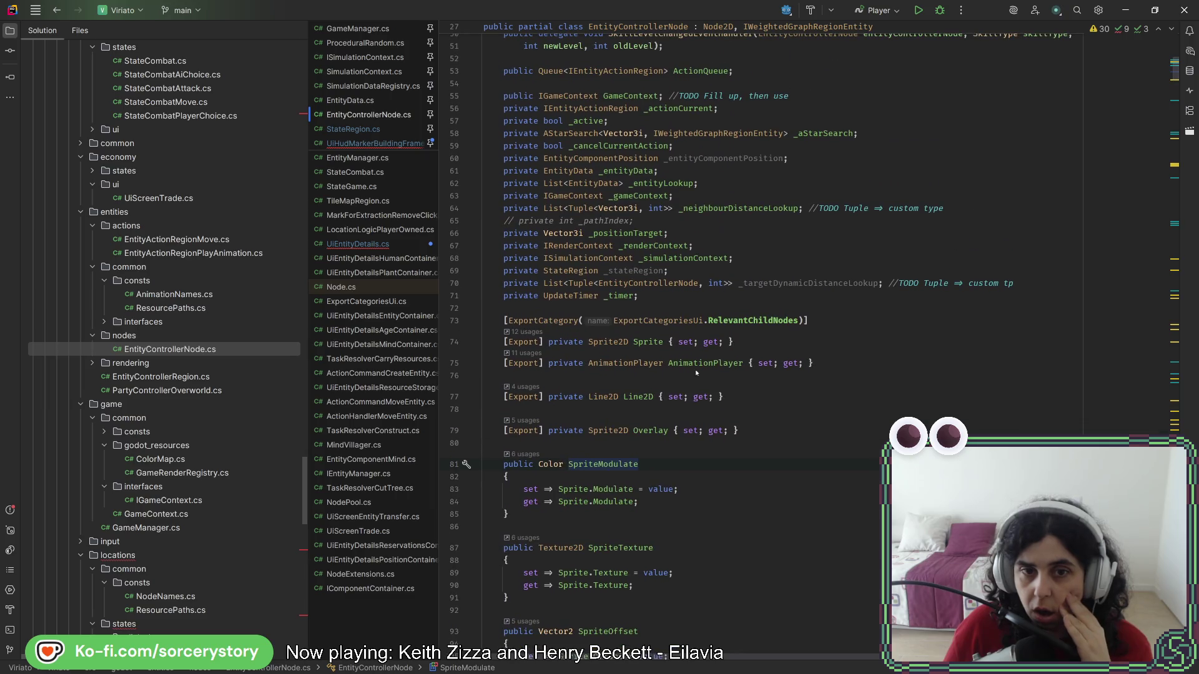
double_click(552, 343)
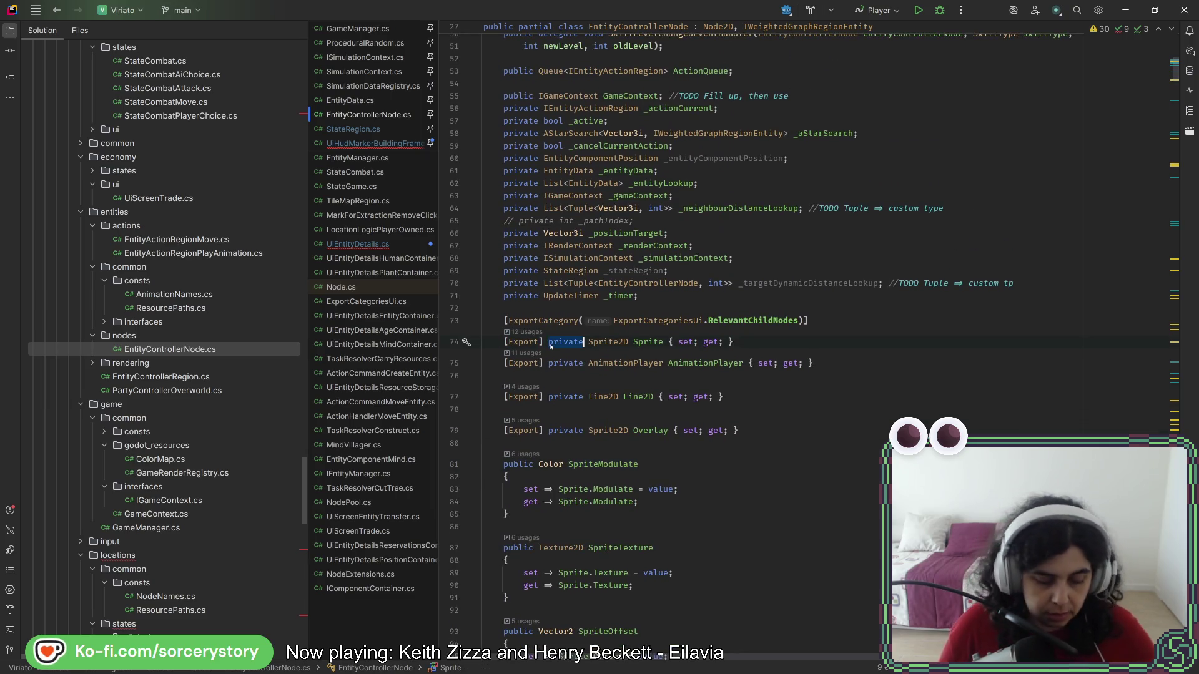
text(public)
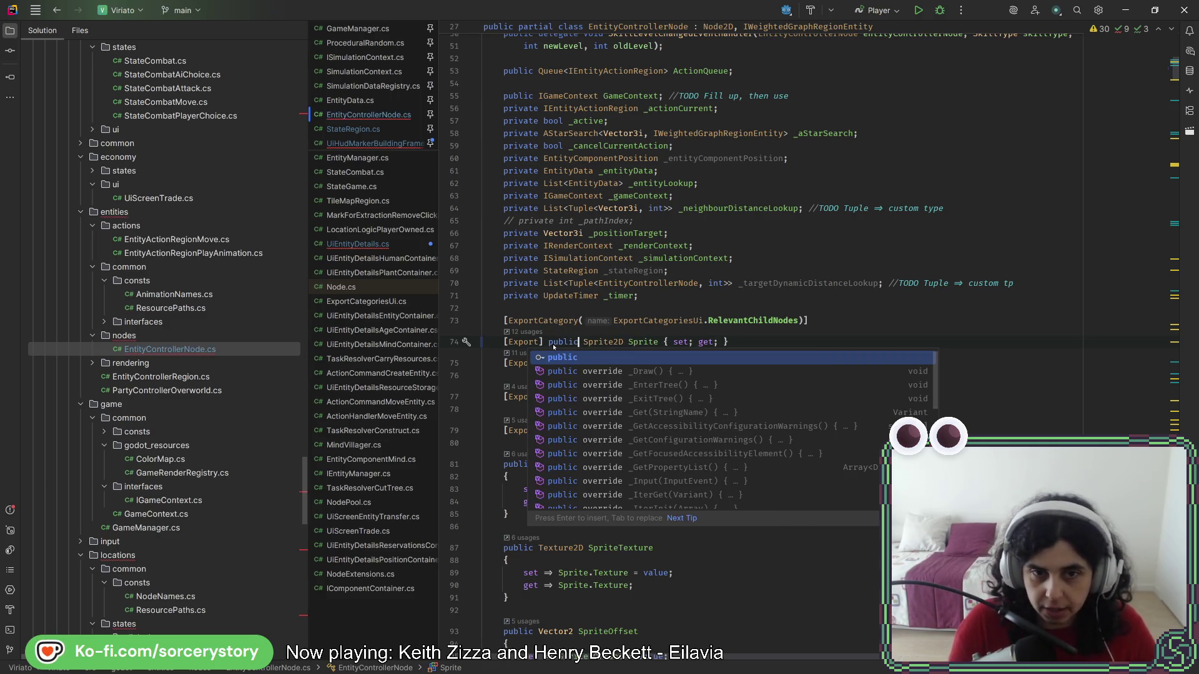
click(670, 343)
text(priv)
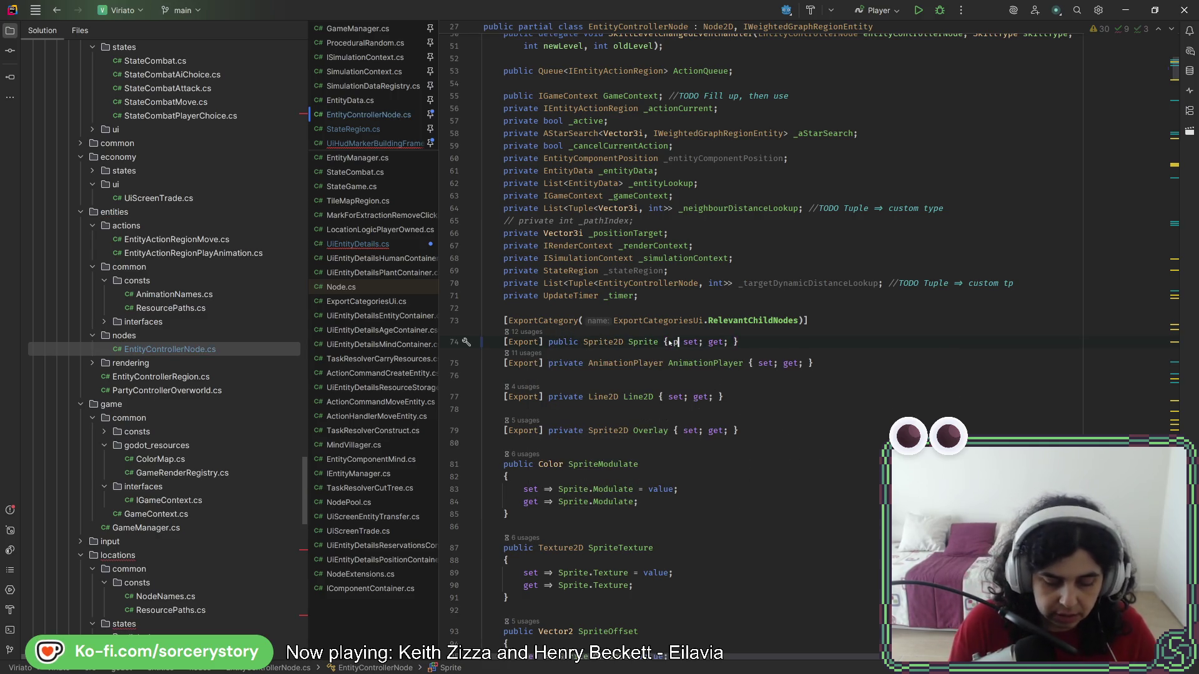
text(ate)
key(Escape)
key(Up)
key(Up)
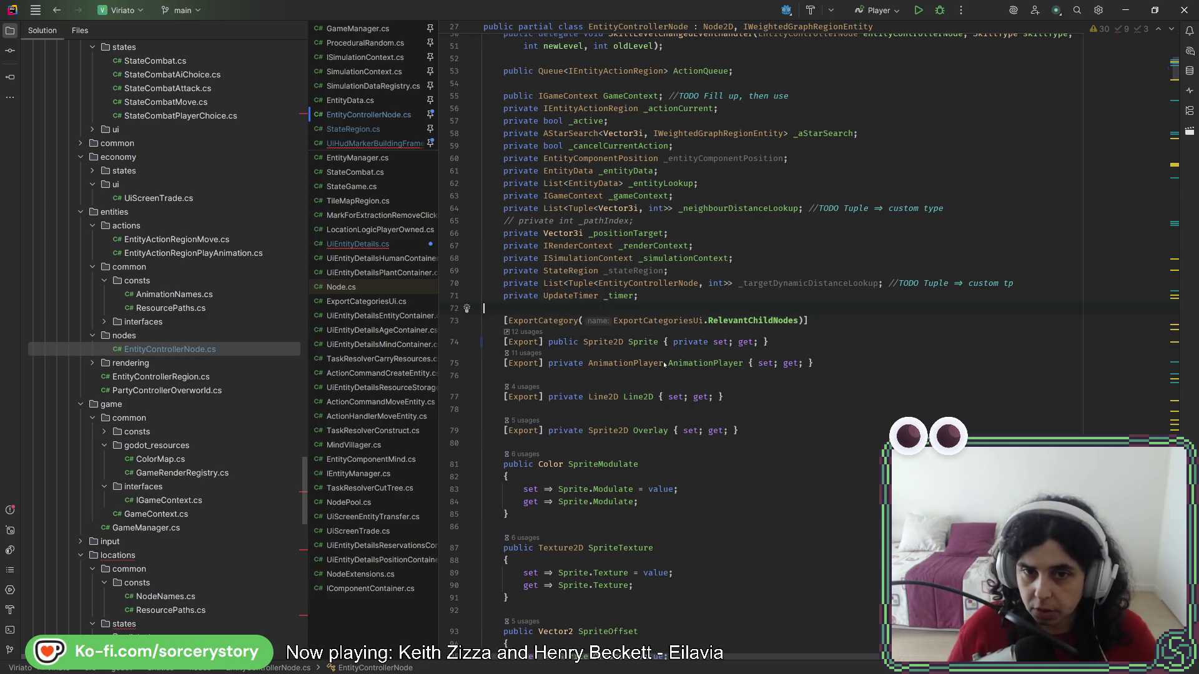
click(687, 343)
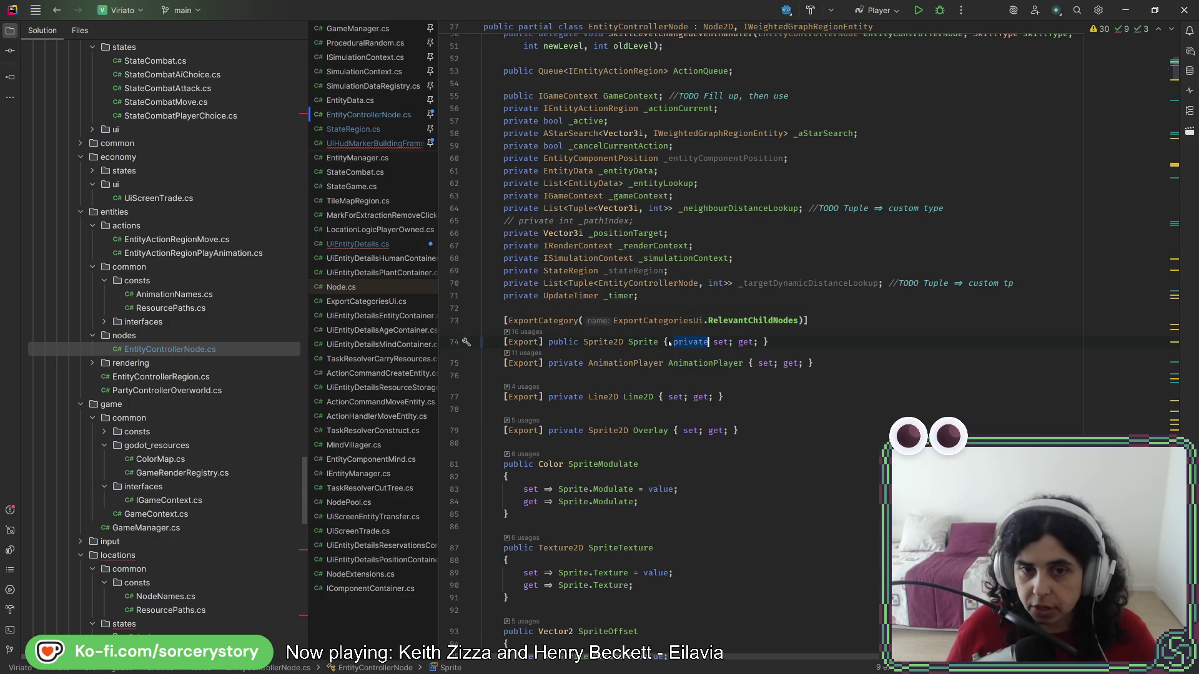
double_click(556, 342)
key(ctrl+c)
- Make the AnimationPlayer, Line2D and Overlay properties public
double_click(563, 363)
key(ctrl+v)
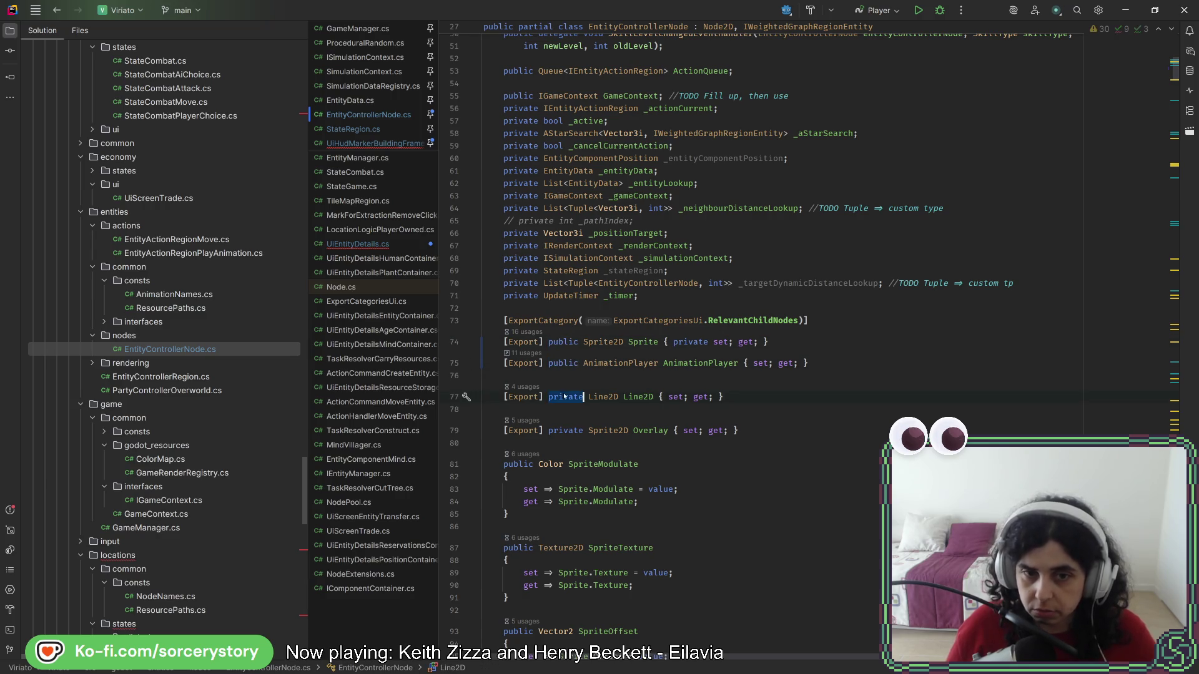
double_click(562, 397)
key(ctrl+v)
double_click(561, 431)
key(ctrl+v)
- Give the AnimationPlayer, Line2D and Overlay properties private setters
double_click(697, 342)
key(ctrl+c)
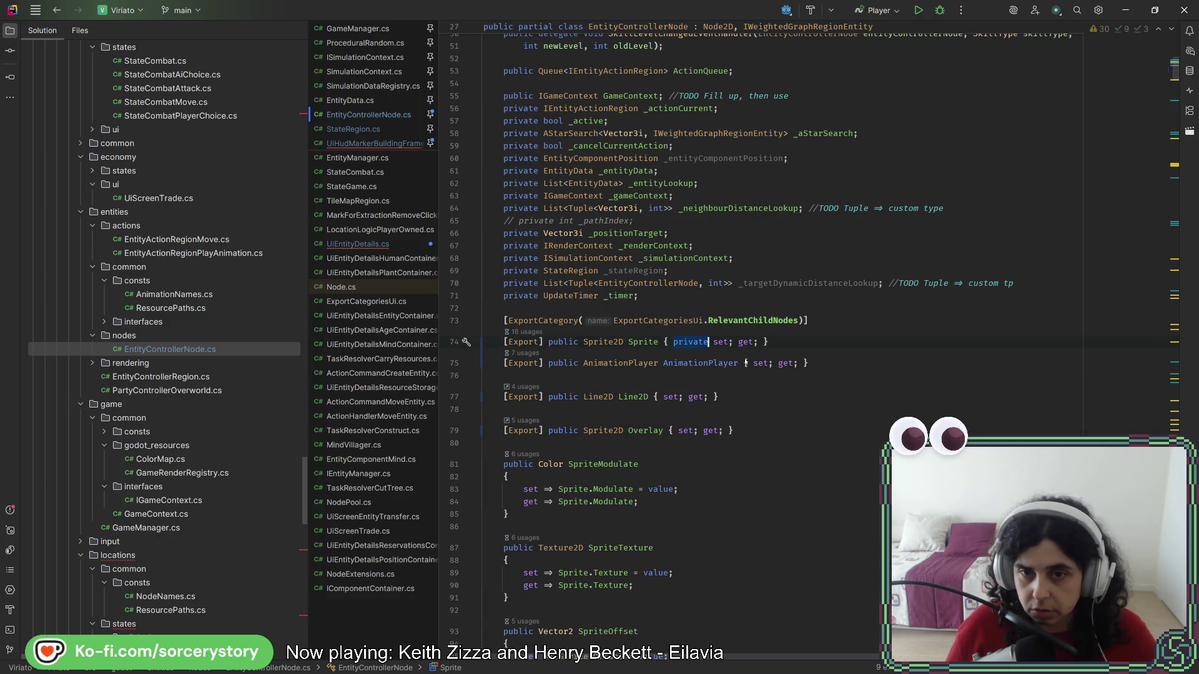
click(745, 363)
key(ctrl+v)
click(664, 397)
key(ctrl+v)
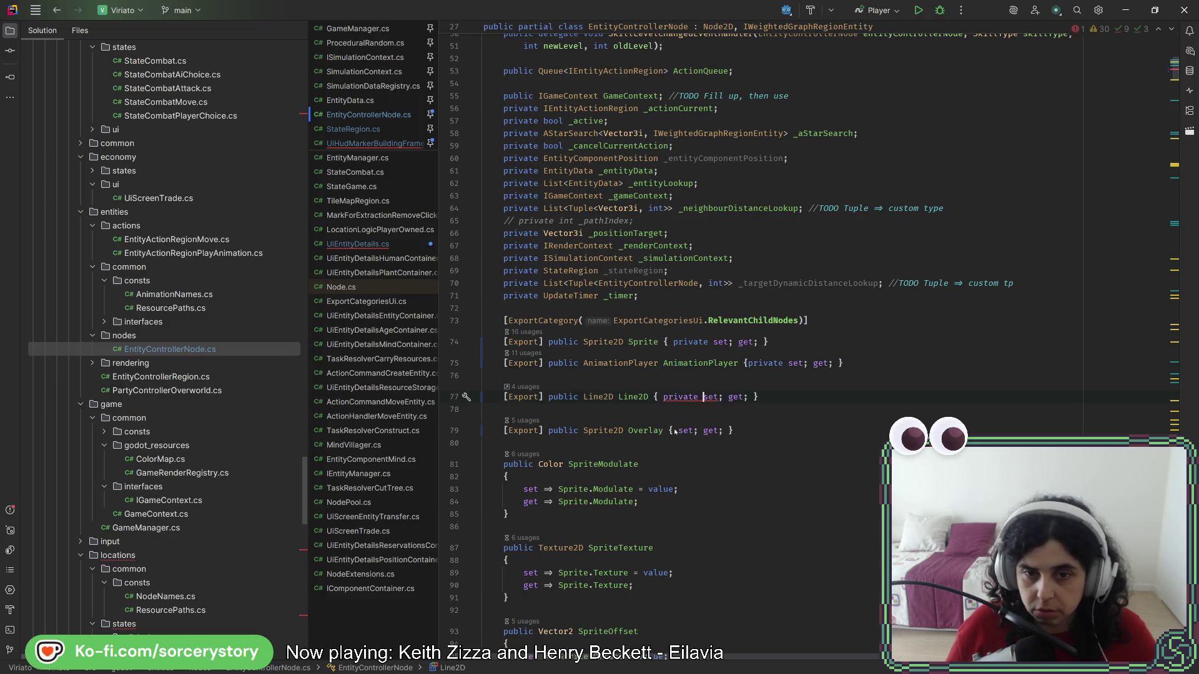
click(672, 431)
key(ctrl+v)
- Run Code Cleanup on EntityControllerNode.cs and return to UiHudMarkerBuildingFrame.cs
key(ctrl+alt+l)
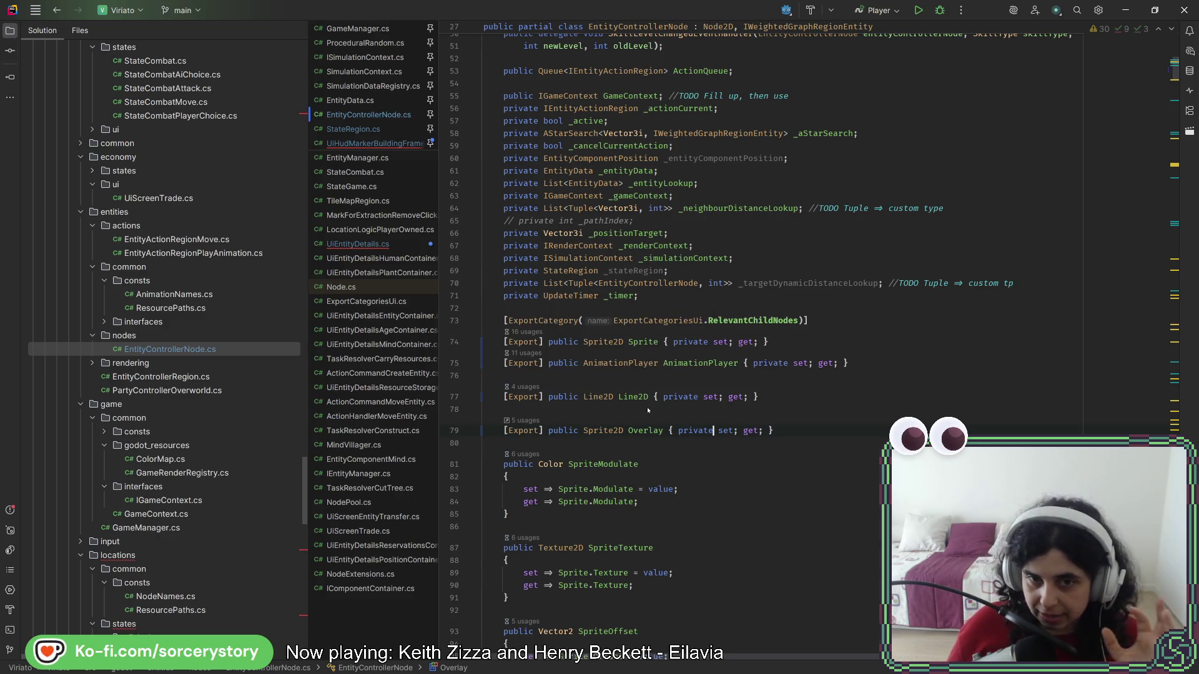
click(655, 343)
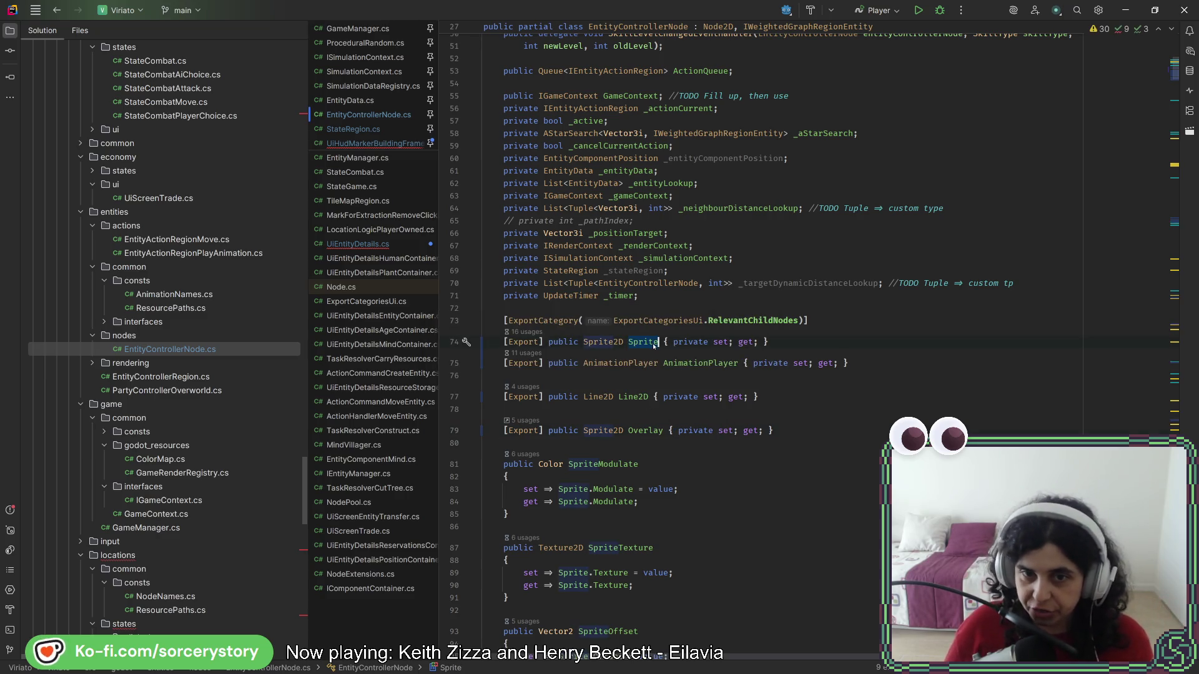
click(55, 12)
click(54, 11)
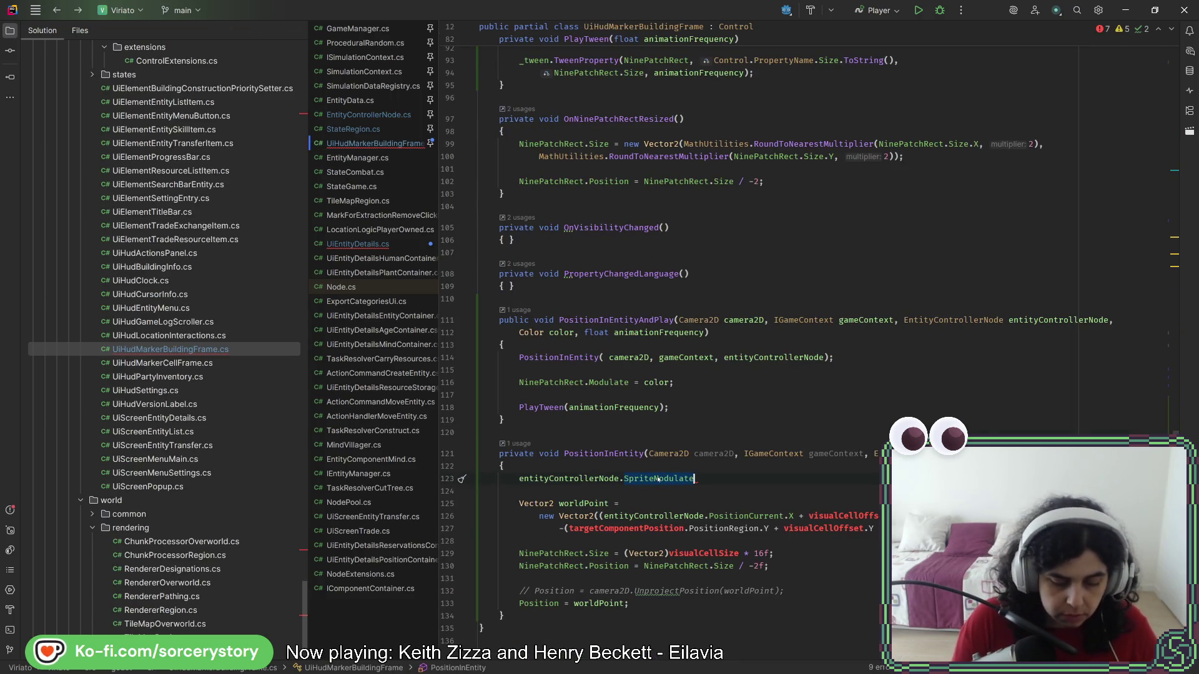
- Reduce line 123 to entityControllerNode.Sprite. and switch to the Godot editor
double_click(658, 478)
text(Sp)
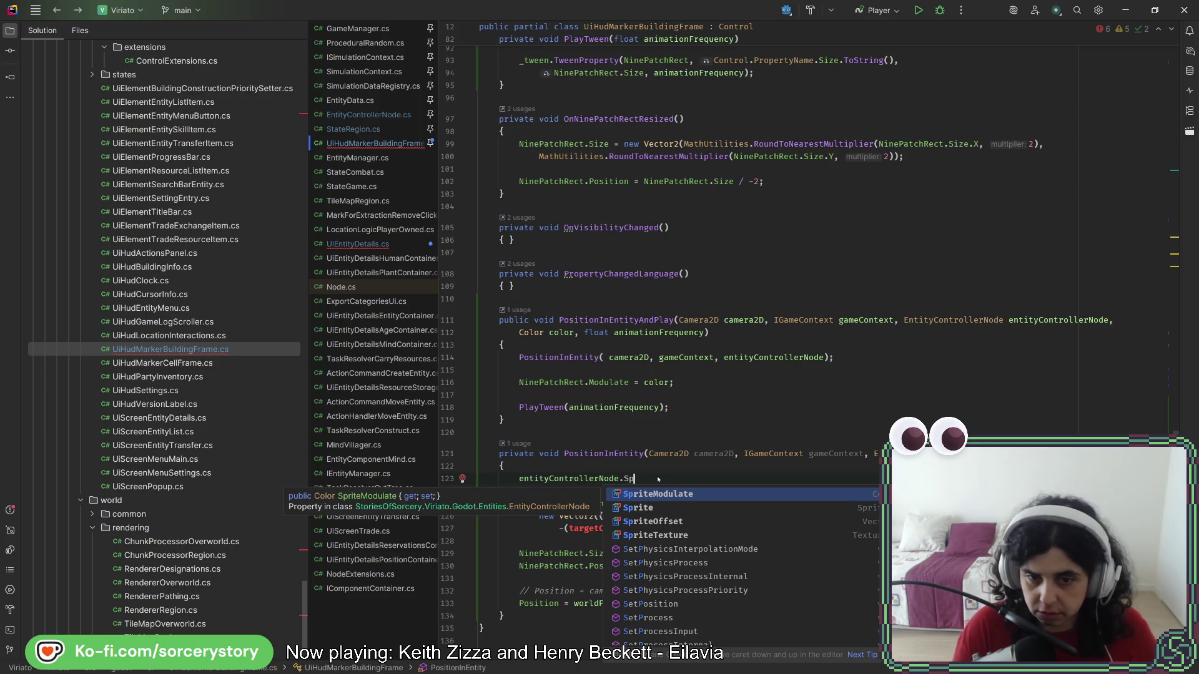
key(Down)
key(Return)
text(.)
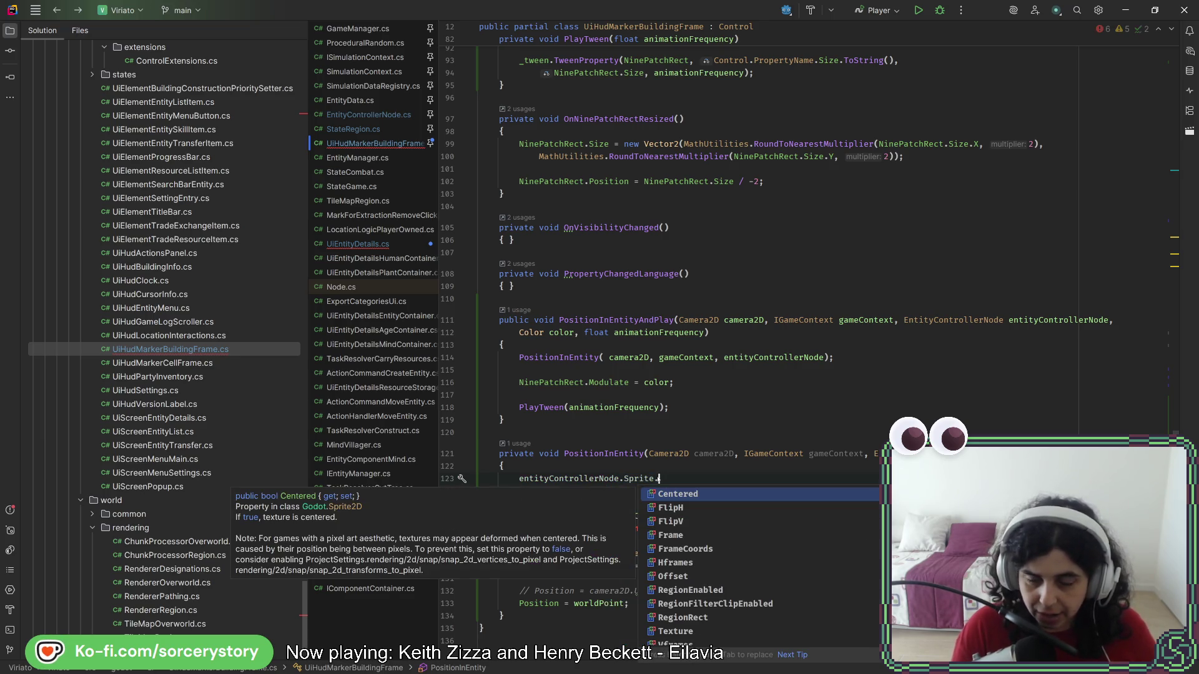
text(si)
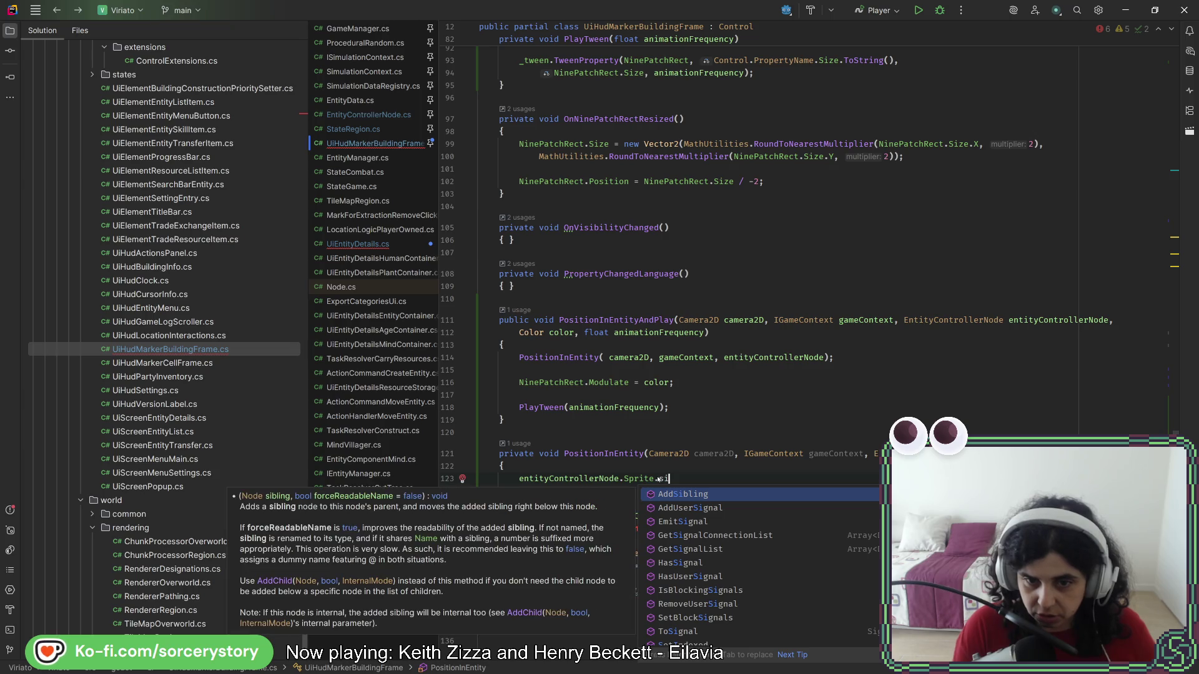
key(BackSpace)
key(BackSpace)
key(alt+Tab)
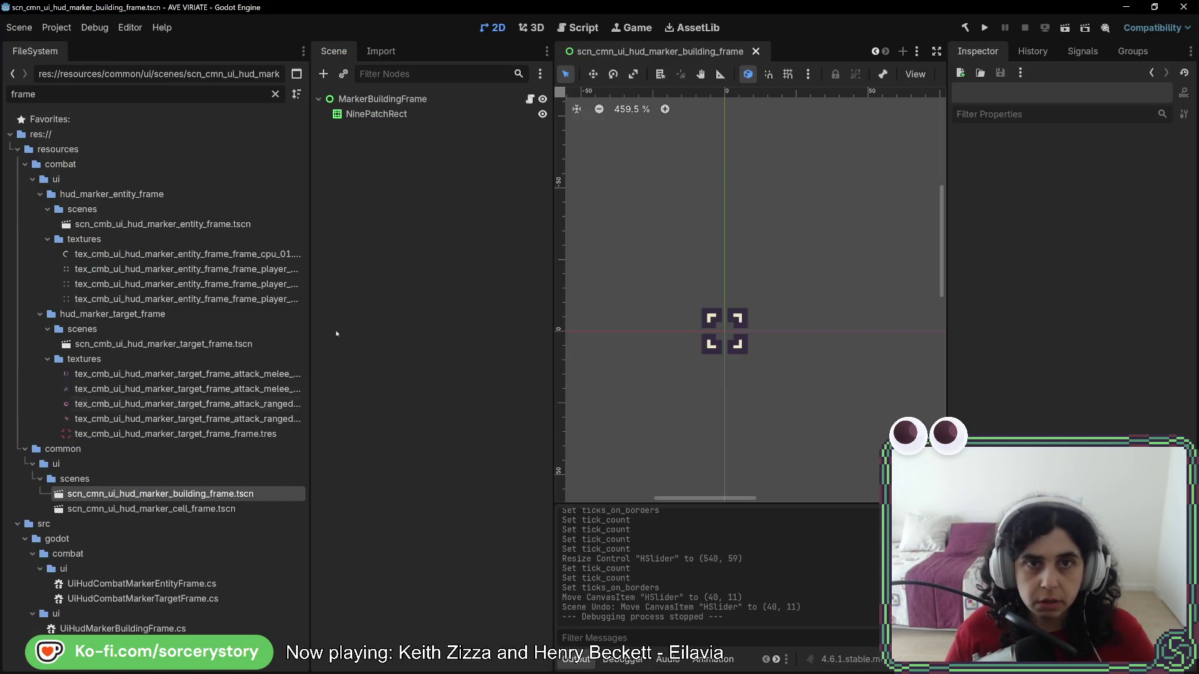
- Close the UiEntityDetails and cell-frame scene tabs, keeping the building frame scene
scroll(674, 50, up, 2)
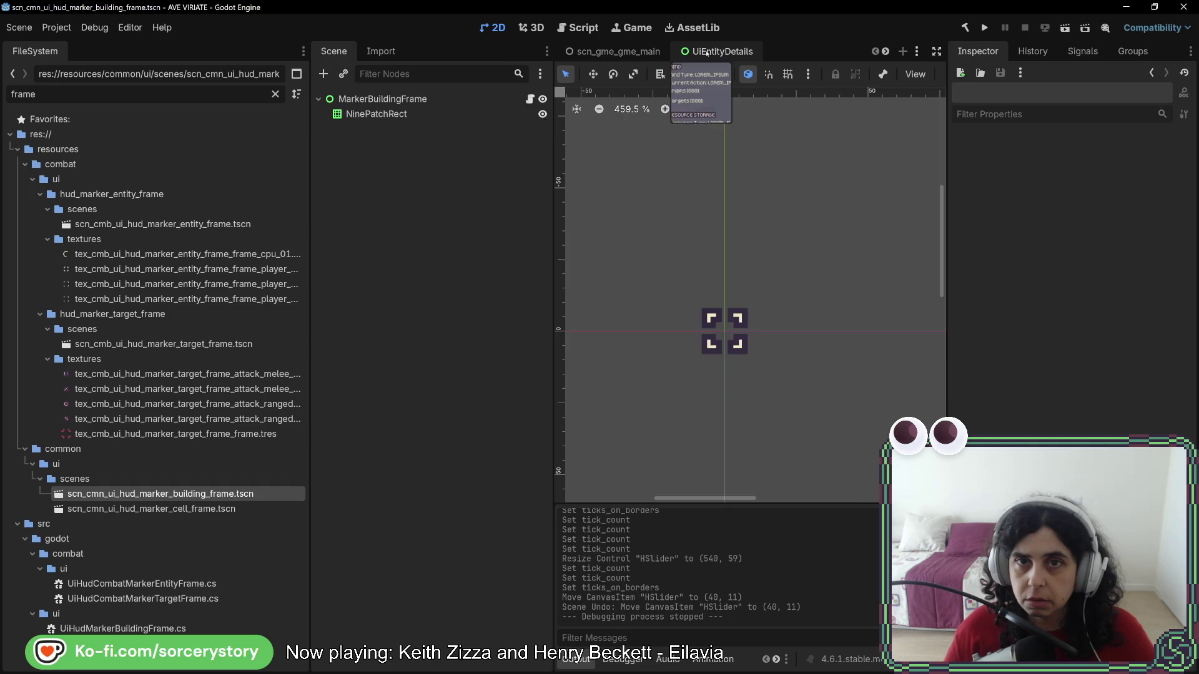
click(707, 53)
click(765, 51)
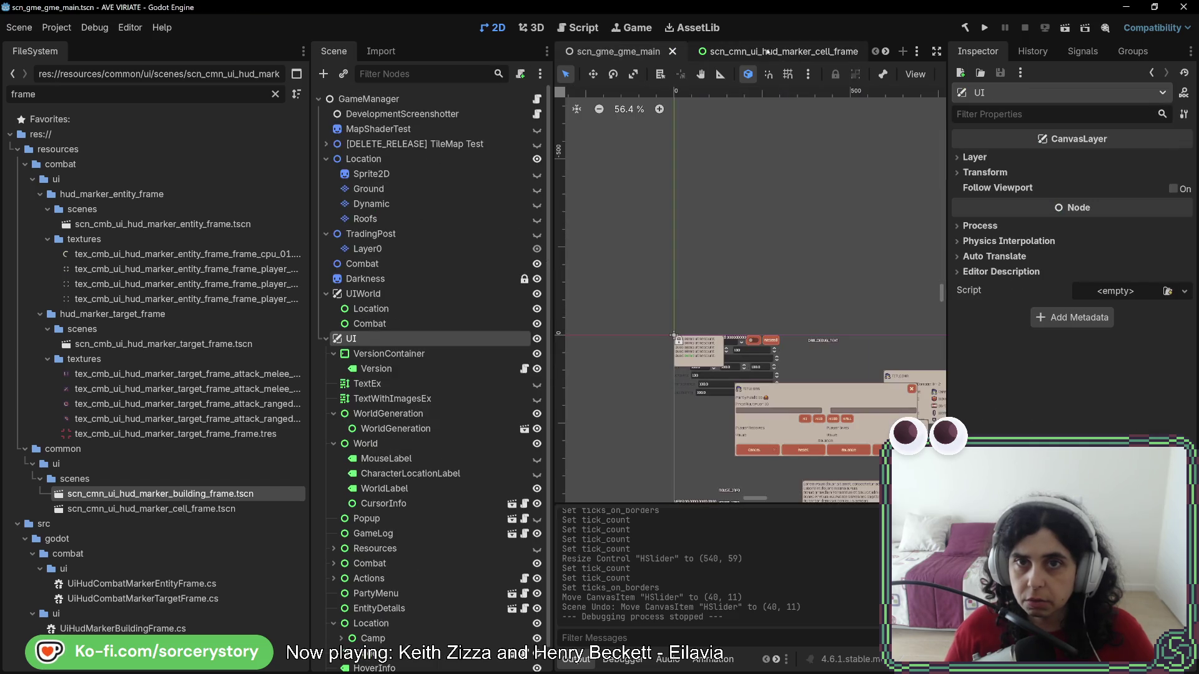
click(767, 53)
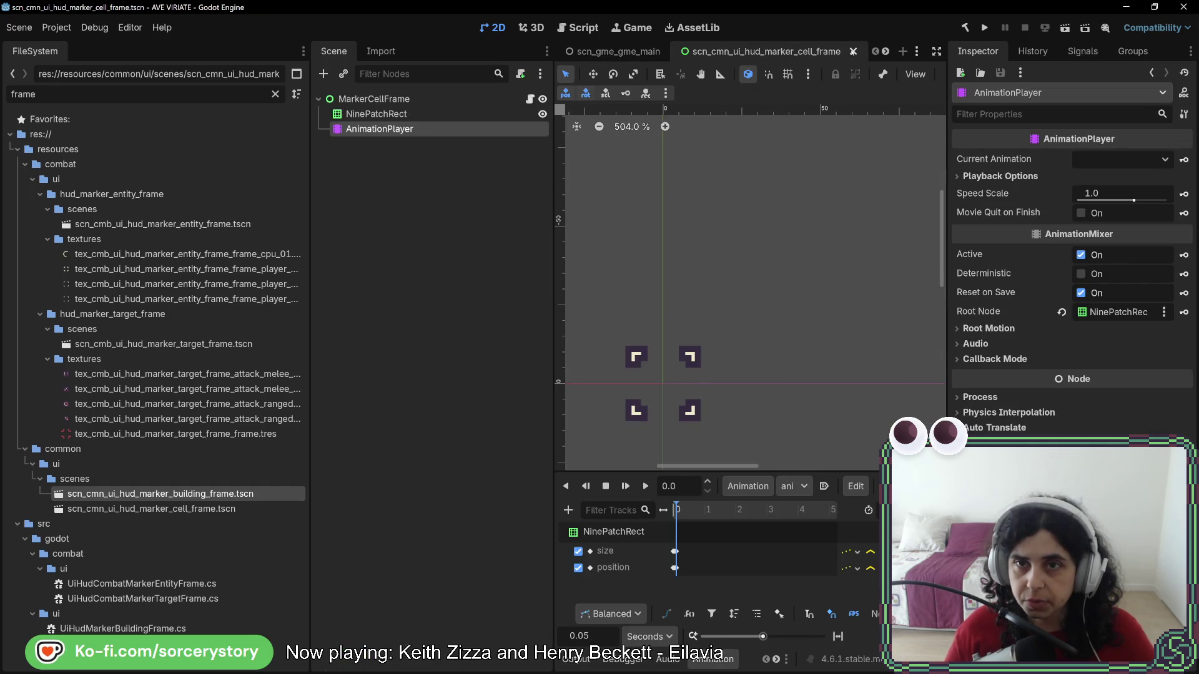
click(853, 51)
click(777, 52)
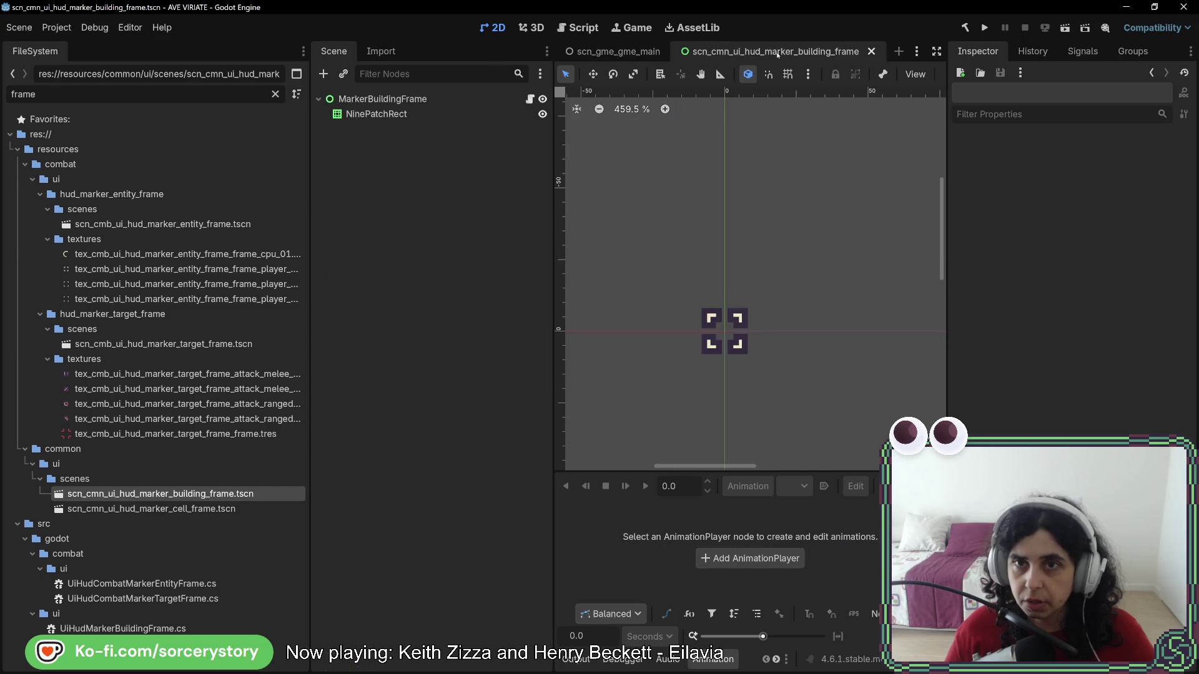
click(916, 51)
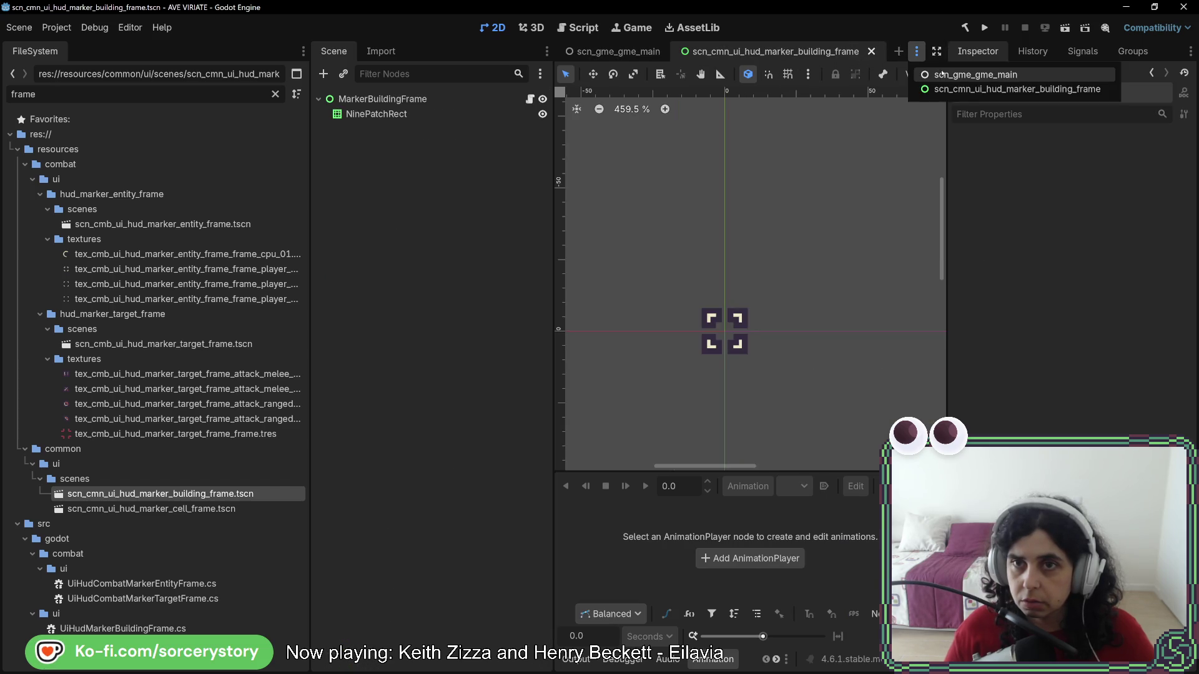
key(Escape)
- Open scn_ent_controller.tscn via the 'controller' filter and check the Sprite offset of 0, -8 px
click(169, 95)
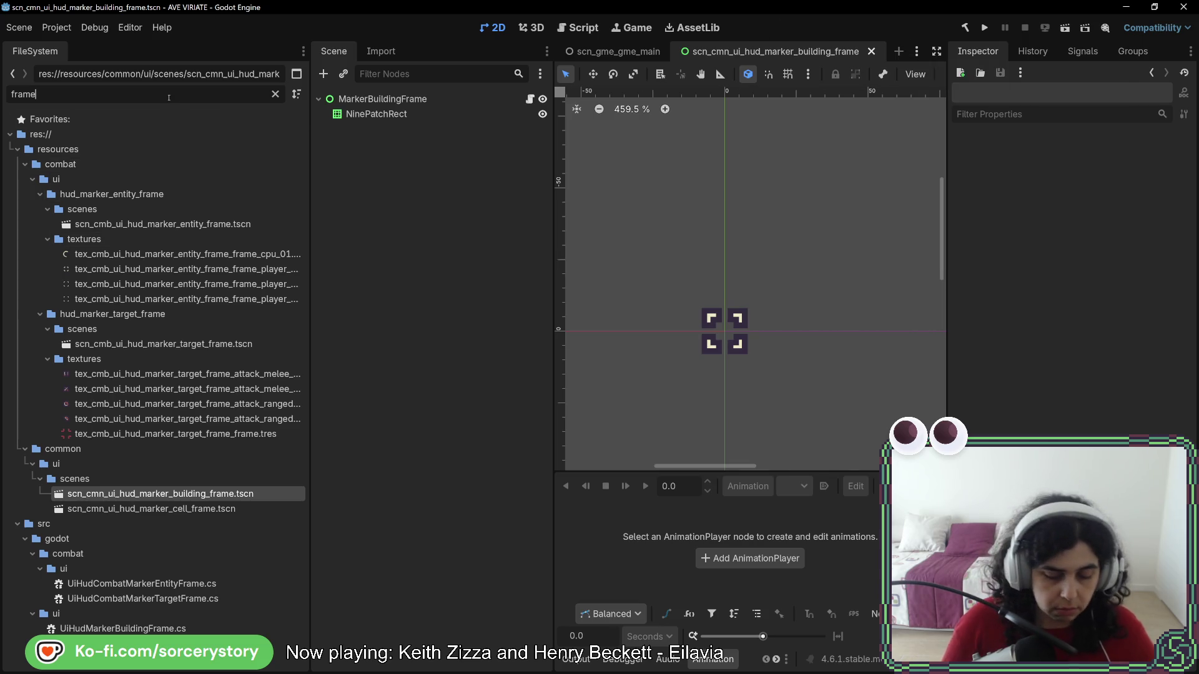
key(ctrl+a)
text(control)
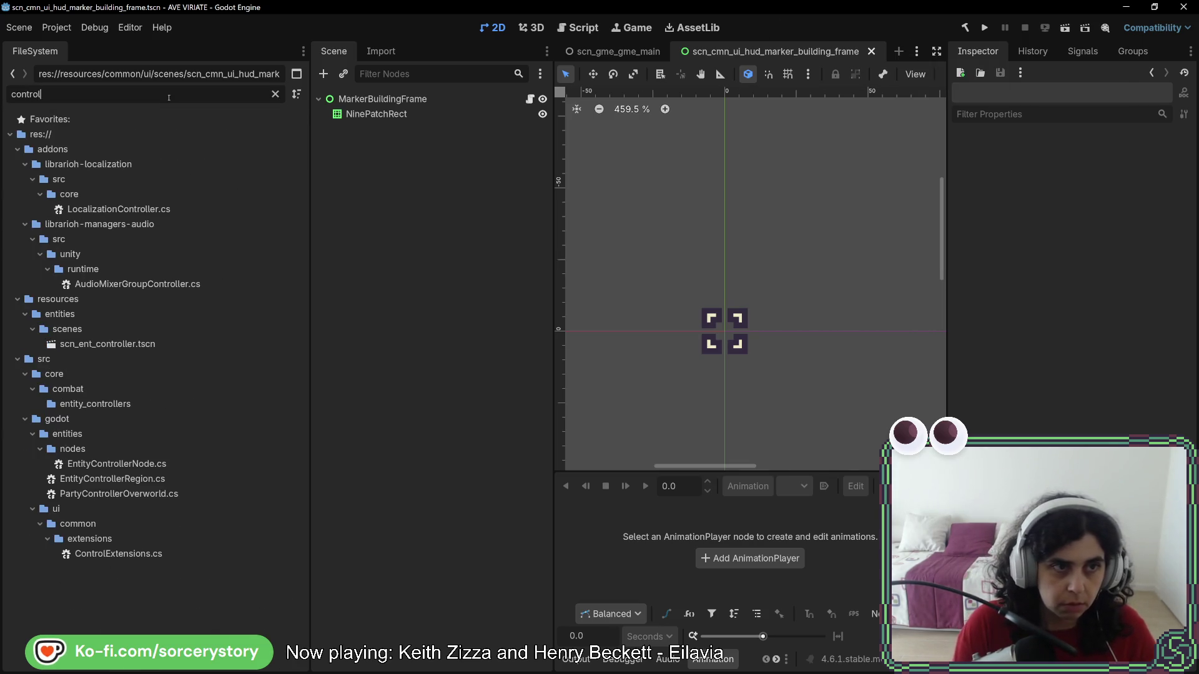
text(ler)
click(117, 345)
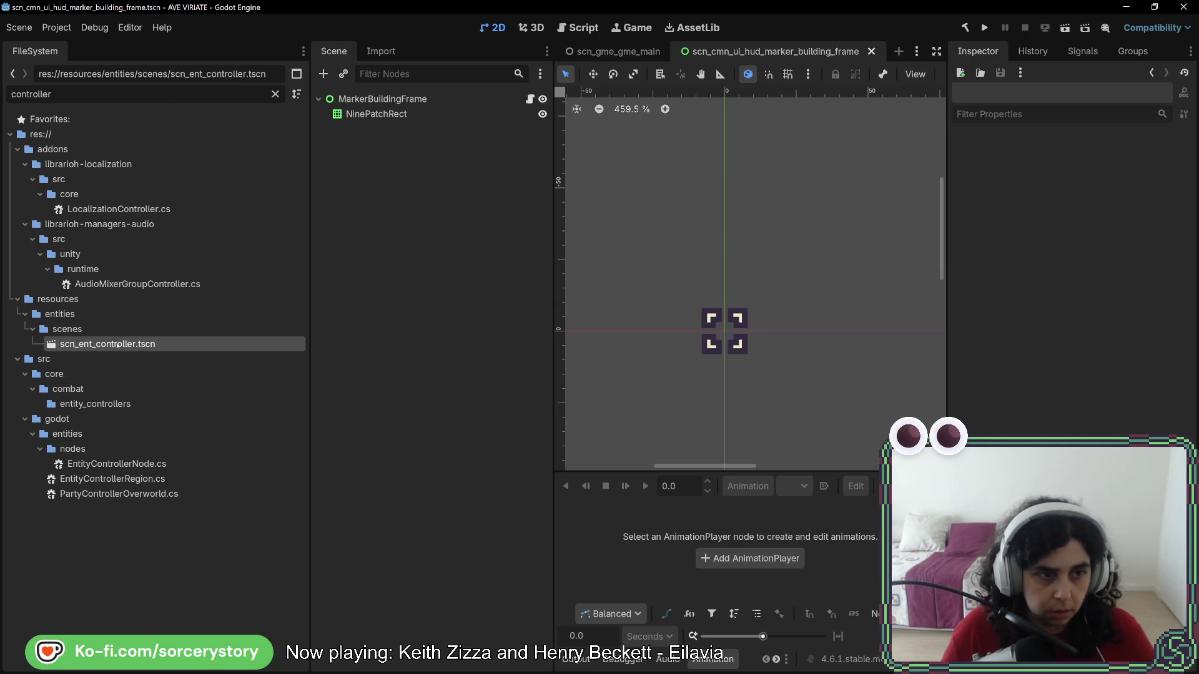
double_click(117, 345)
click(389, 117)
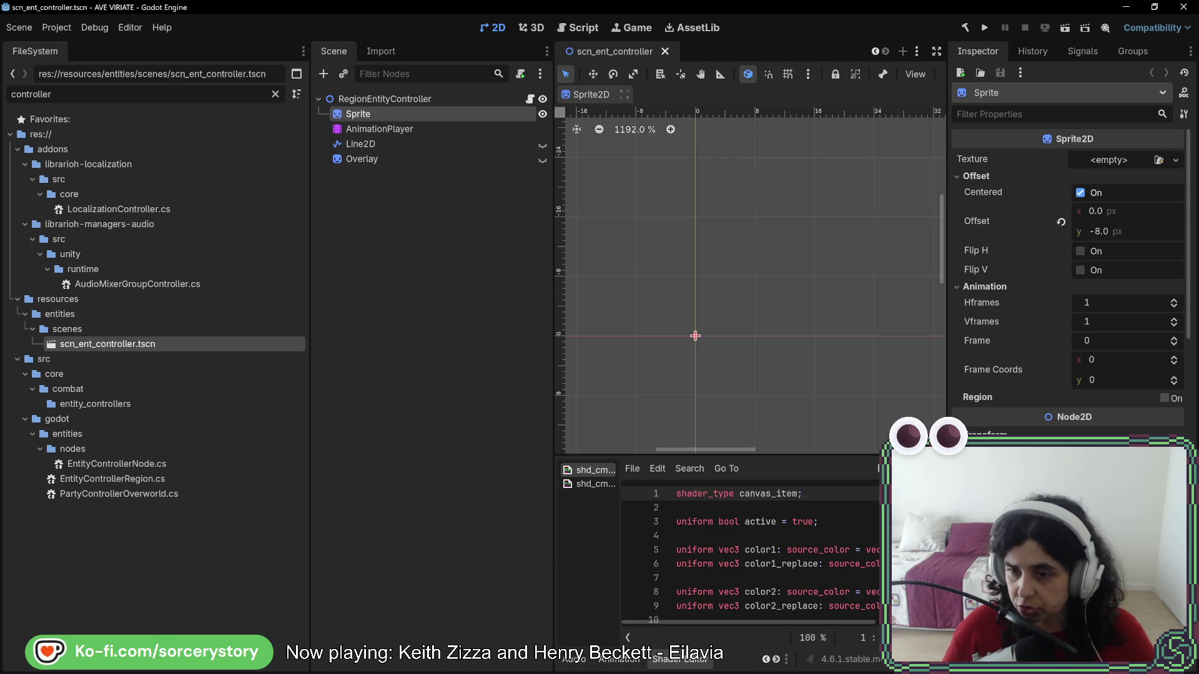
scroll(1067, 268, down, 3)
scroll(1068, 268, up, 3)
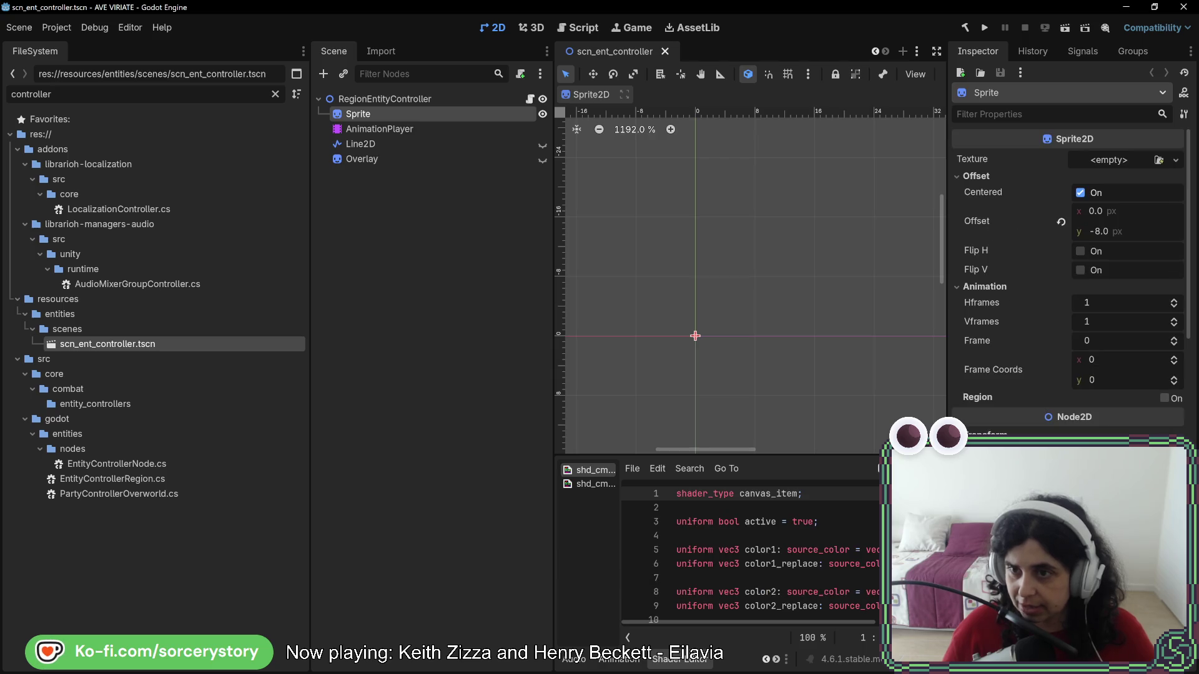
key(alt+Tab)
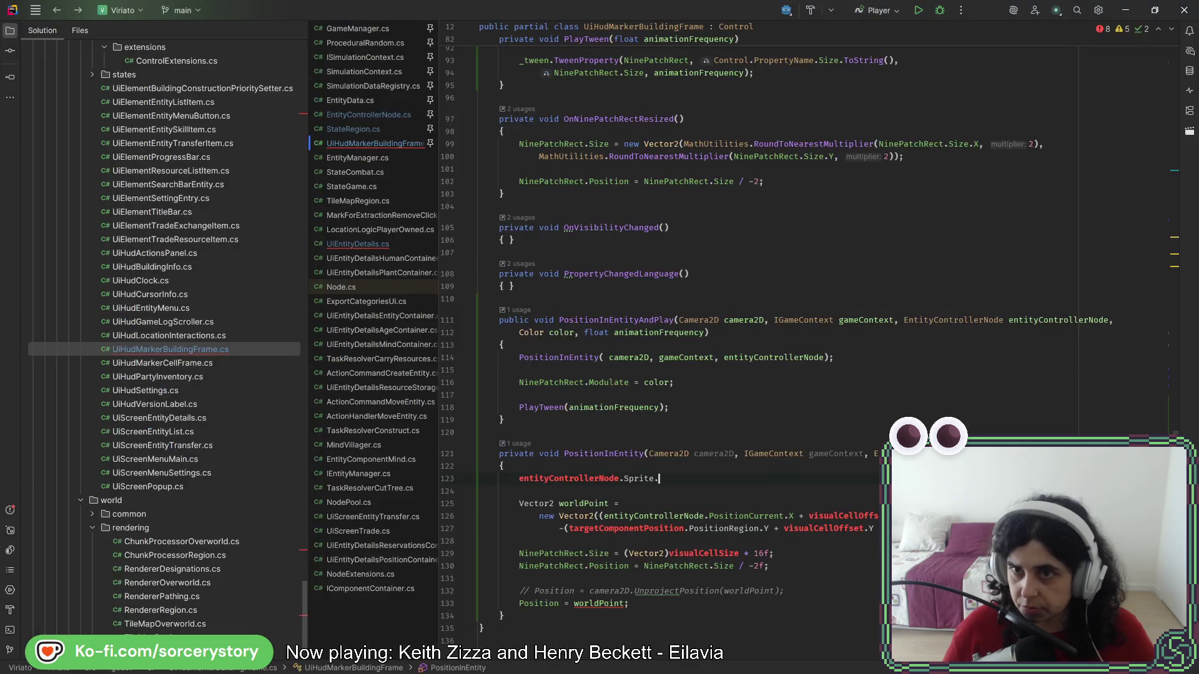
- Complete line 123 as entityControllerNode.Sprite.Texture.GetSize()
key(ctrl+space)
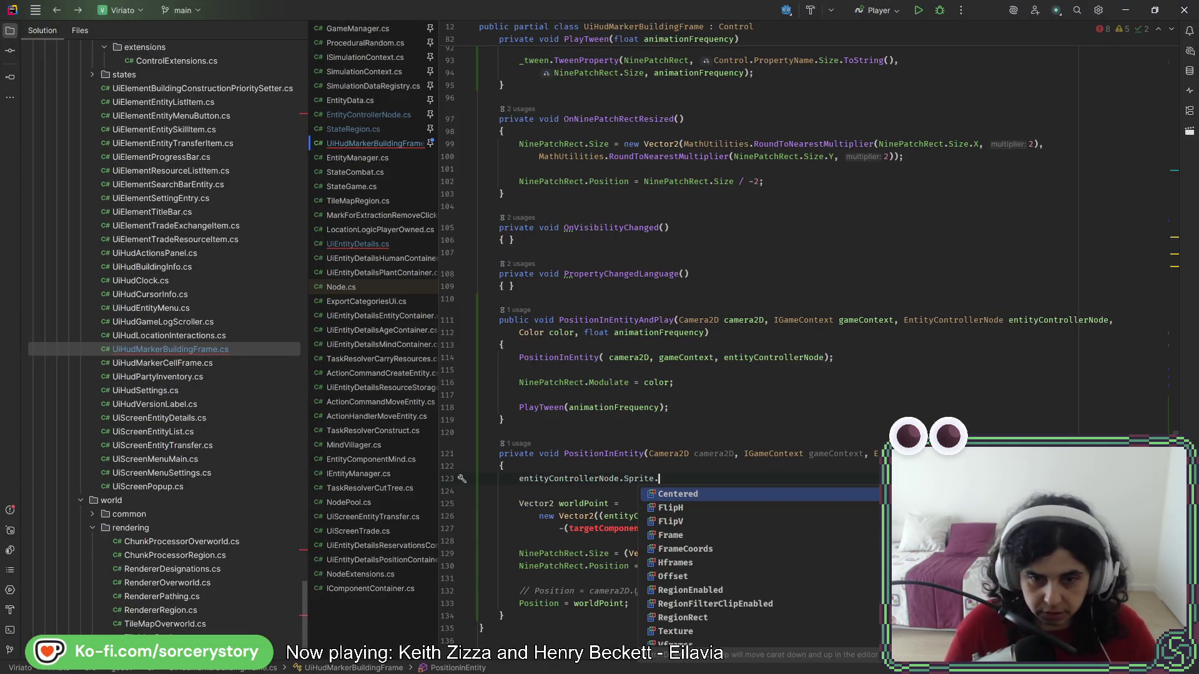
scroll(718, 527, down, 1)
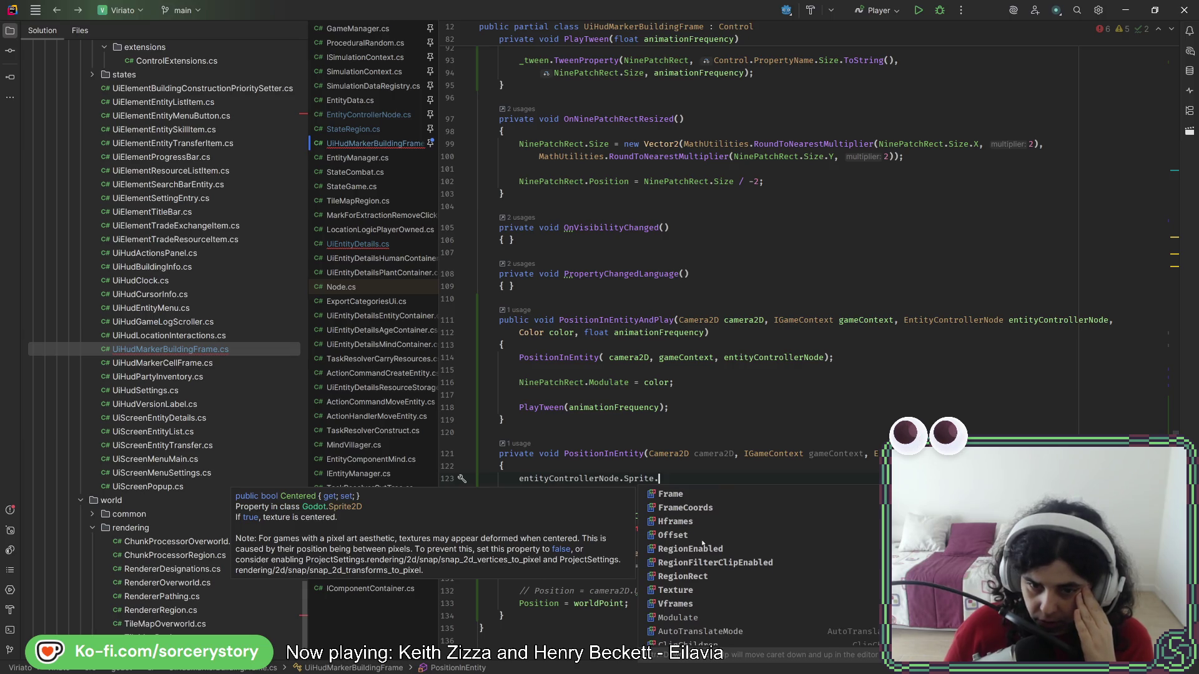
click(699, 590)
scroll(699, 590, down, 4)
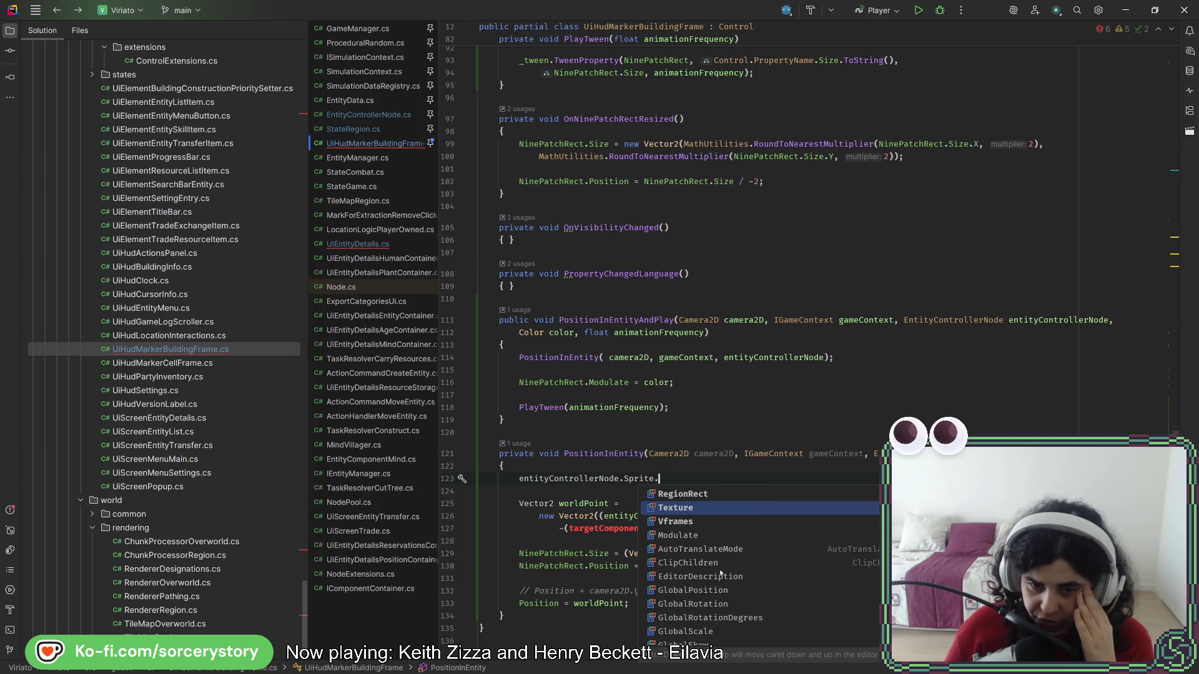
scroll(721, 572, up, 4)
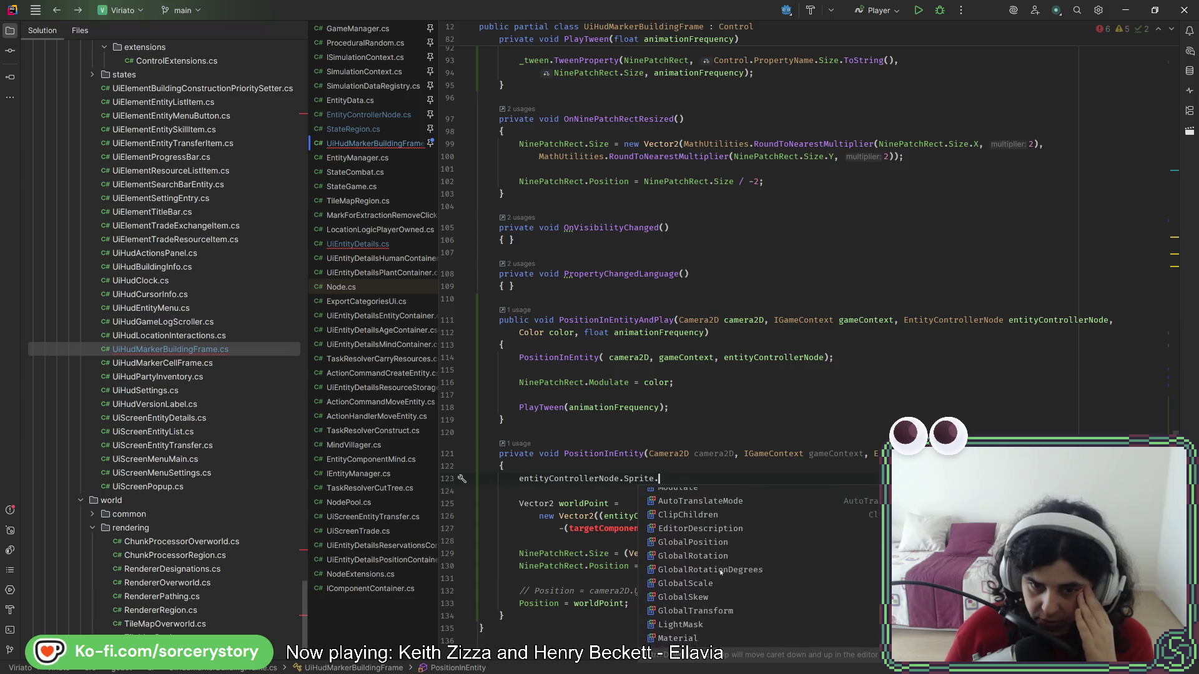
text(Texture)
key(Return)
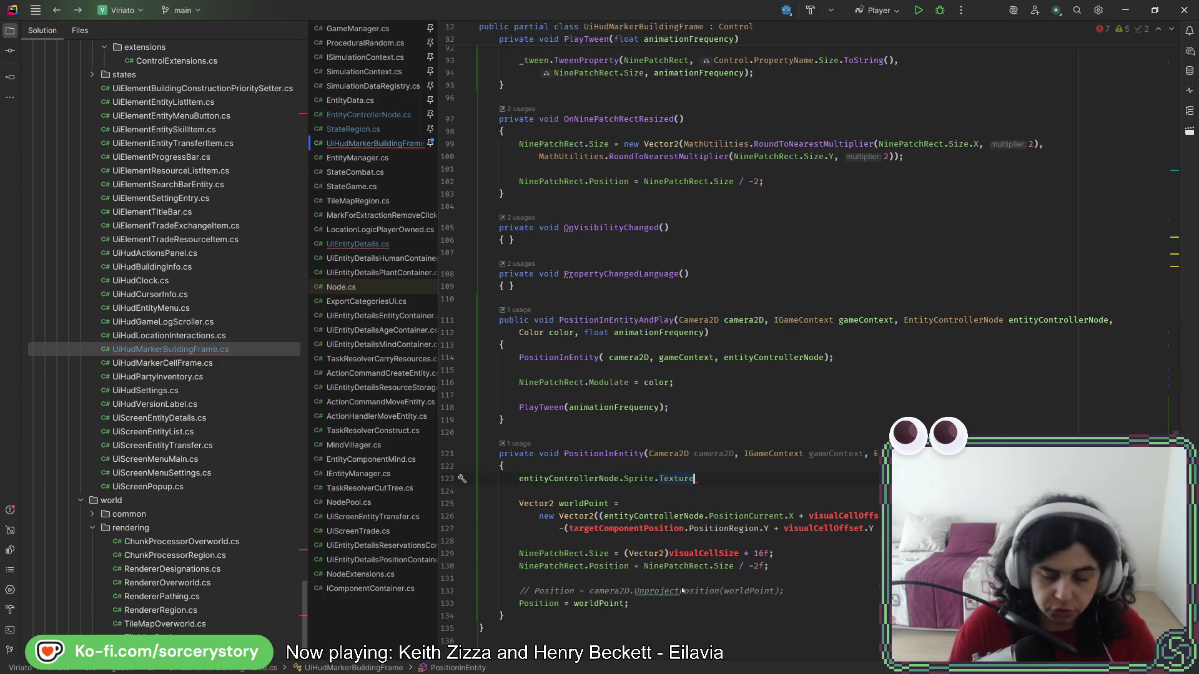
text(.si)
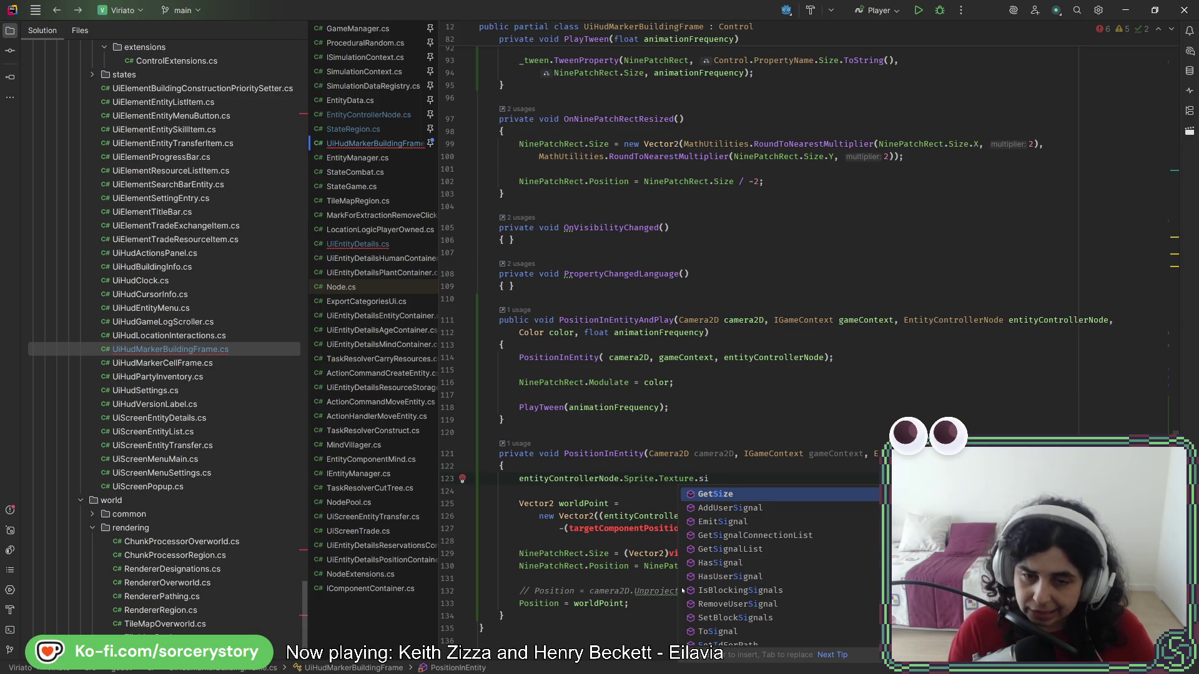
key(Return)
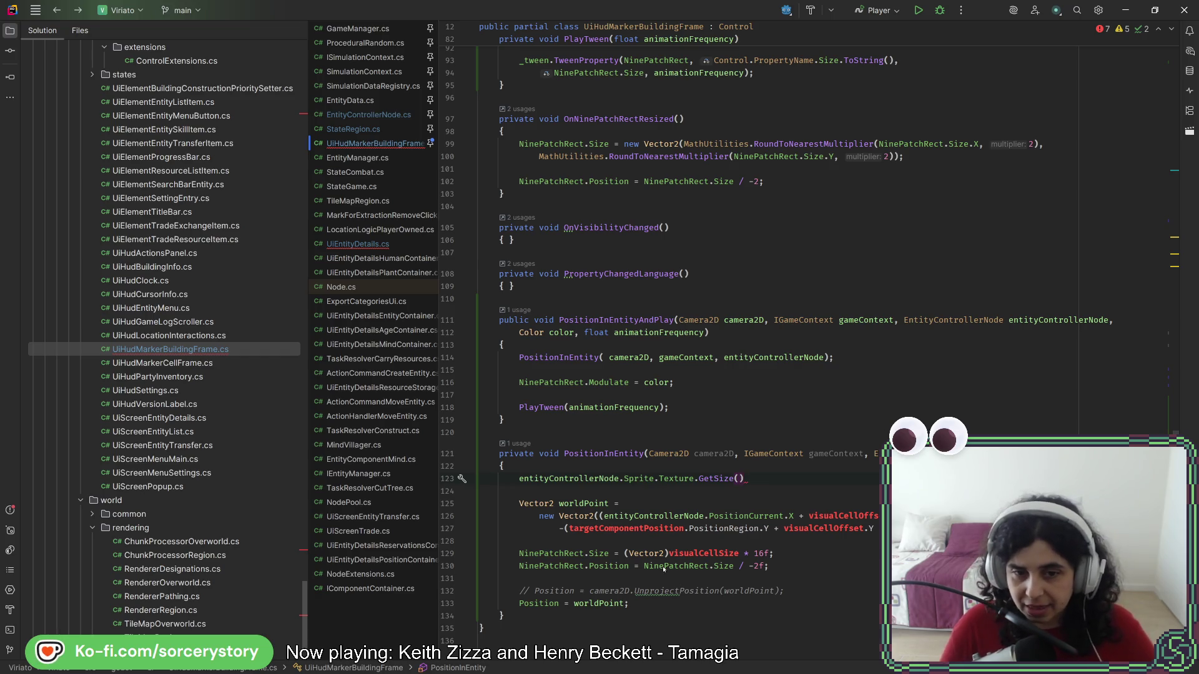
- Replace (Vector2)visualCellSize * 16f on line 129 with the sprite texture size expression
drag(749, 481, 518, 485)
key(ctrl+c)
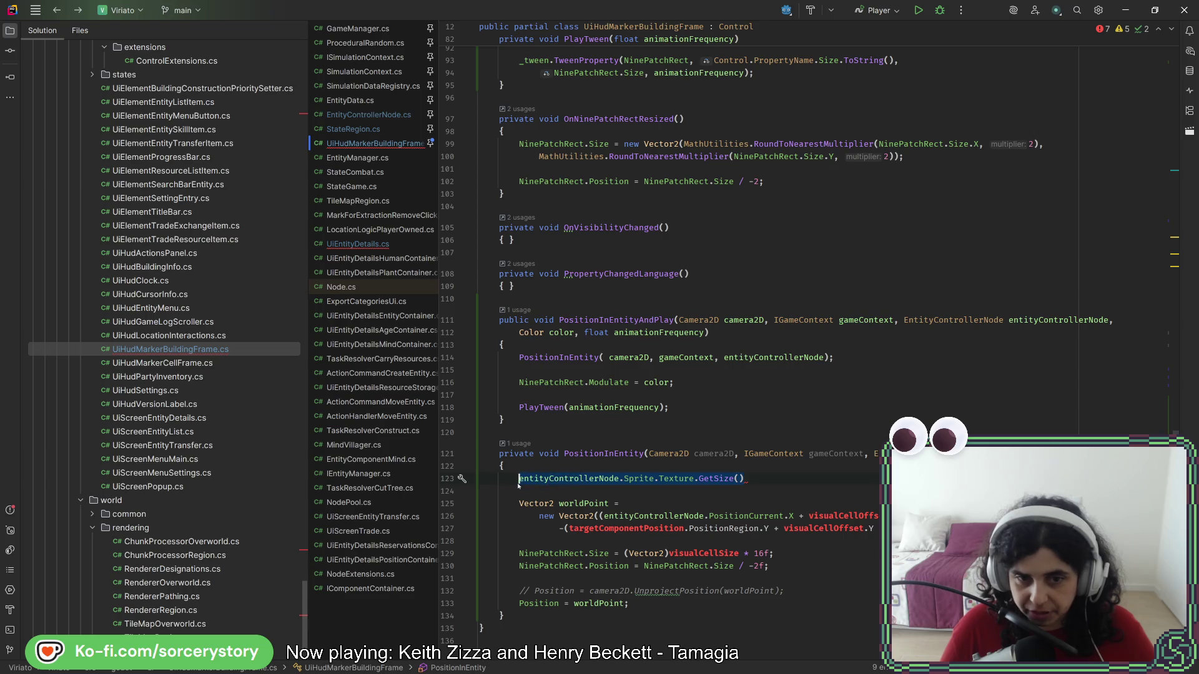
double_click(663, 554)
shift+click(623, 554)
key(ctrl+v)
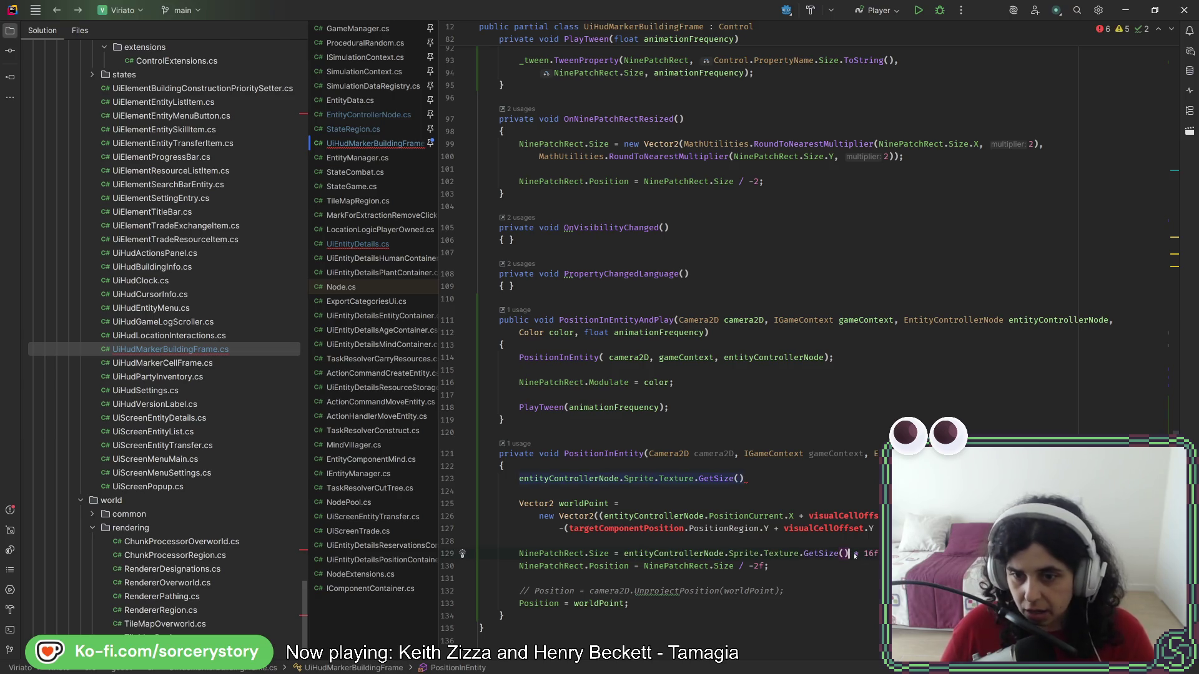
drag(853, 554, 874, 554)
key(BackSpace)
key(BackSpace)
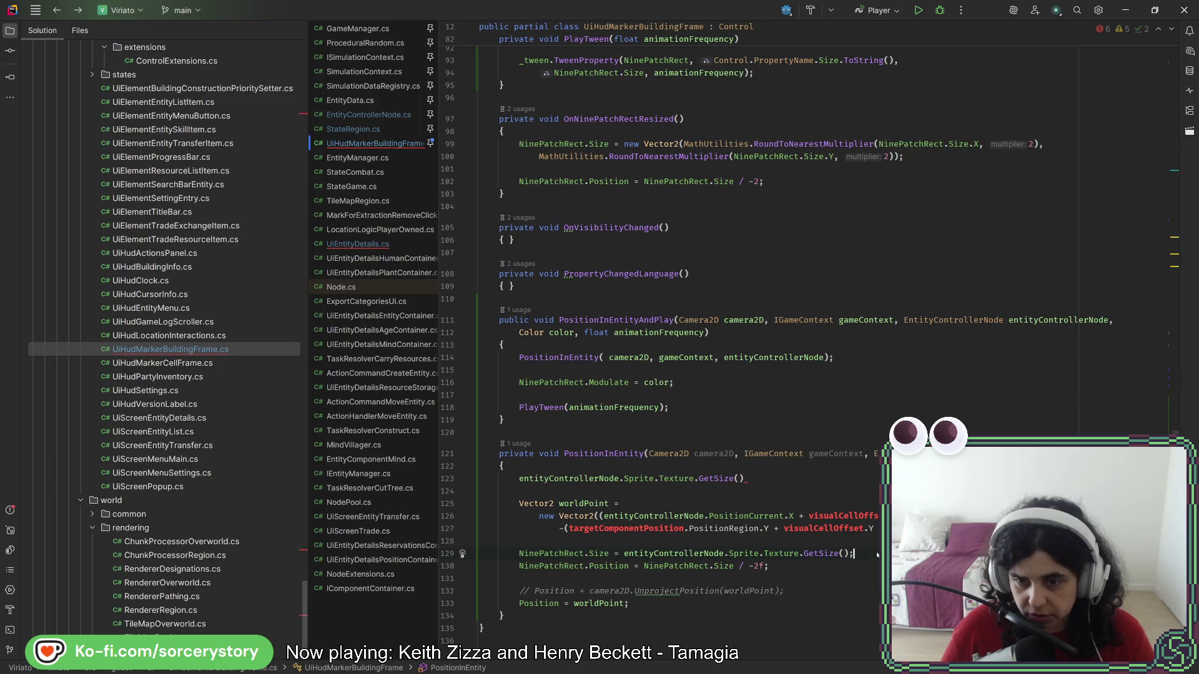
- Review the Size and worldPoint uses, then start a 'var spriteSize =' declaration
double_click(699, 478)
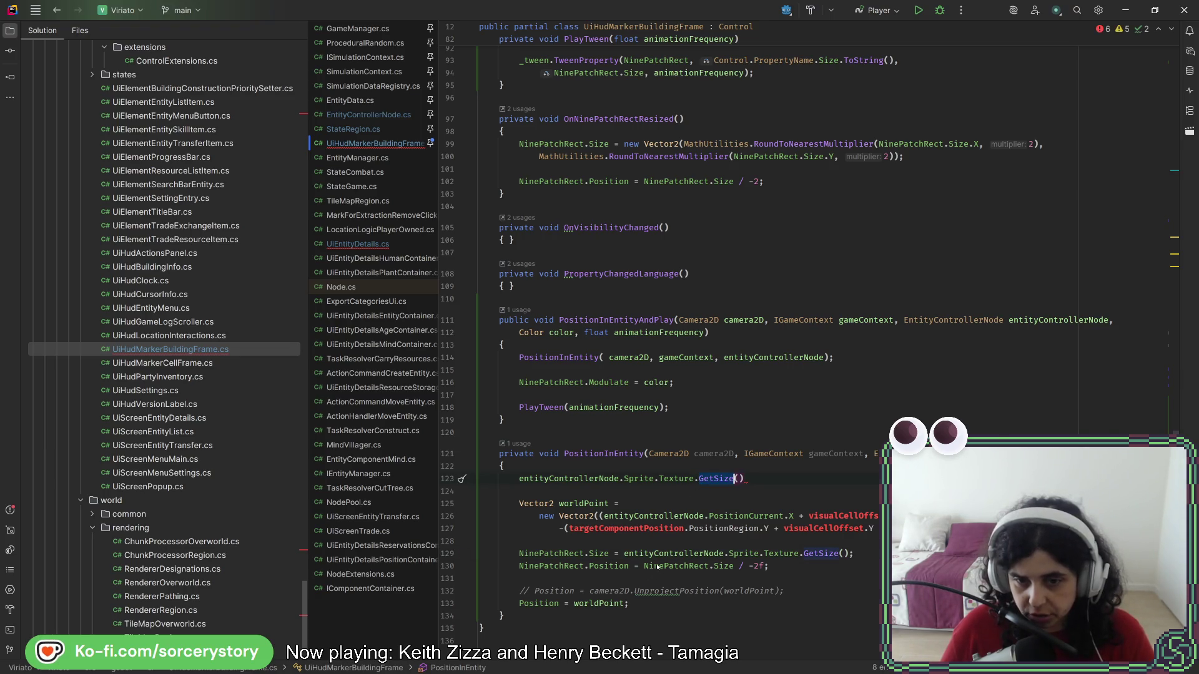
click(724, 567)
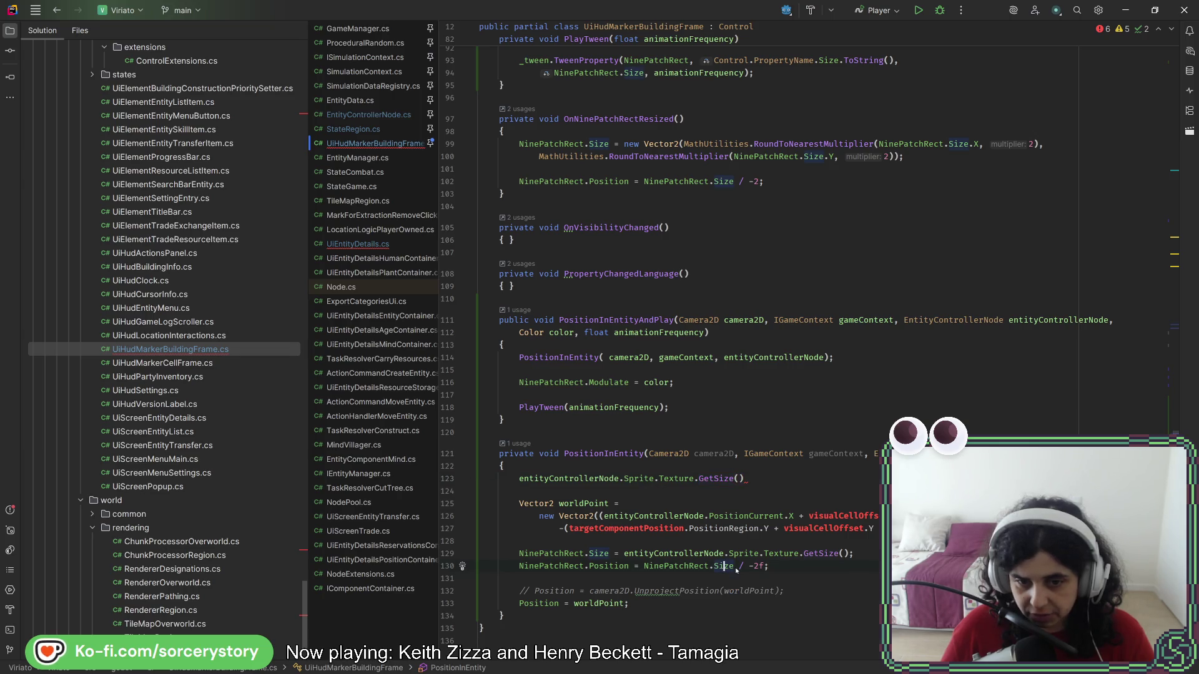
click(734, 567)
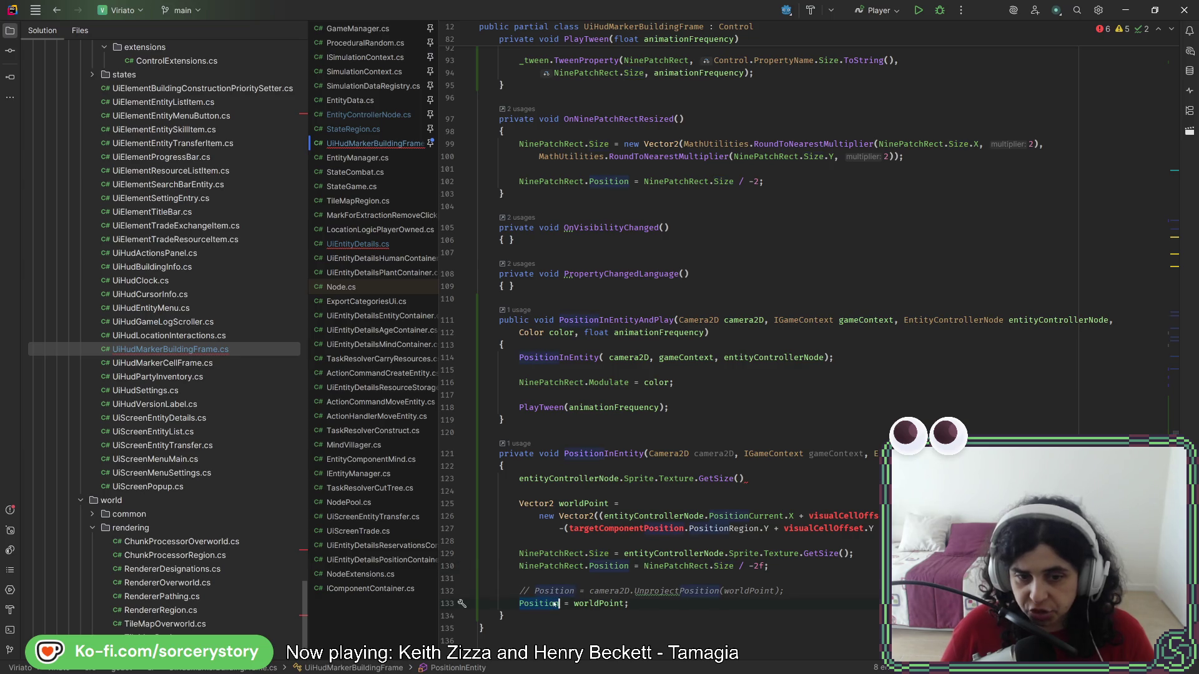
double_click(593, 605)
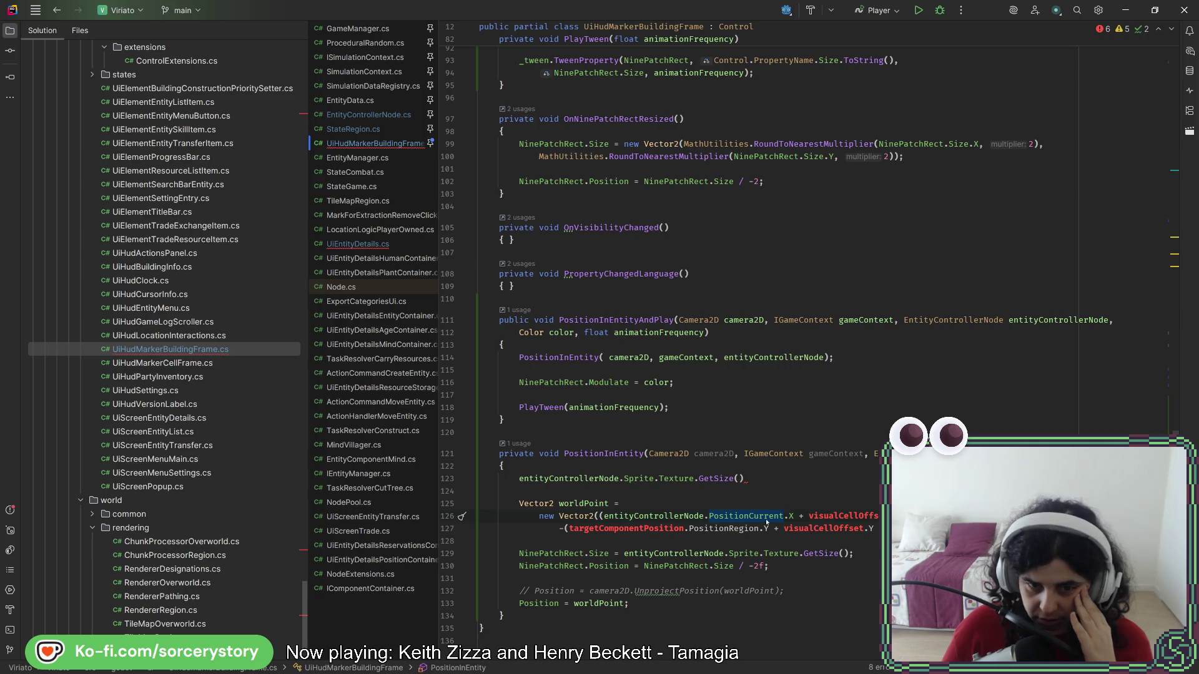
text(var sprite)
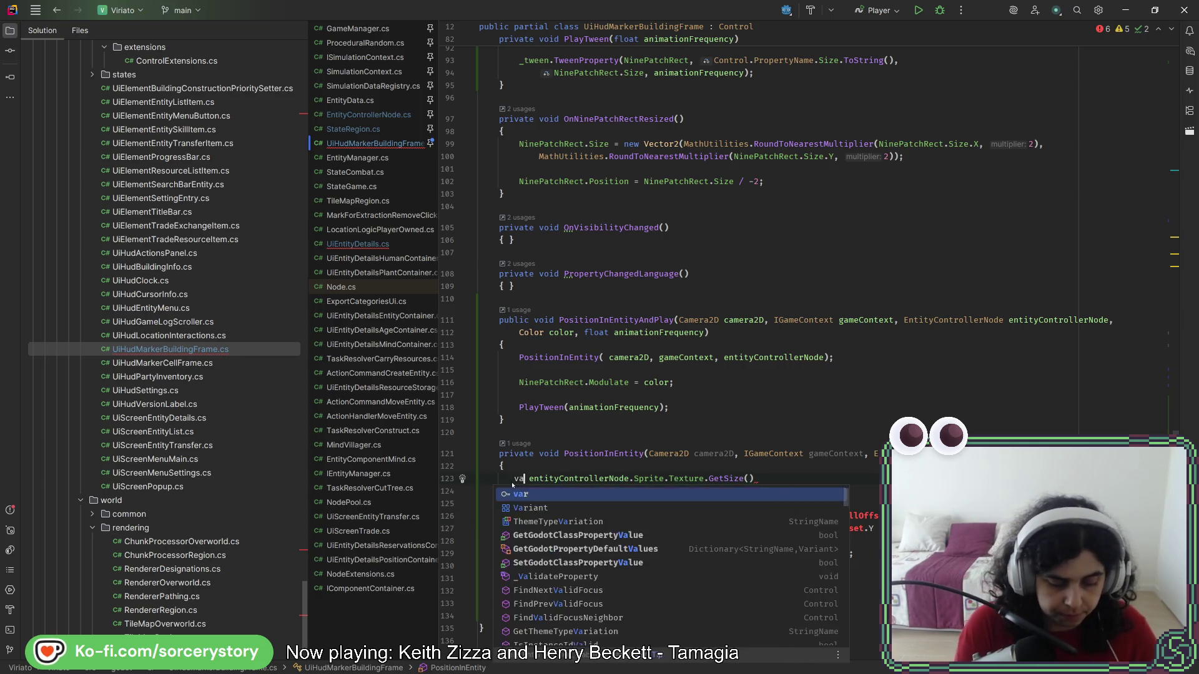
text(Size )
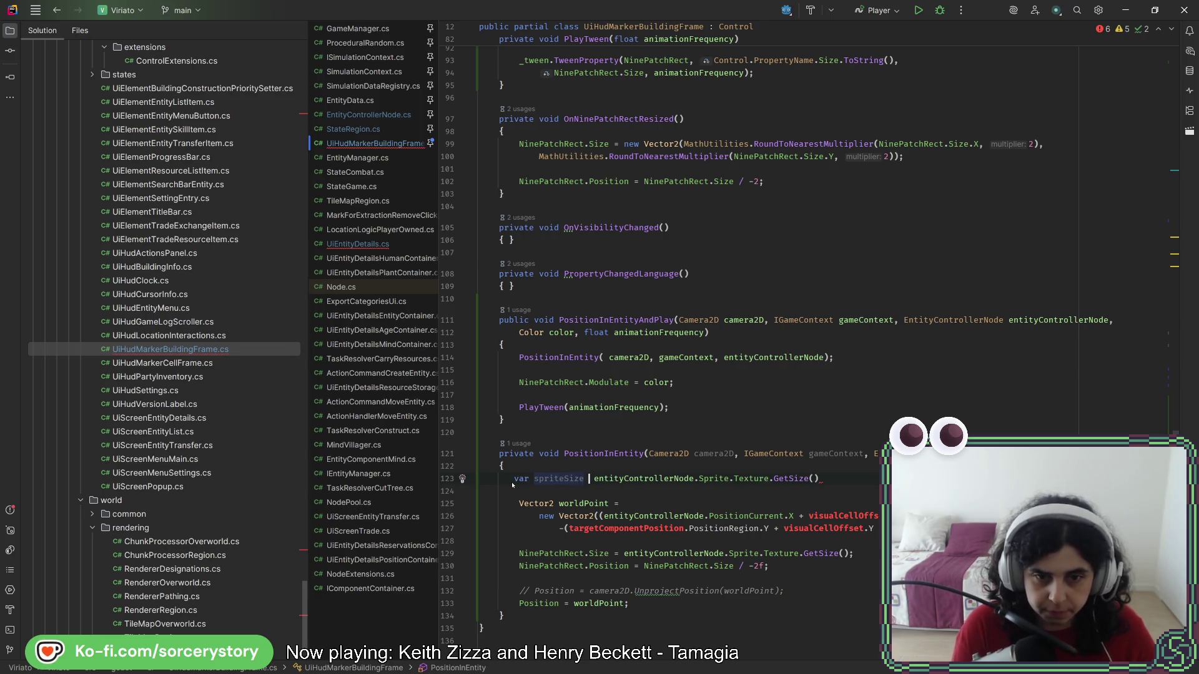
text(=)
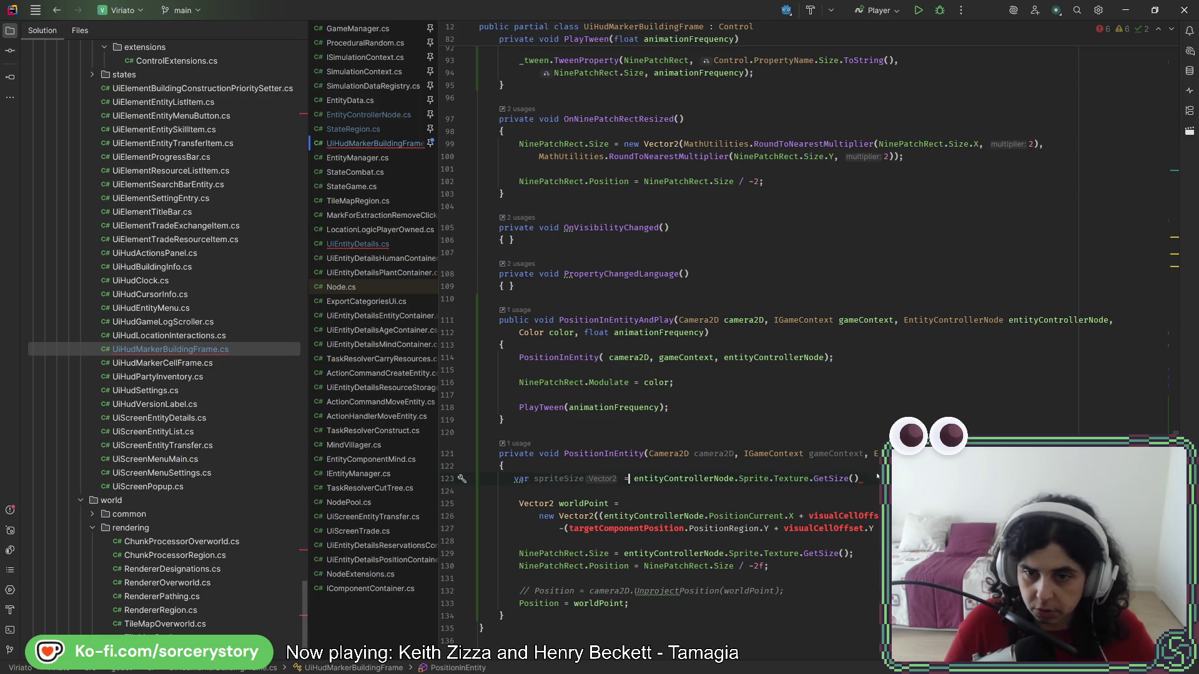
- Finish the spriteSize declaration and use spriteSize for the NinePatchRect size on line 129
key(End)
text(;)
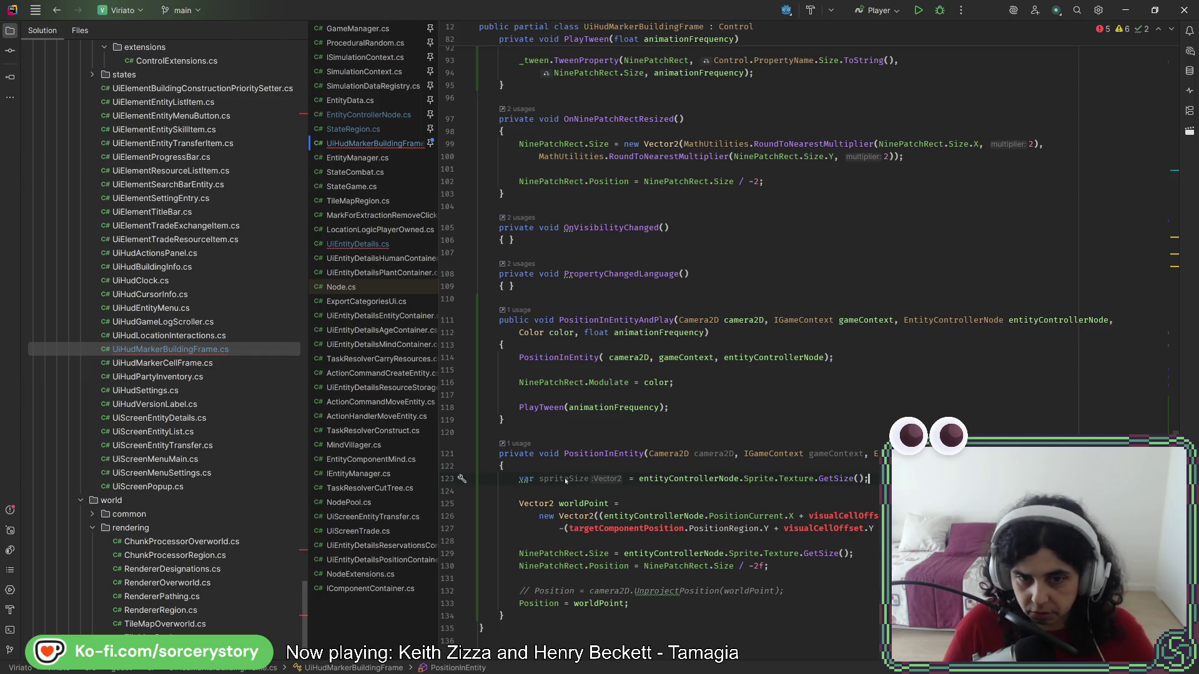
click(588, 480)
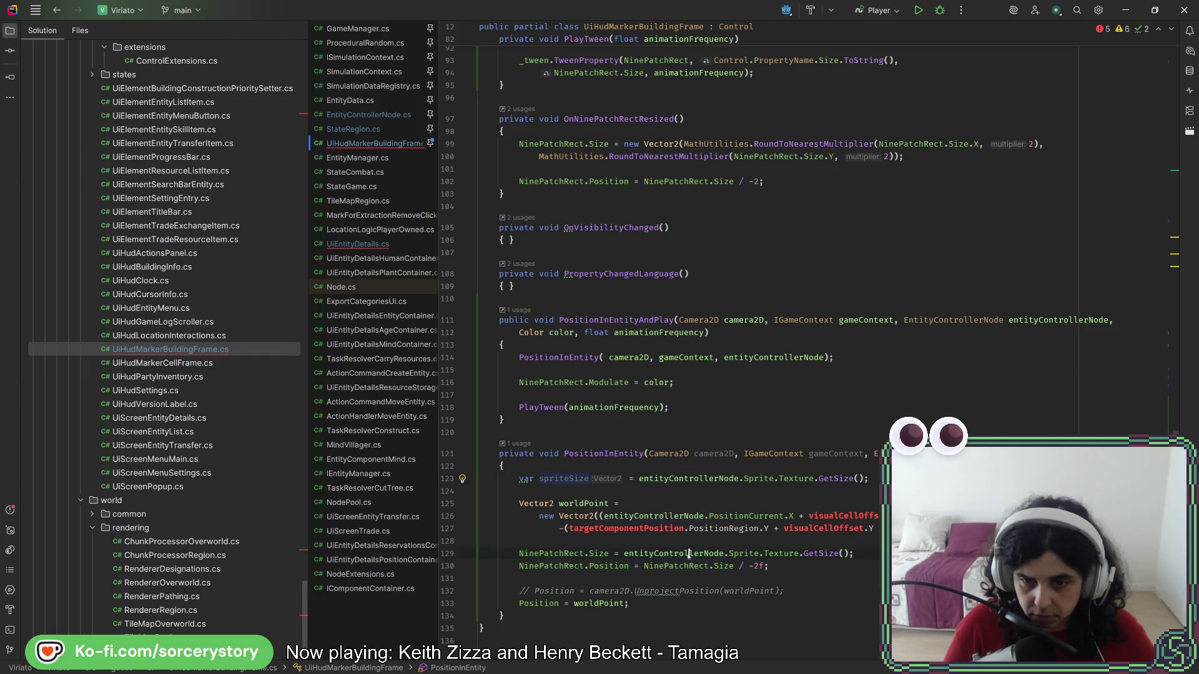
drag(689, 554, 831, 557)
text(spriteSize;)
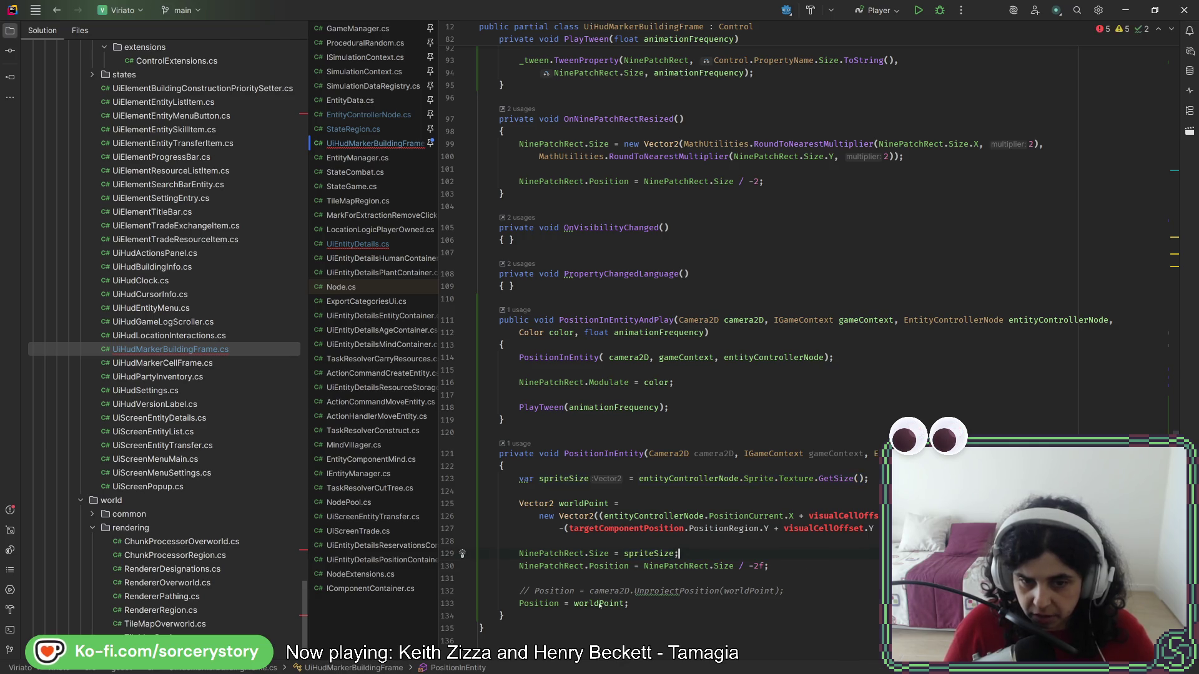
- Replace visualCellOffset in worldPoint's X term with spriteSize
click(624, 603)
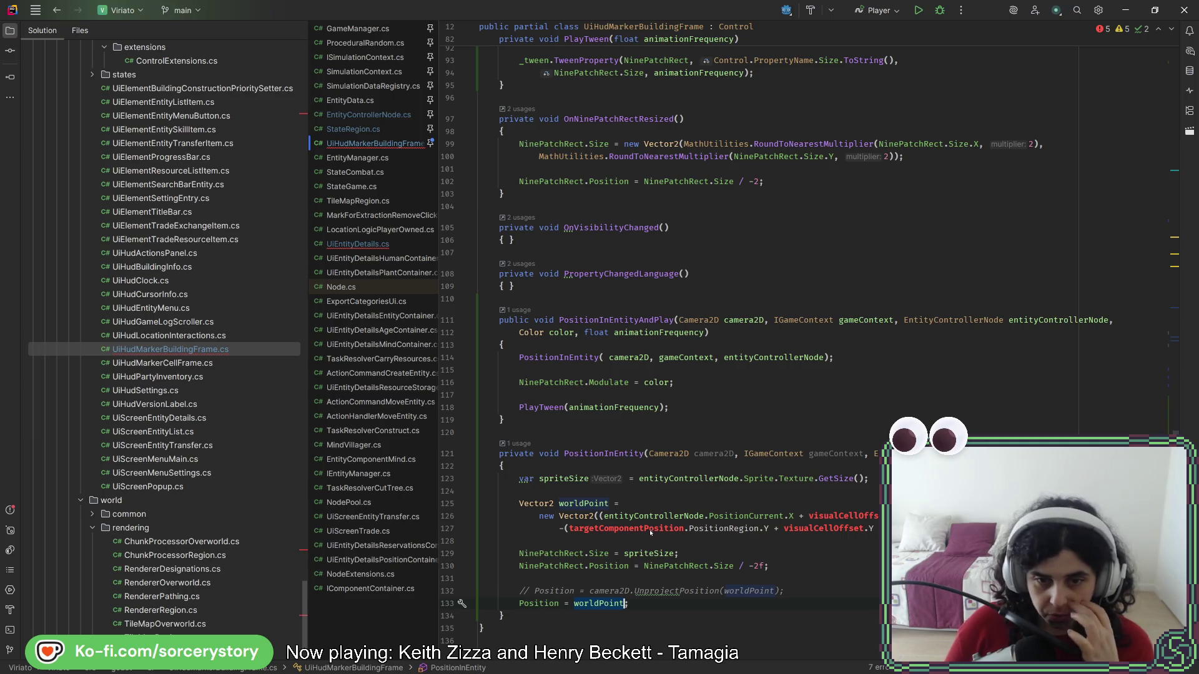
drag(604, 517, 789, 517)
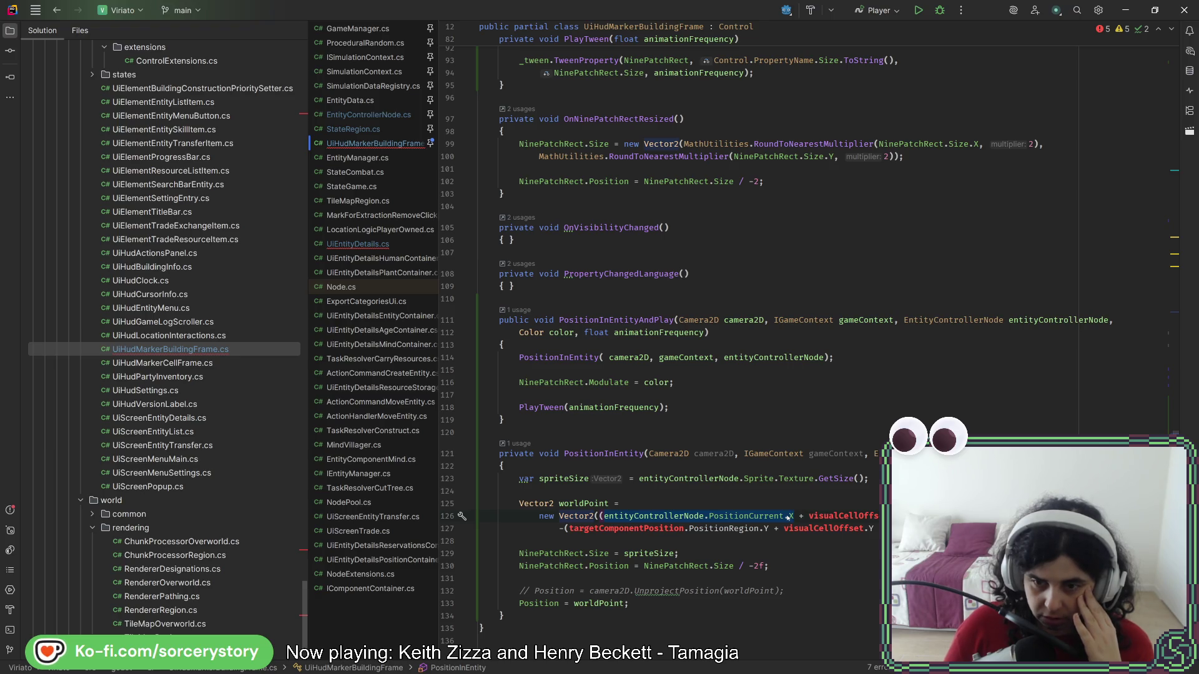
click(829, 518)
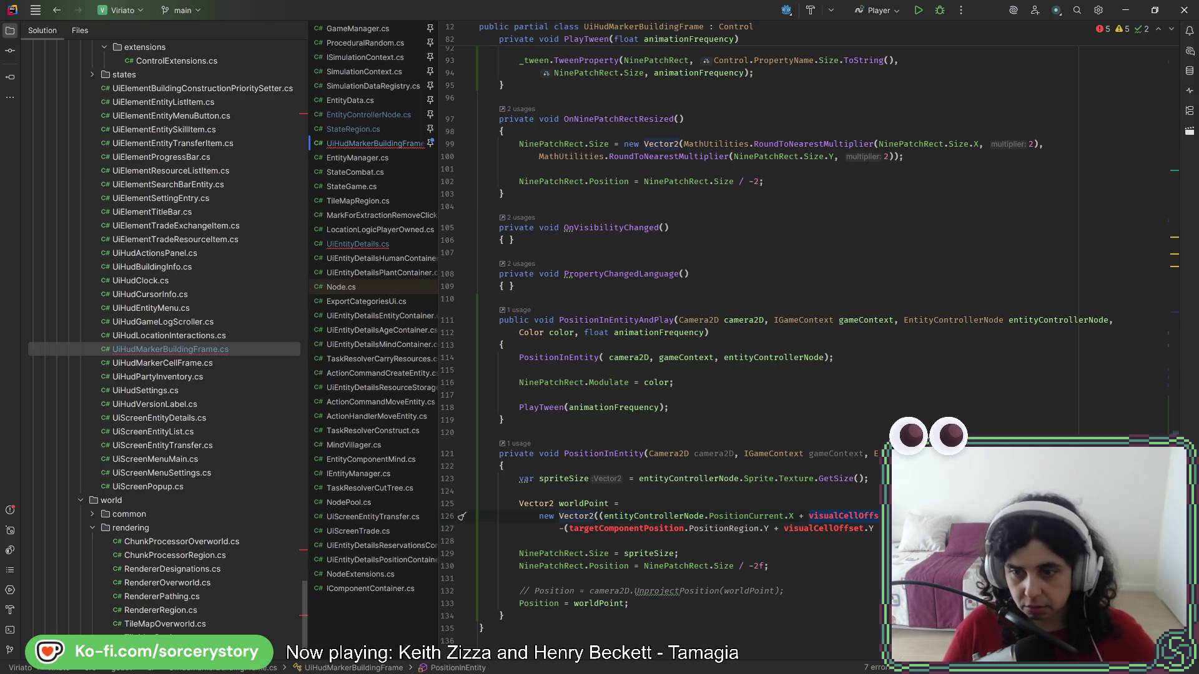
double_click(829, 518)
text(spriteSize.X /)
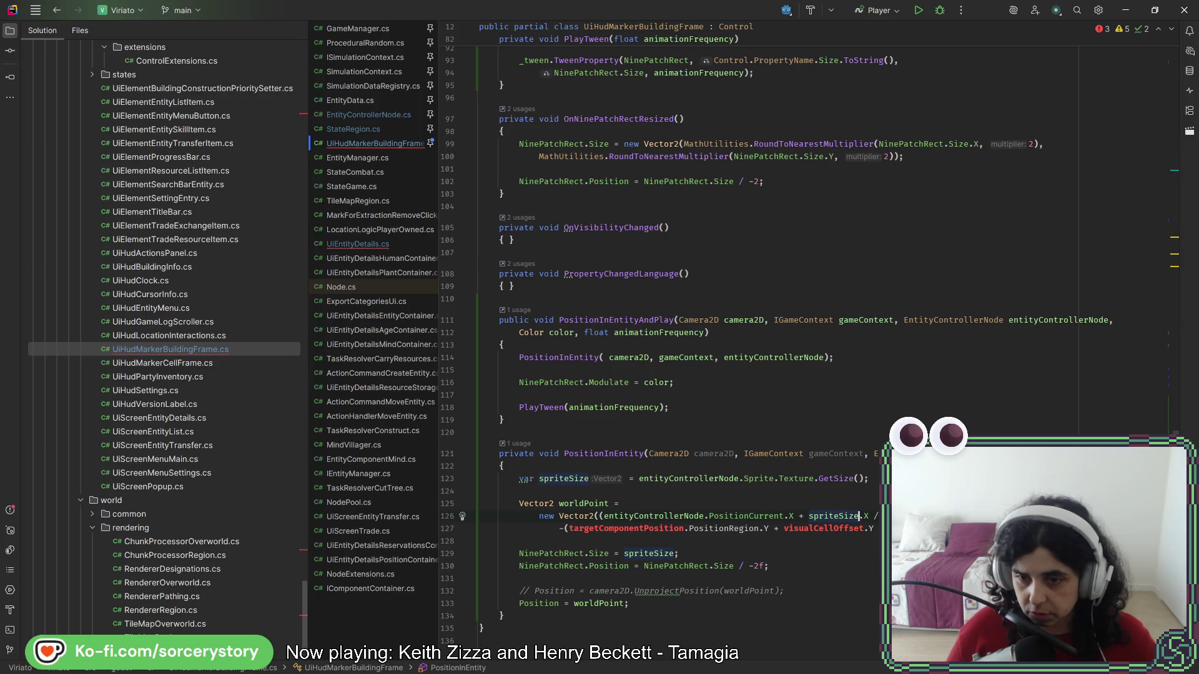
- Add parentheses around the X term's pieces and reformat the file with Cleanup Code
drag(879, 518, 798, 521)
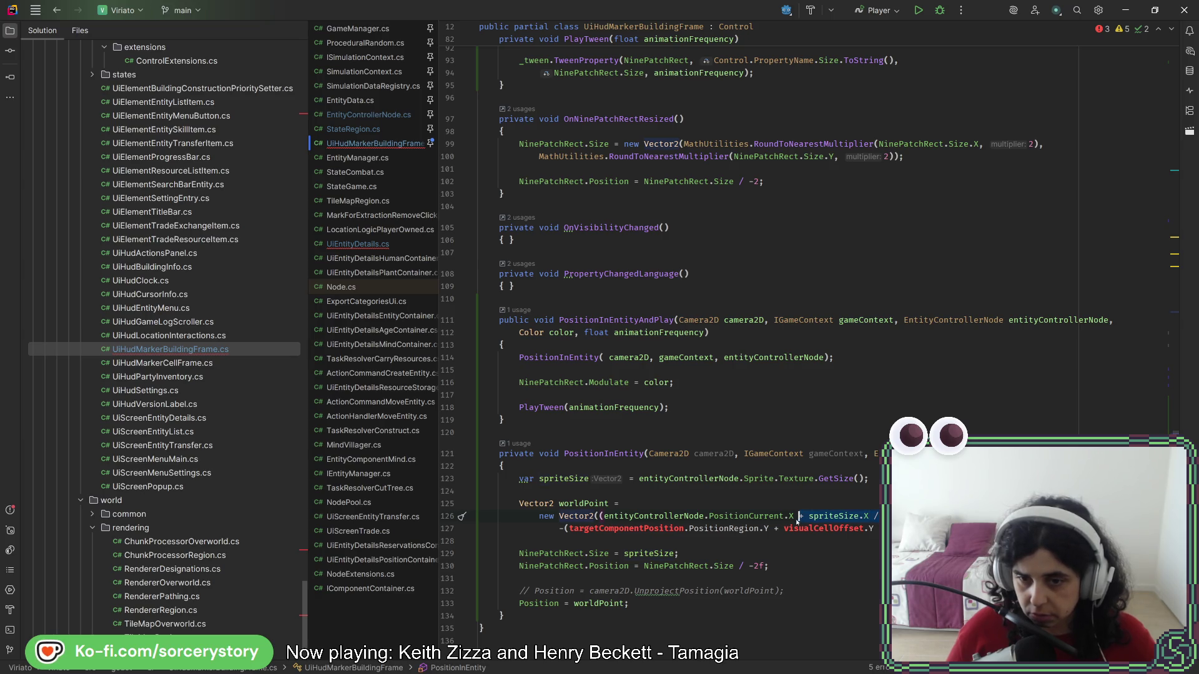
key(Delete)
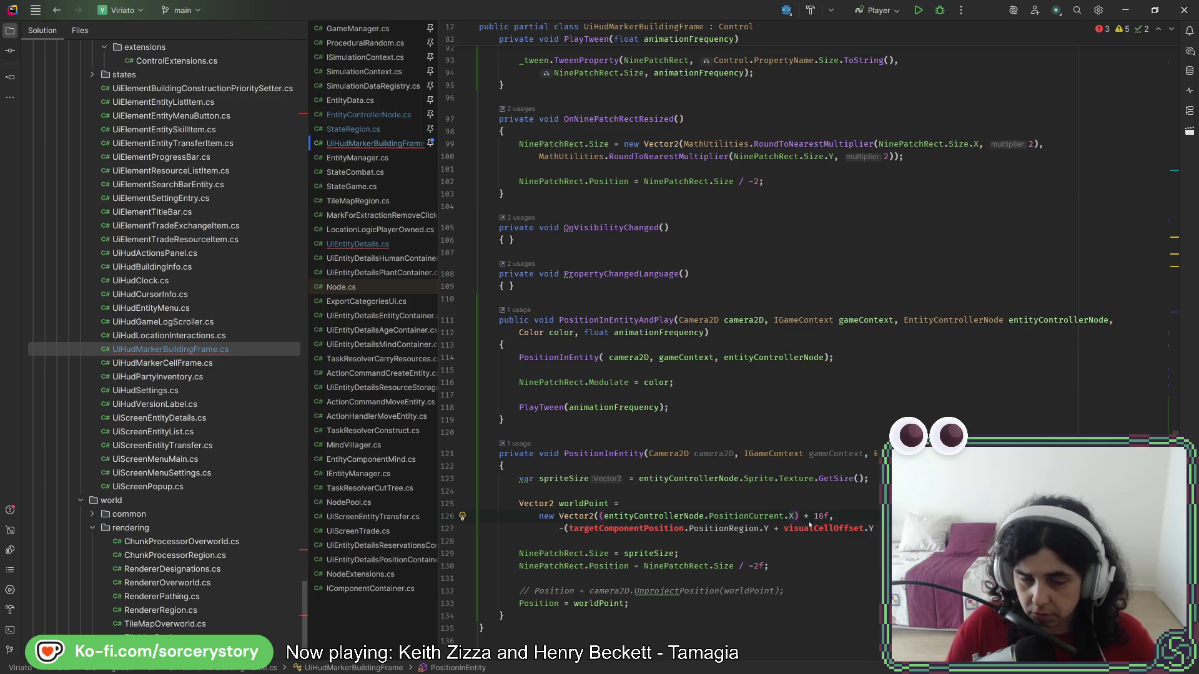
key(ctrl+z)
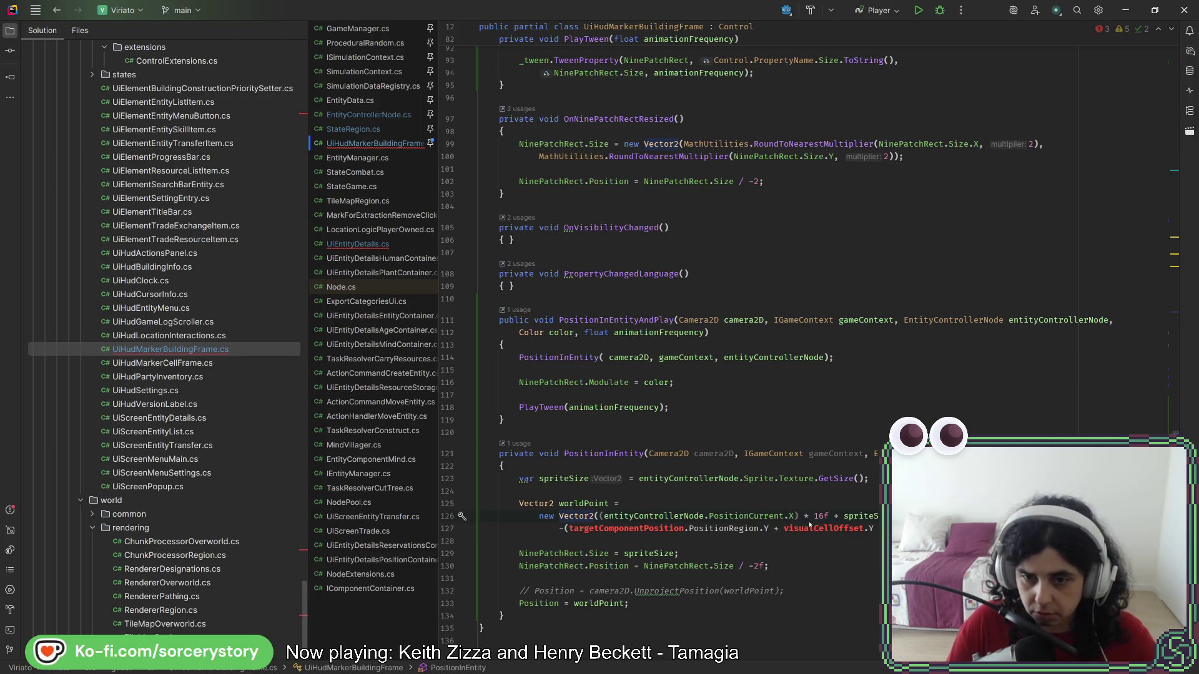
click(844, 516)
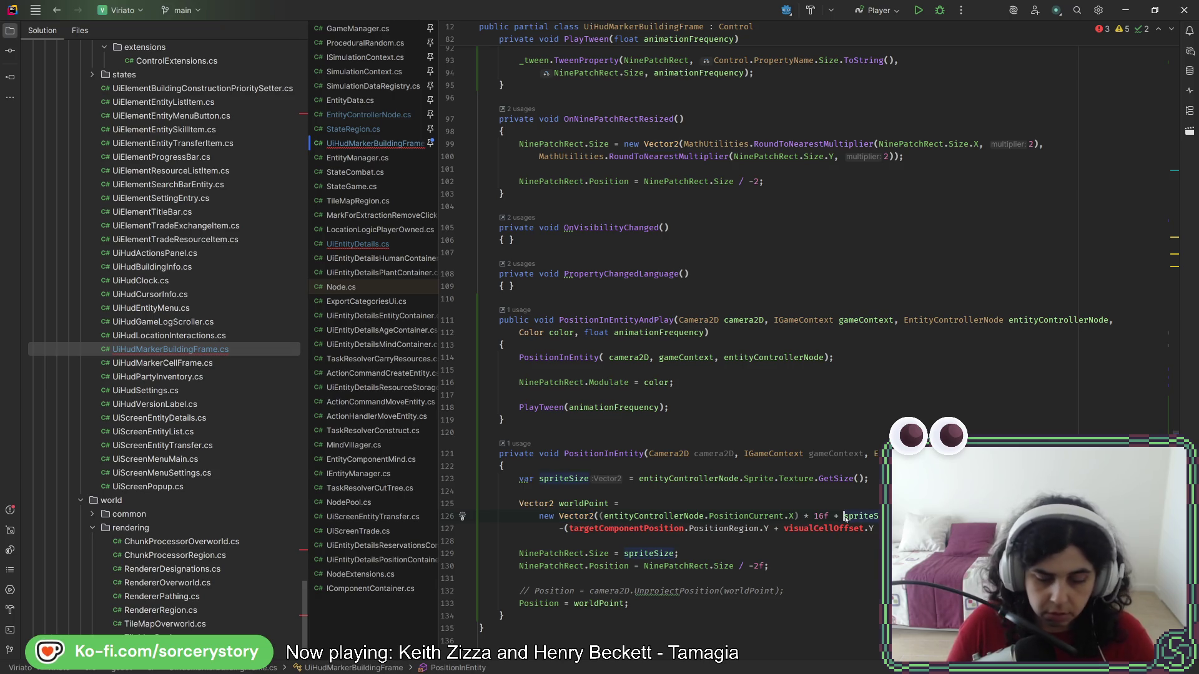
text(()
key(Escape)
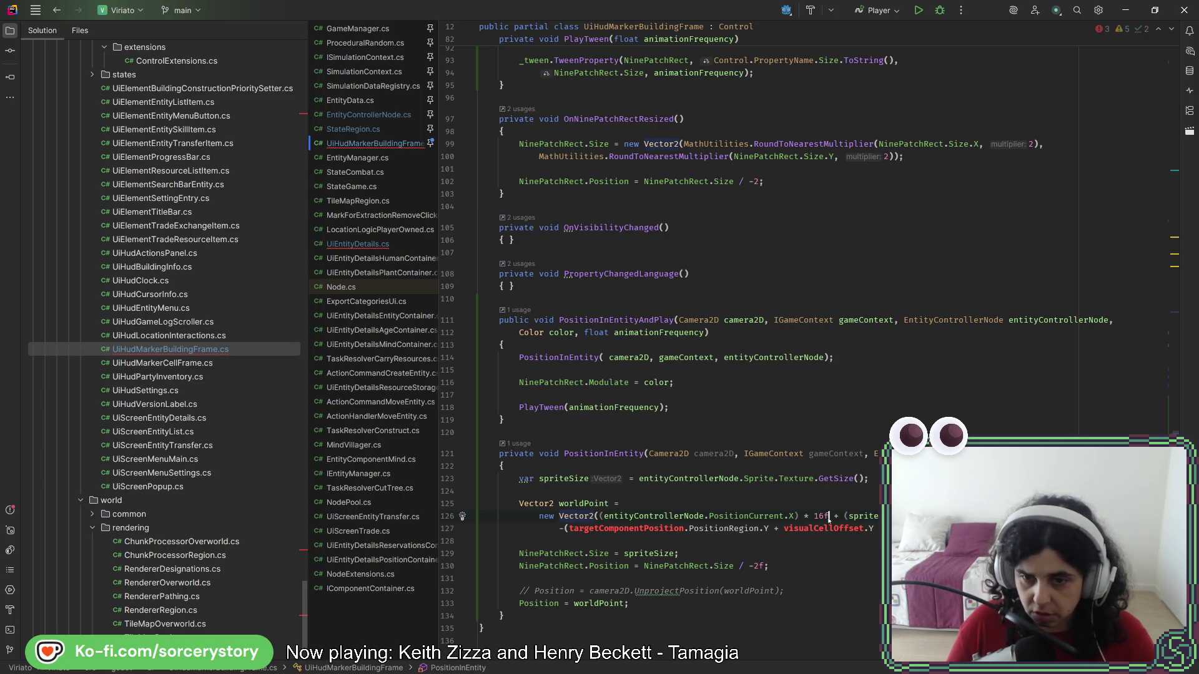
text())
click(601, 517)
key(ctrl+space)
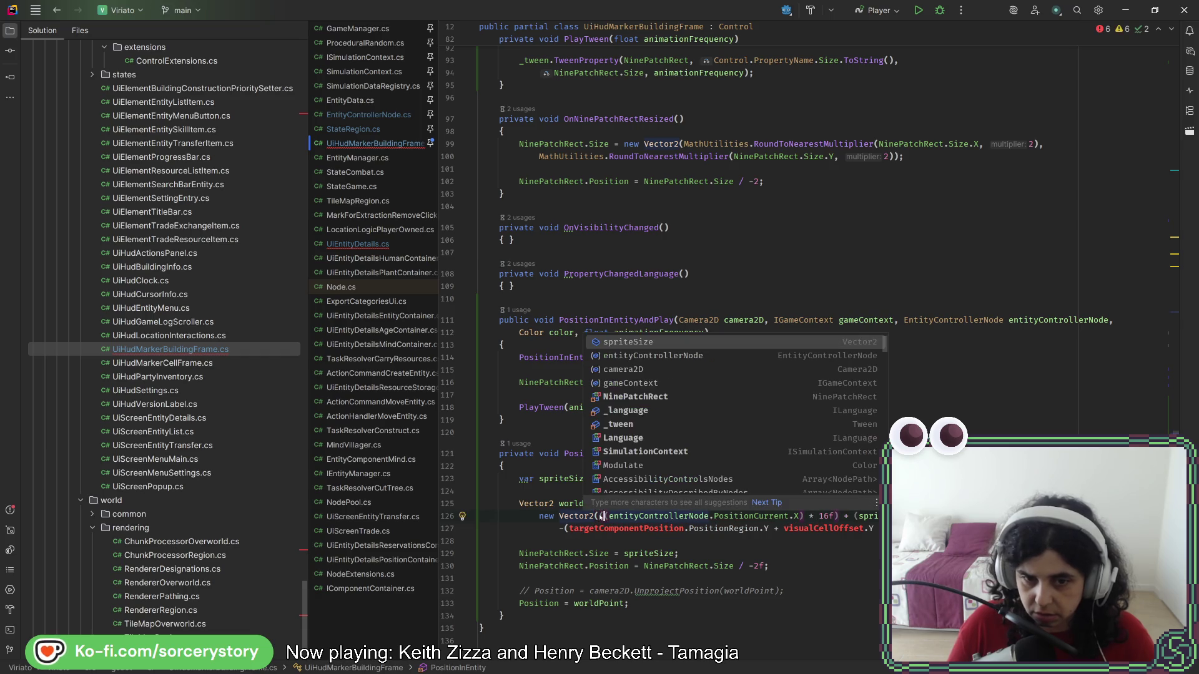
text(()
click(685, 529)
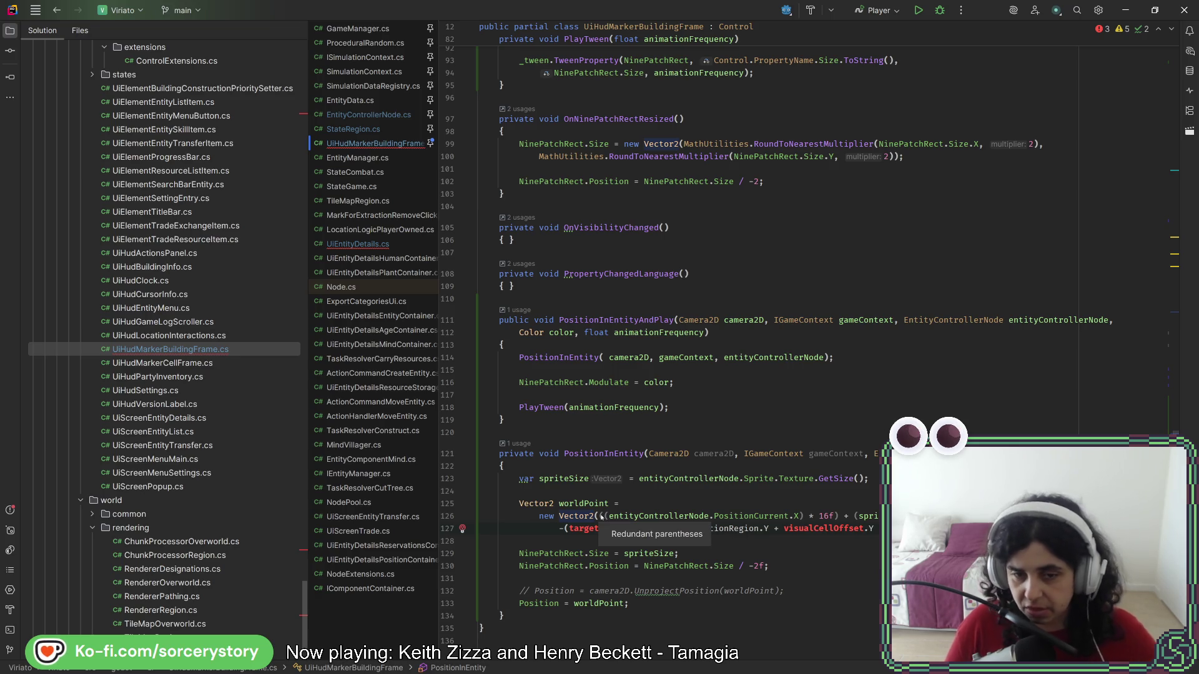
key(ctrl+alt+l)
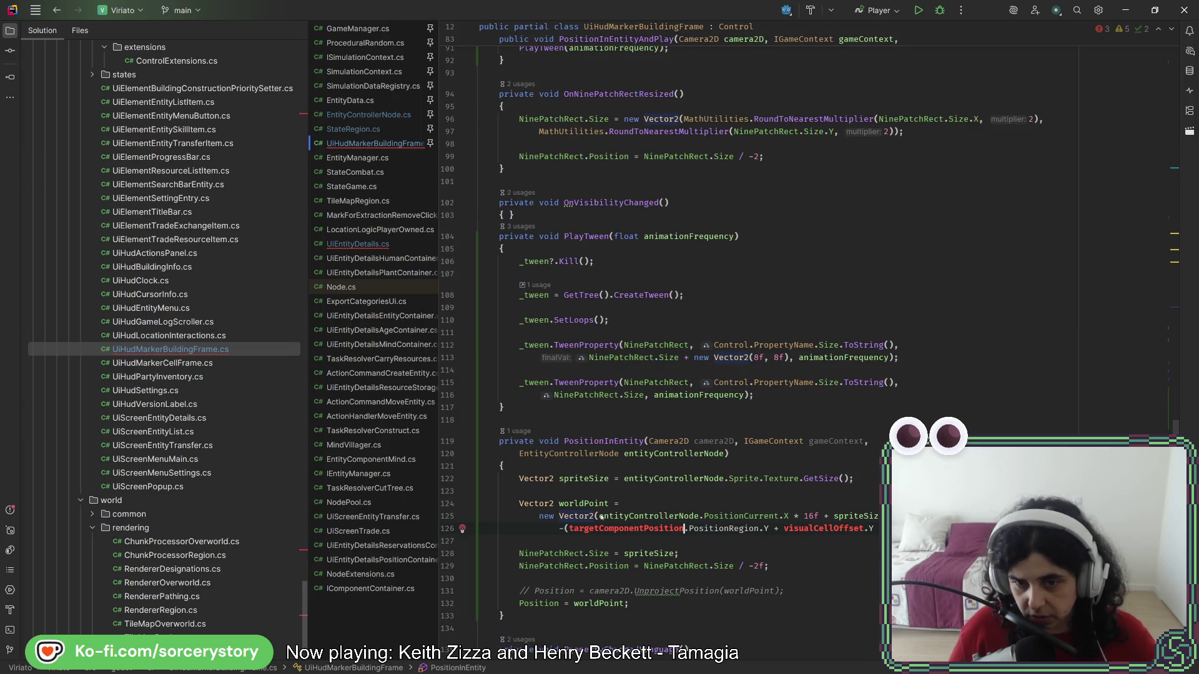
- Duplicate the X expression as a negated Y term using PositionCurrent.Y and spriteSize.Y
click(618, 516)
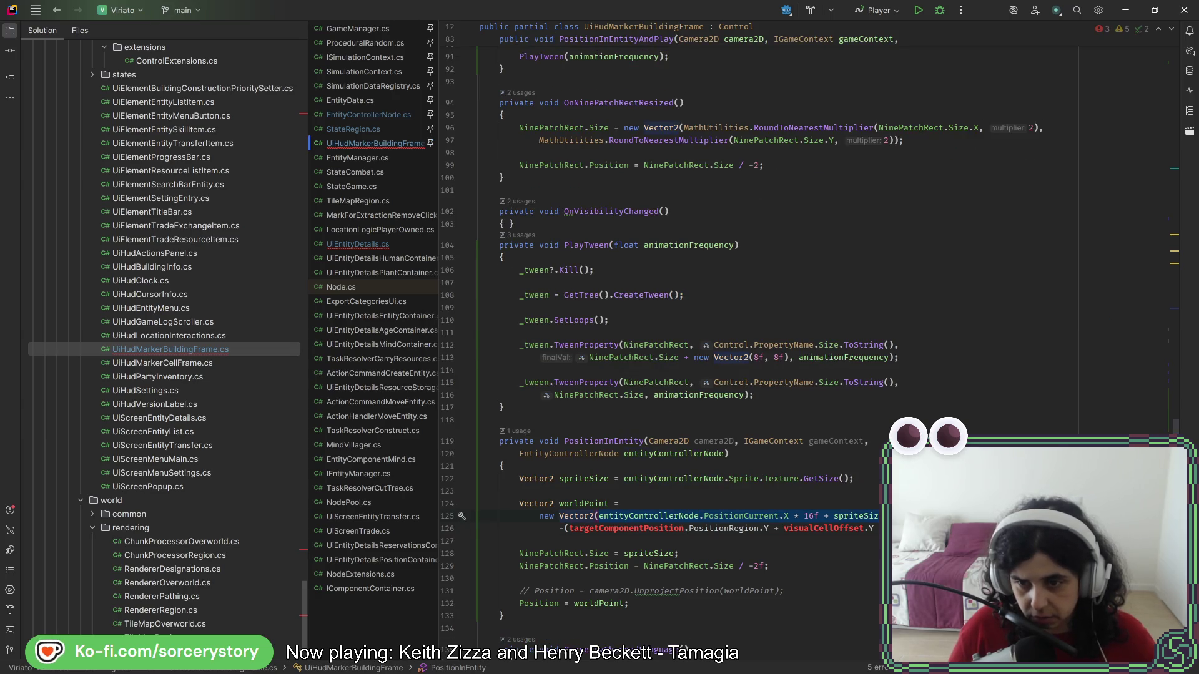
key(ctrl+c)
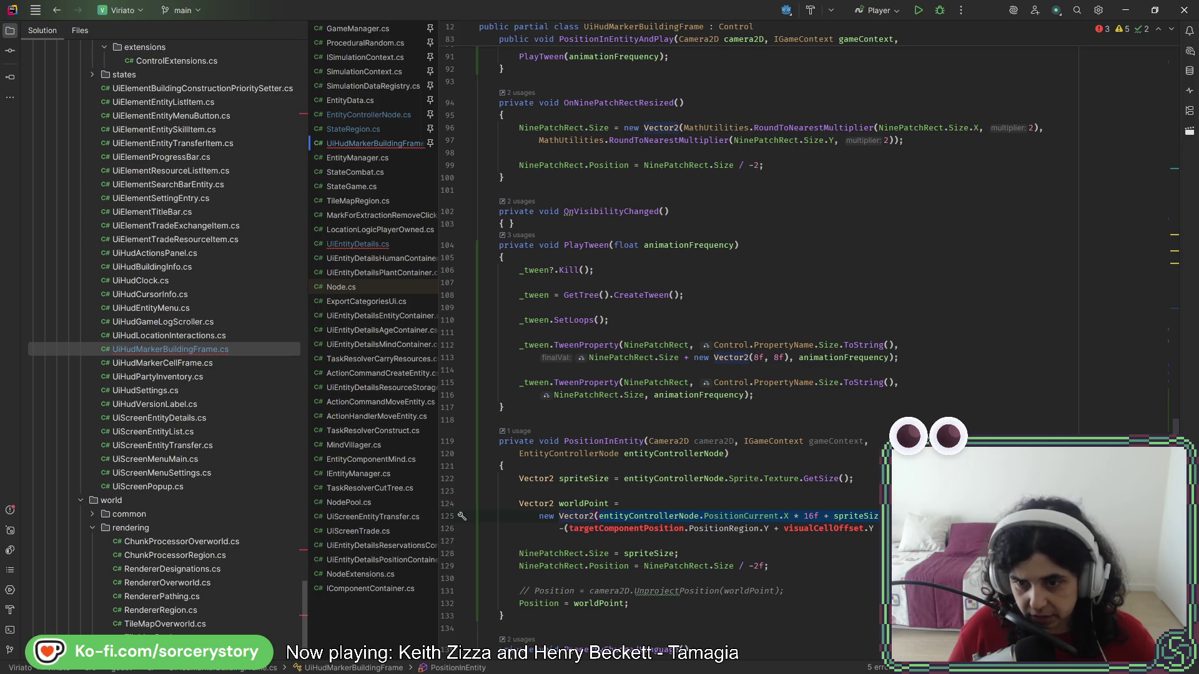
key(End)
key(Return)
key(ctrl+v)
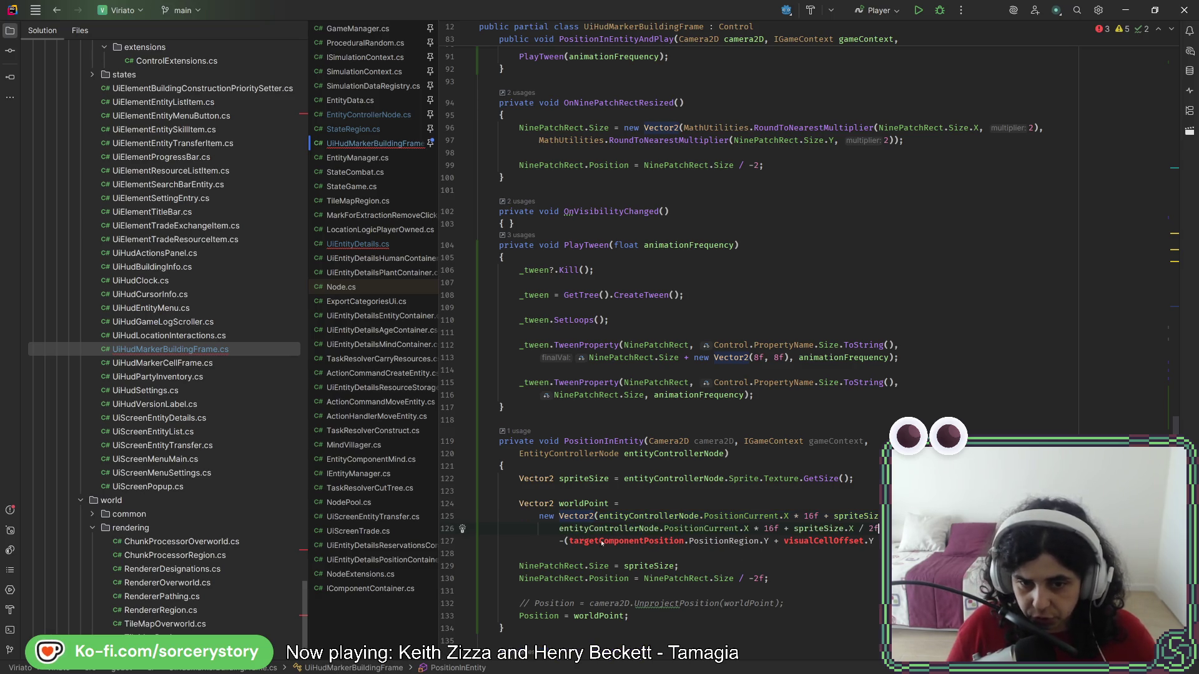
click(559, 531)
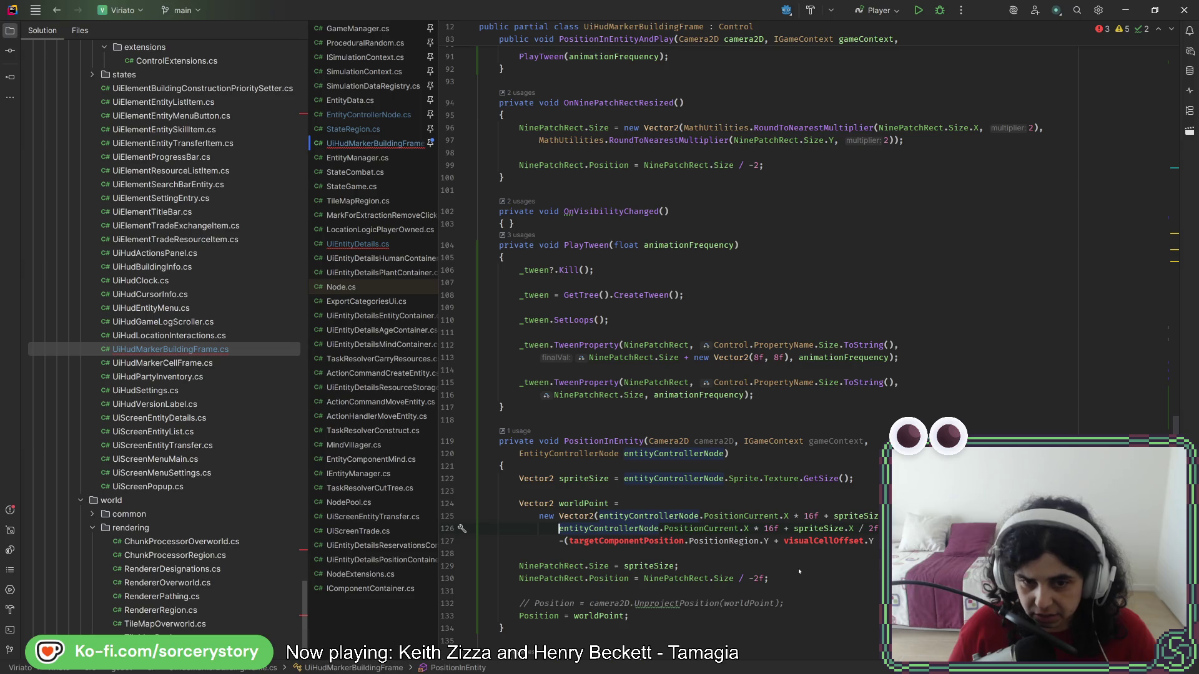
text(-()
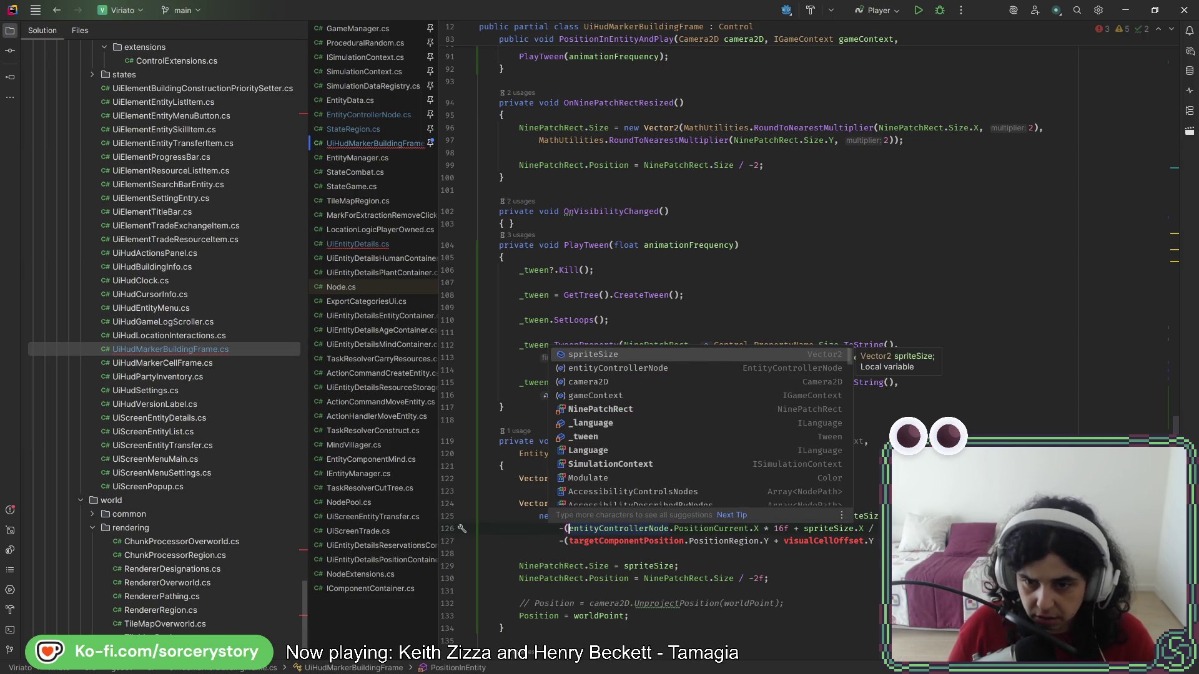
key(Escape)
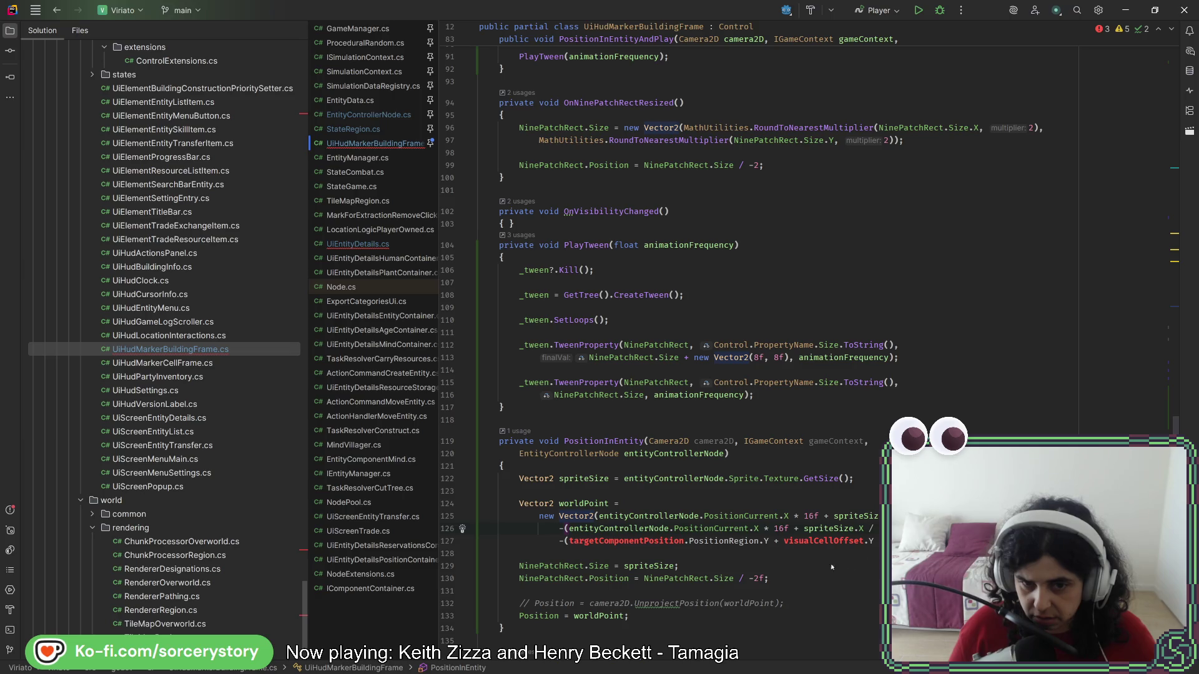
key(BackSpace)
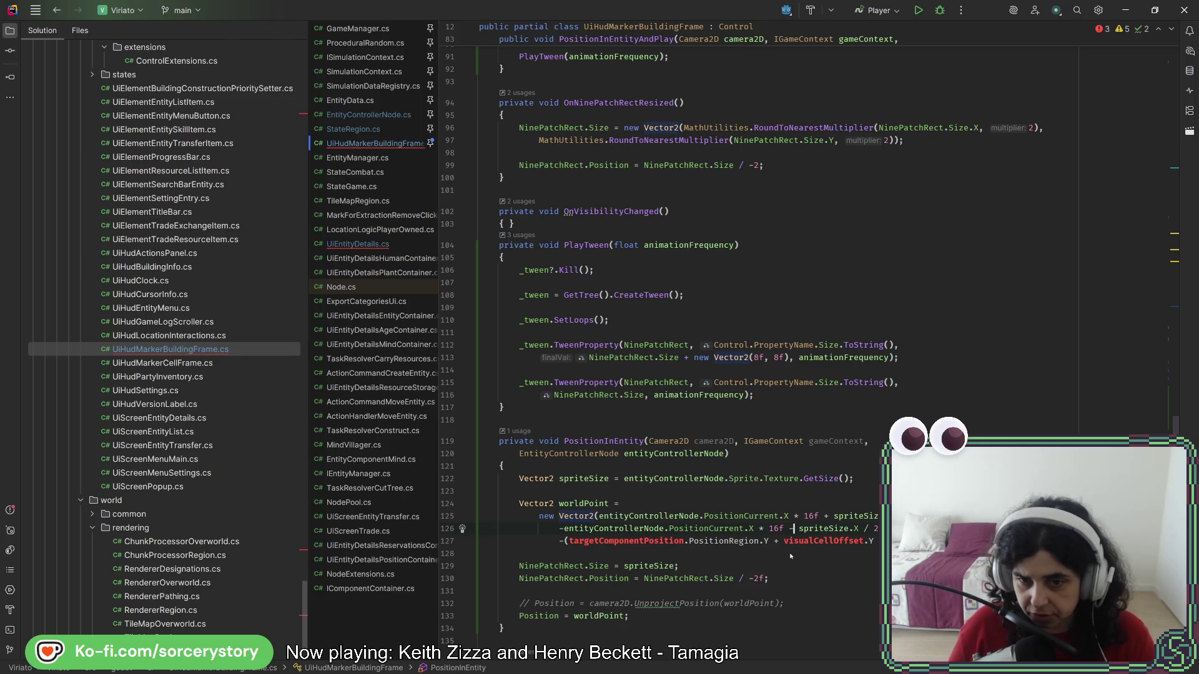
double_click(751, 528)
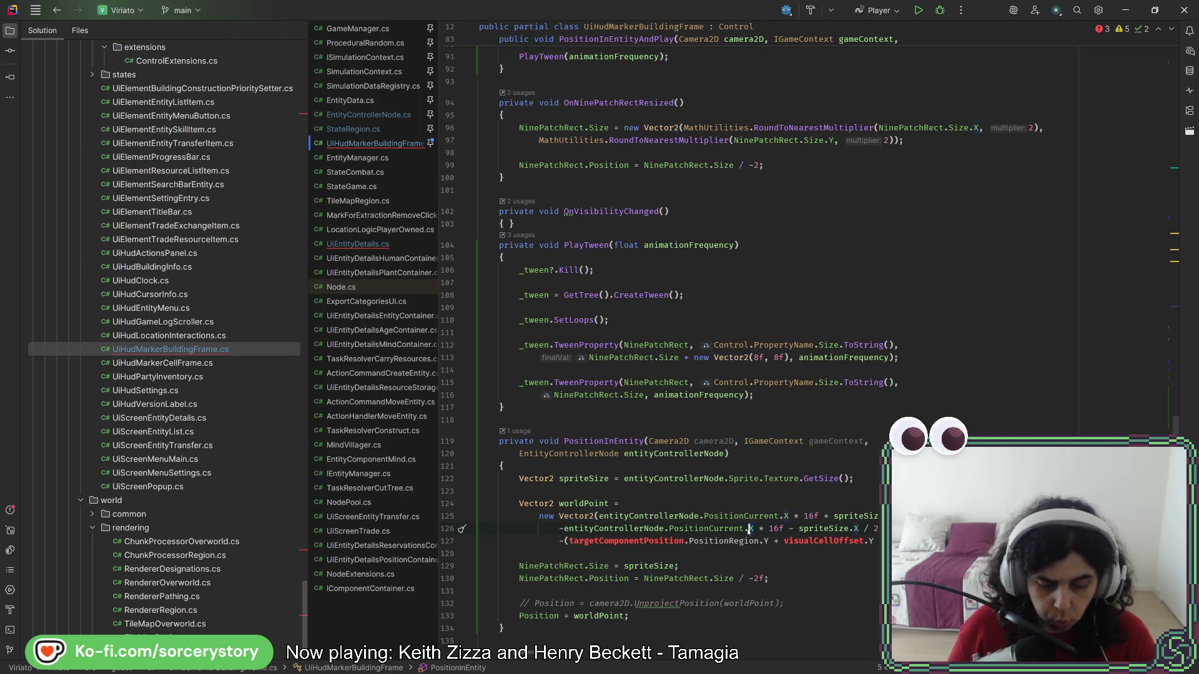
text(Y)
double_click(856, 528)
text(Y)
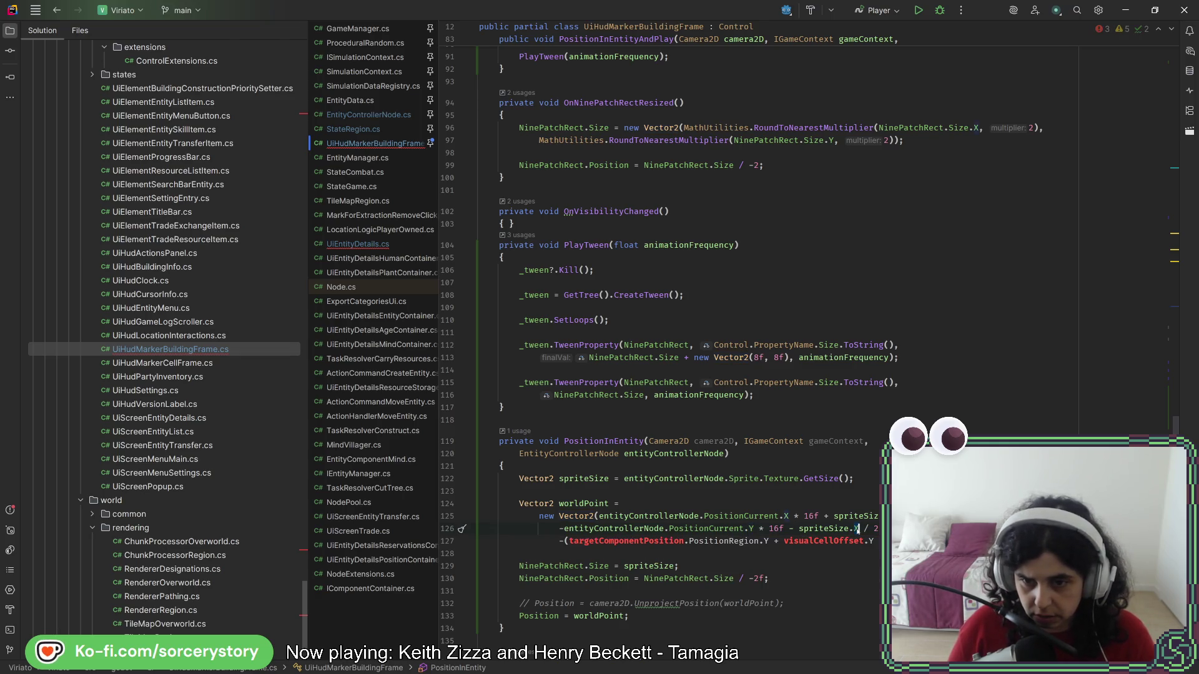
key(Escape)
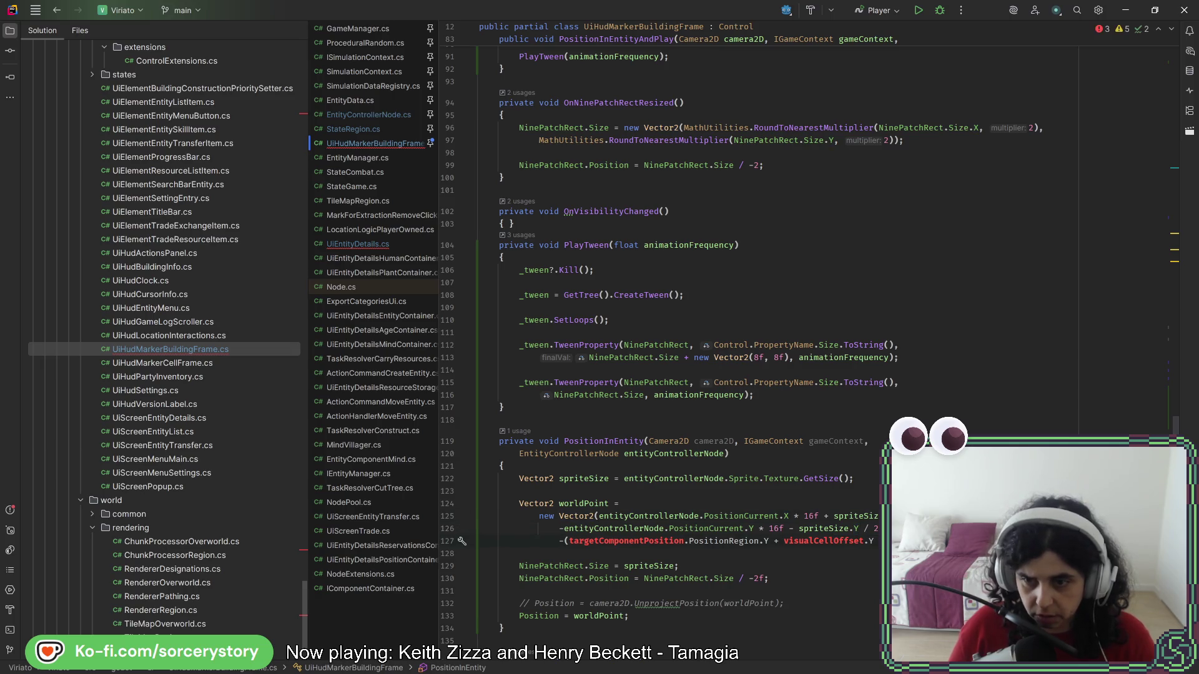
- Delete the old targetComponentPosition line and join the new Vector2 onto the worldPoint line
key(ctrl+x)
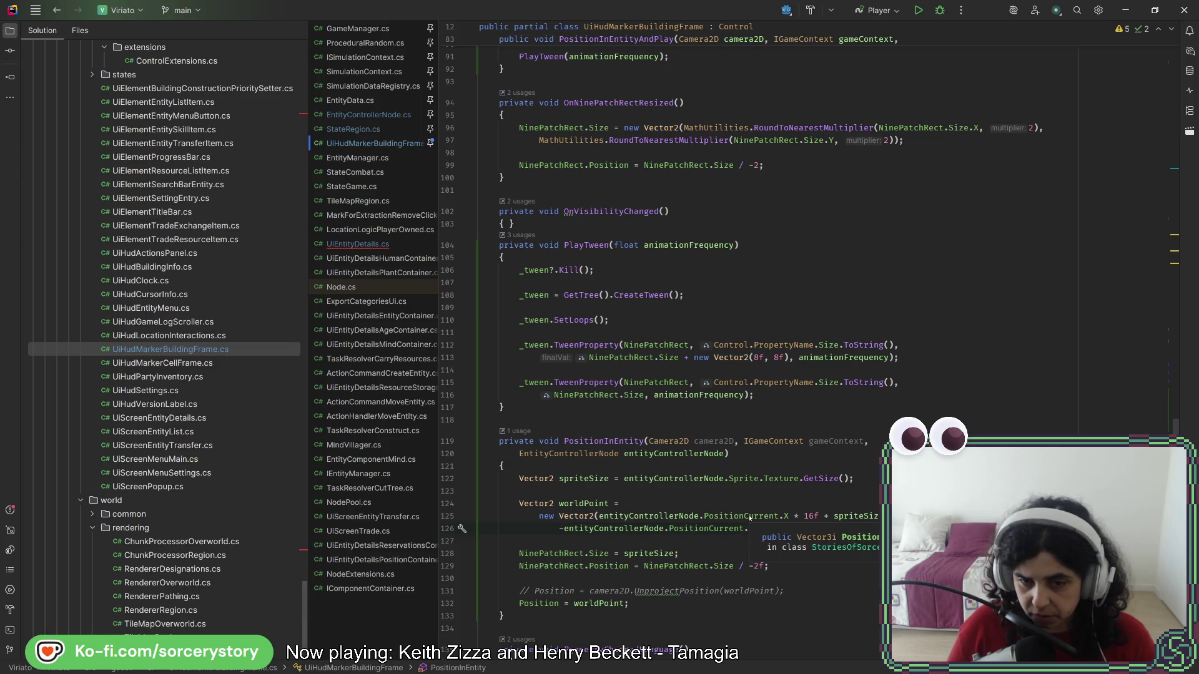
click(746, 493)
key(Down)
key(End)
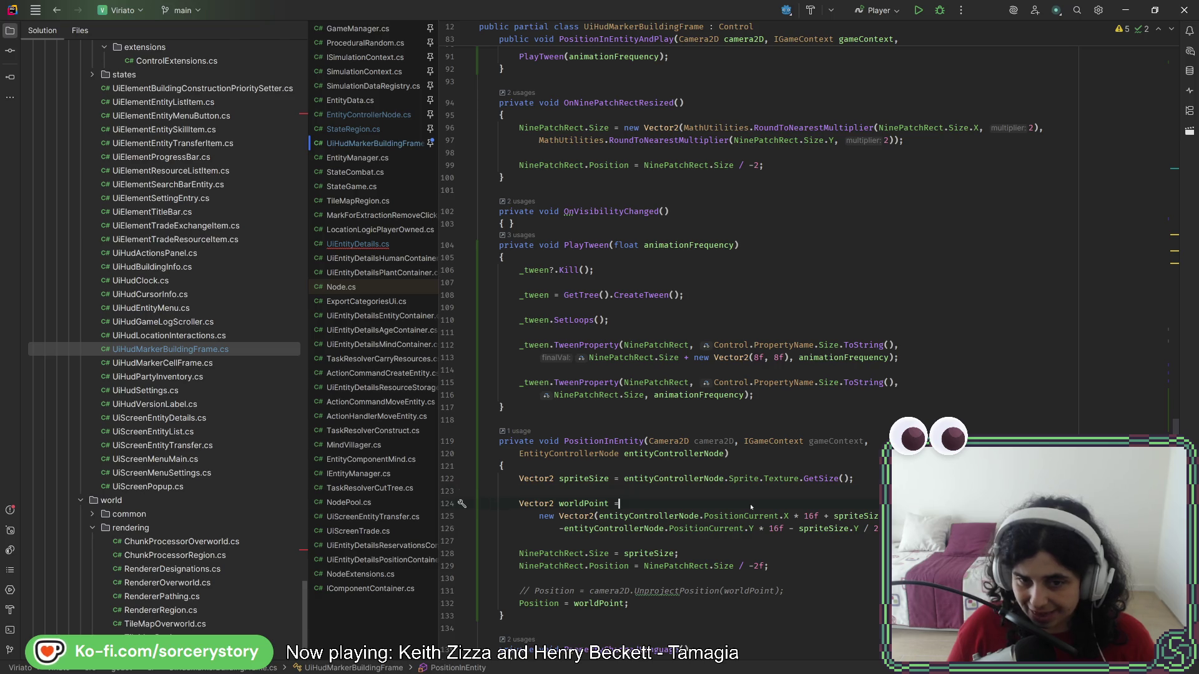
key(Delete)
key(End)
key(Delete)
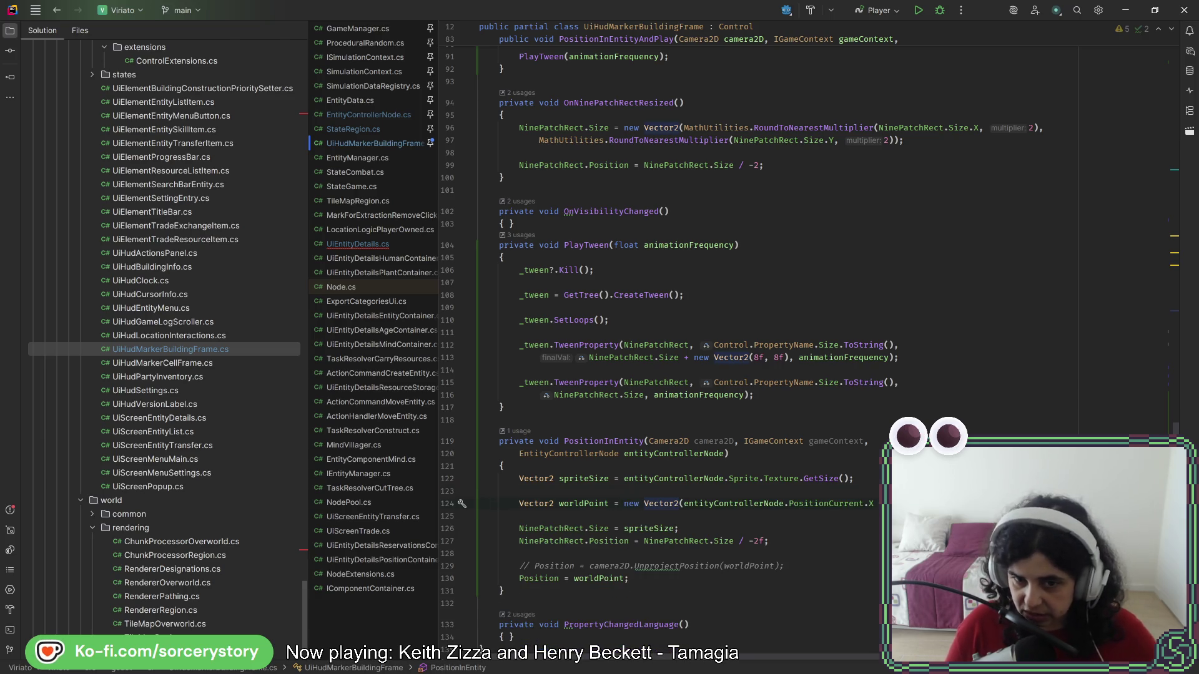
key(ctrl+z)
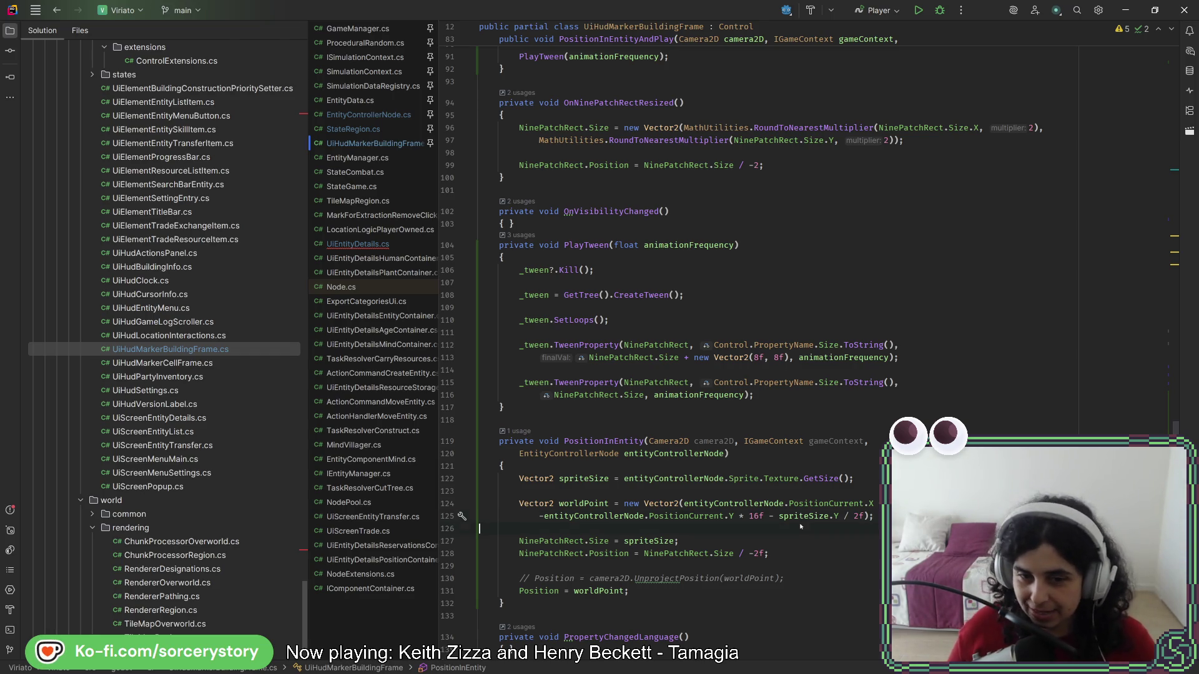
key(Down)
- Remove the Camera2D camera2D parameter from the PositionInEntity signature
scroll(815, 535, down, 3)
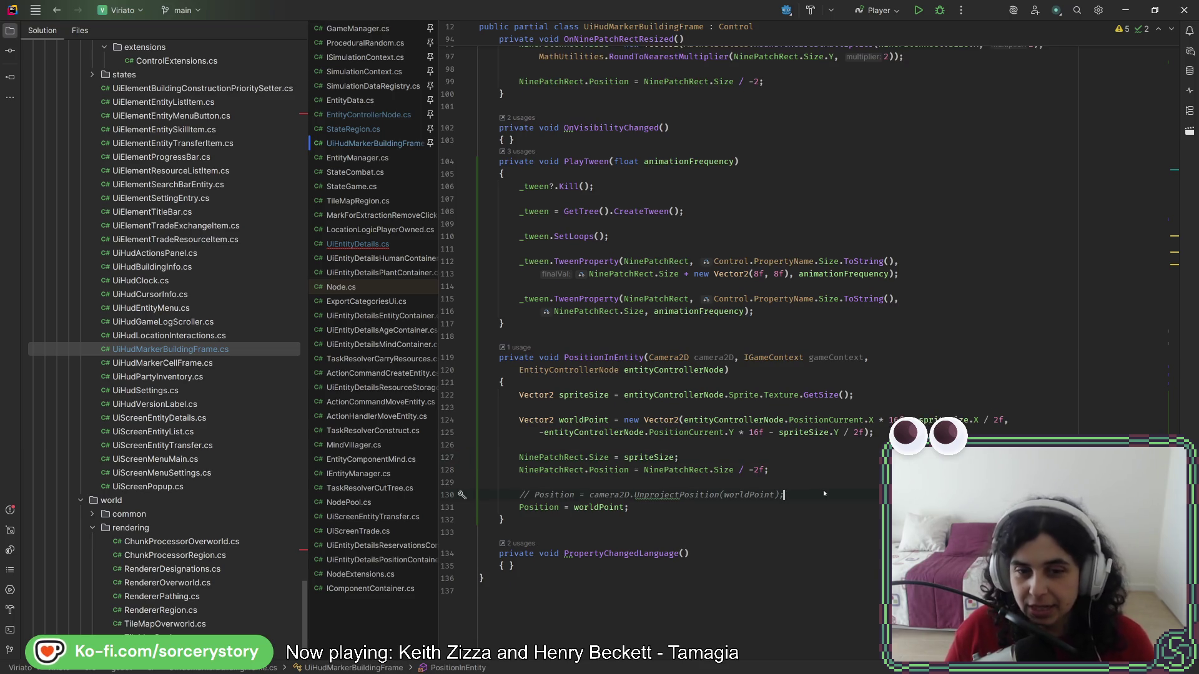
click(802, 367)
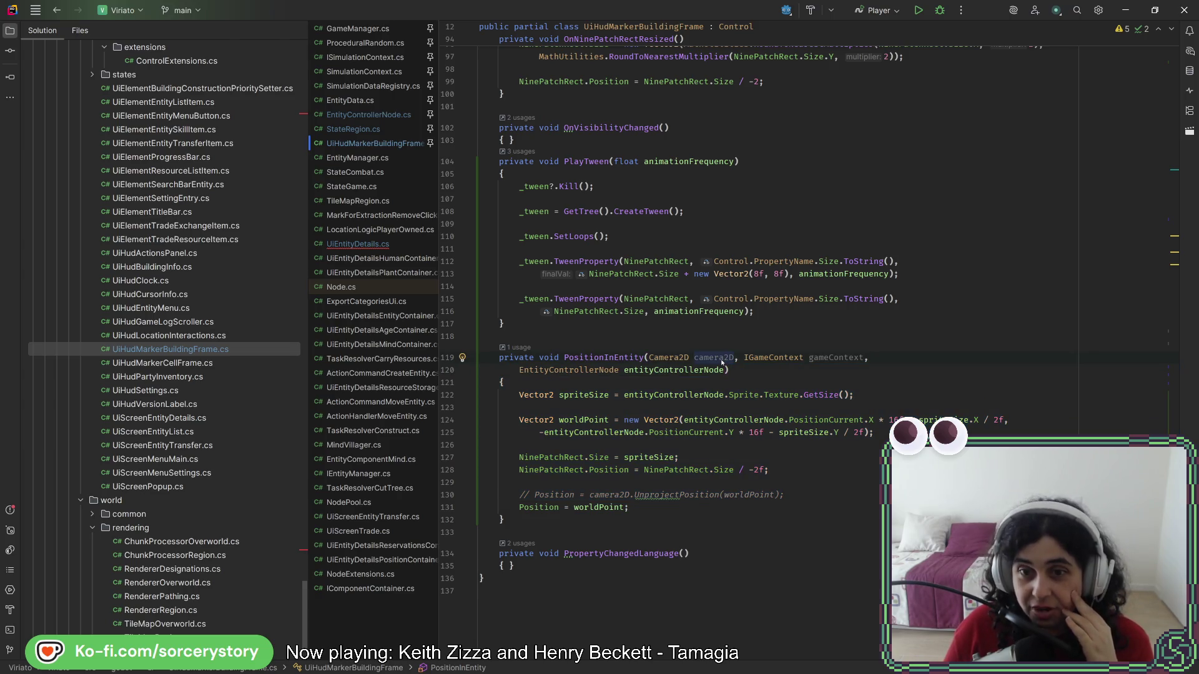
click(849, 357)
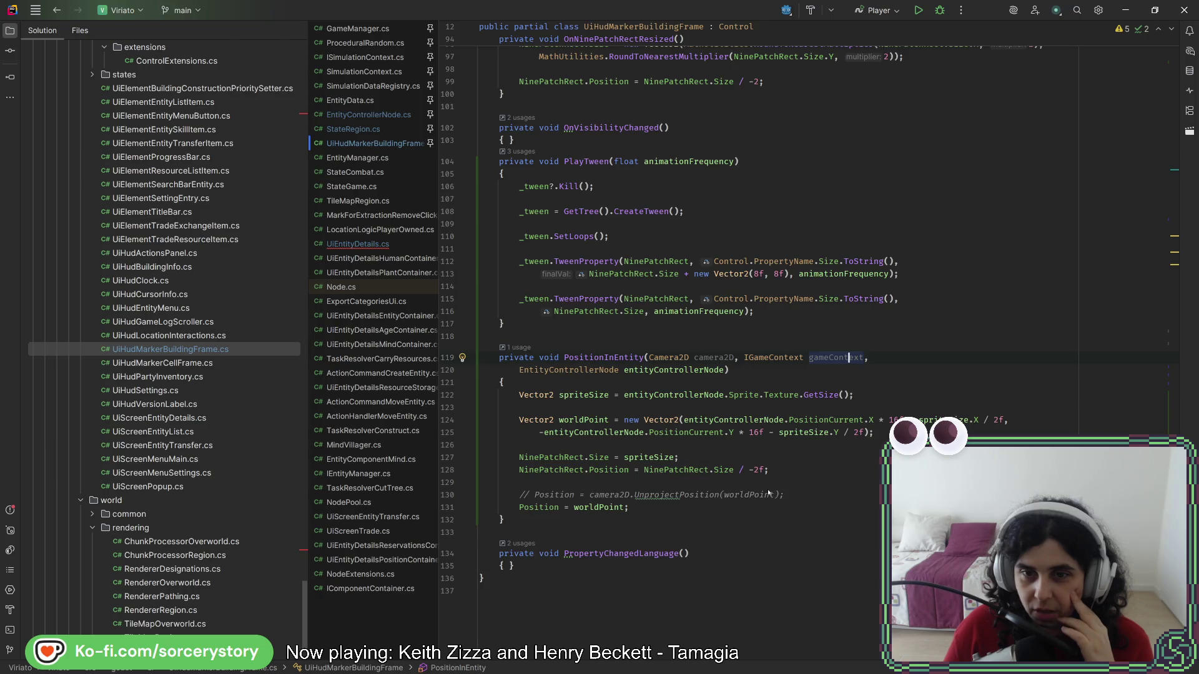
scroll(766, 490, up, 15)
scroll(763, 490, up, 6)
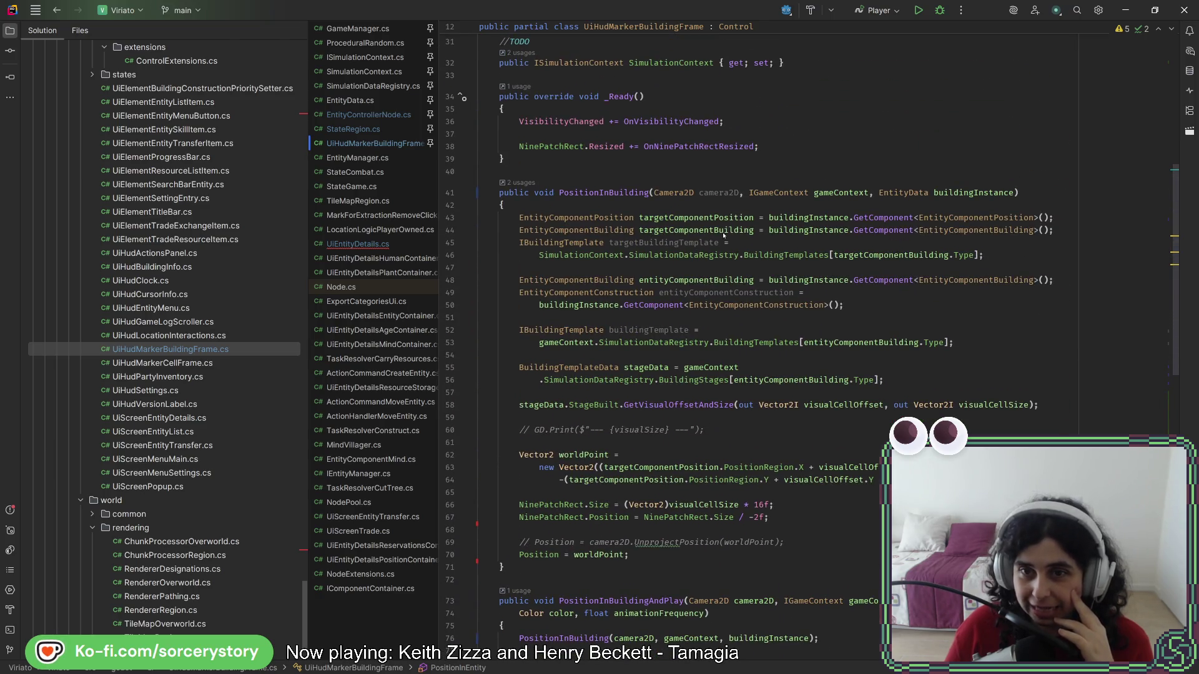
scroll(665, 517, down, 20)
click(776, 511)
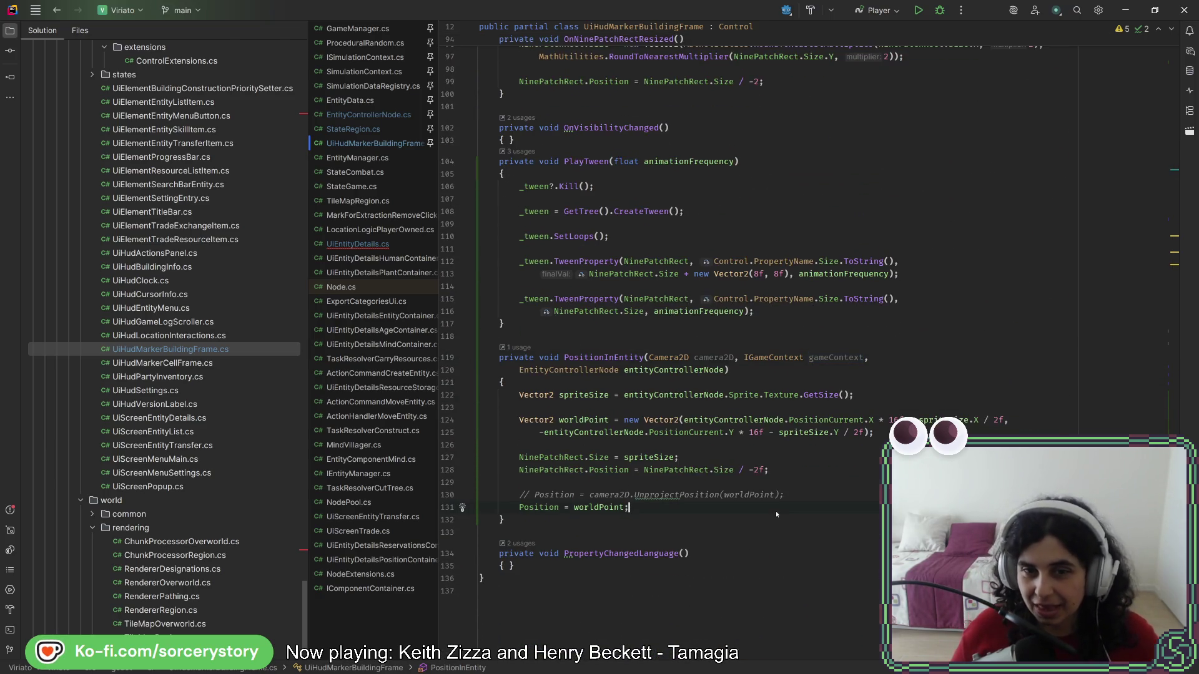
click(683, 357)
key(ctrl+w)
key(ctrl+w)
key(Delete)
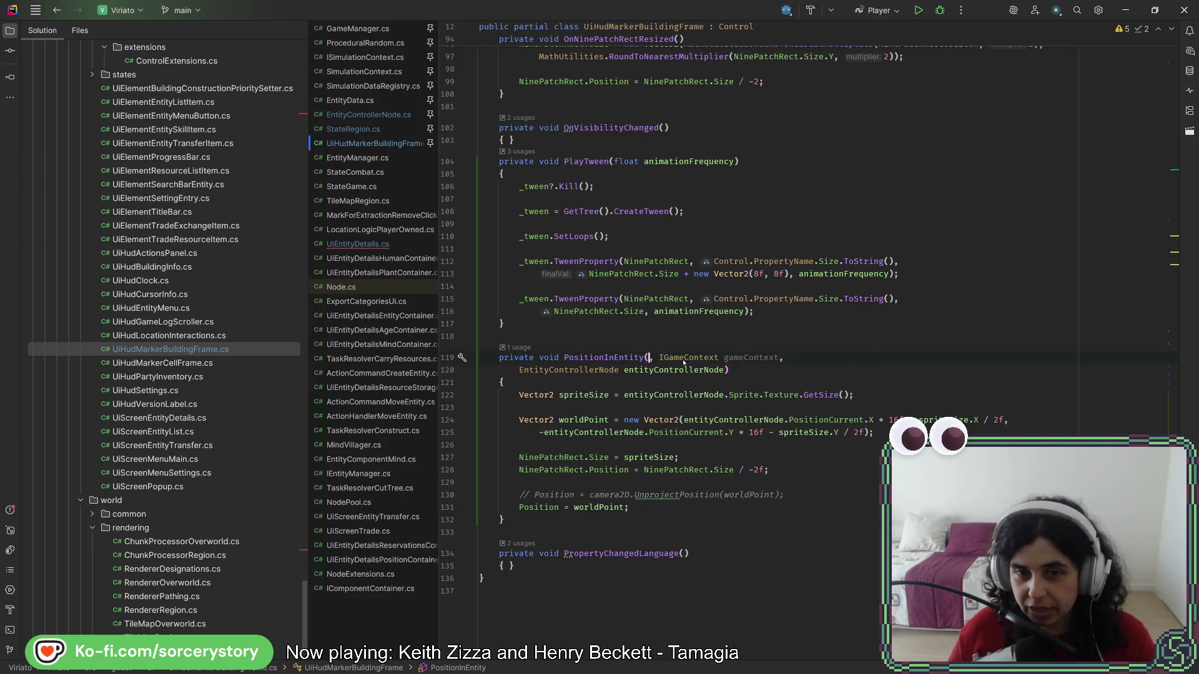
key(Delete)
key(Delete)
scroll(670, 468, up, 1)
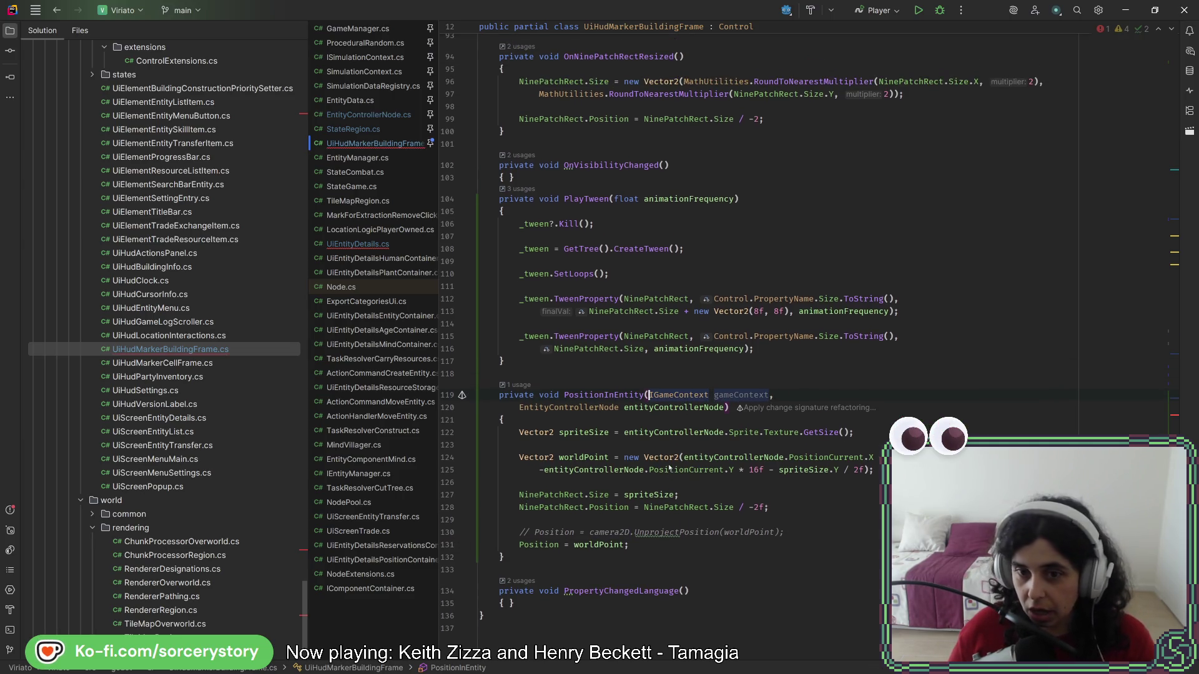
double_click(724, 396)
key(Delete)
- Drop the camera2D argument from the call and the Camera2D parameter from PositionInEntityAndPlay
scroll(707, 452, up, 3)
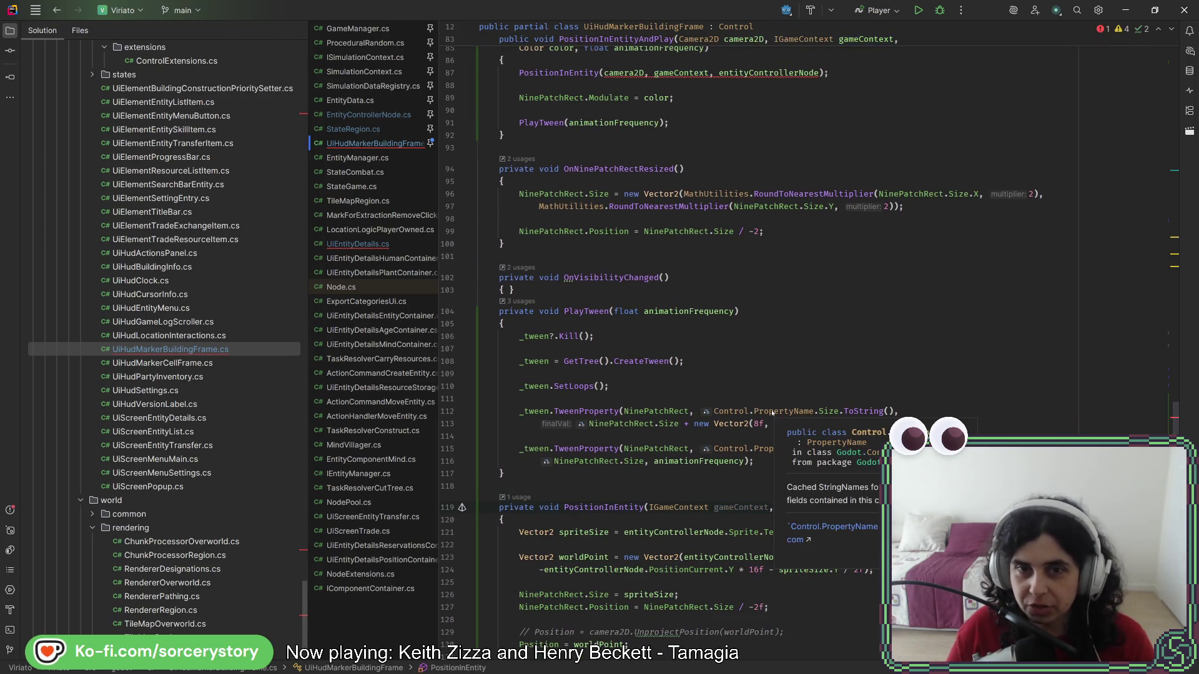
scroll(624, 339, up, 6)
click(623, 337)
double_click(624, 335)
key(Delete)
key(Delete)
key(Delete)
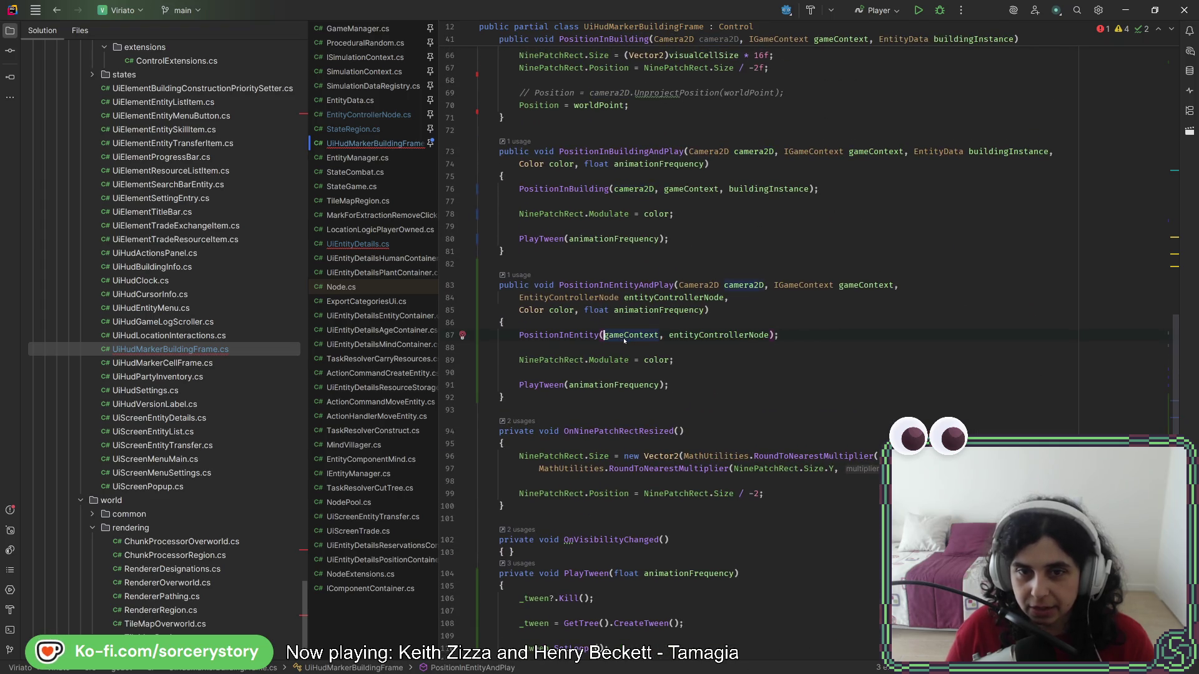
double_click(712, 285)
key(ctrl+w)
key(Delete)
key(Delete)
key(Delete)
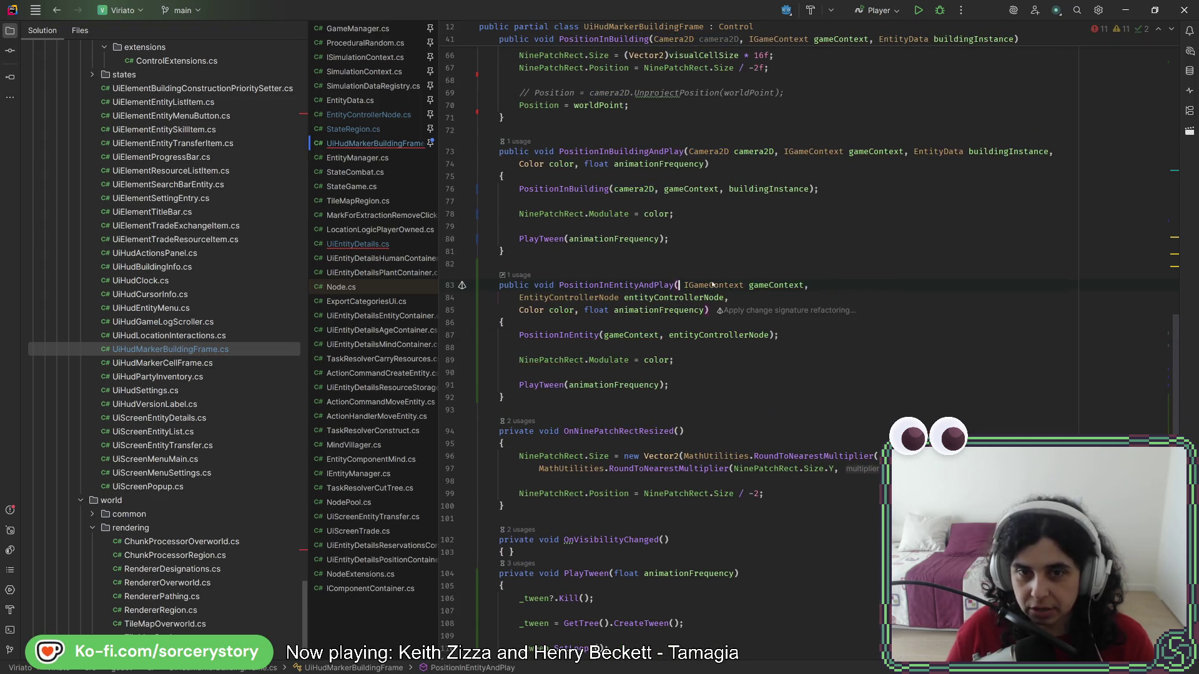
click(837, 285)
key(Delete)
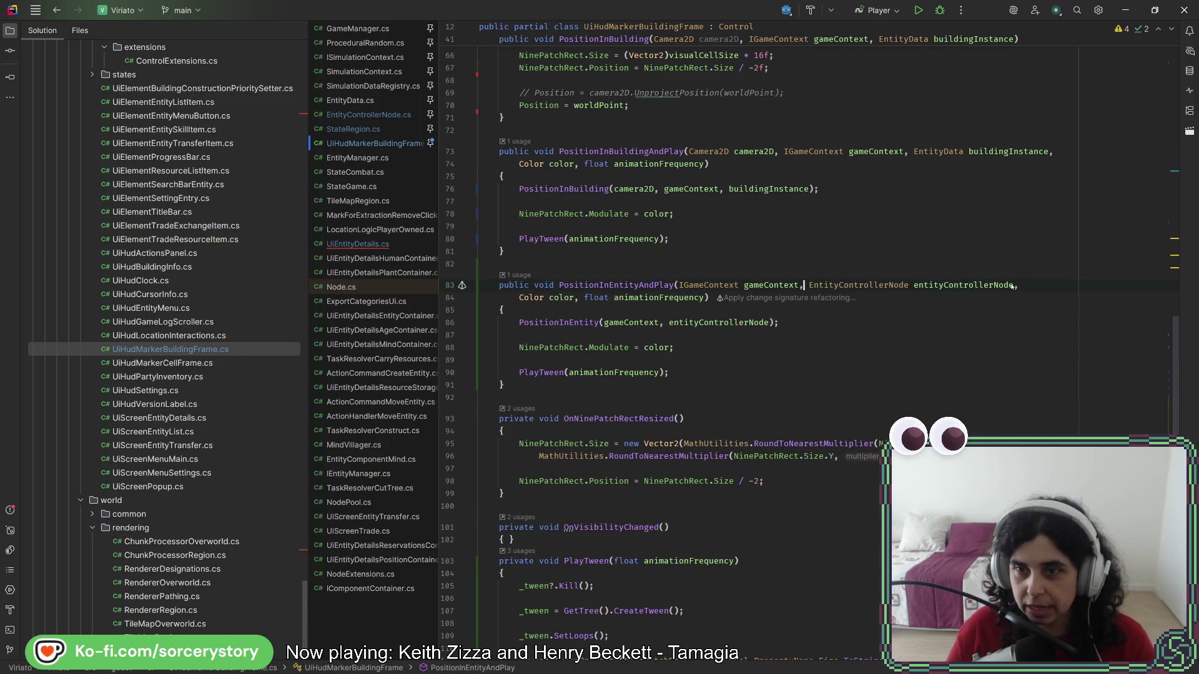
click(1018, 284)
key(Delete)
key(ctrl+z)
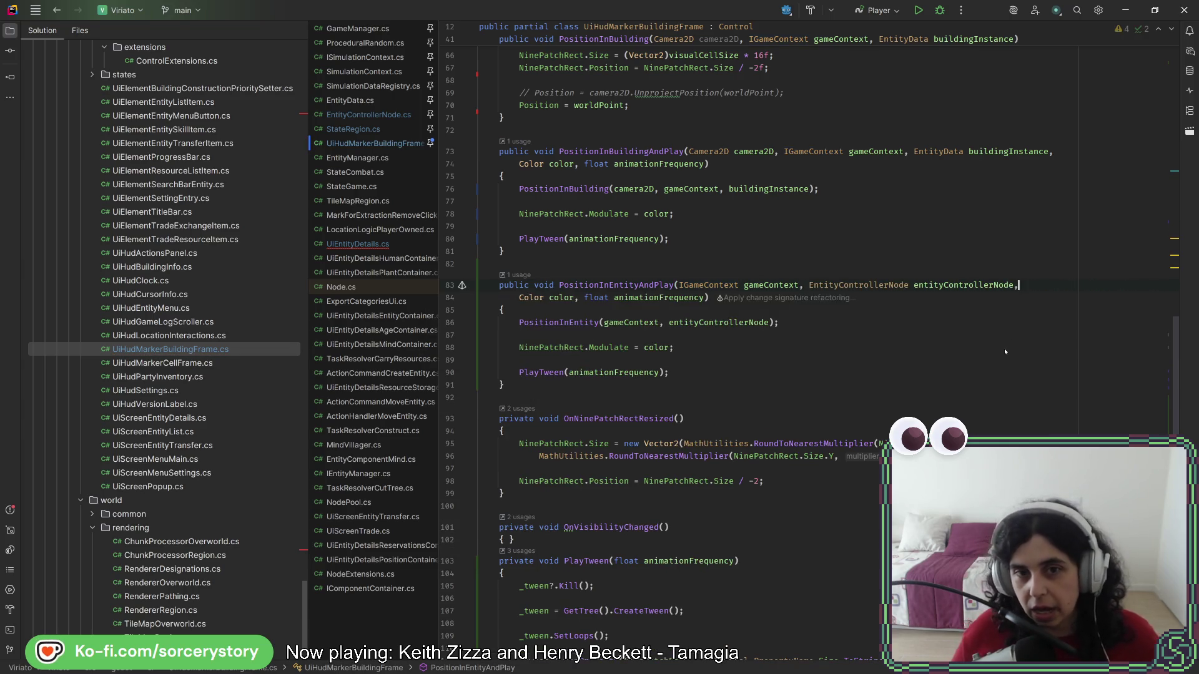
click(385, 247)
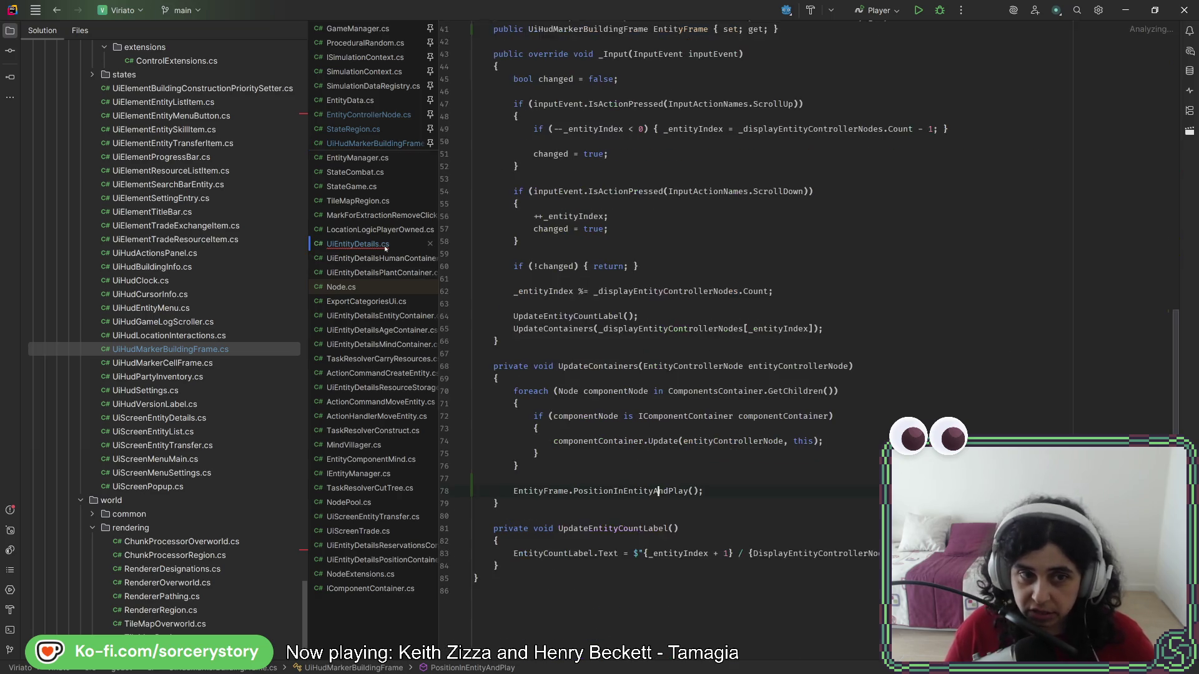
- Remove the gameContext argument from the PositionInEntity call inside PositionInEntityAndPlay
click(693, 492)
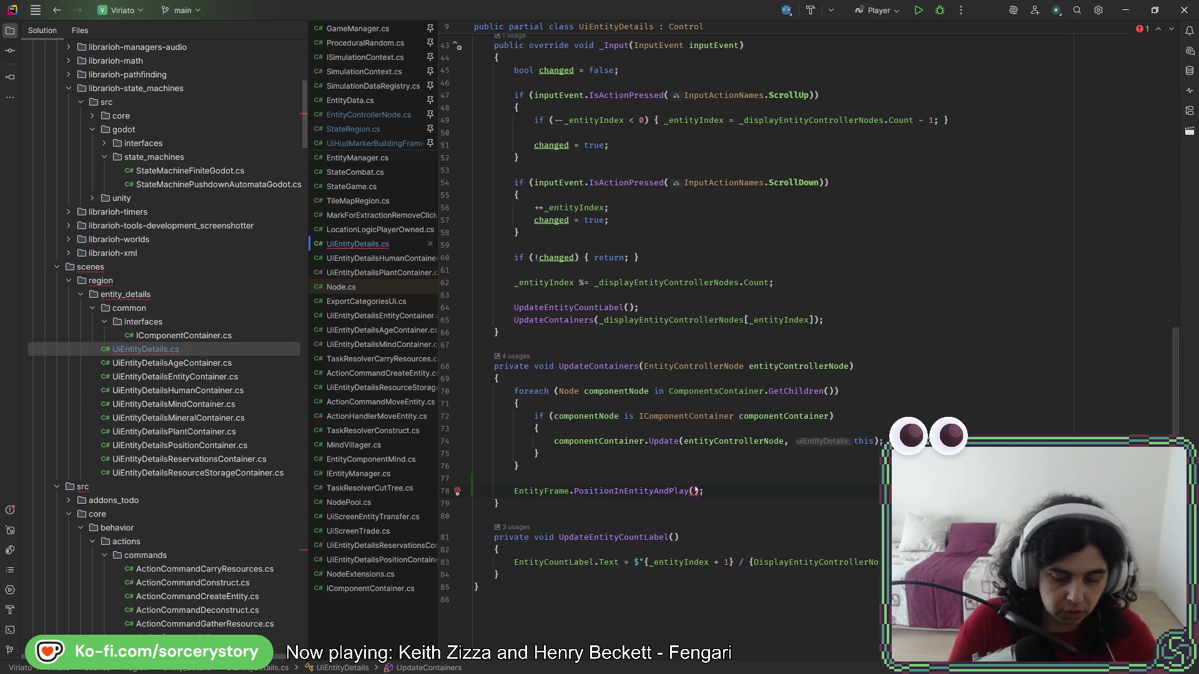
text(_game)
key(BackSpace)
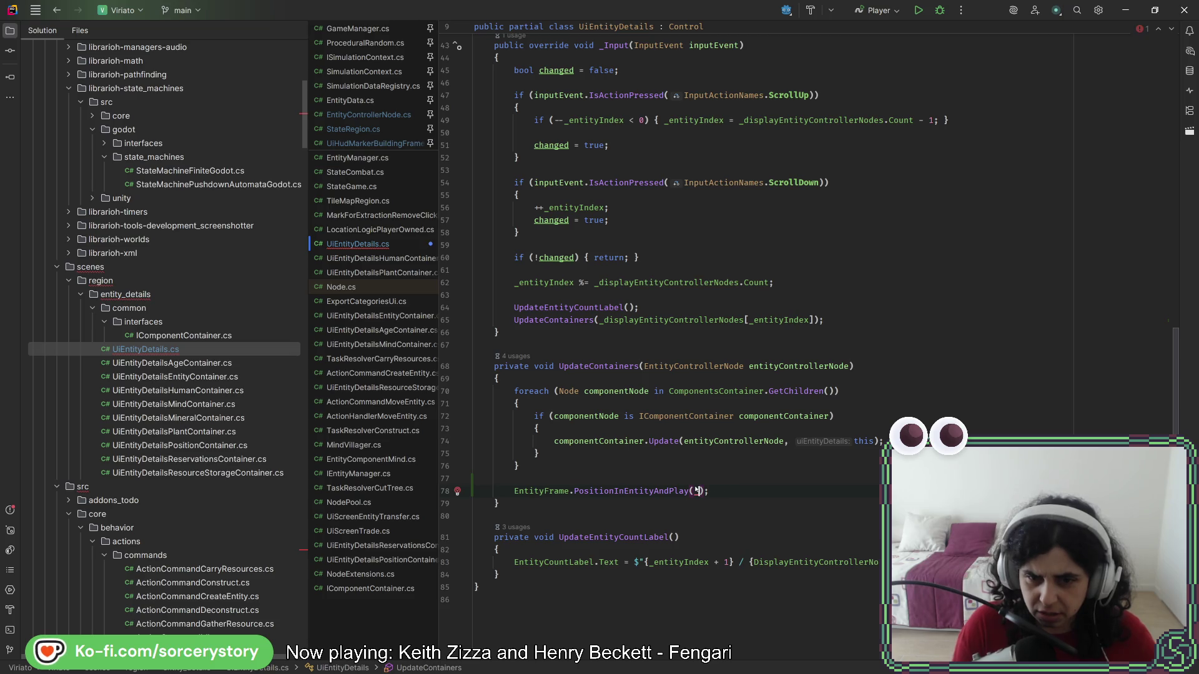
text(ma)
key(BackSpace)
key(BackSpace)
key(BackSpace)
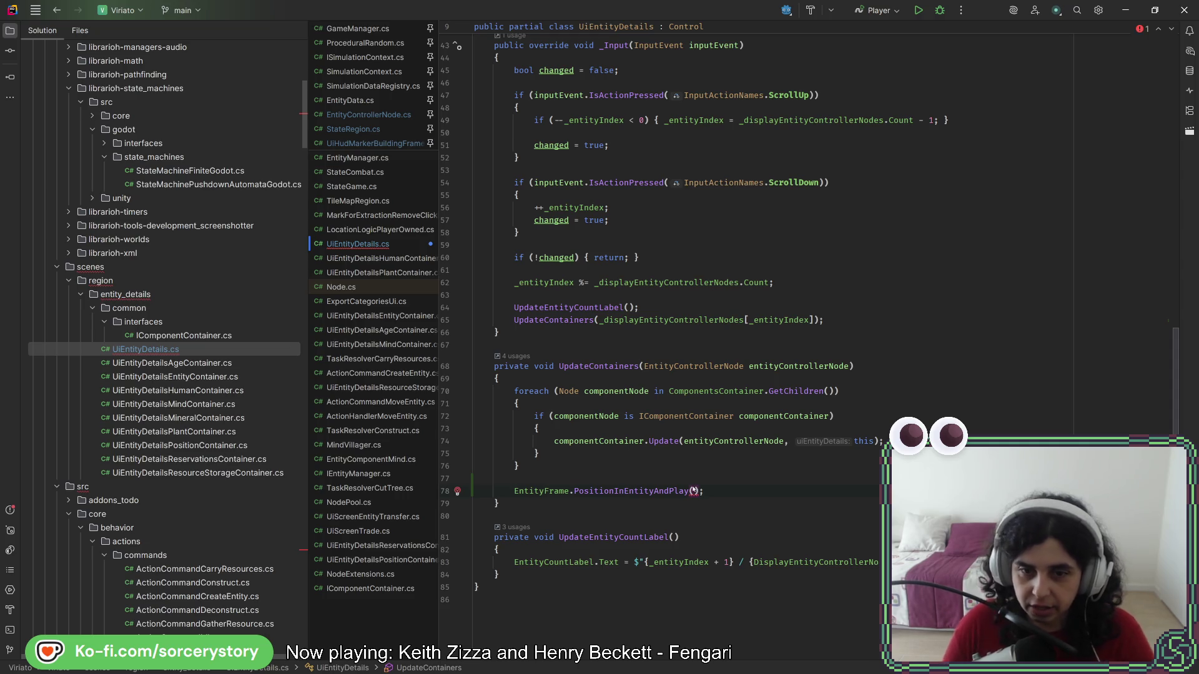
click(654, 490)
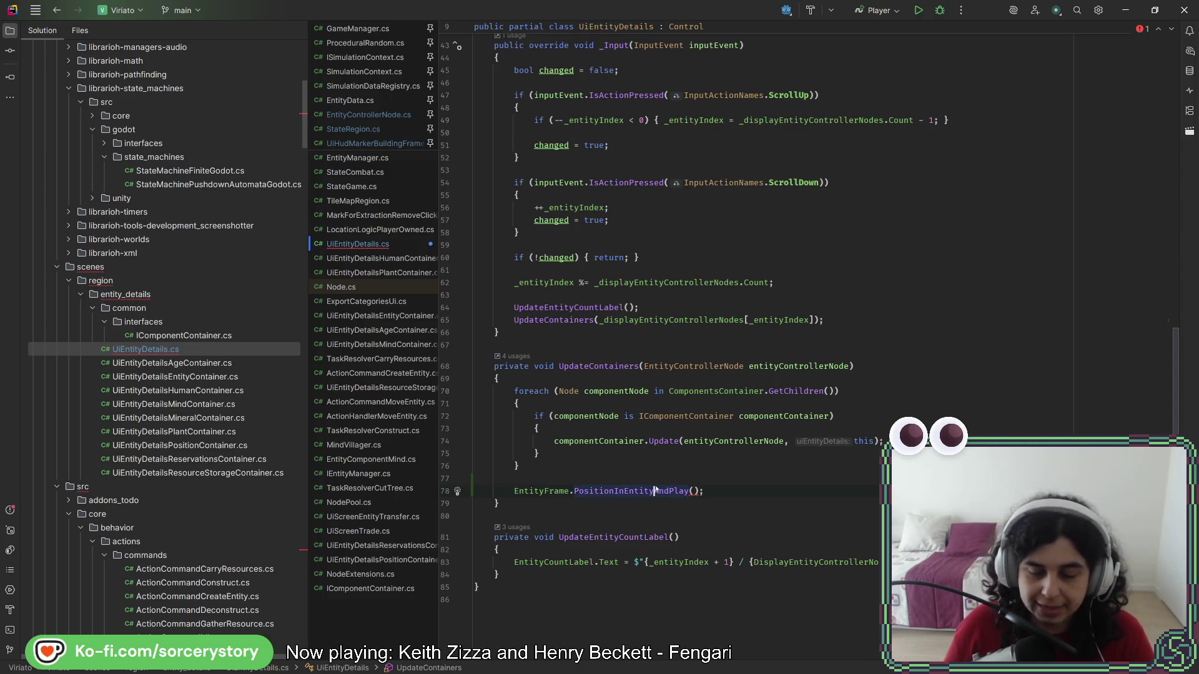
ctrl+click(654, 490)
double_click(730, 258)
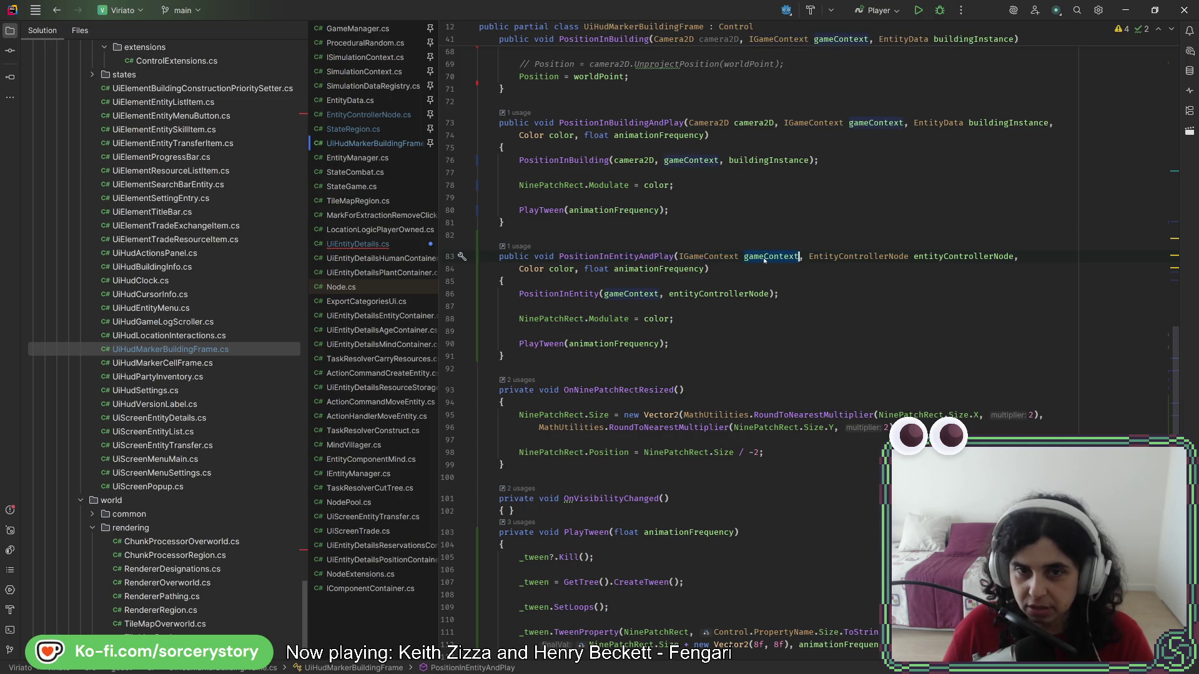
drag(604, 294, 669, 293)
key(BackSpace)
- Delete the IGameContext gameContext parameter from the PositionInEntityAndPlay signature
click(749, 268)
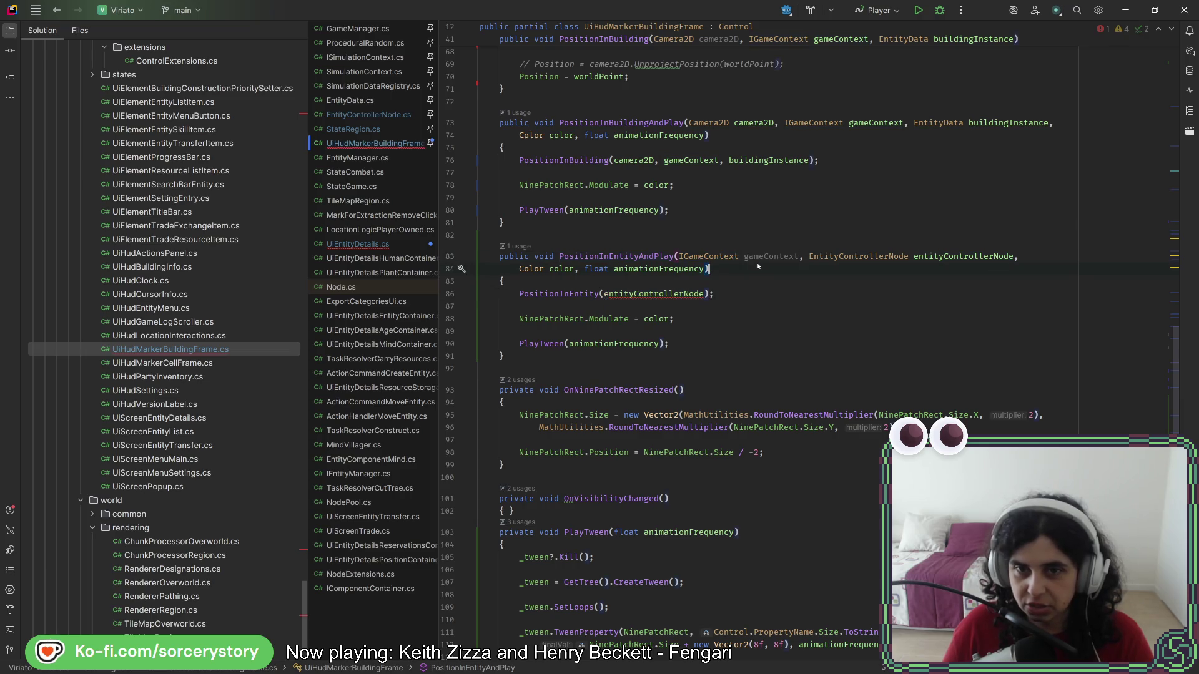
shift+click(804, 257)
key(BackSpace)
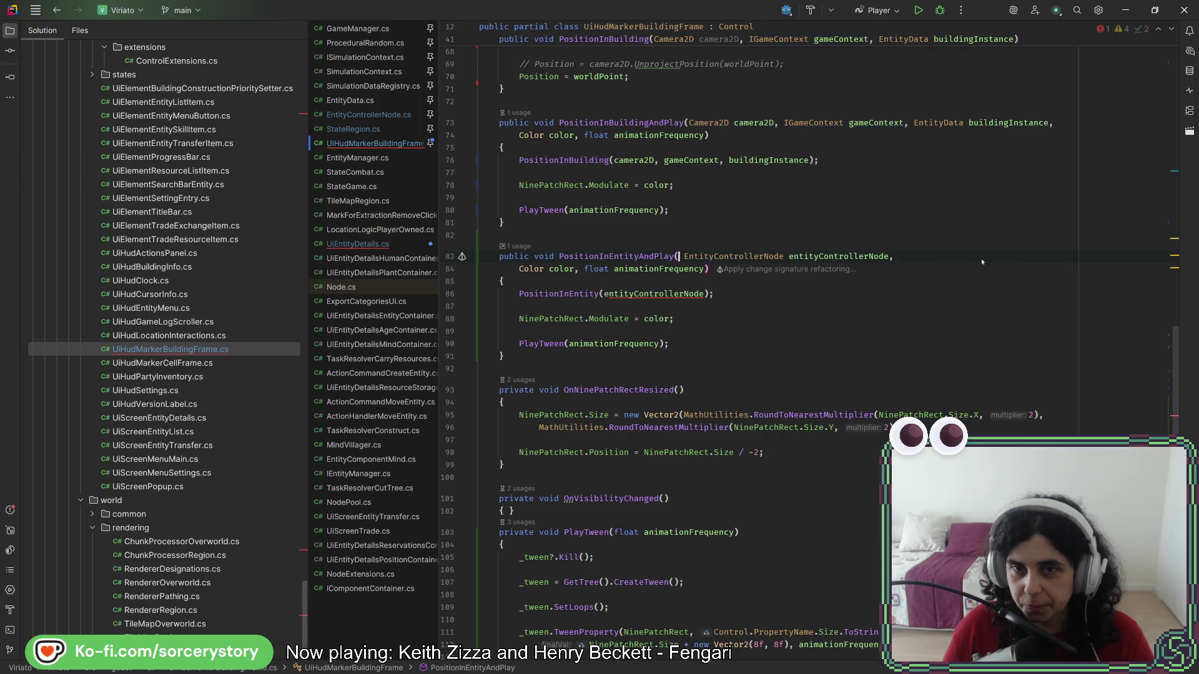
click(983, 257)
key(Delete)
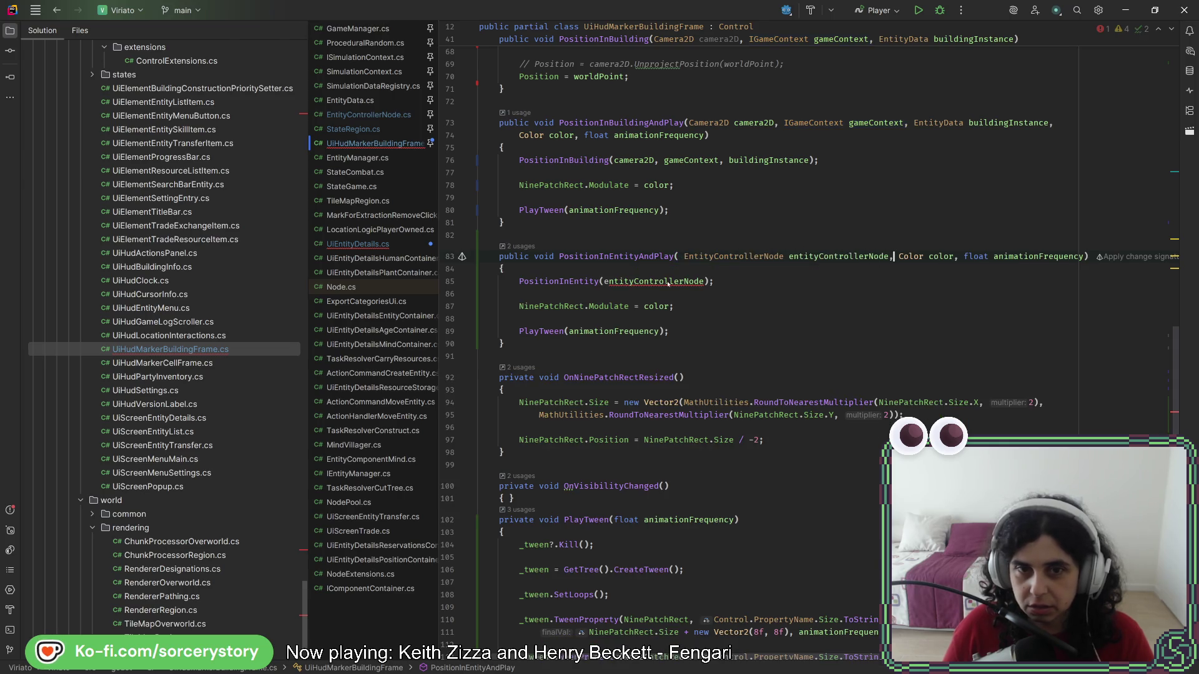
- Remove IGameContext gameContext from PositionInEntity and apply Change Signature to all callers
ctrl+click(565, 282)
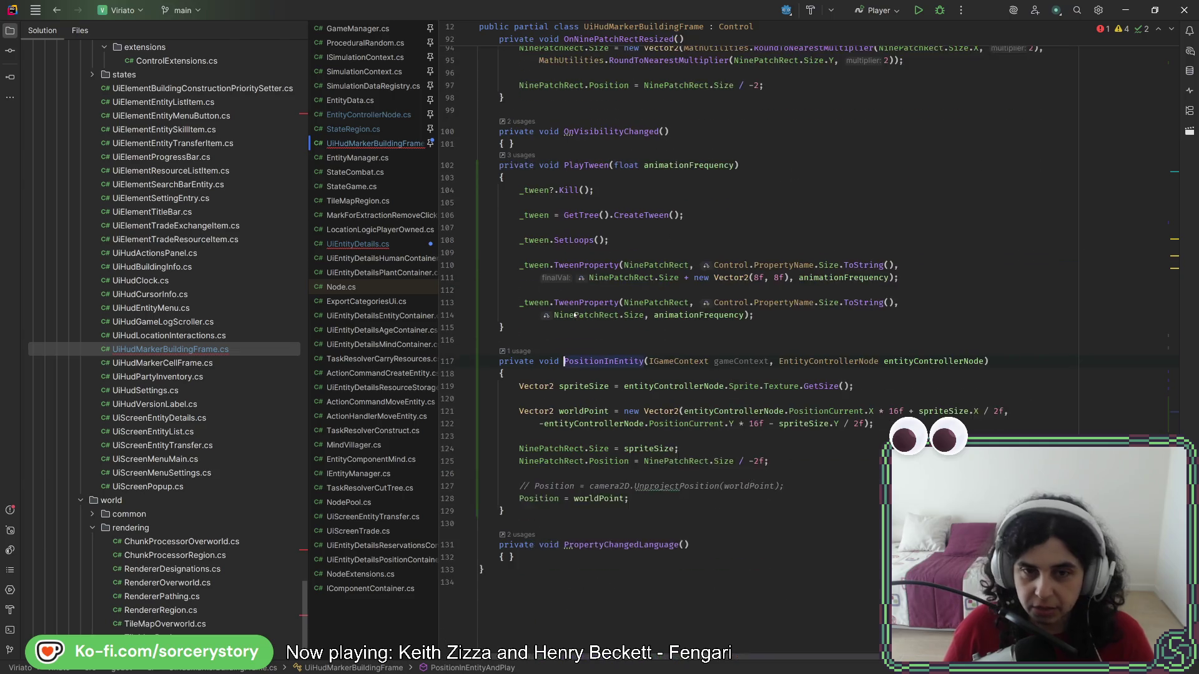
drag(772, 361, 649, 361)
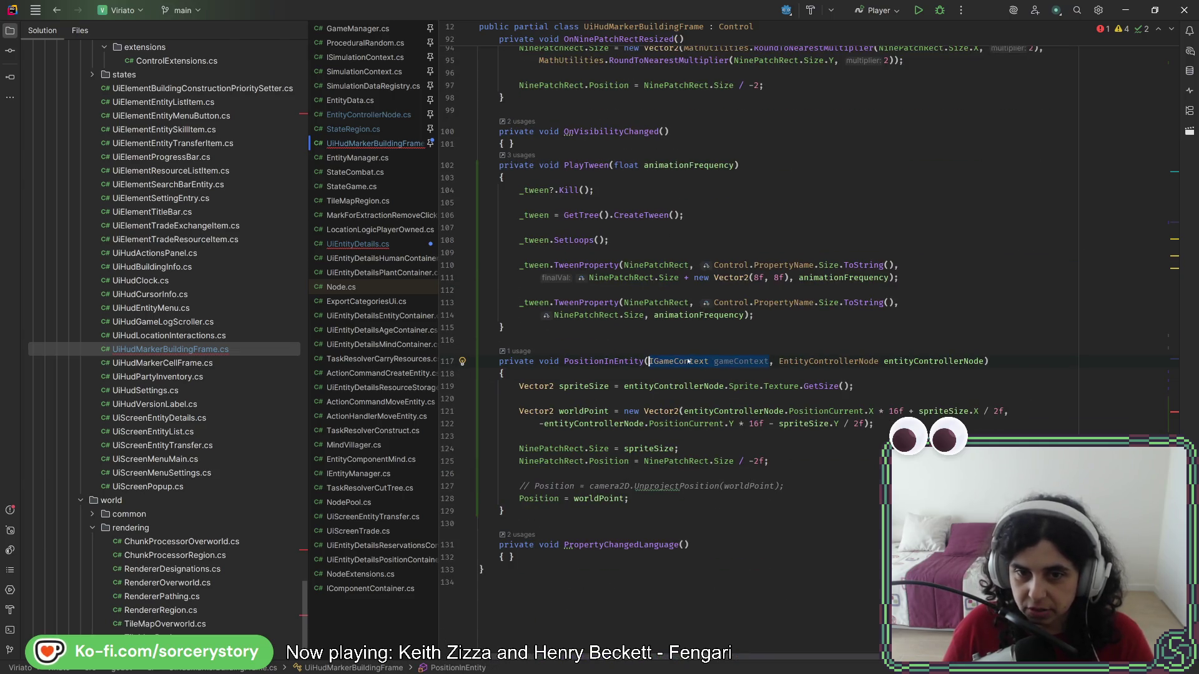
key(BackSpace)
click(938, 333)
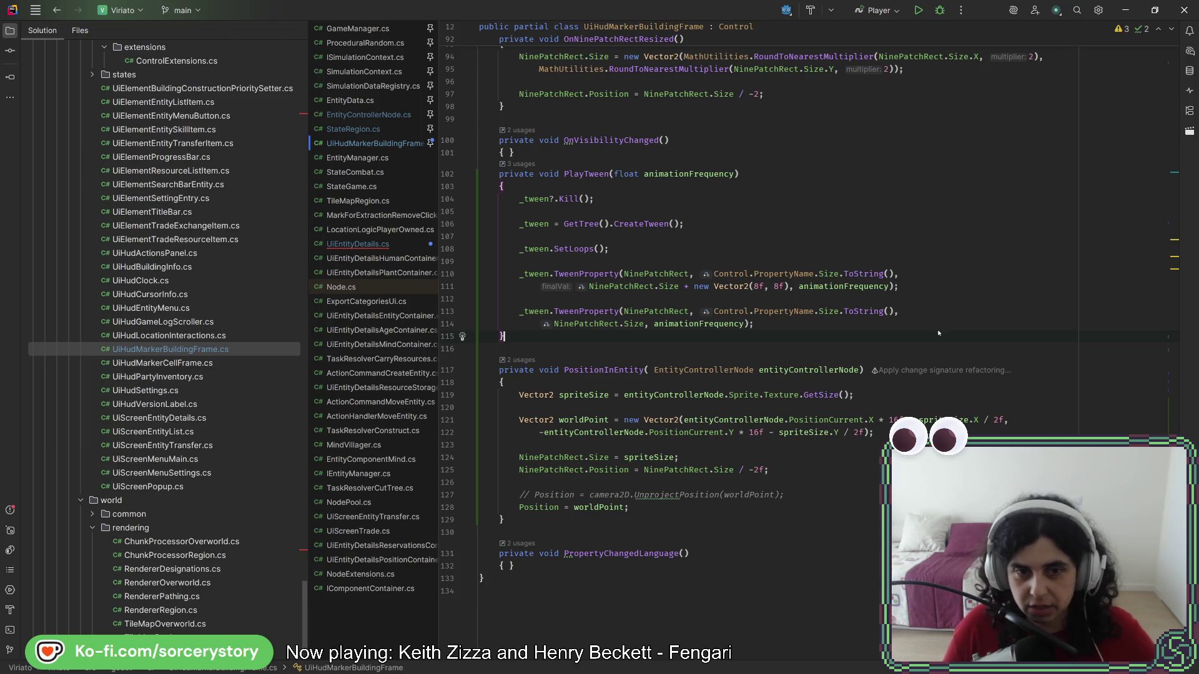
key(alt+Return)
key(Return)
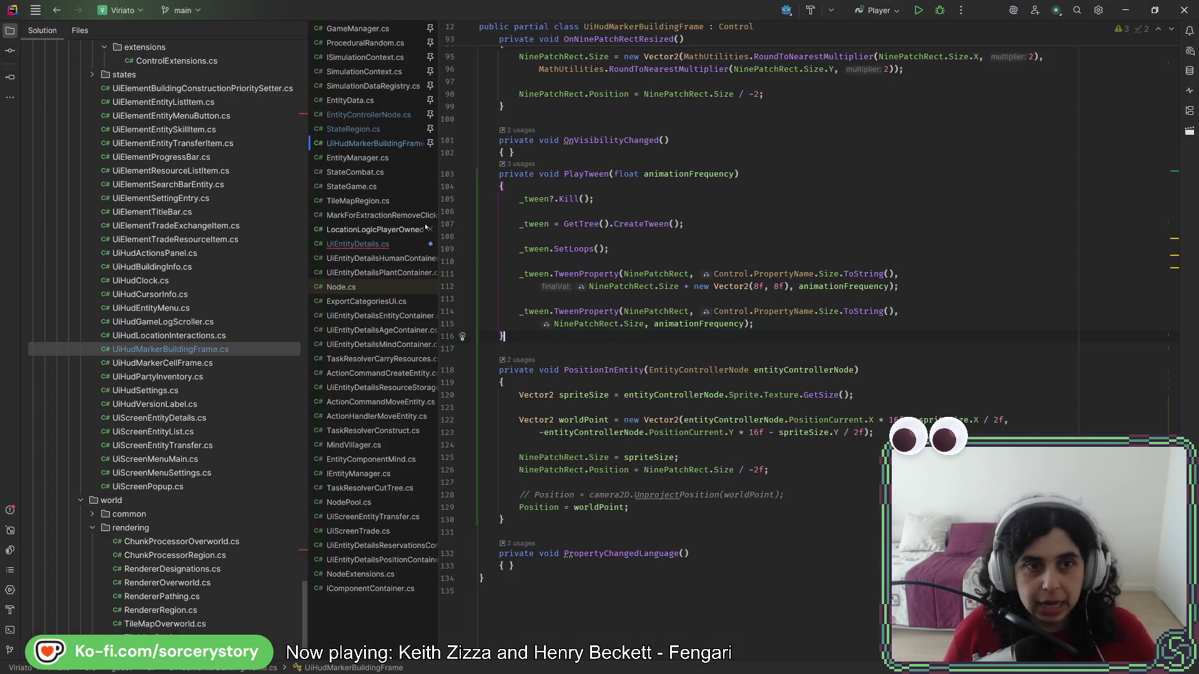
- Pass entityControllerNode and Colors.White to PositionInEntityAndPlay in UiEntityDetails.cs
click(381, 249)
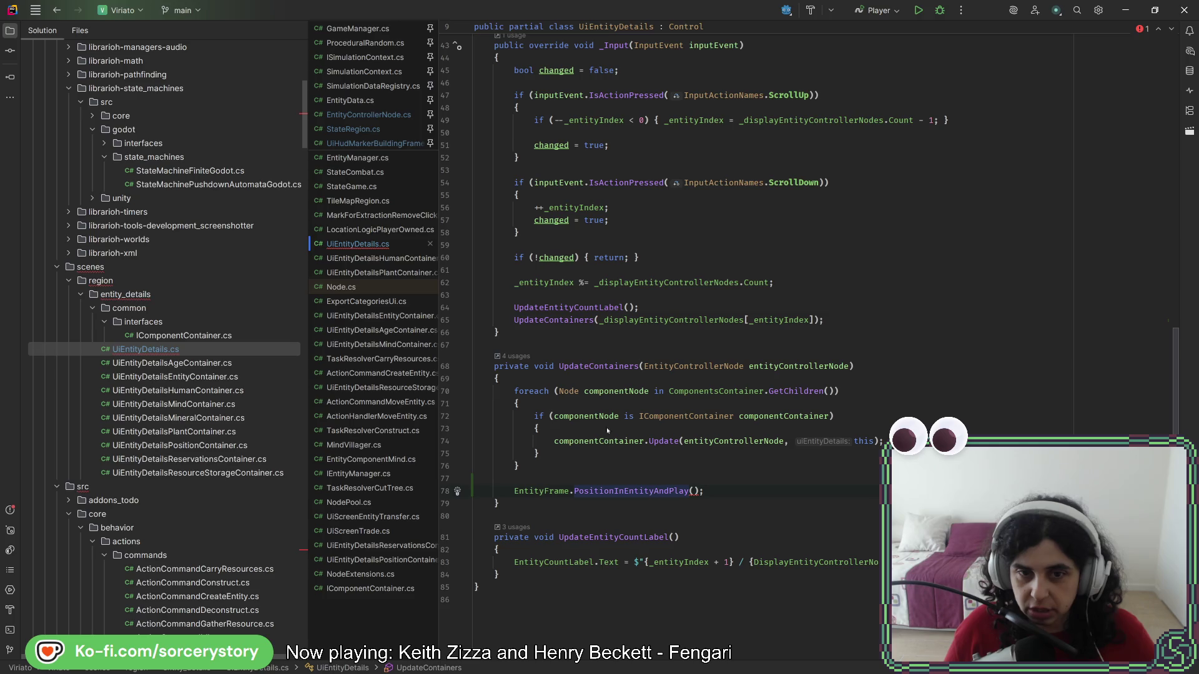
double_click(804, 369)
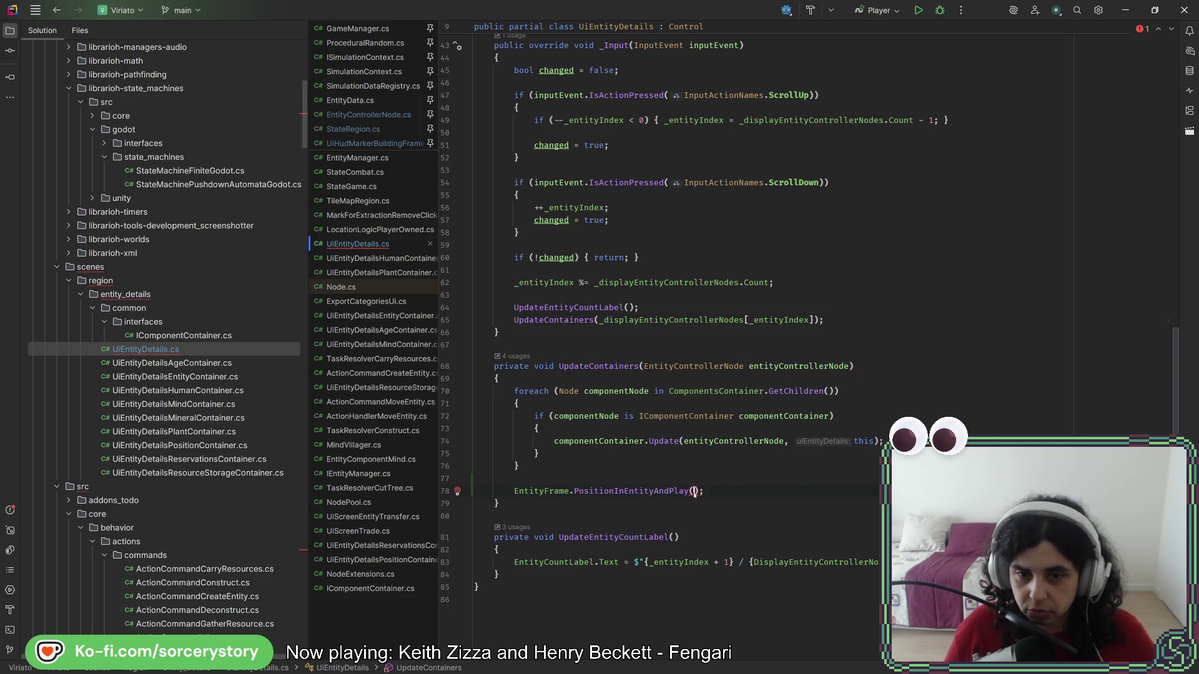
text(entityControllerNode)
mouse_move(661, 494)
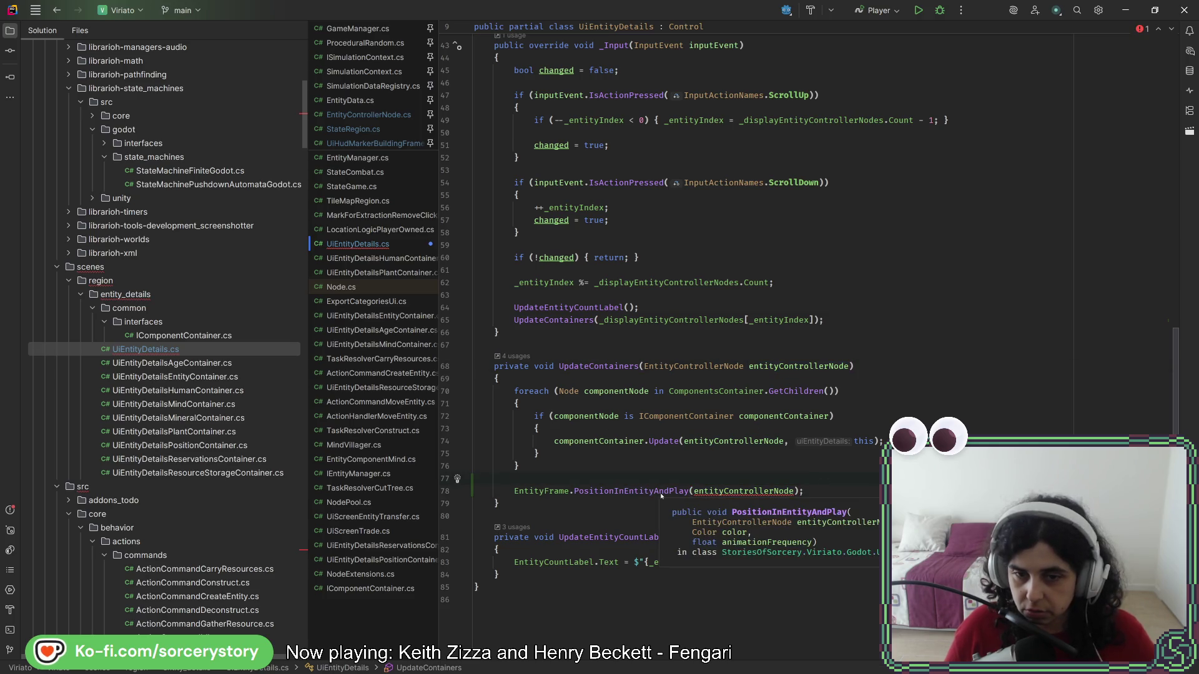
text(, Co)
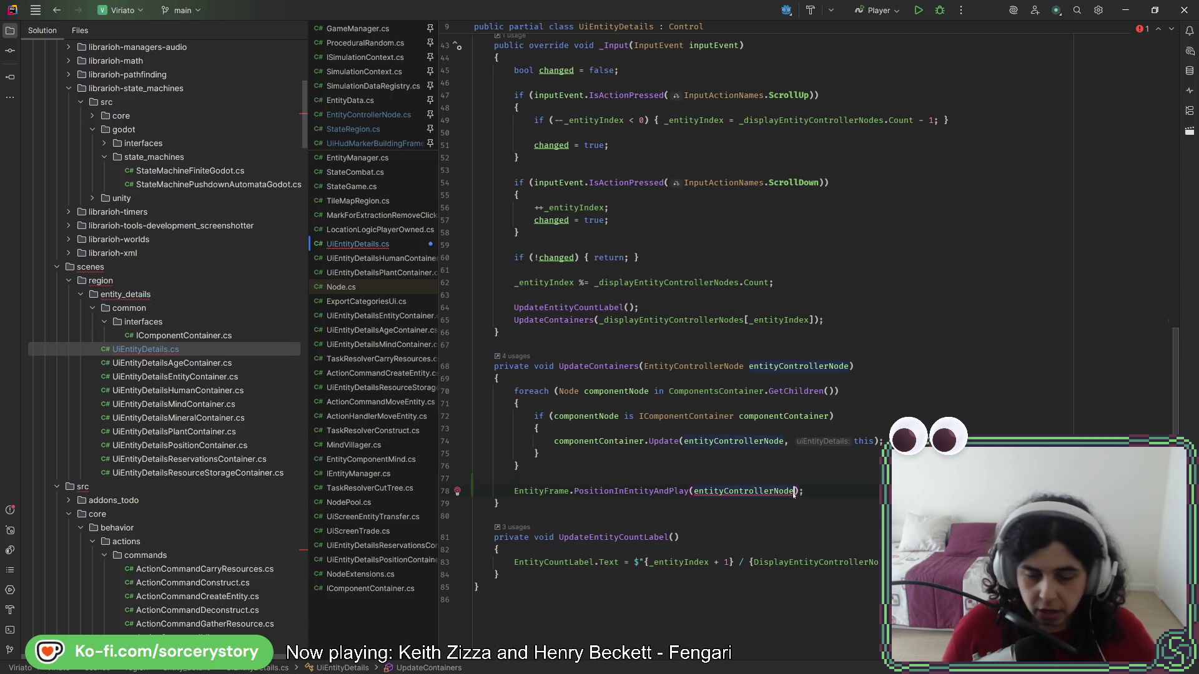
text(lor)
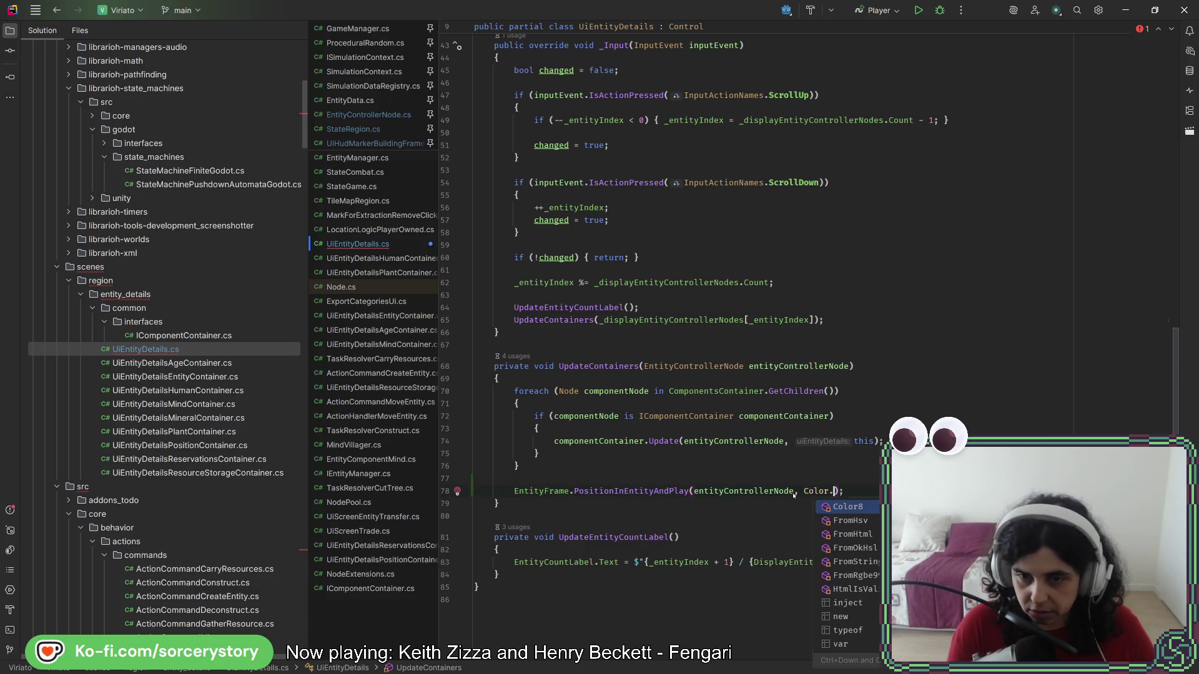
text(s.White)
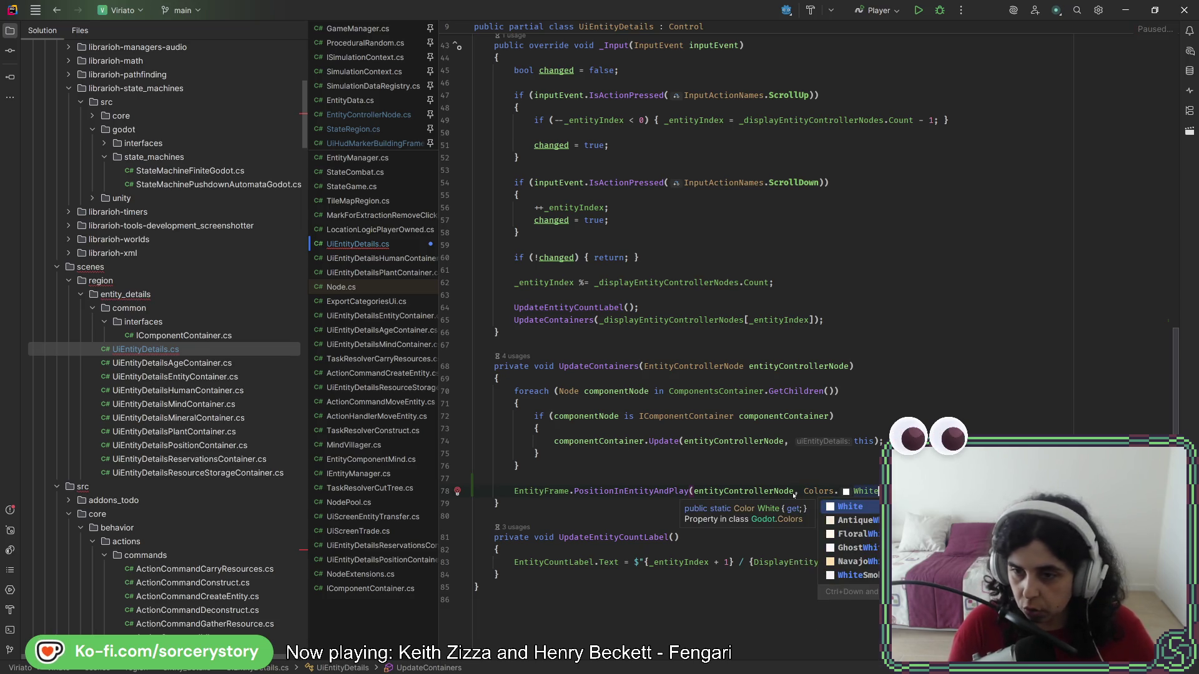
key(Return)
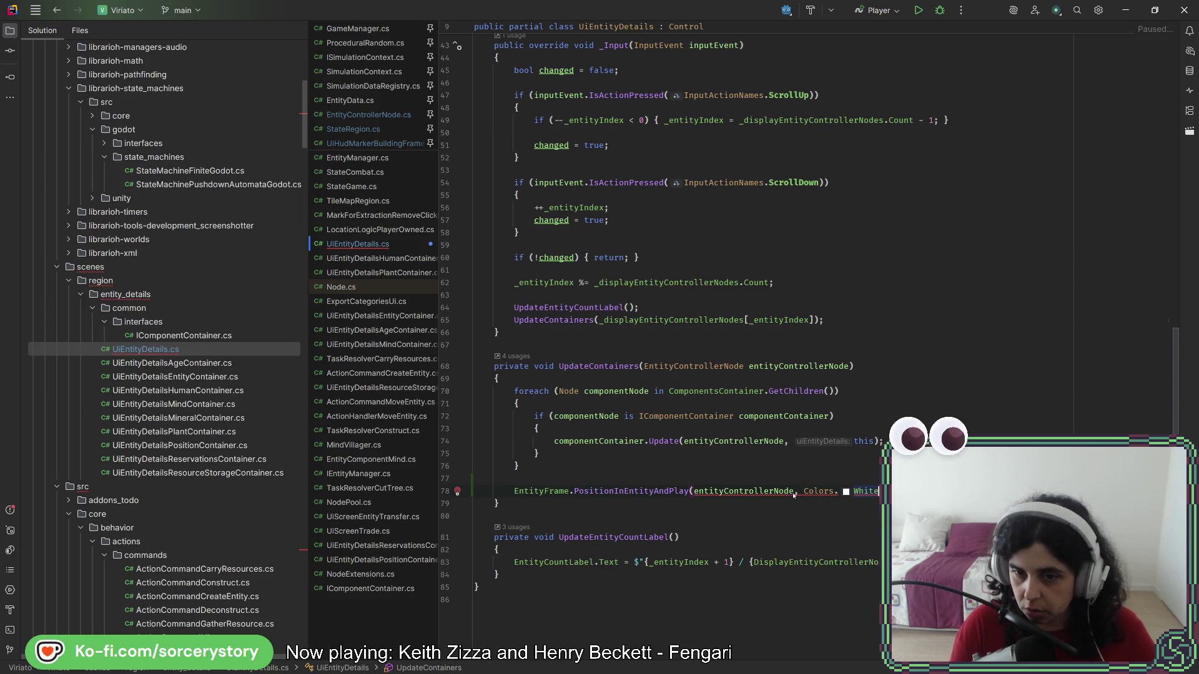
text(,)
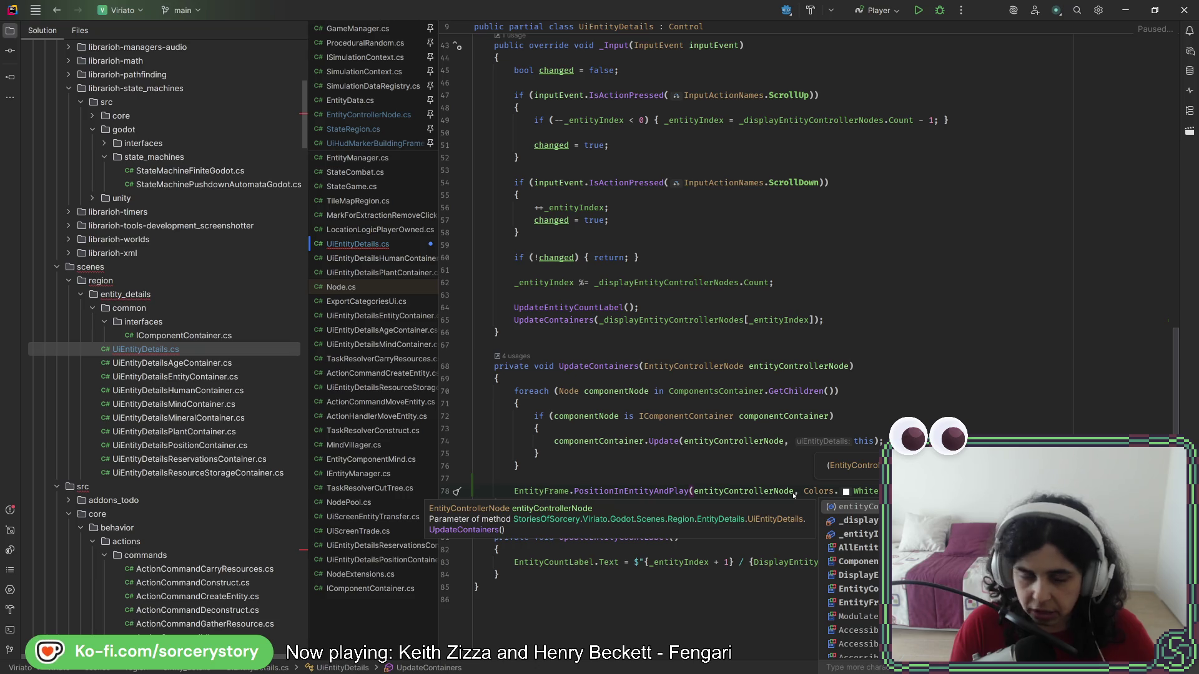
key(Escape)
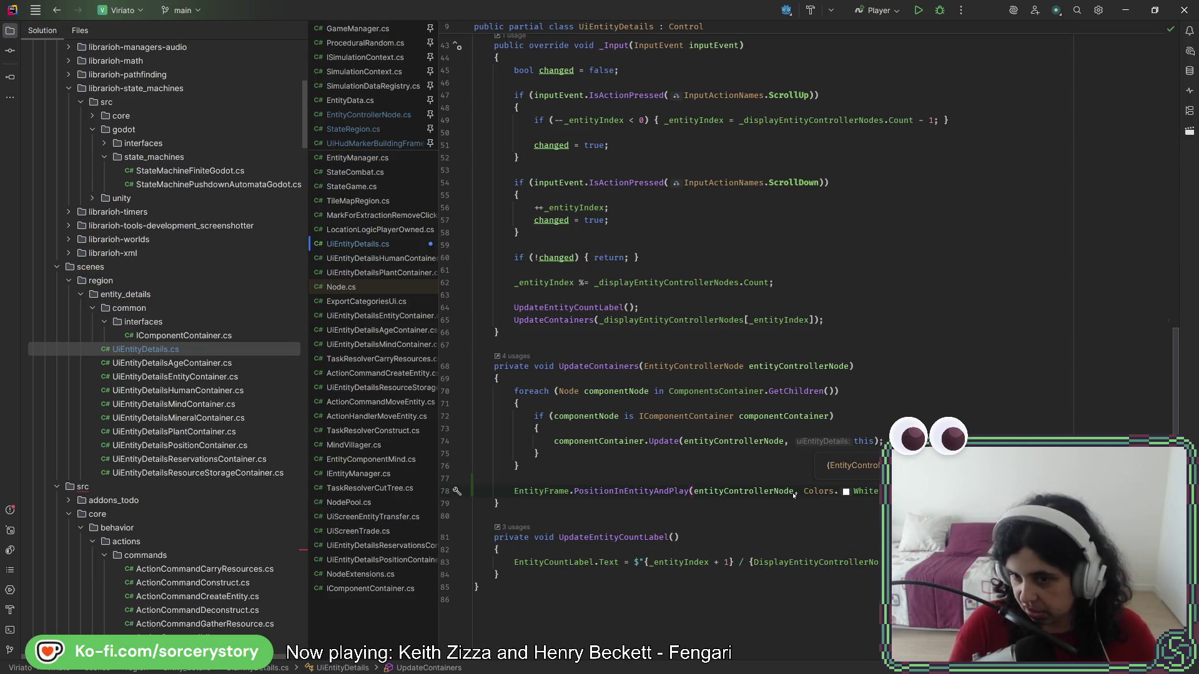
key(alt+Tab)
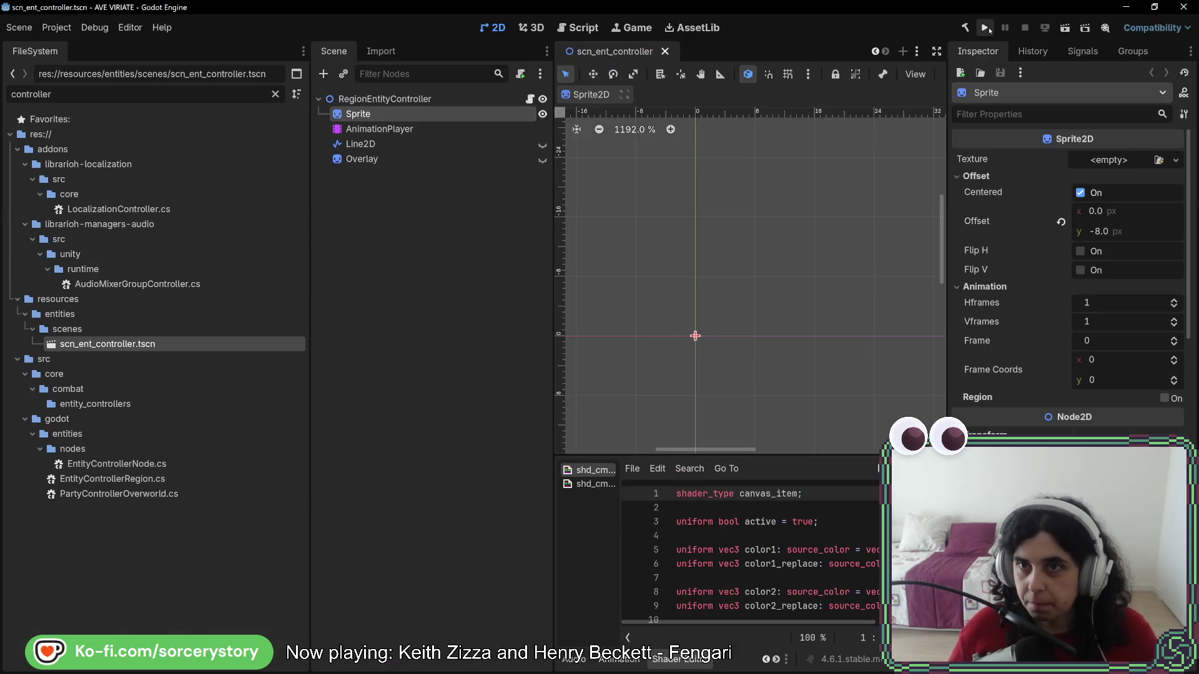
- Build the .NET project and open the 'PositionInBuilding takes 4 arguments' error in code
click(967, 28)
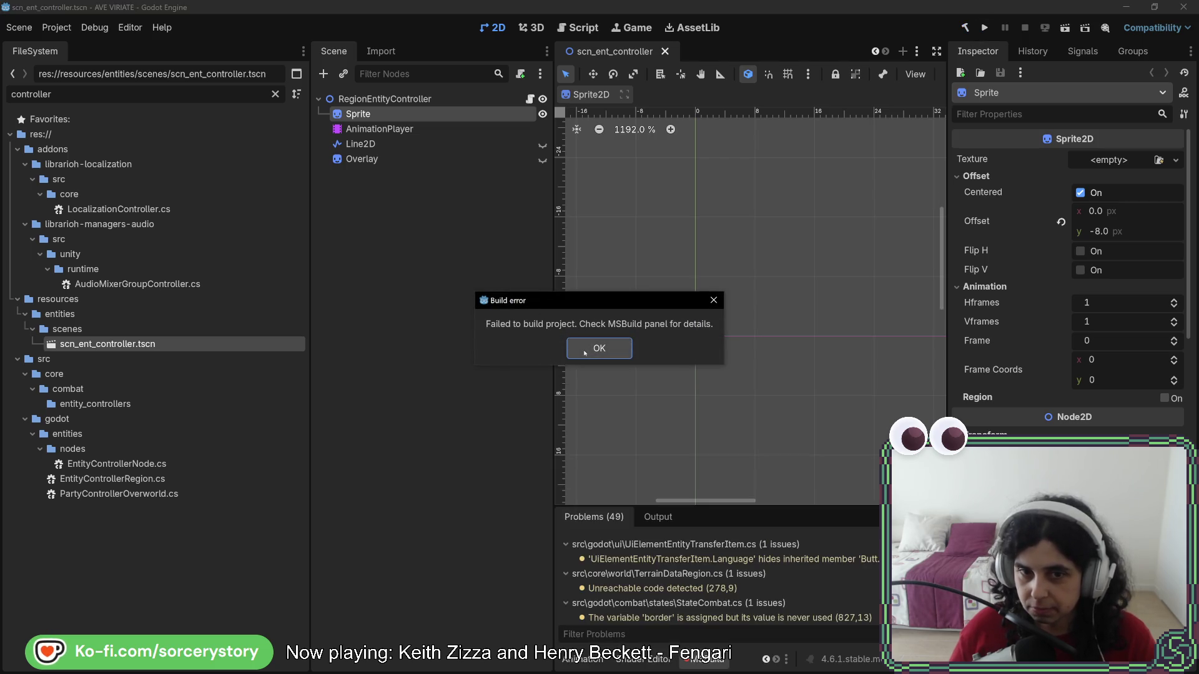
click(597, 347)
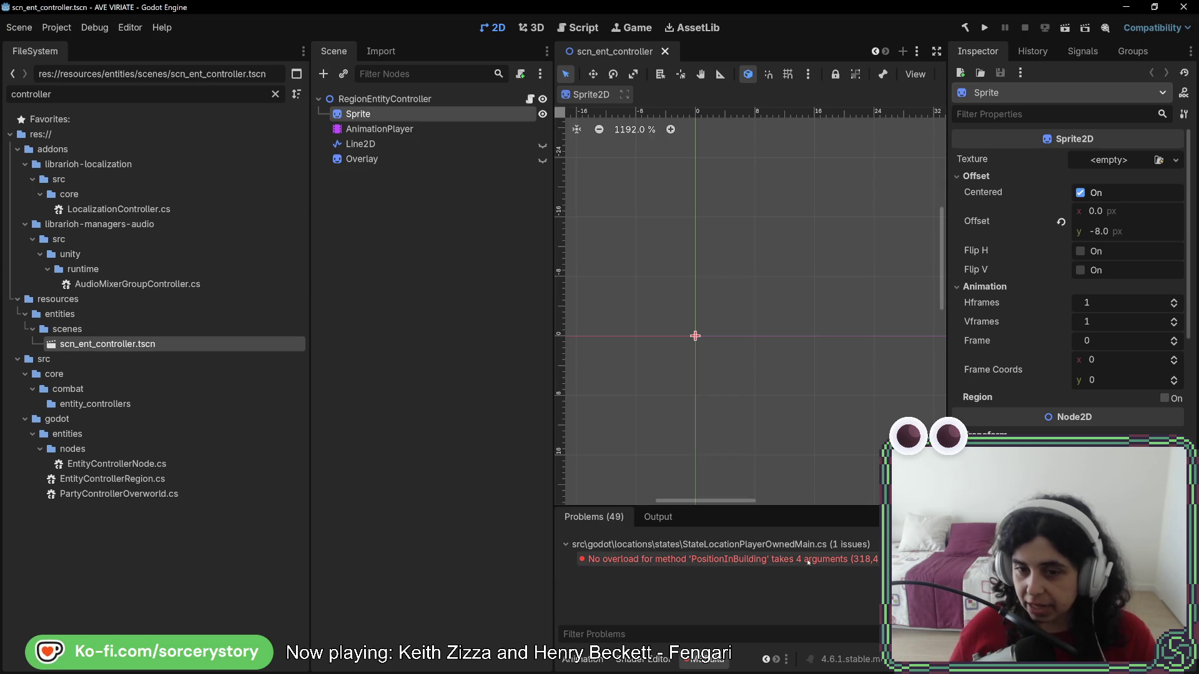
double_click(807, 559)
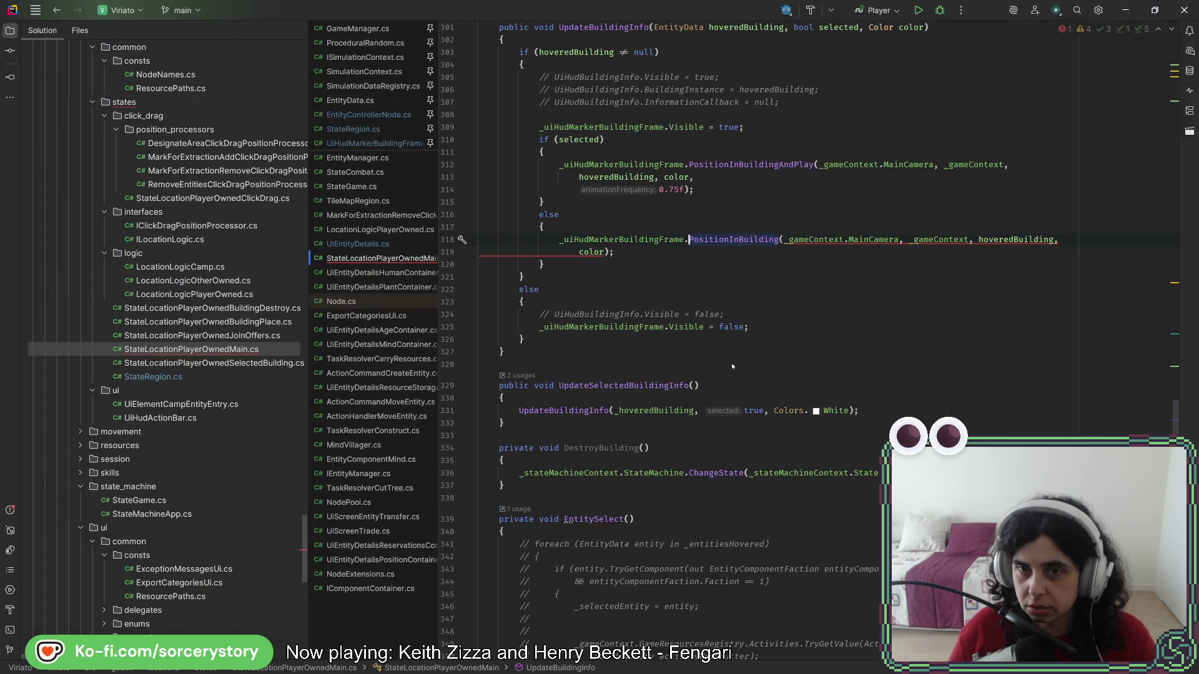
- Go to the PositionInBuilding declaration in UiHudMarkerBuildingFrame.cs and review its body
scroll(732, 364, up, 2)
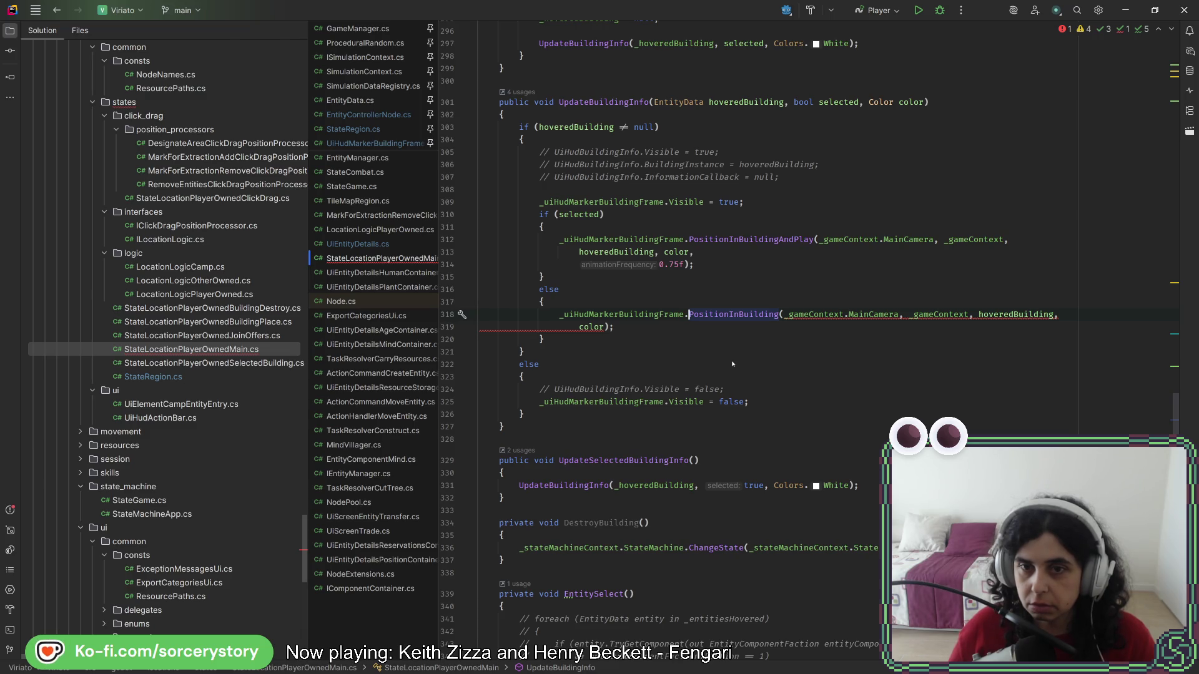
mouse_move(743, 315)
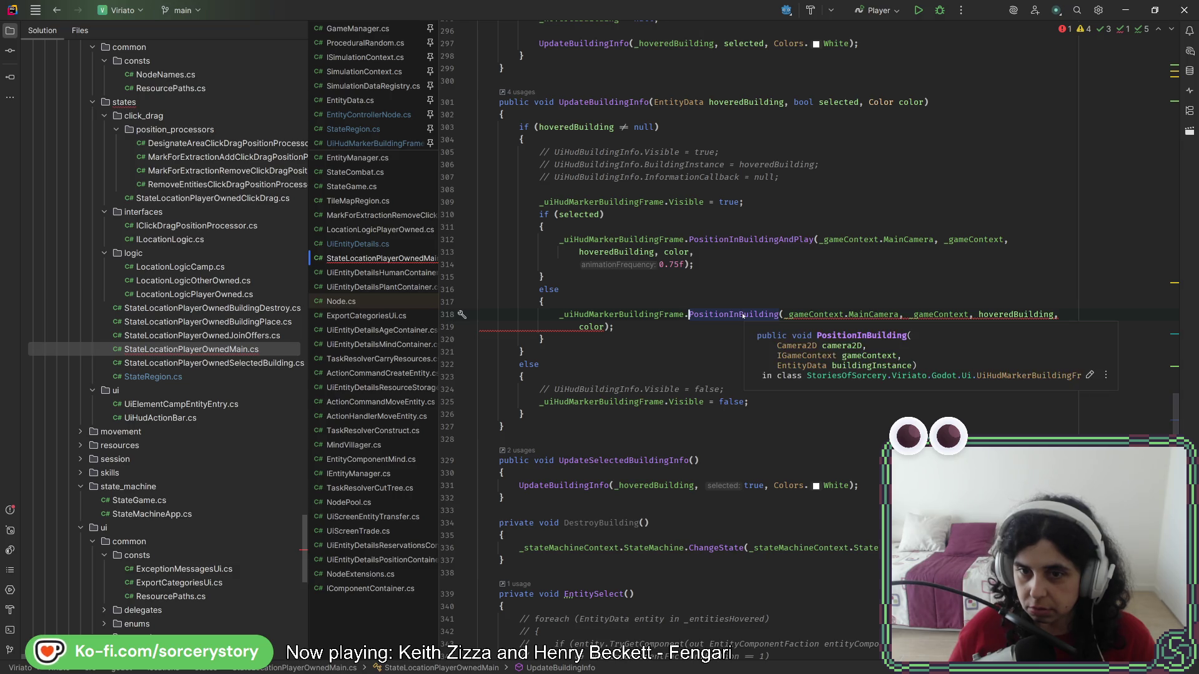
click(743, 315)
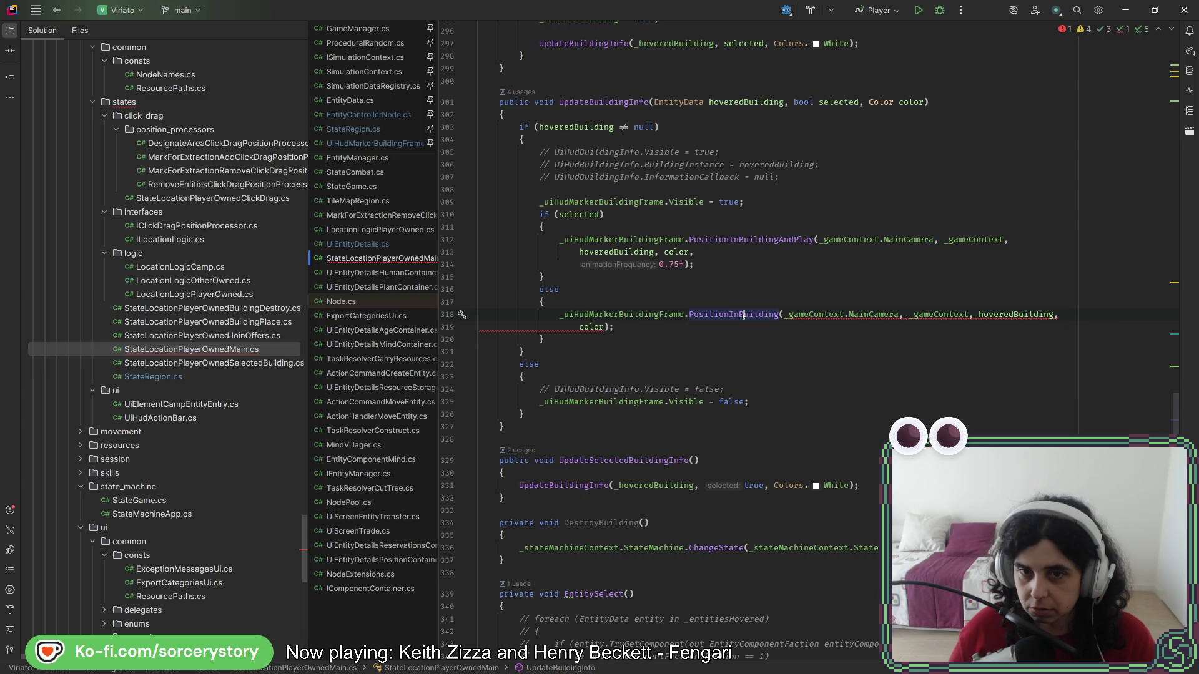
ctrl+click(743, 315)
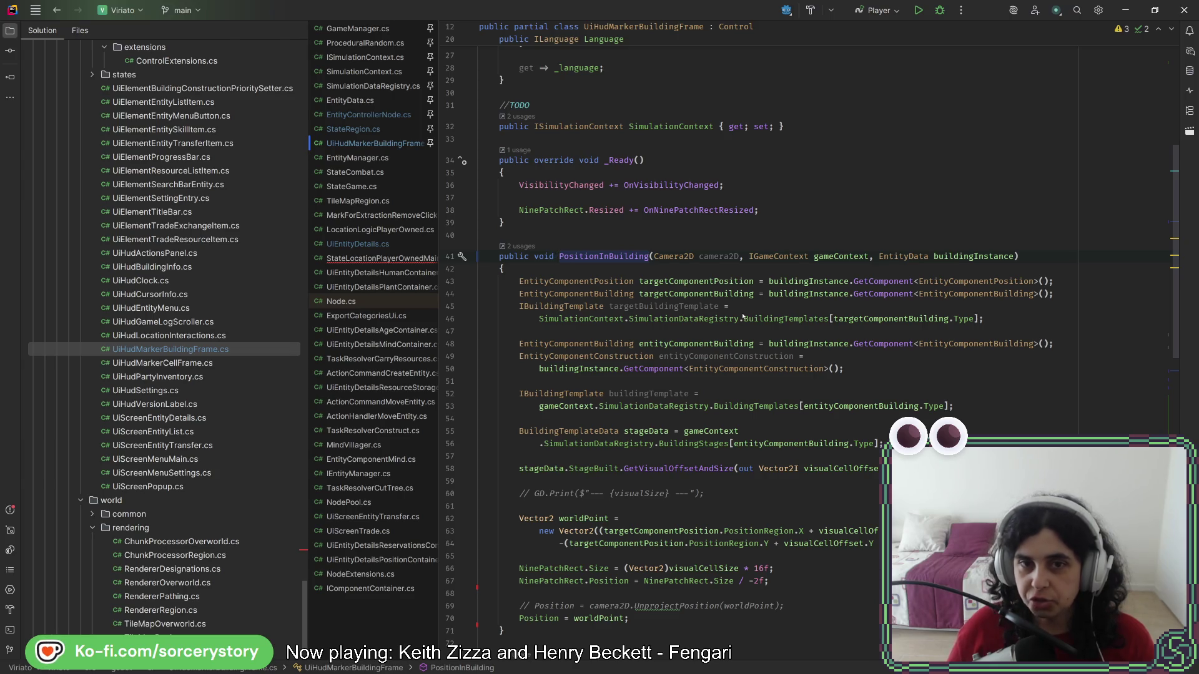
scroll(695, 387, down, 3)
scroll(695, 390, down, 3)
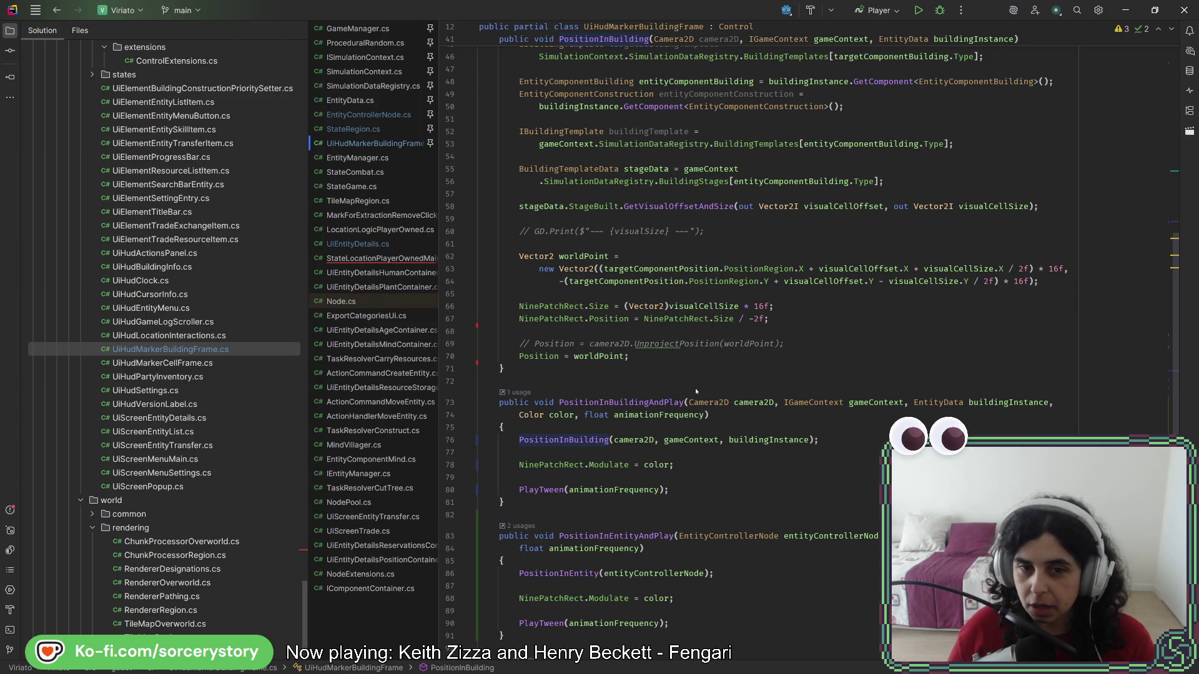
click(678, 365)
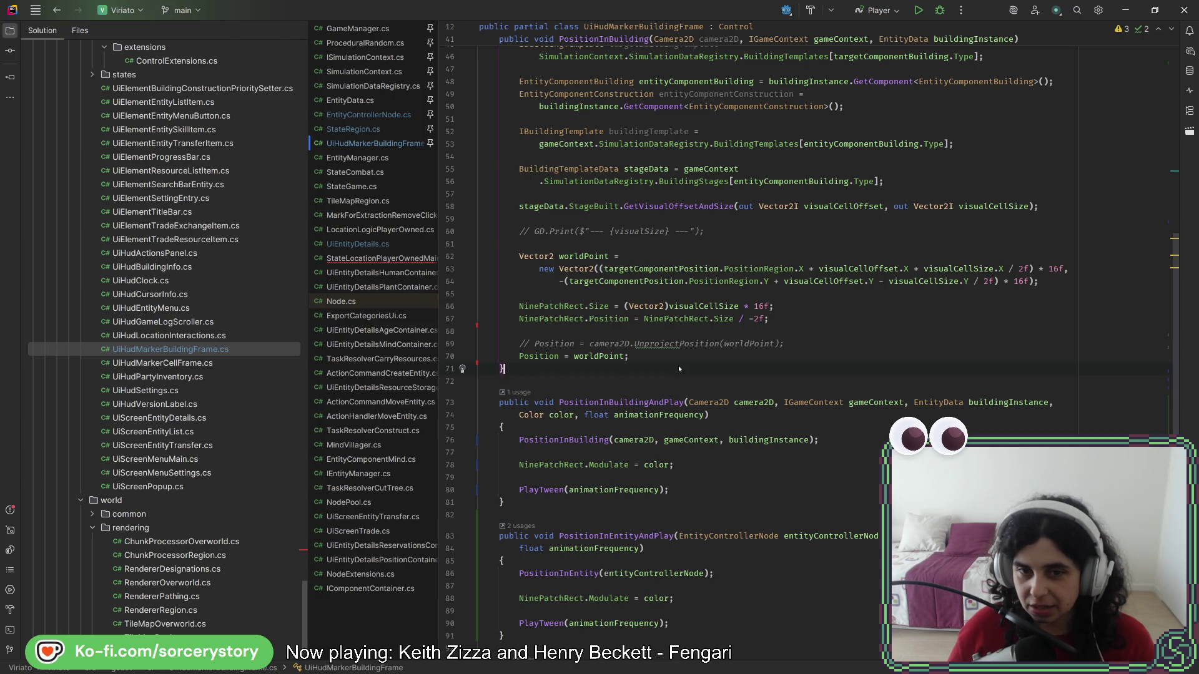
scroll(678, 368, up, 5)
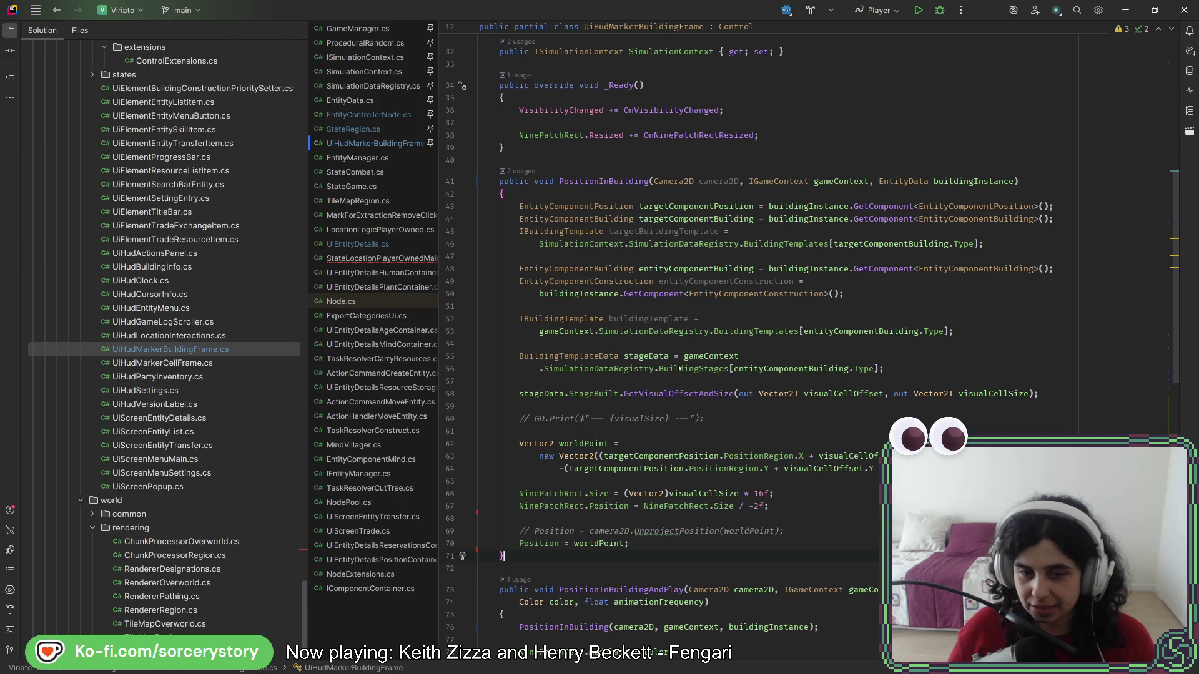
mouse_move(507, 556)
mouse_down()
mouse_move(562, 209)
mouse_move(582, 156)
mouse_up()
click(532, 559)
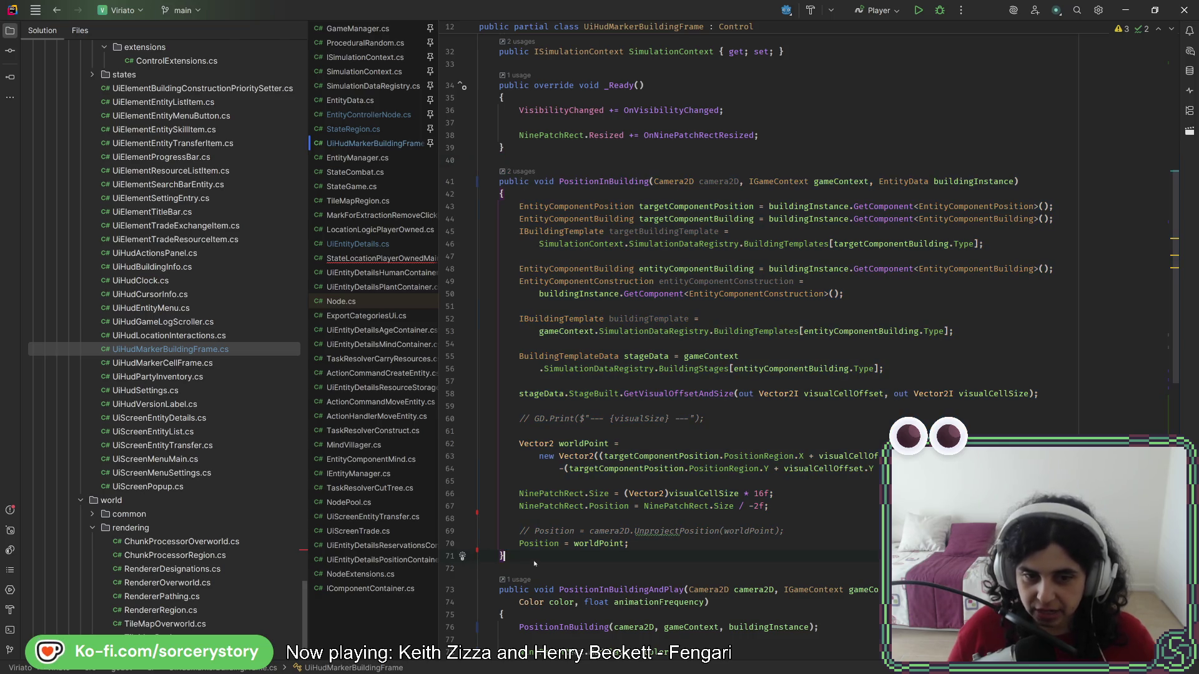
click(502, 194)
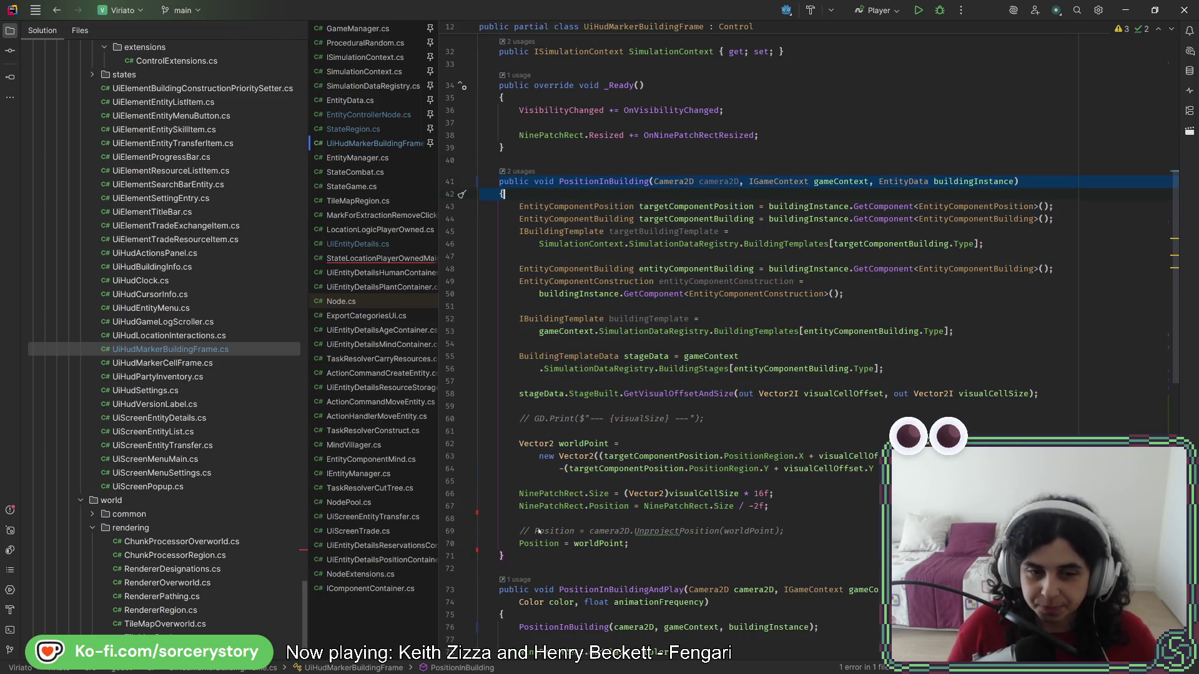
- Paste a new PositionInBuilding signature below the method and make the original private
click(539, 556)
key(Return)
key(Return)
key(ctrl+v)
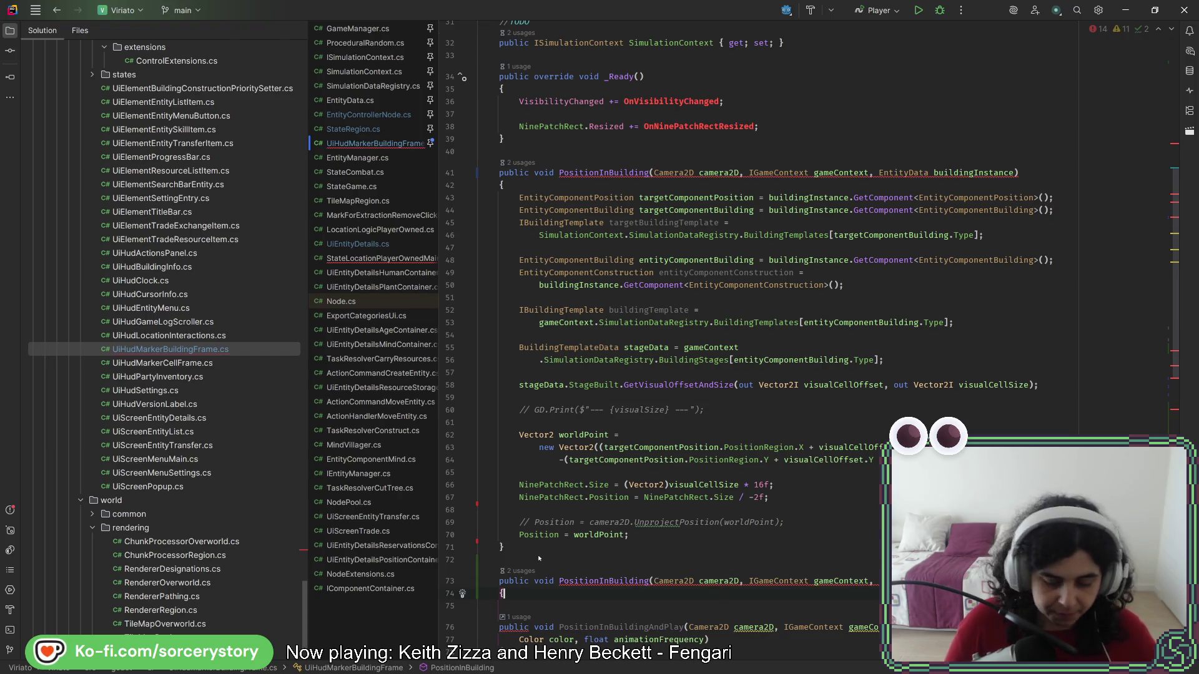
key(Return)
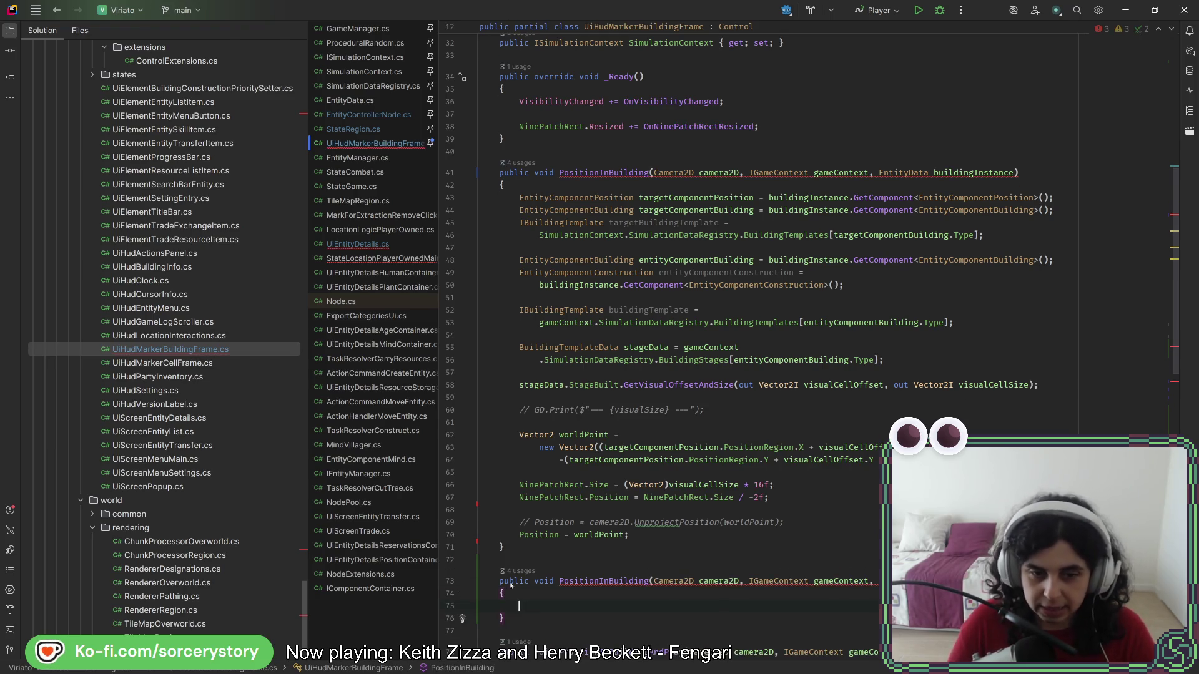
drag(527, 177, 523, 177)
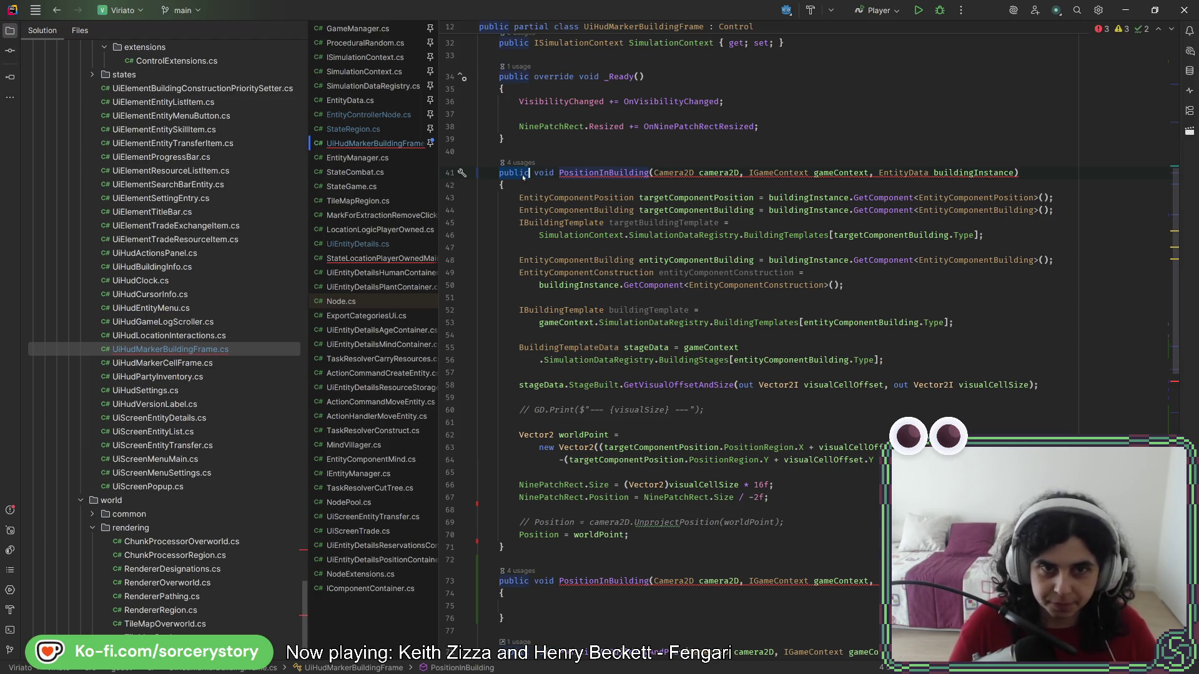
text(private)
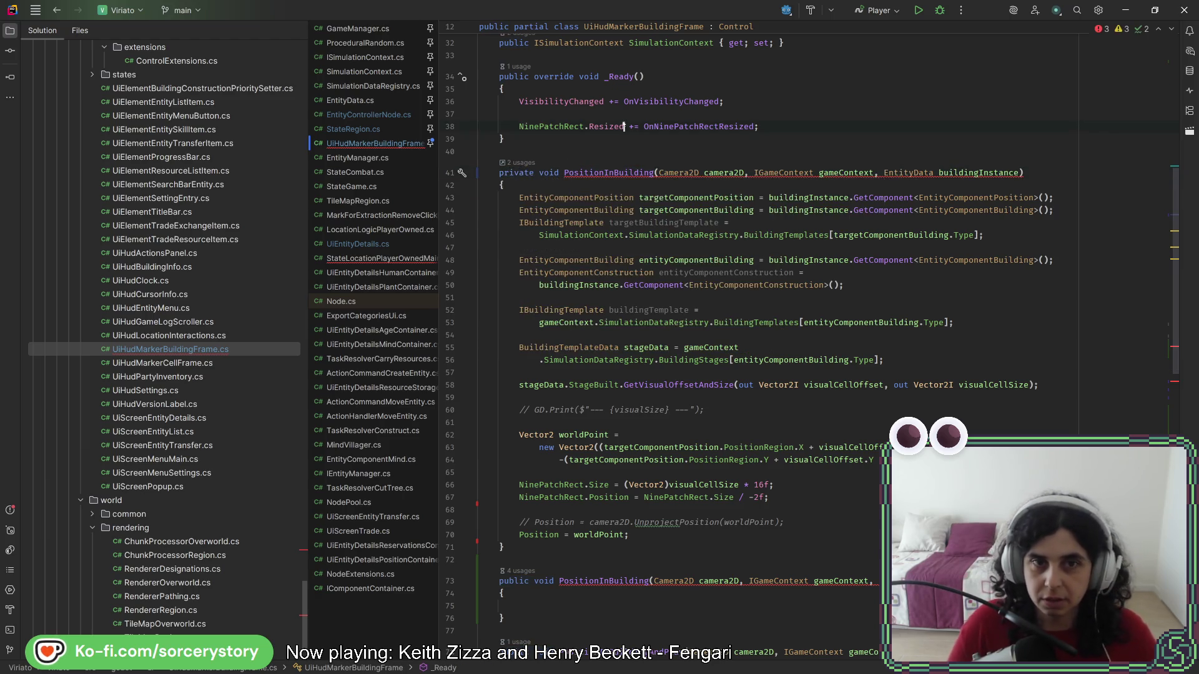
click(625, 126)
- Fill the overload with positioning and NinePatchRect tint lines and add a Color color parameter
scroll(636, 472, down, 1)
scroll(636, 472, down, 3)
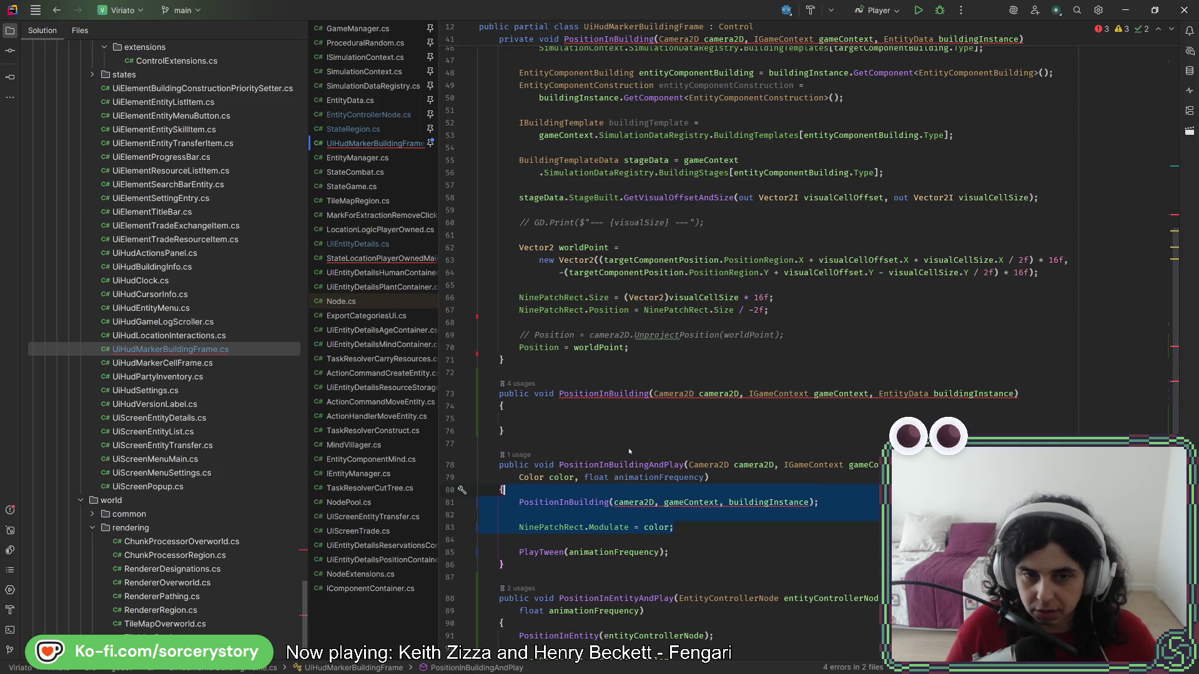
drag(579, 418, 580, 406)
text(PositionInBuilding(camera2D, gameContext, buildingInstance);  NinePatchRect.Modulate = color;)
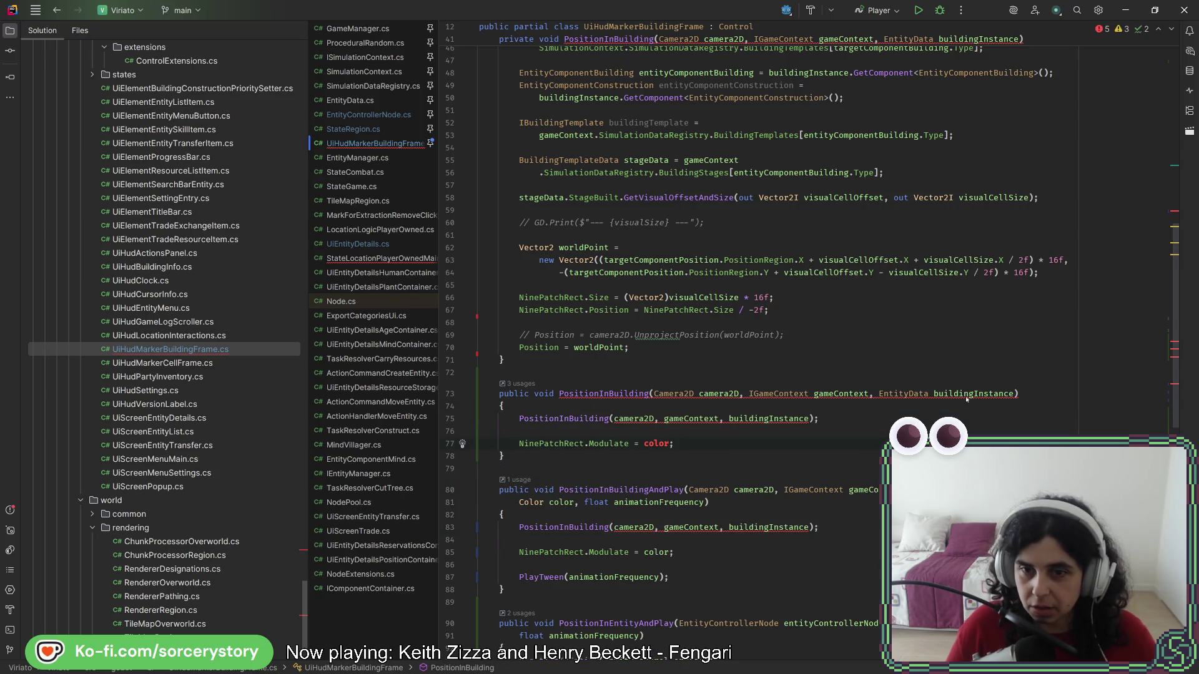
drag(575, 502, 480, 503)
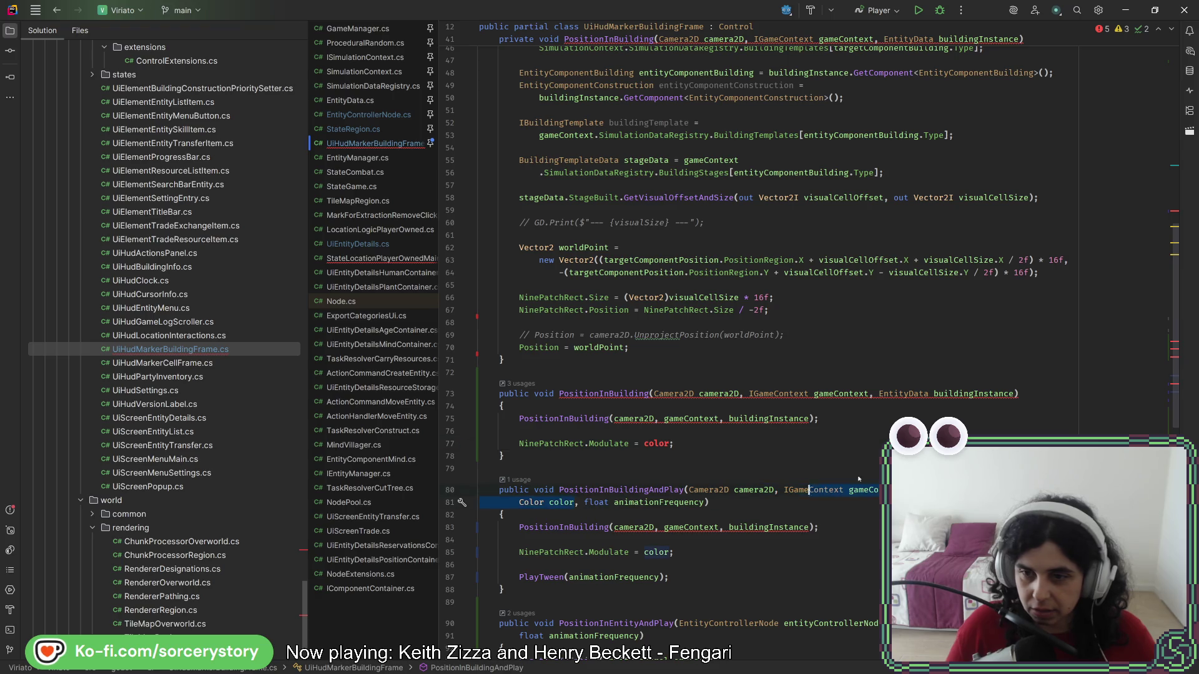
key(ctrl+c)
click(1014, 394)
text(,)
key(Return)
key(ctrl+v)
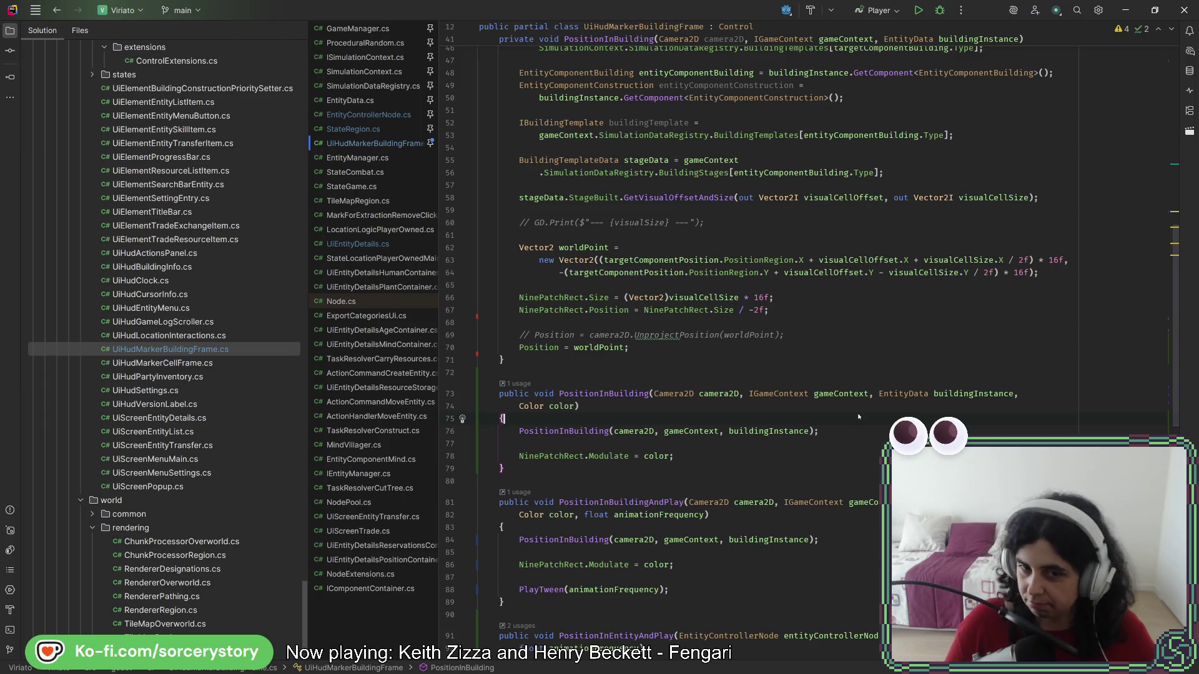
key(Left)
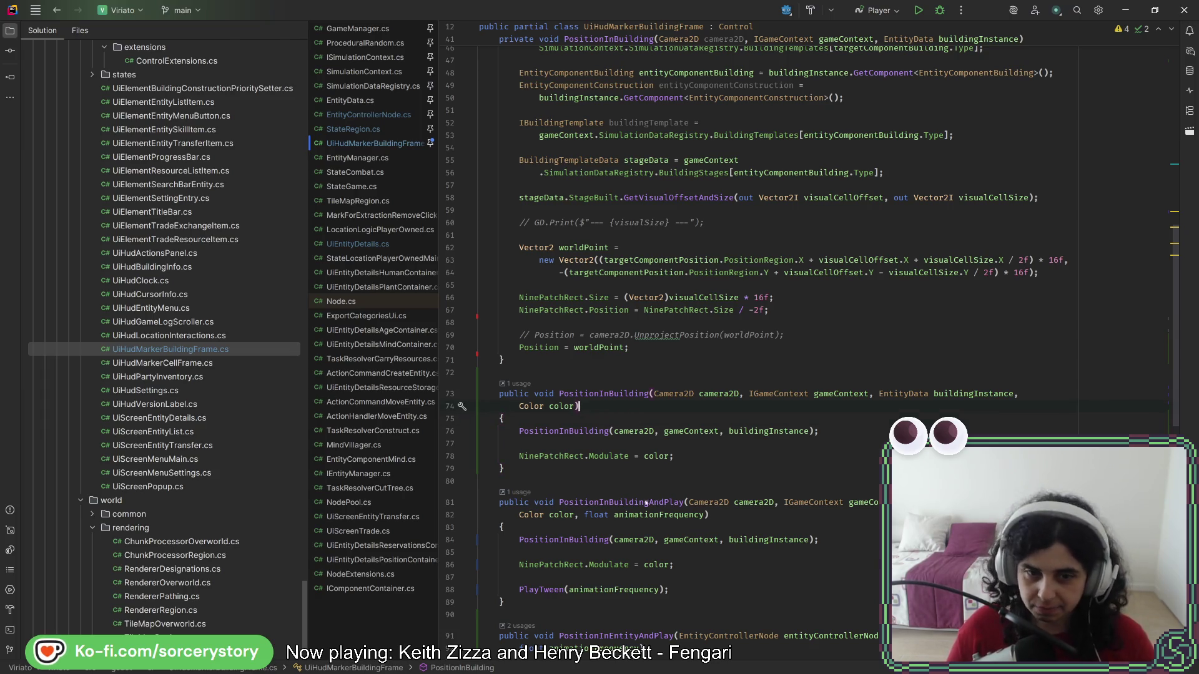
- Cut the original private PositionInBuilding method to relocate it further down
scroll(683, 228, up, 6)
click(701, 181)
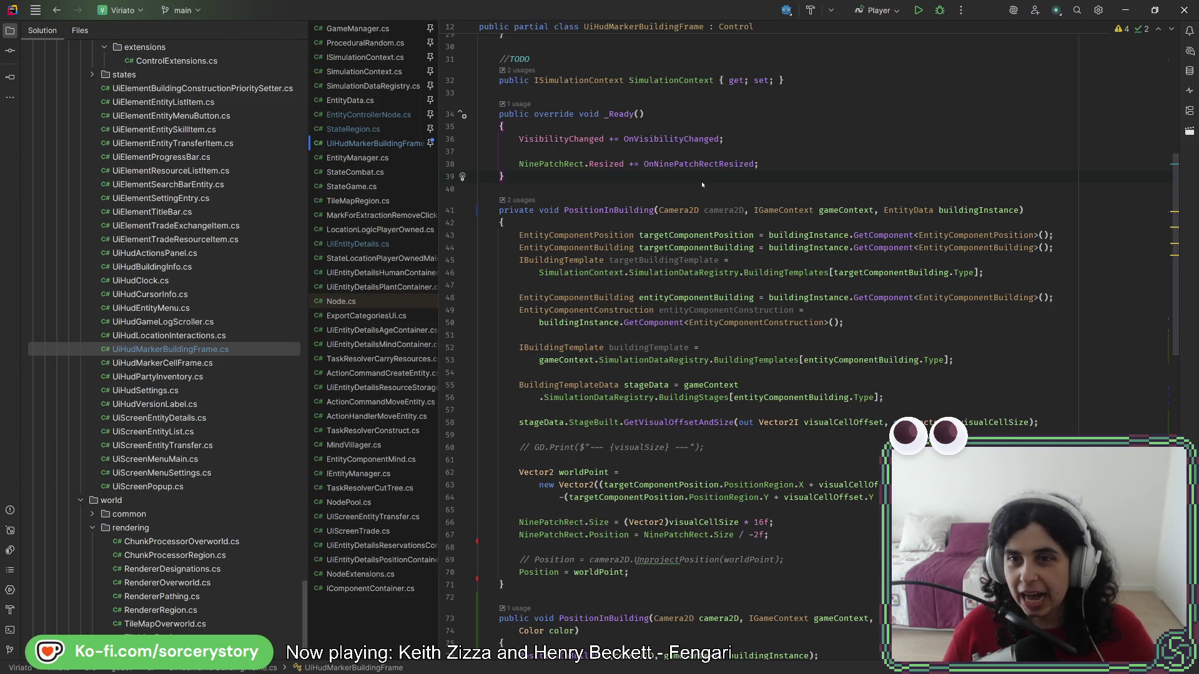
key(Delete)
scroll(664, 291, down, 20)
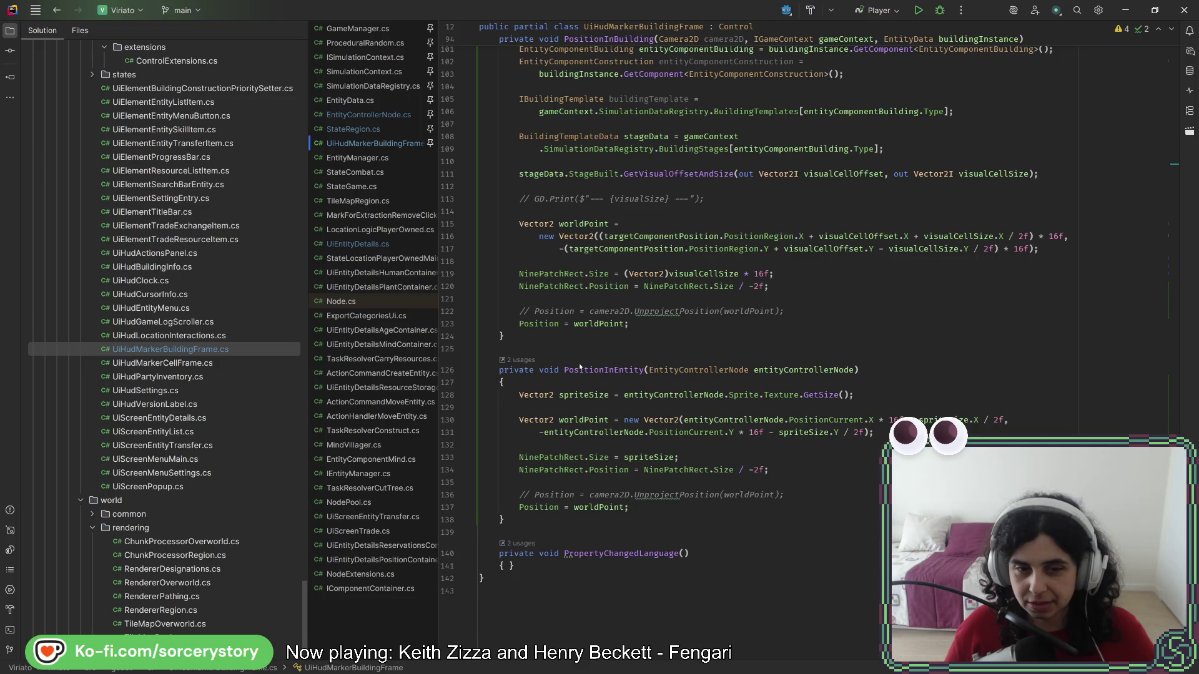
scroll(638, 198, up, 7)
scroll(639, 198, down, 7)
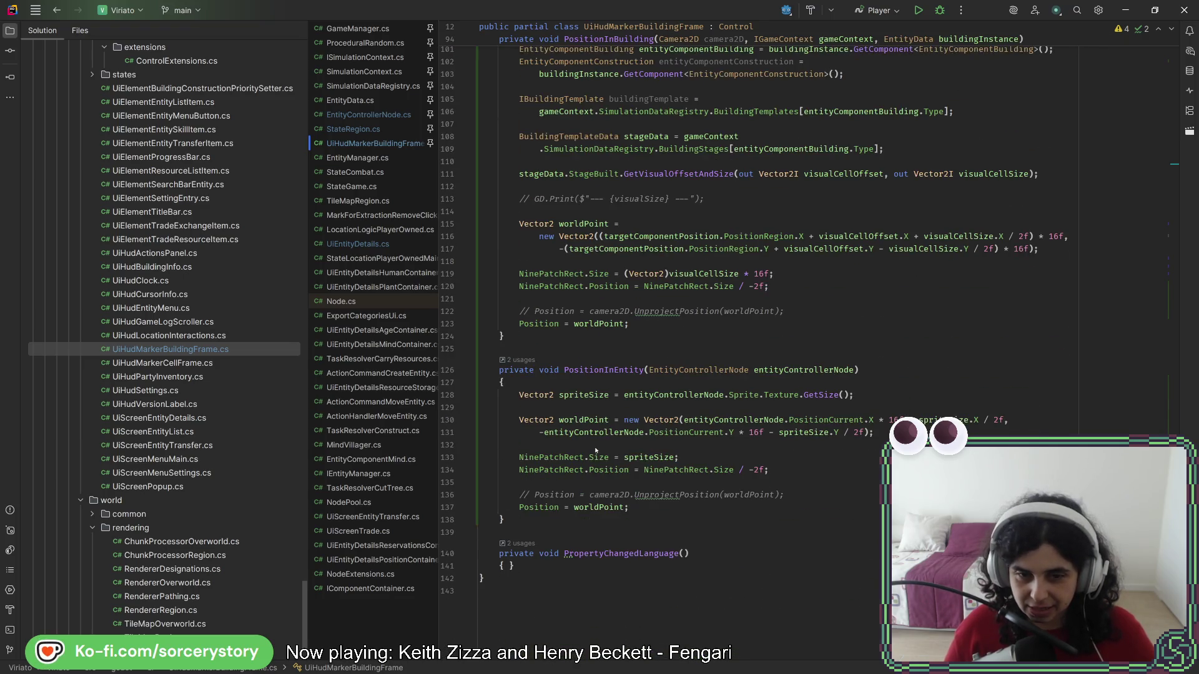
scroll(596, 448, up, 10)
click(614, 345)
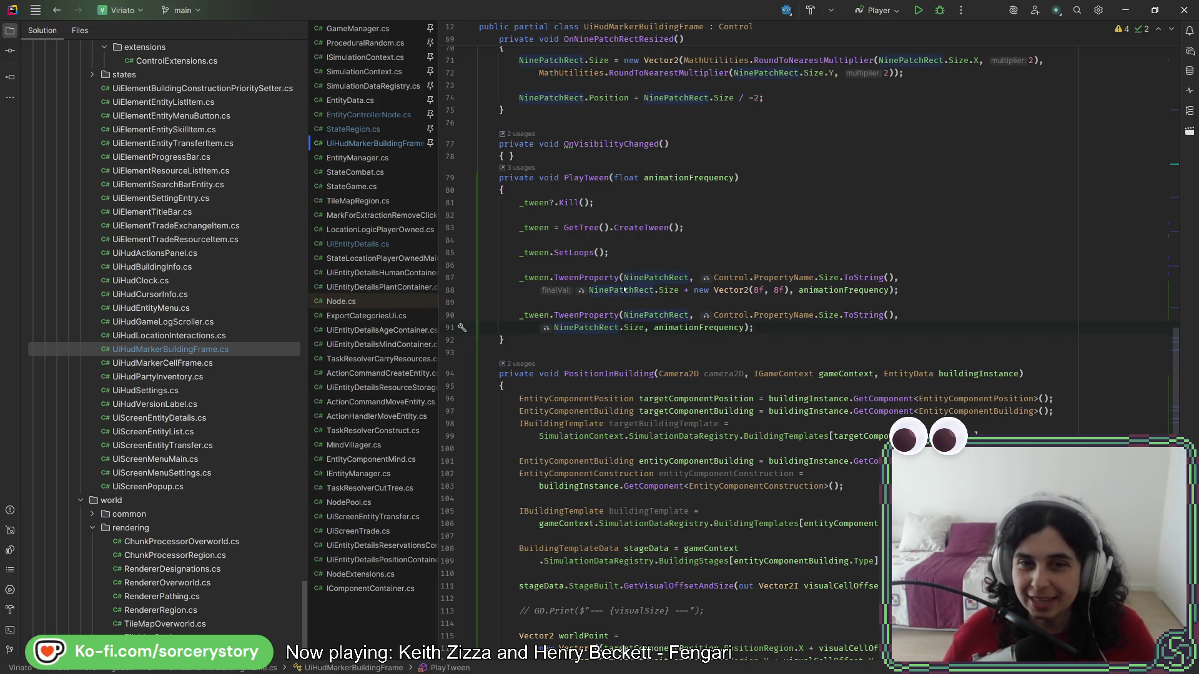
- Review the PlayTween method, then return to the Godot editor
click(648, 264)
key(alt+Tab)
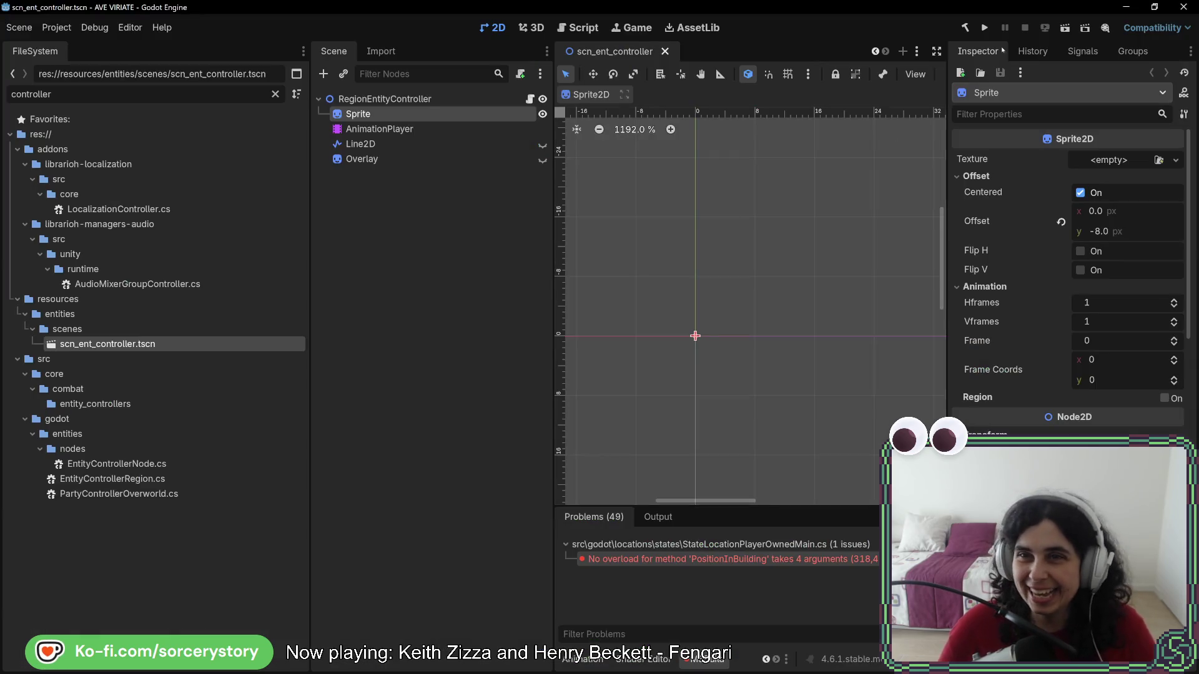
- Run the game, start a new game and enter the player settlement view
click(984, 28)
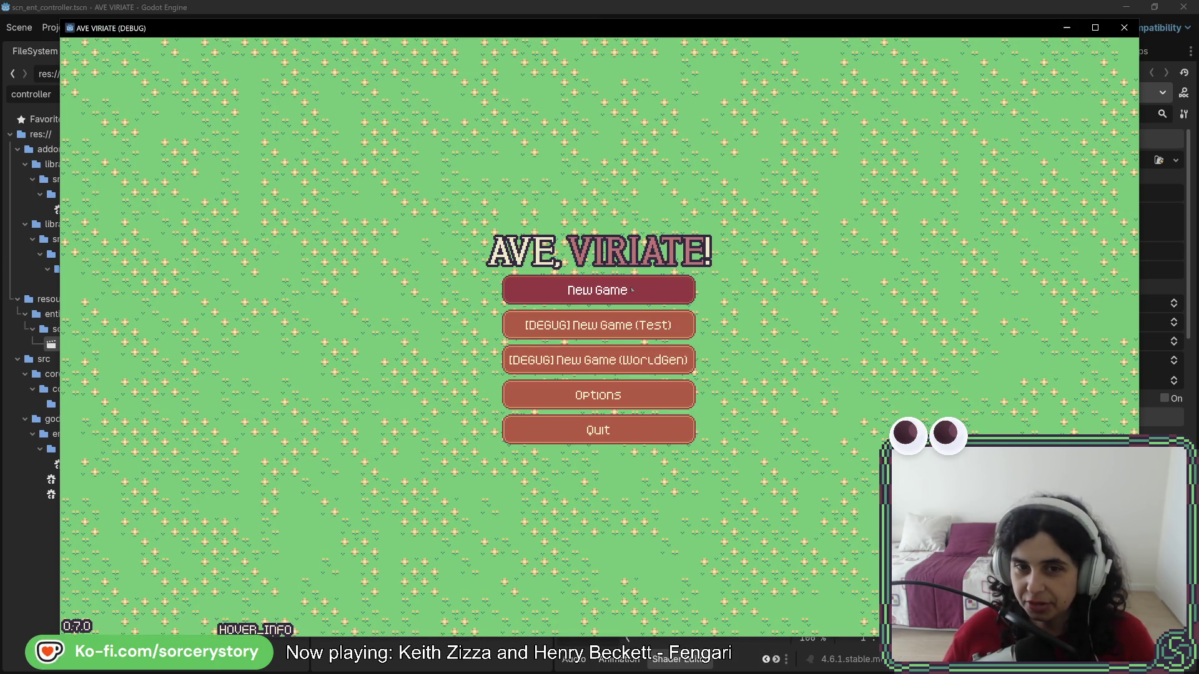
click(631, 290)
click(630, 378)
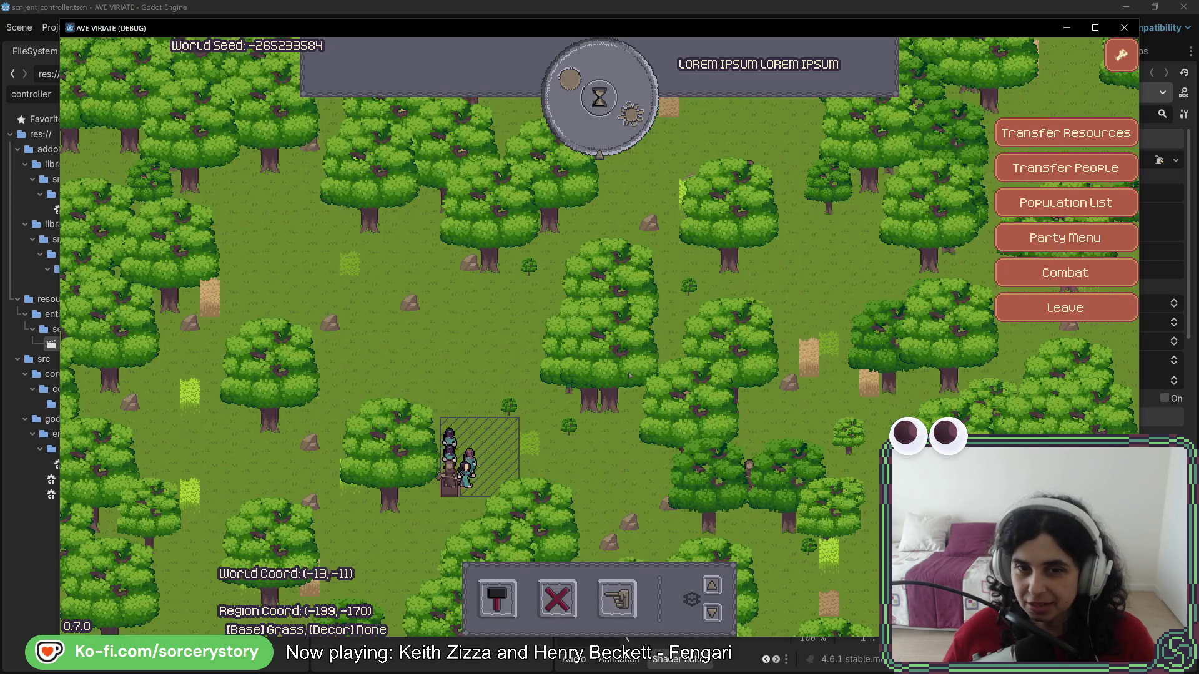
mouse_move(631, 374)
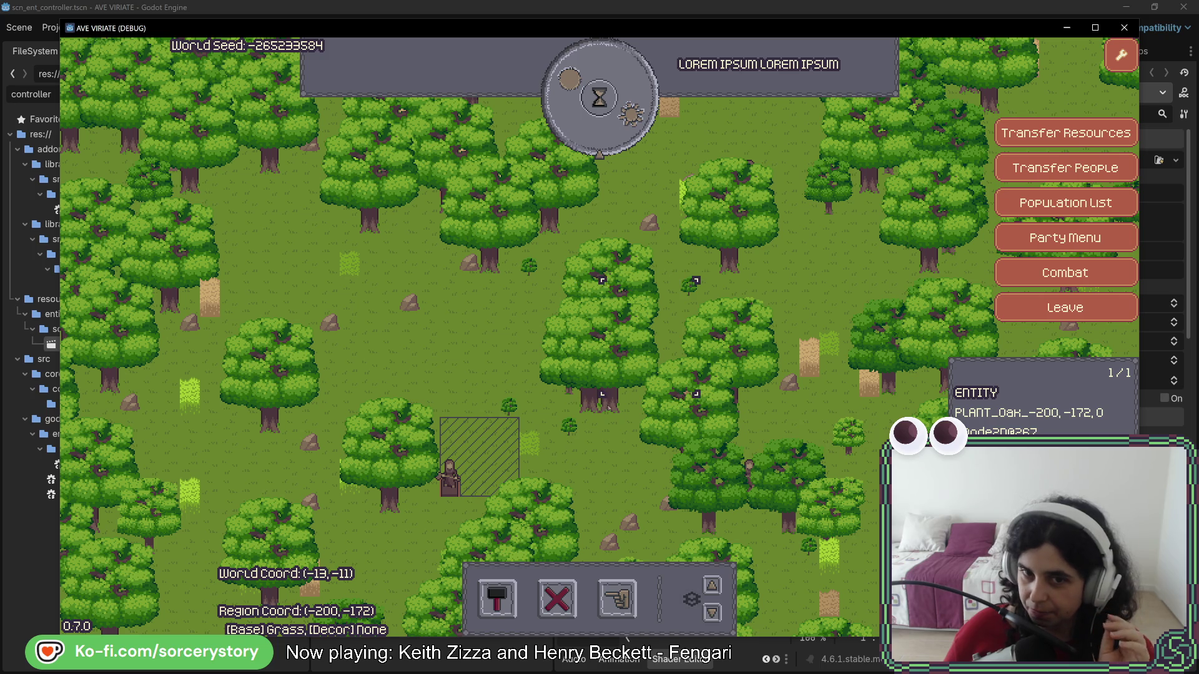
- Select oaks and several rocks to check the marker frame, then remove the large oak
click(692, 284)
click(649, 226)
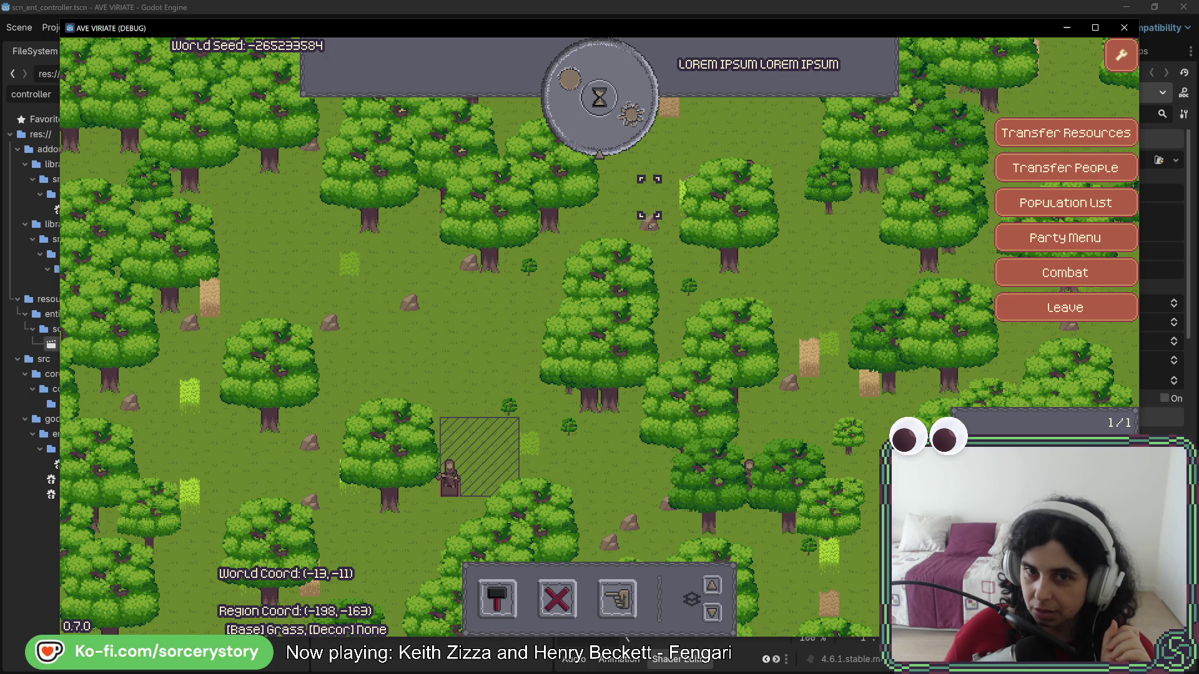
click(530, 273)
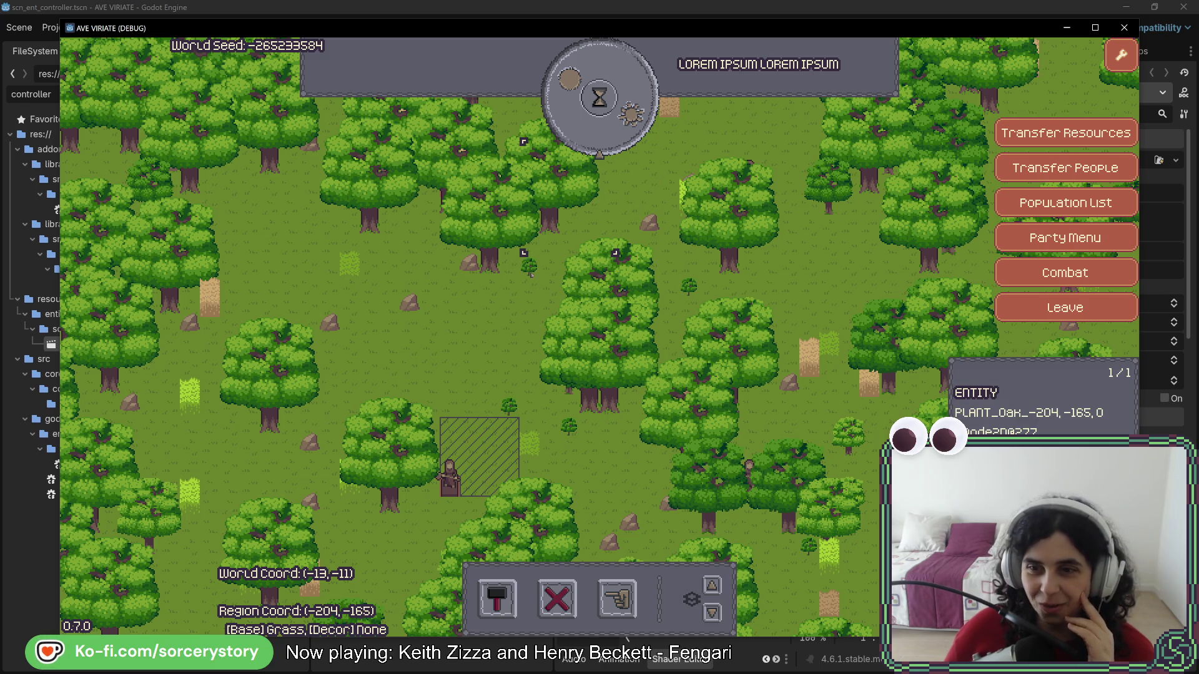
click(472, 265)
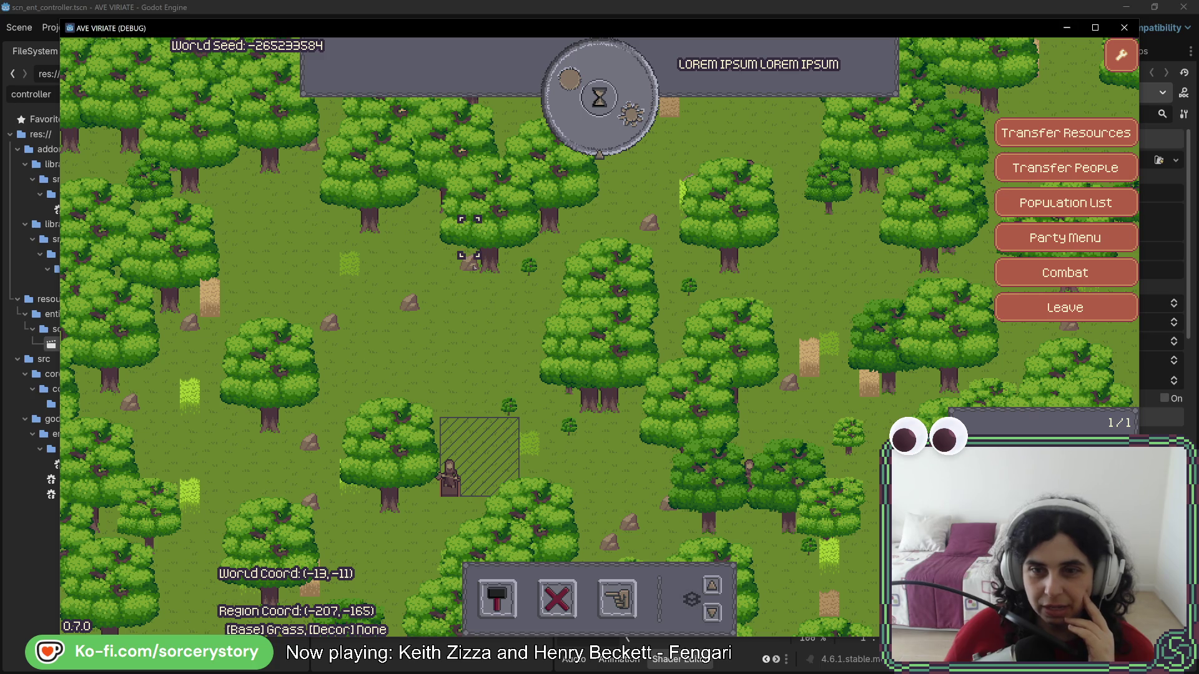
click(409, 302)
click(330, 320)
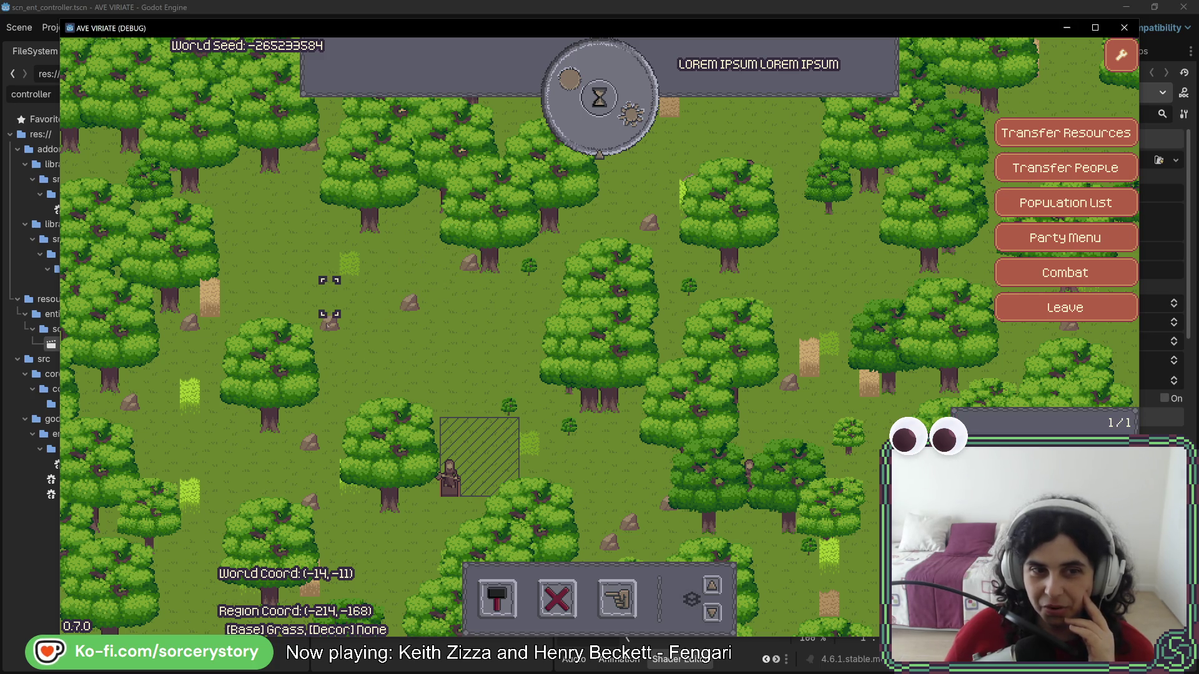
click(310, 436)
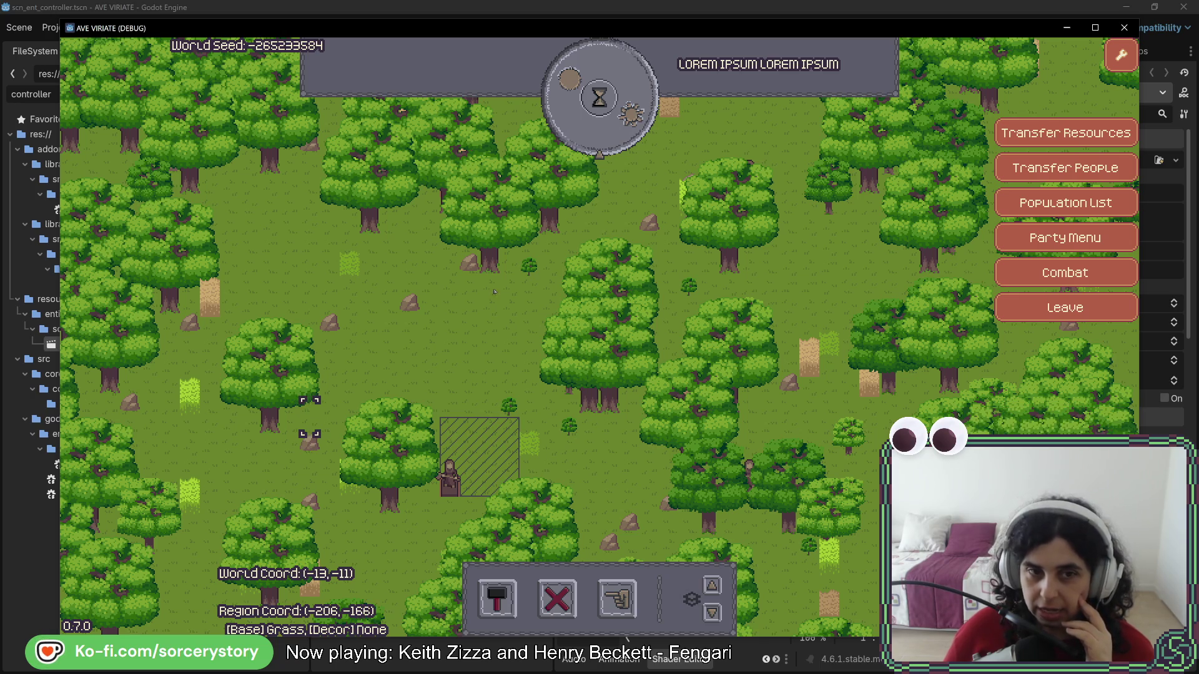
click(417, 310)
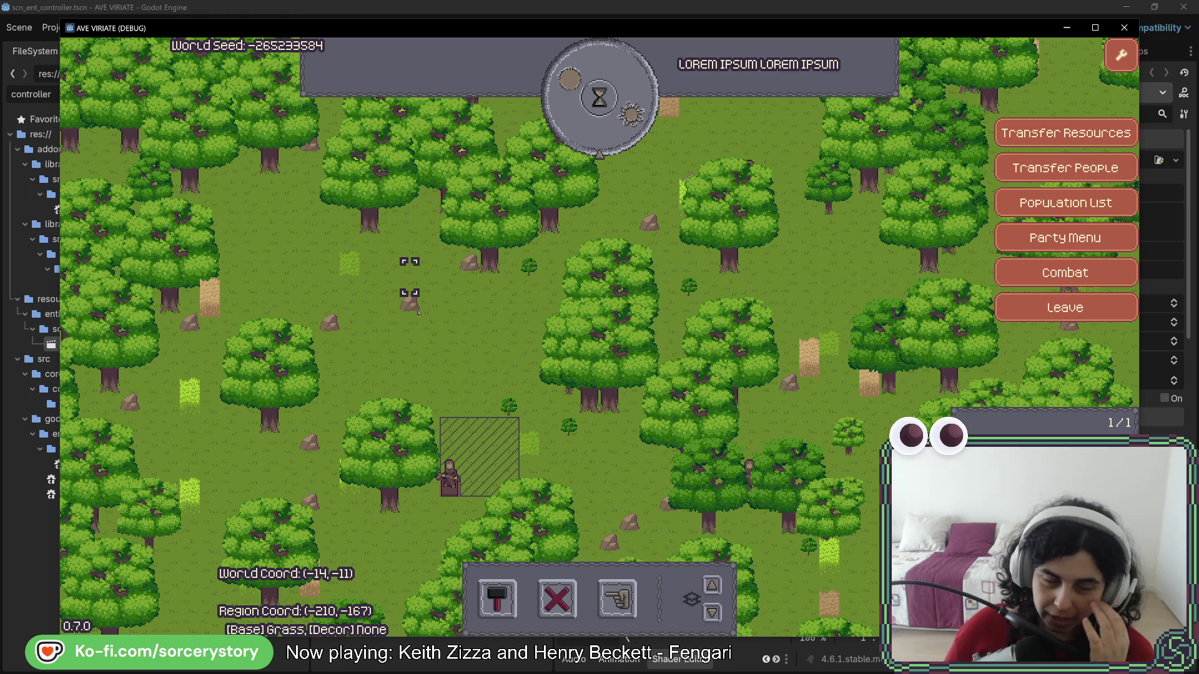
click(329, 324)
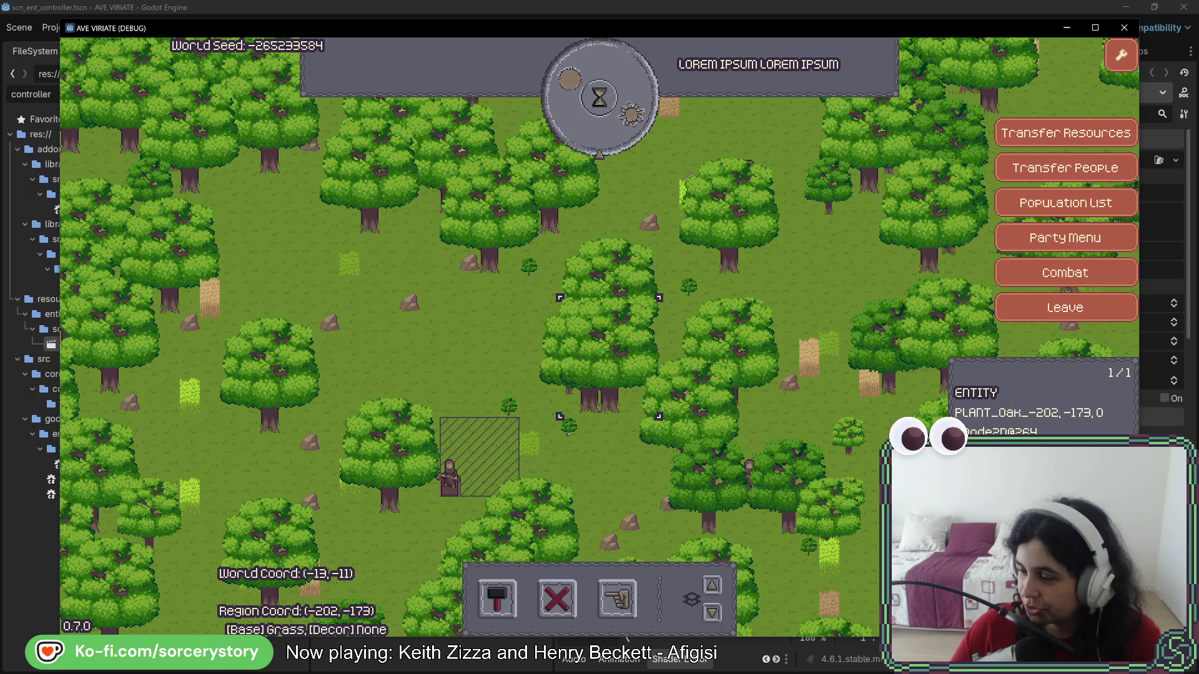
click(604, 410)
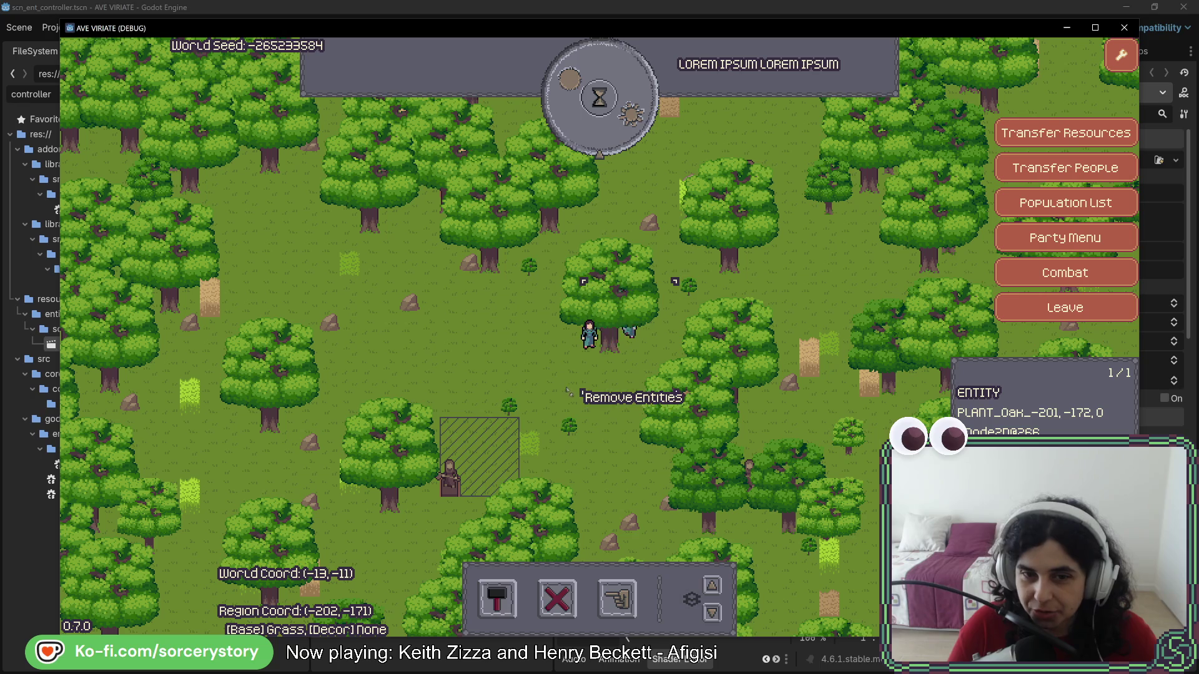
- Remove the oak hiding the villagers, check their markers, and close the game
click(610, 365)
right_click(612, 367)
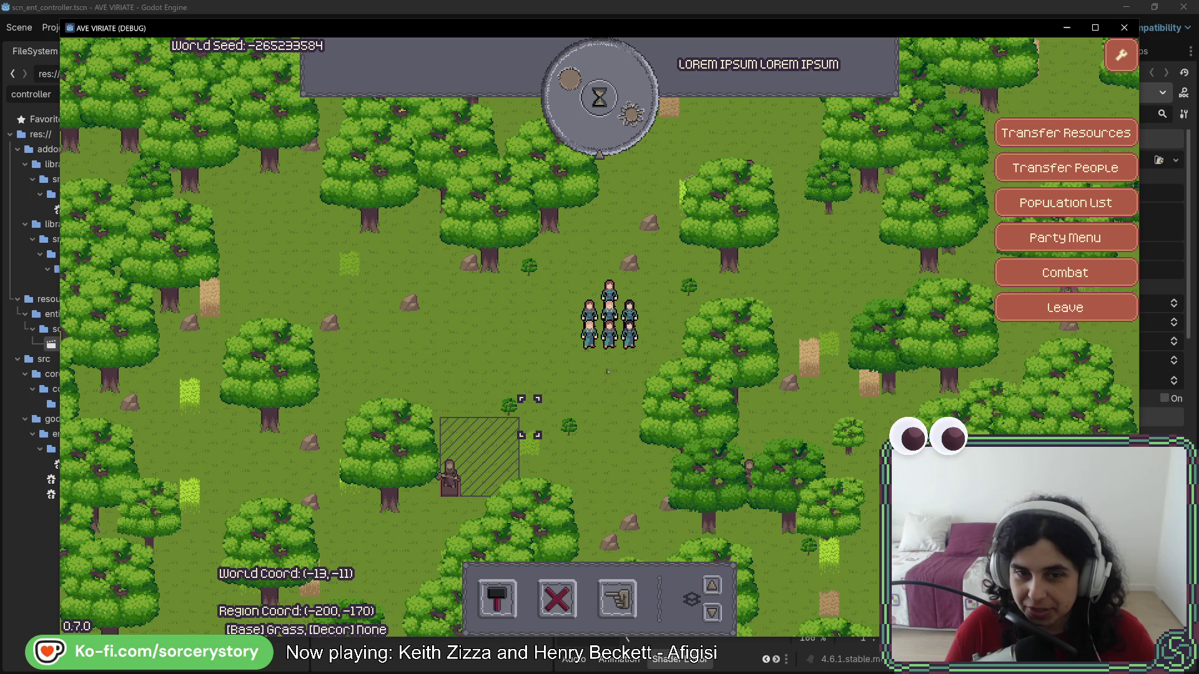
mouse_move(635, 328)
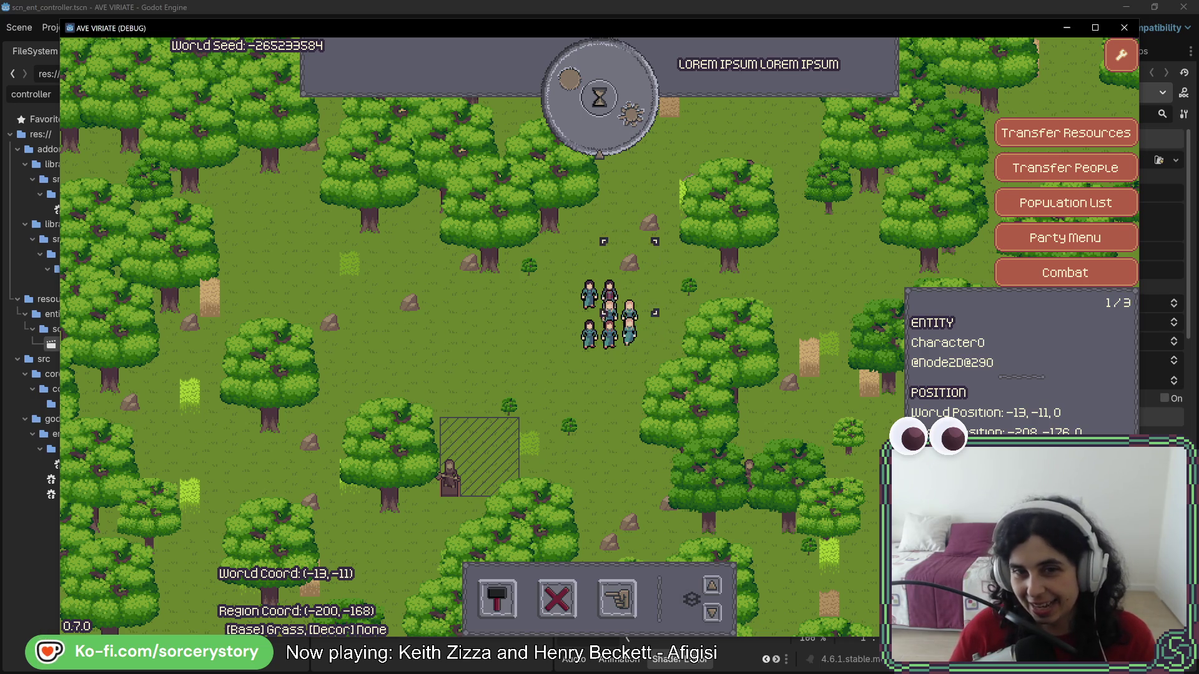
mouse_move(609, 300)
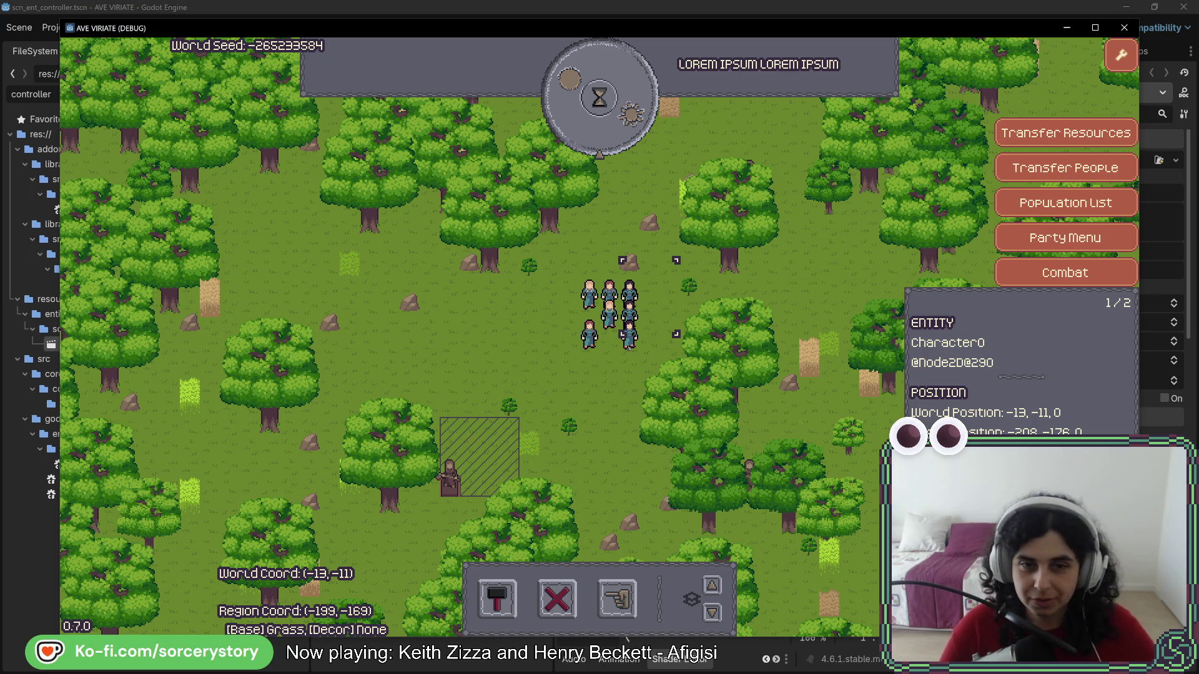
click(530, 416)
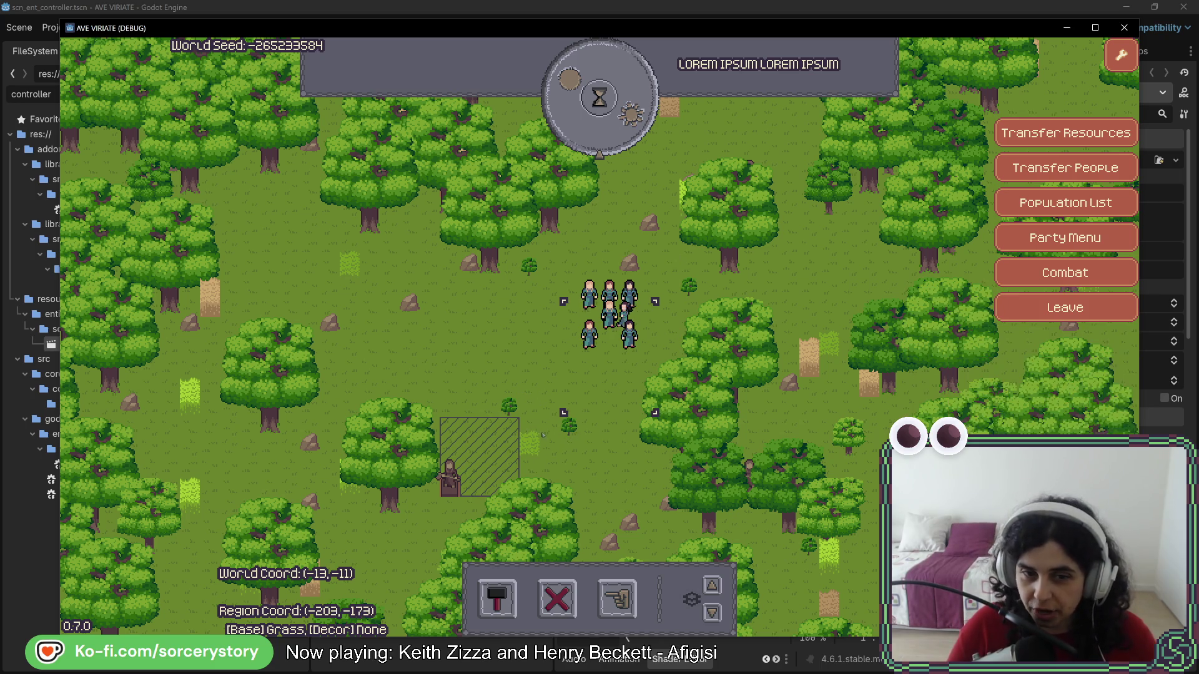
mouse_move(377, 510)
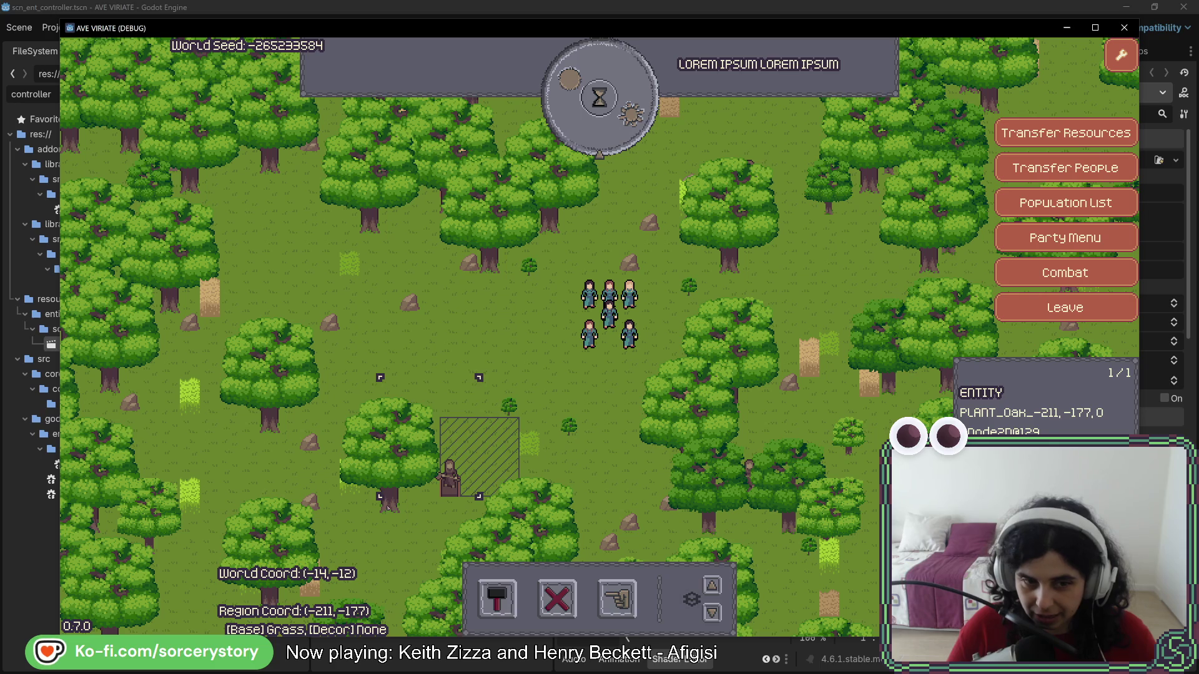
key(alt+F4)
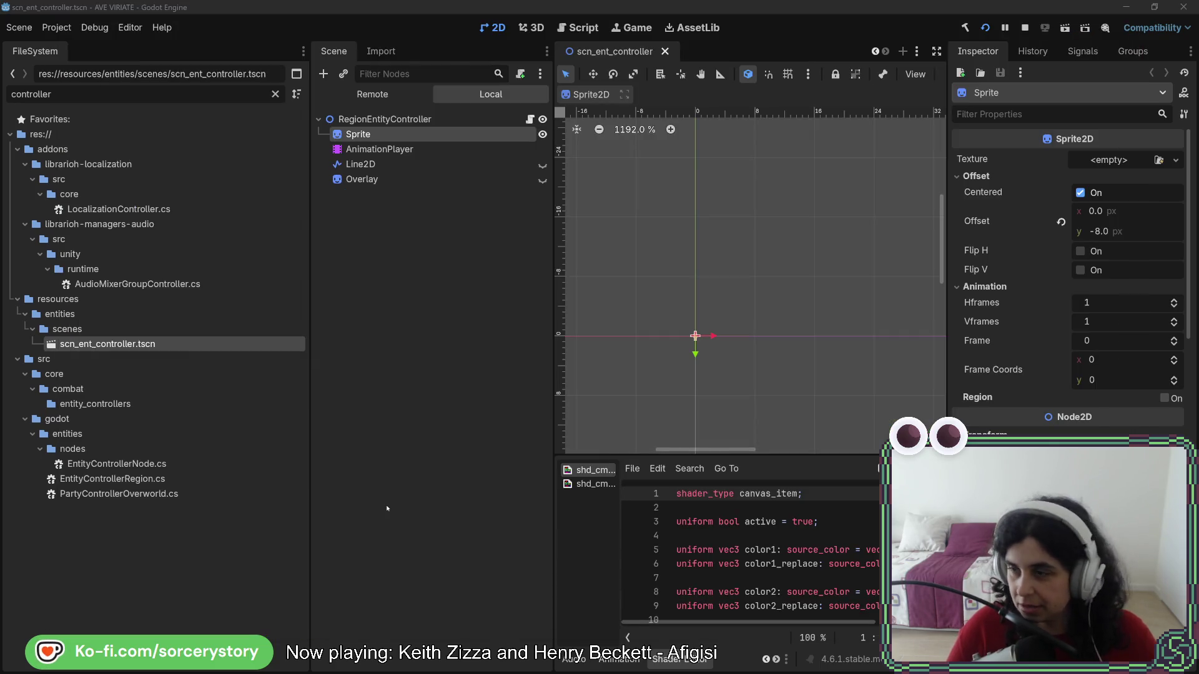
- Compare PositionInBuilding's visual offset code with PositionInEntity's sprite texture sizing in Rider
key(alt+Tab)
scroll(840, 571, down, 10)
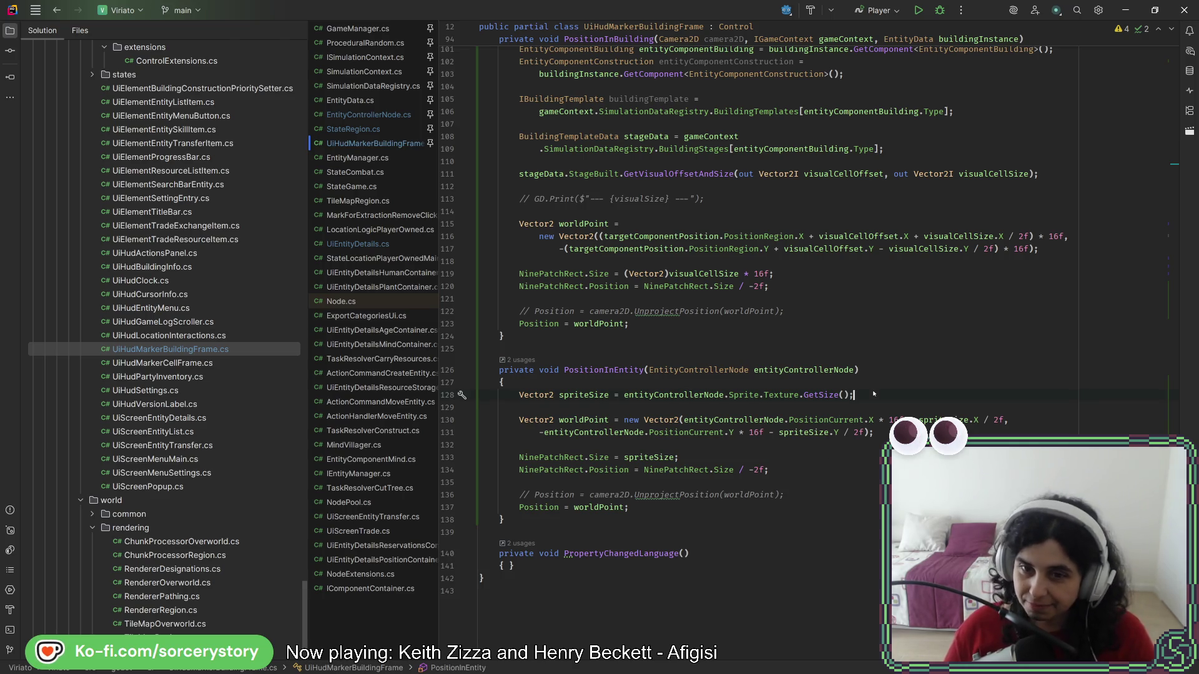
scroll(872, 393, up, 8)
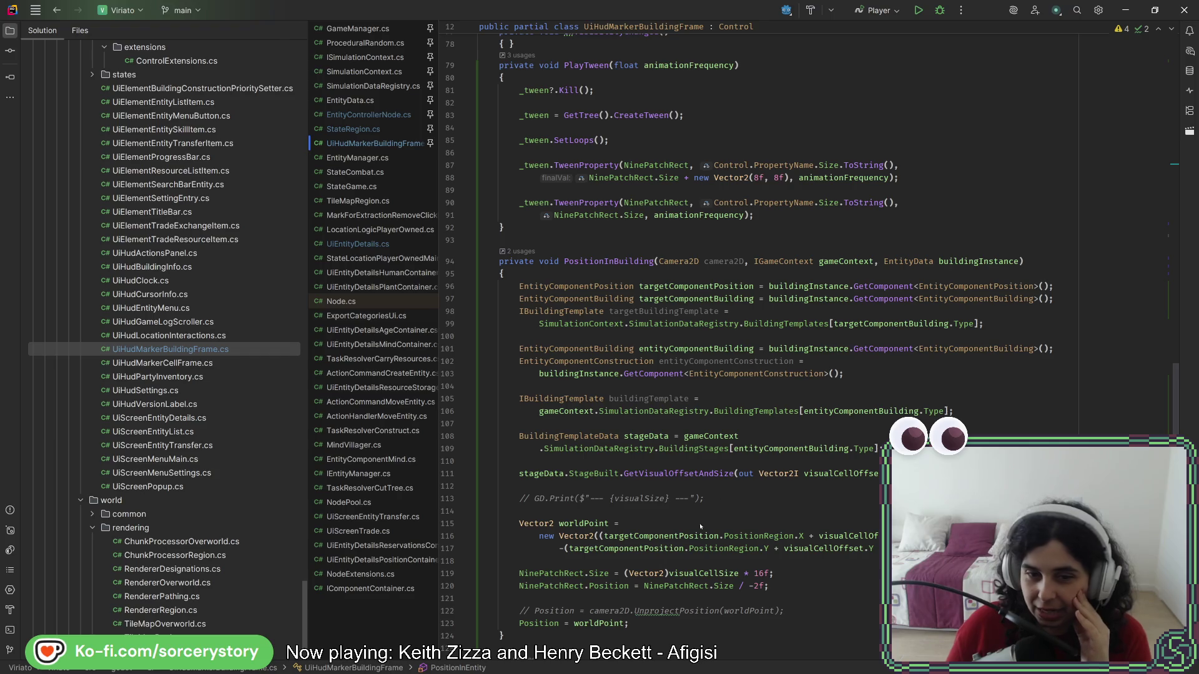
click(743, 509)
click(743, 499)
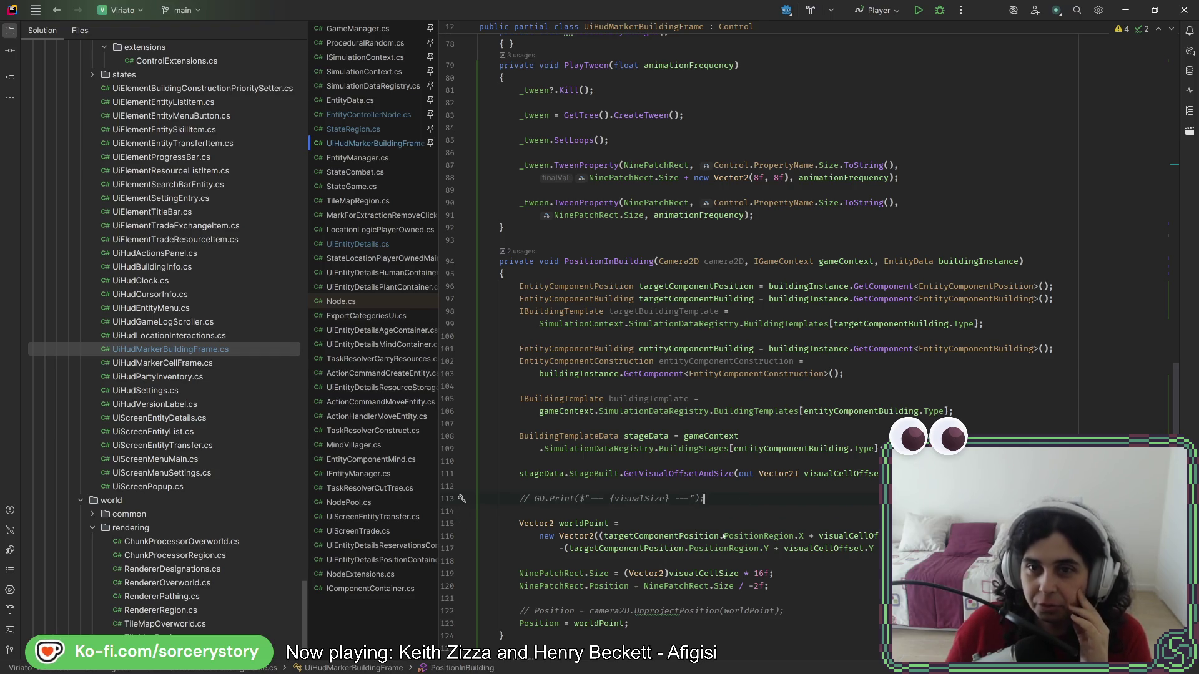
scroll(726, 483, down, 8)
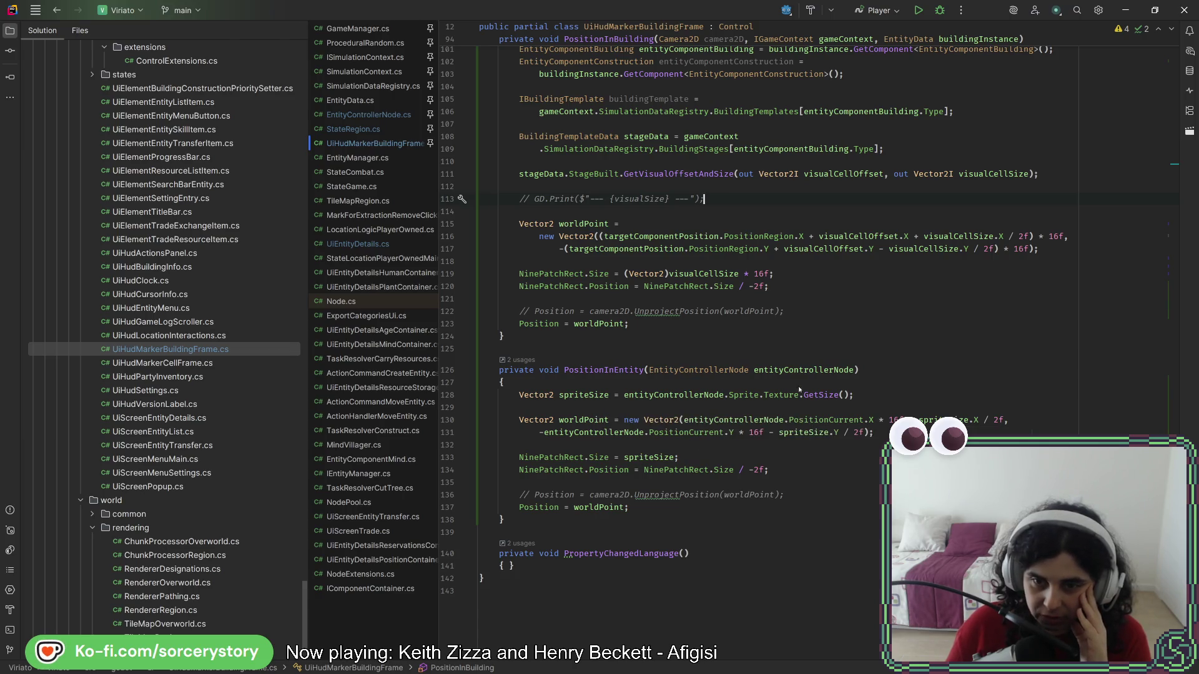
mouse_move(775, 398)
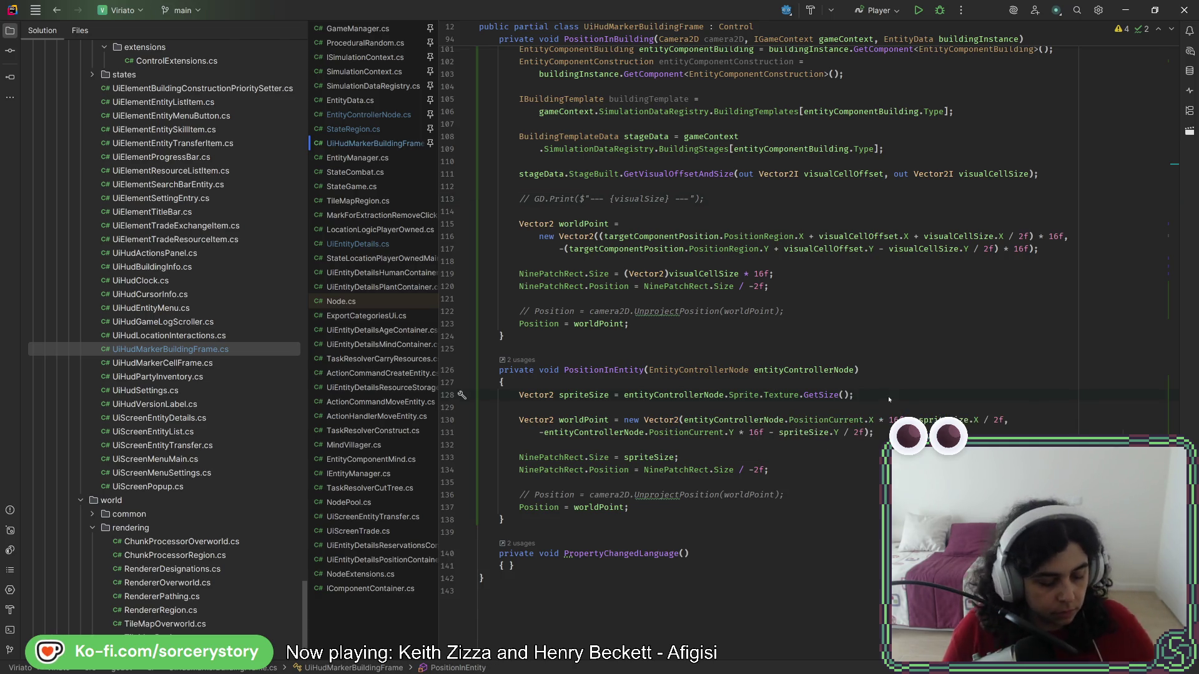
key(ctrl+t)
- Text-search 'offset' in *.cs files and open the SpriteOffset setter in EntityControllerNode.cs
text(offset)
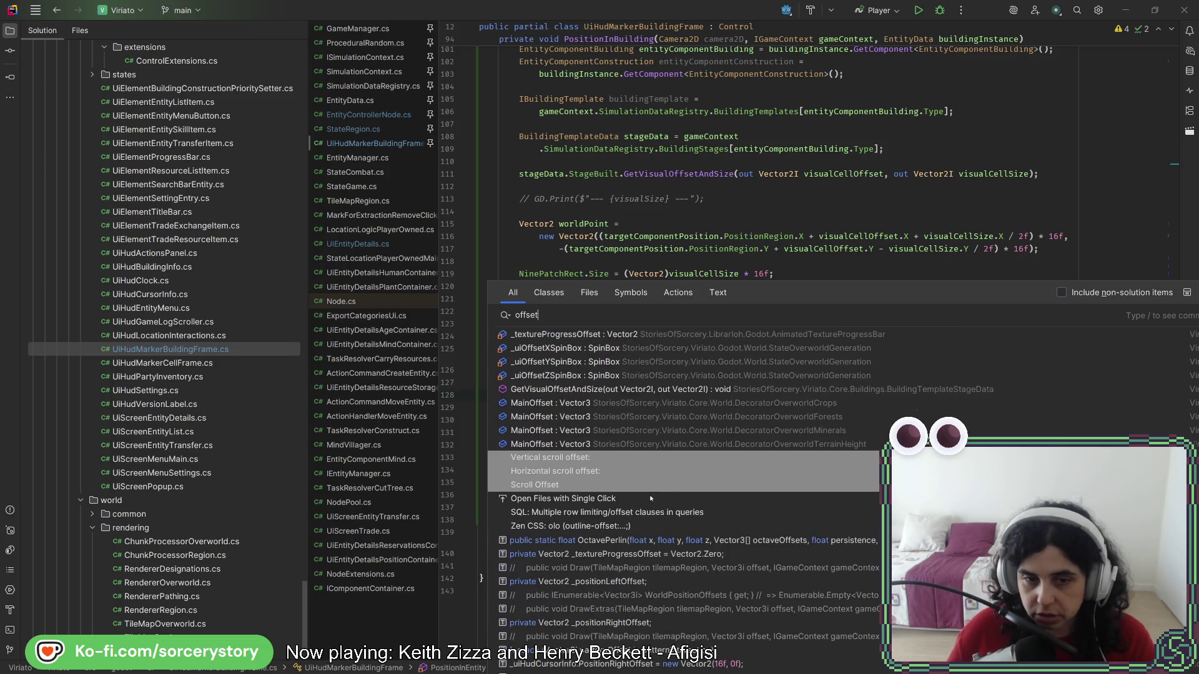
click(718, 292)
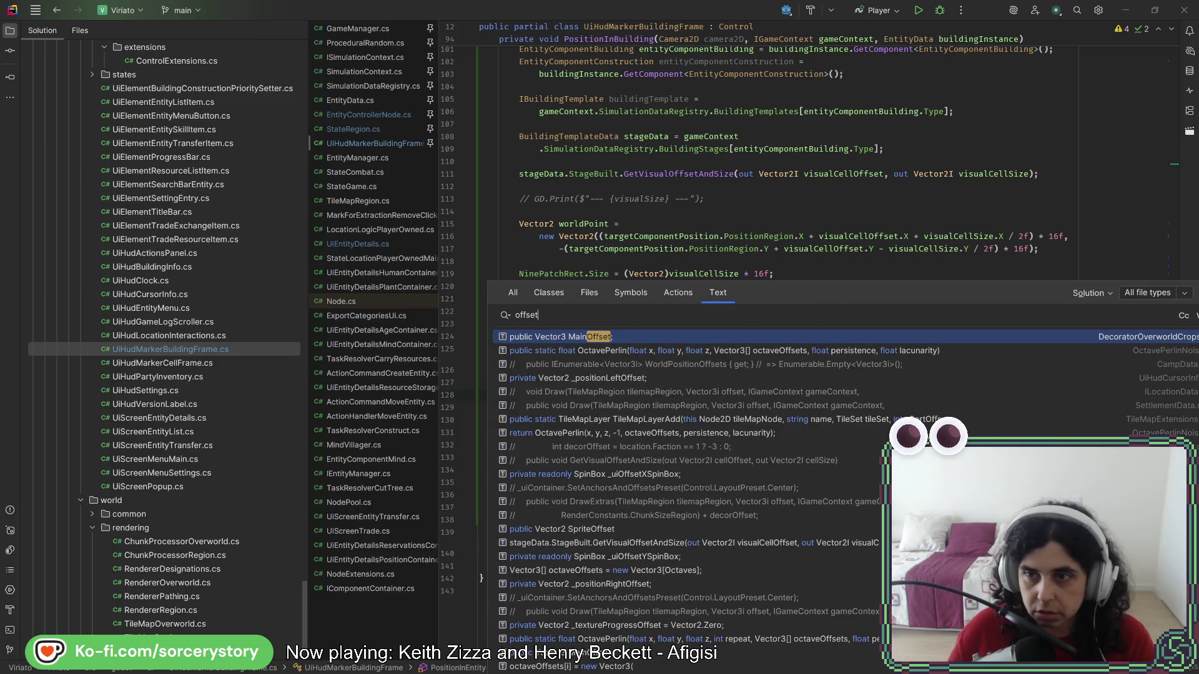
click(1146, 292)
click(1120, 328)
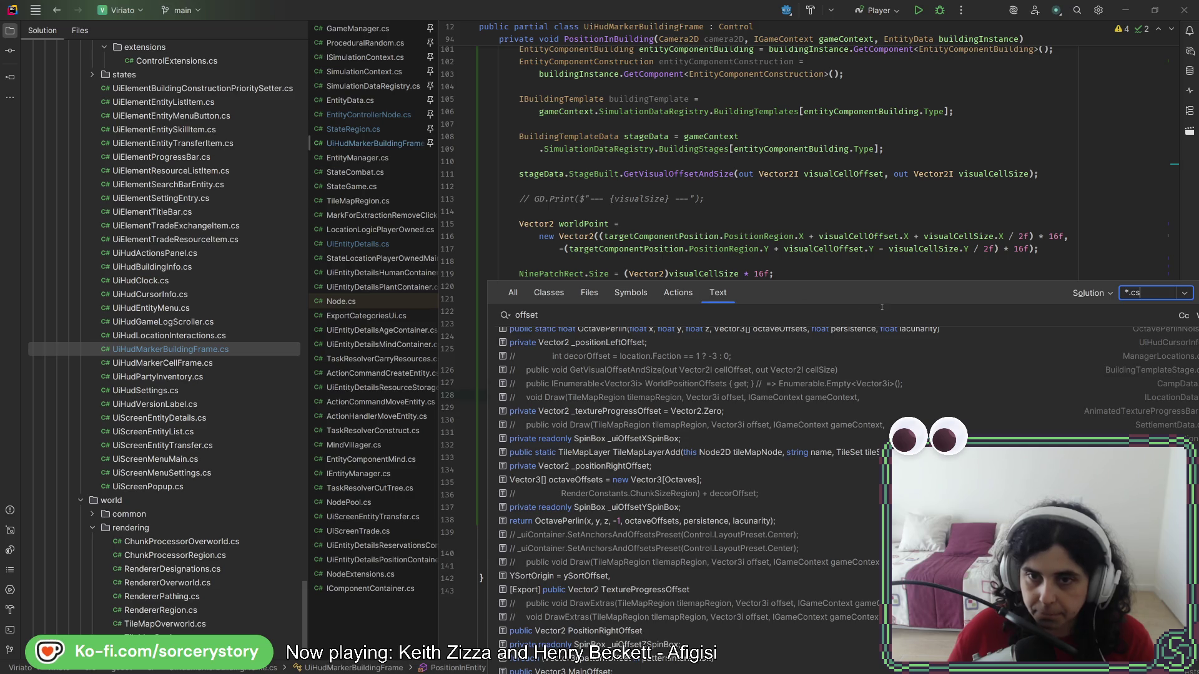
mouse_move(942, 305)
mouse_down()
mouse_move(864, 286)
mouse_move(743, 134)
mouse_move(711, 134)
mouse_up()
key(Down)
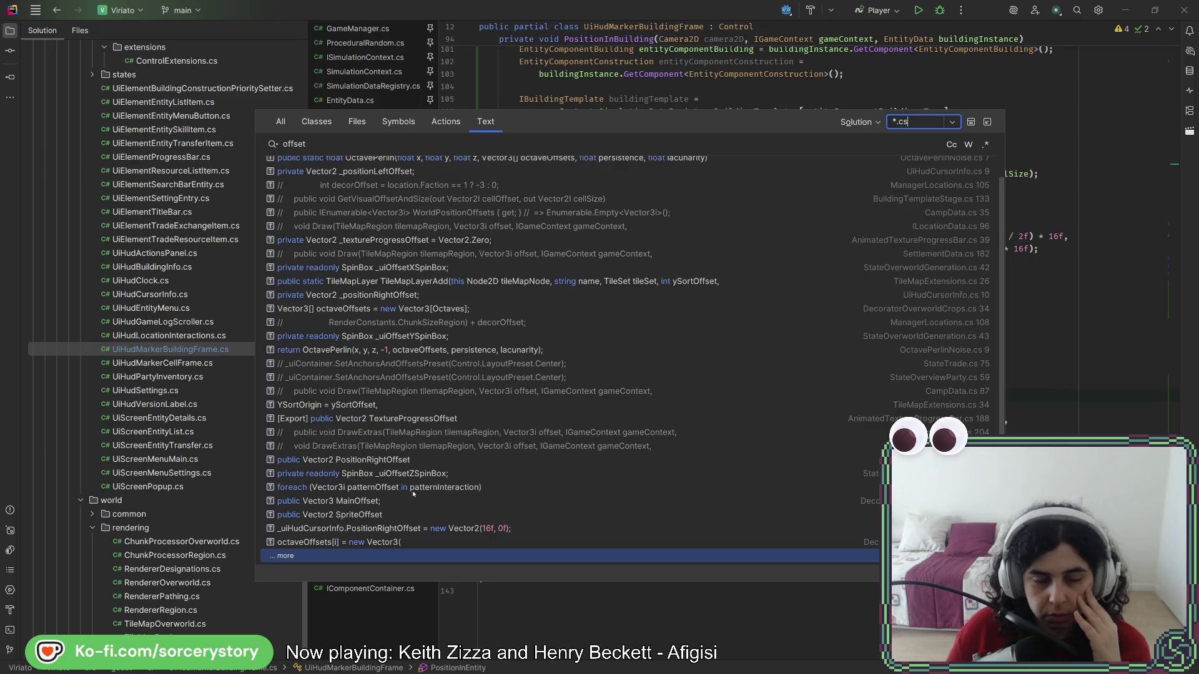
click(281, 557)
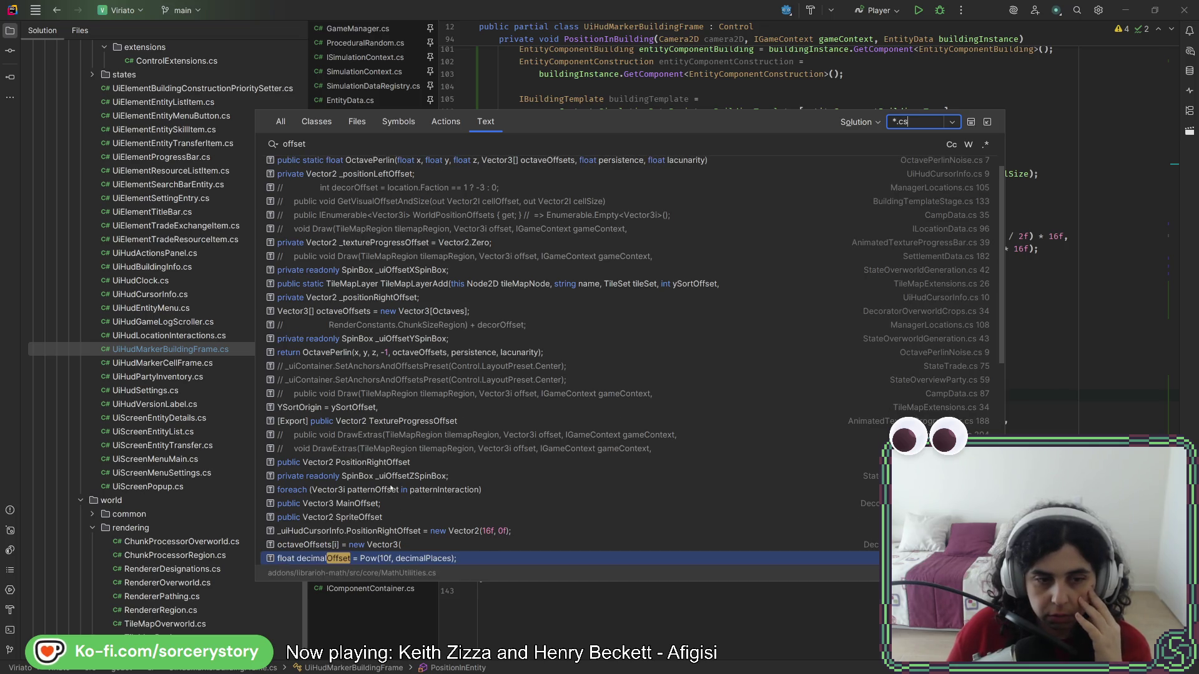
scroll(393, 485, down, 3)
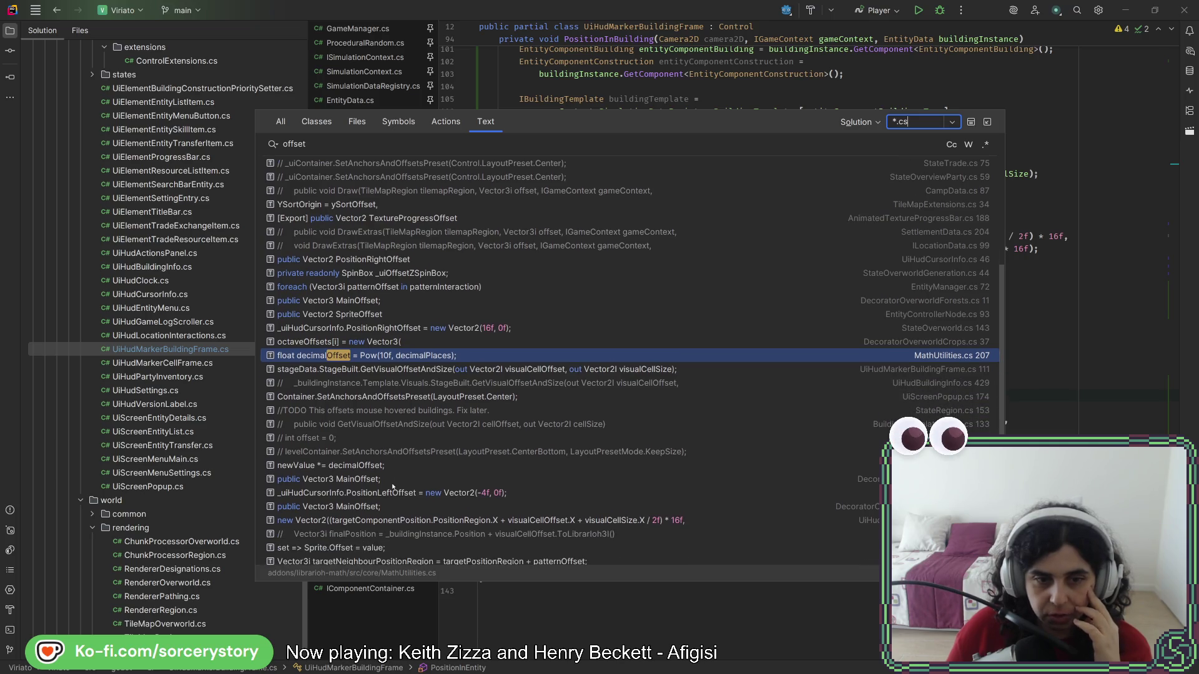
scroll(413, 452, down, 5)
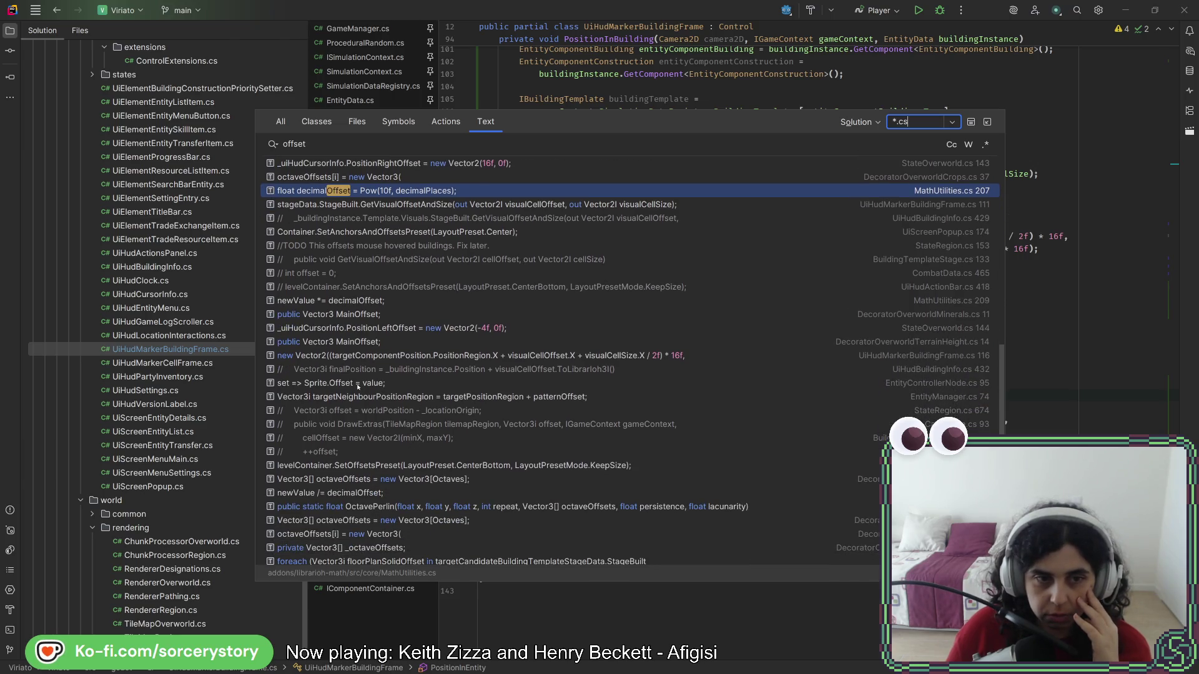
double_click(358, 383)
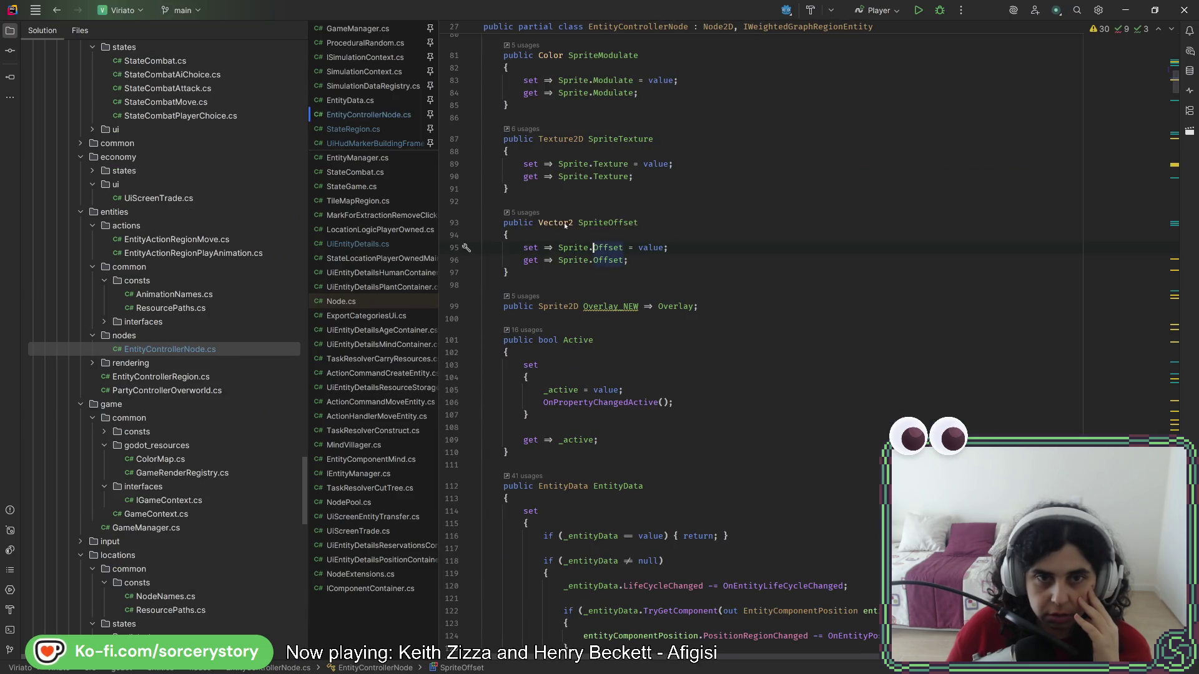
- Check SpriteOffset's usages and copy its GetMeta("offset") assignment from EntityVisualsUpdate
click(524, 212)
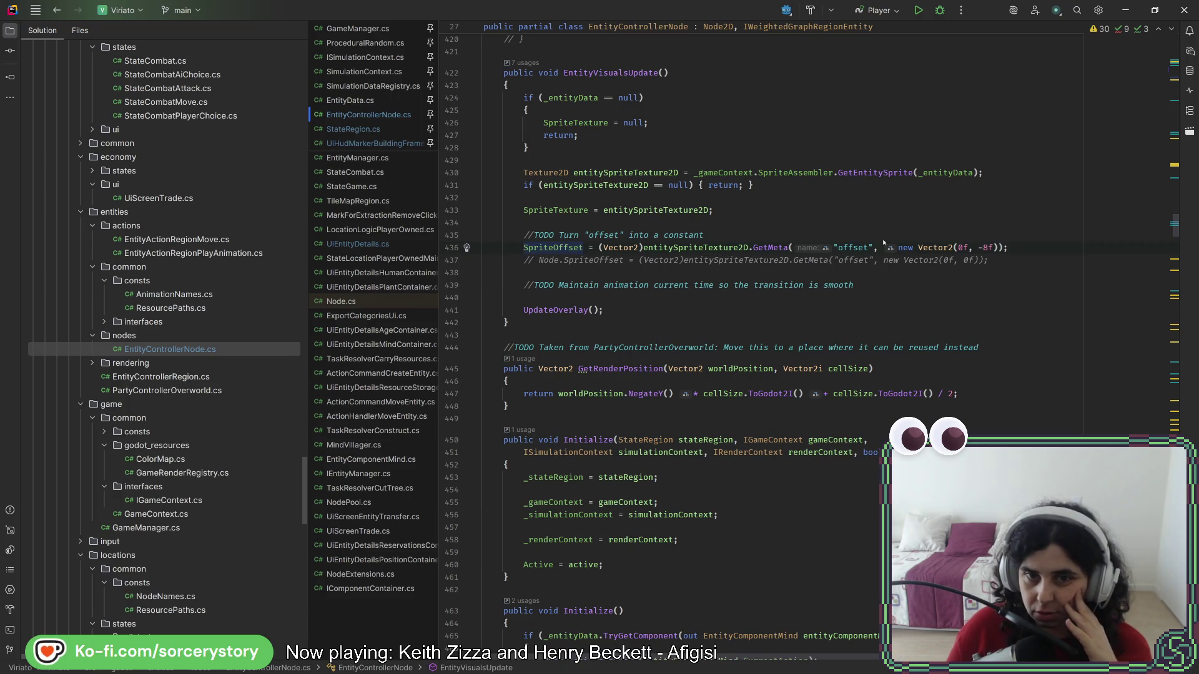
drag(1008, 248, 1035, 239)
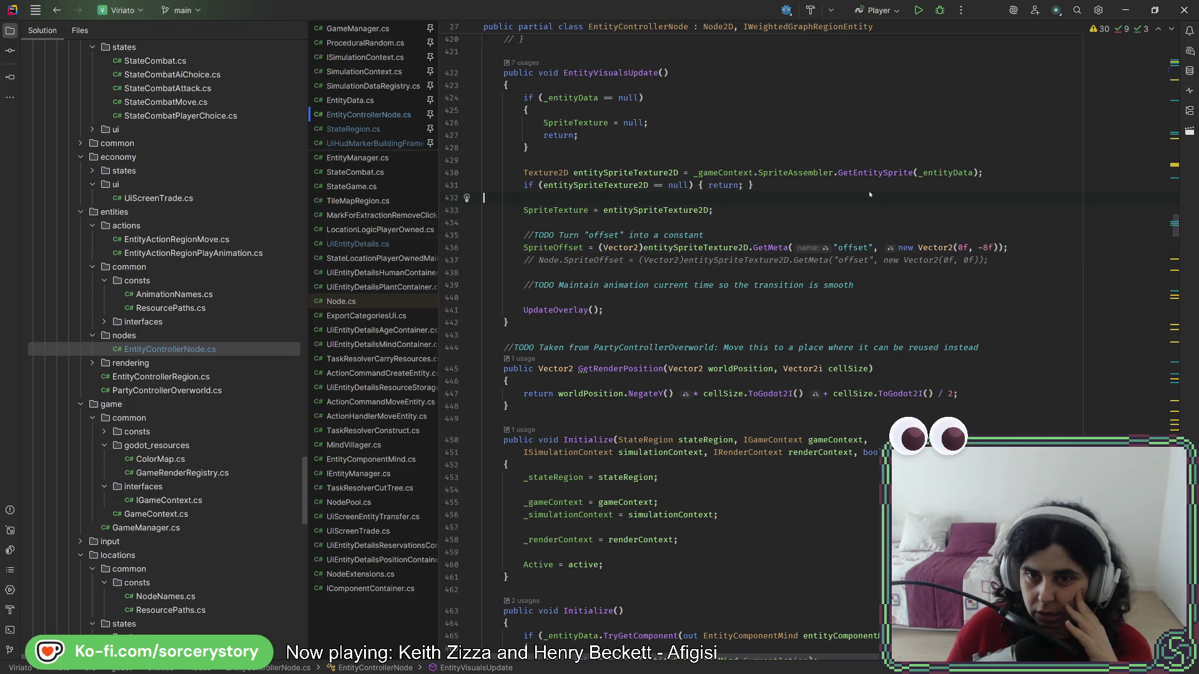
drag(1024, 248, 912, 235)
key(ctrl+c)
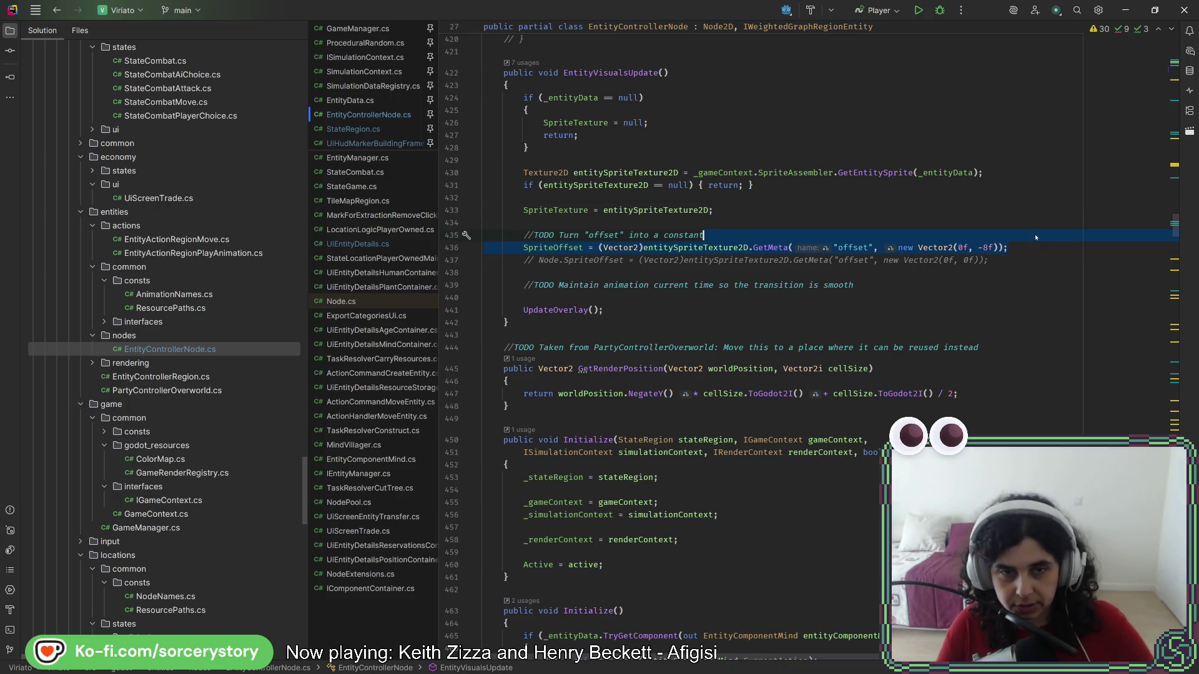
click(52, 14)
- Paste the metadata line into PositionInEntity as a spriteOffset variable read from entityControllerNode.Sprite.Texture
click(52, 14)
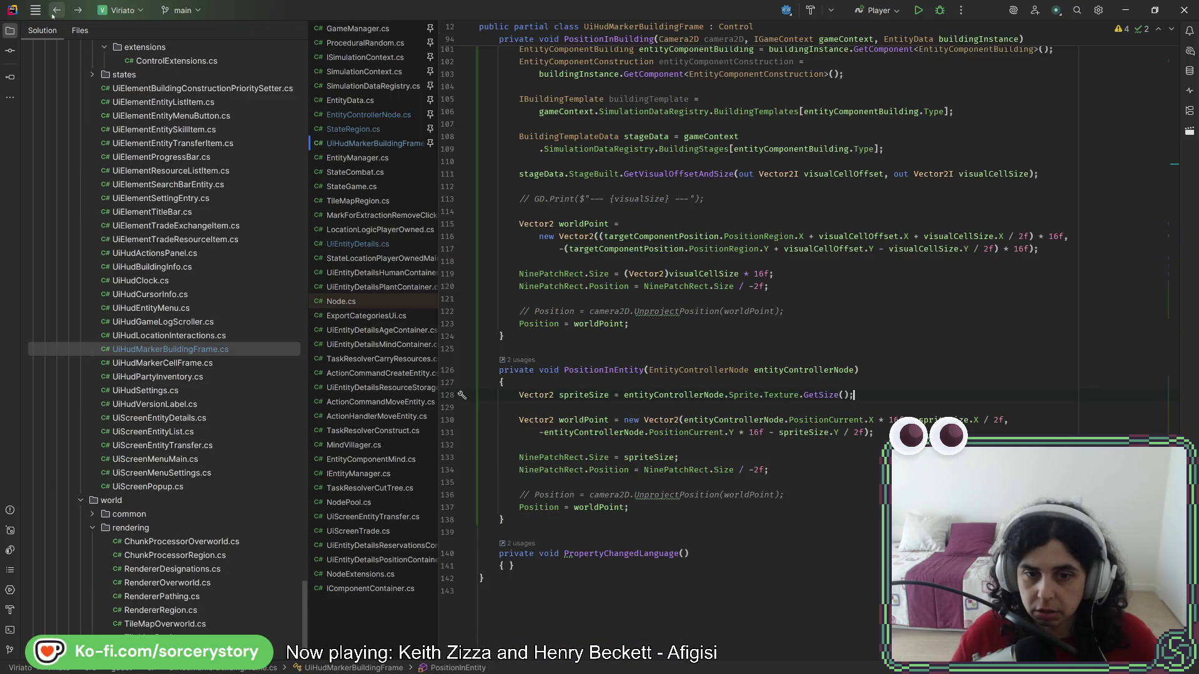
key(Return)
key(ctrl+v)
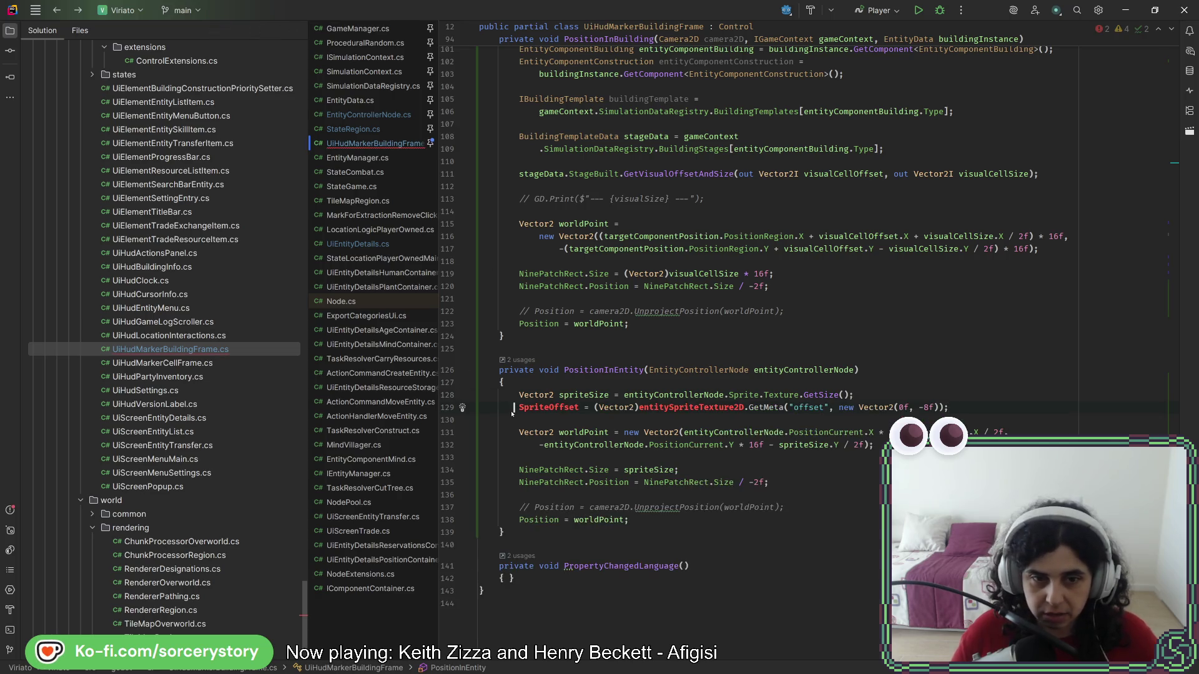
text(var )
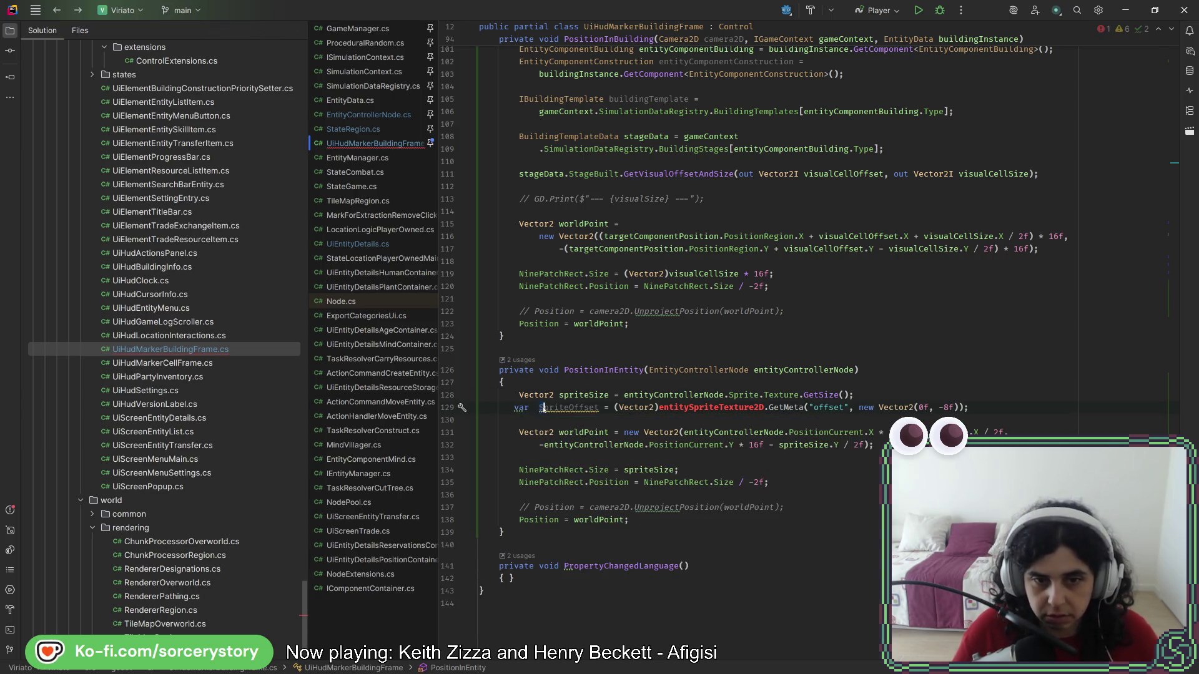
text(s)
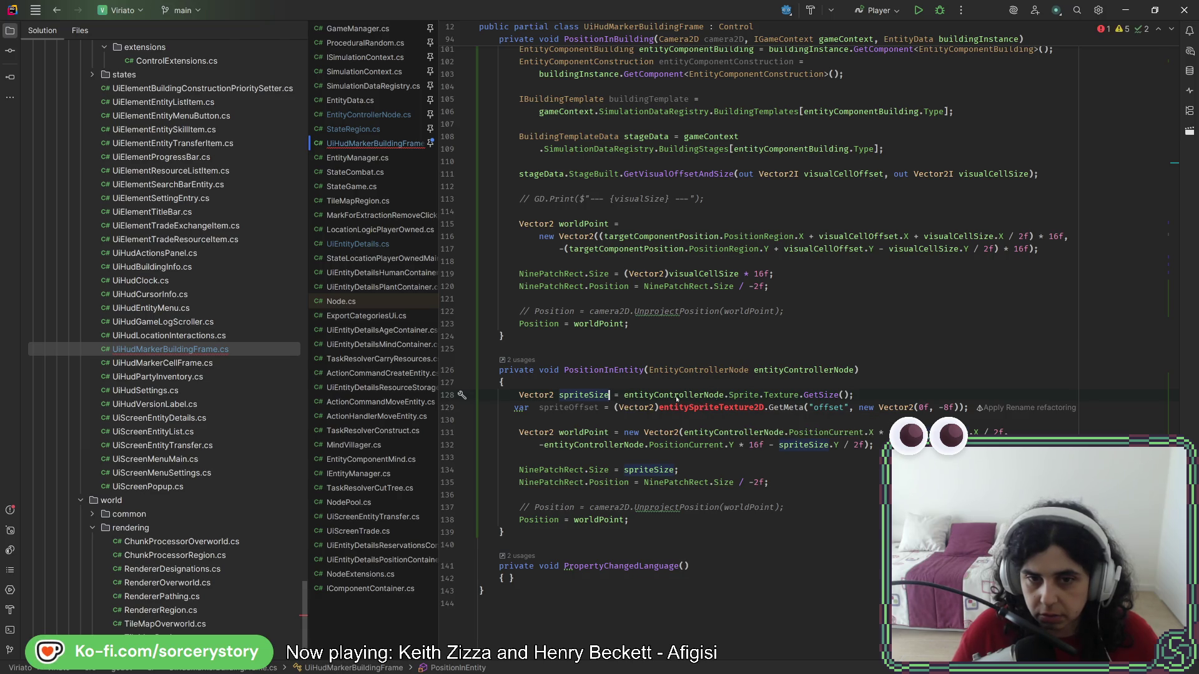
click(684, 395)
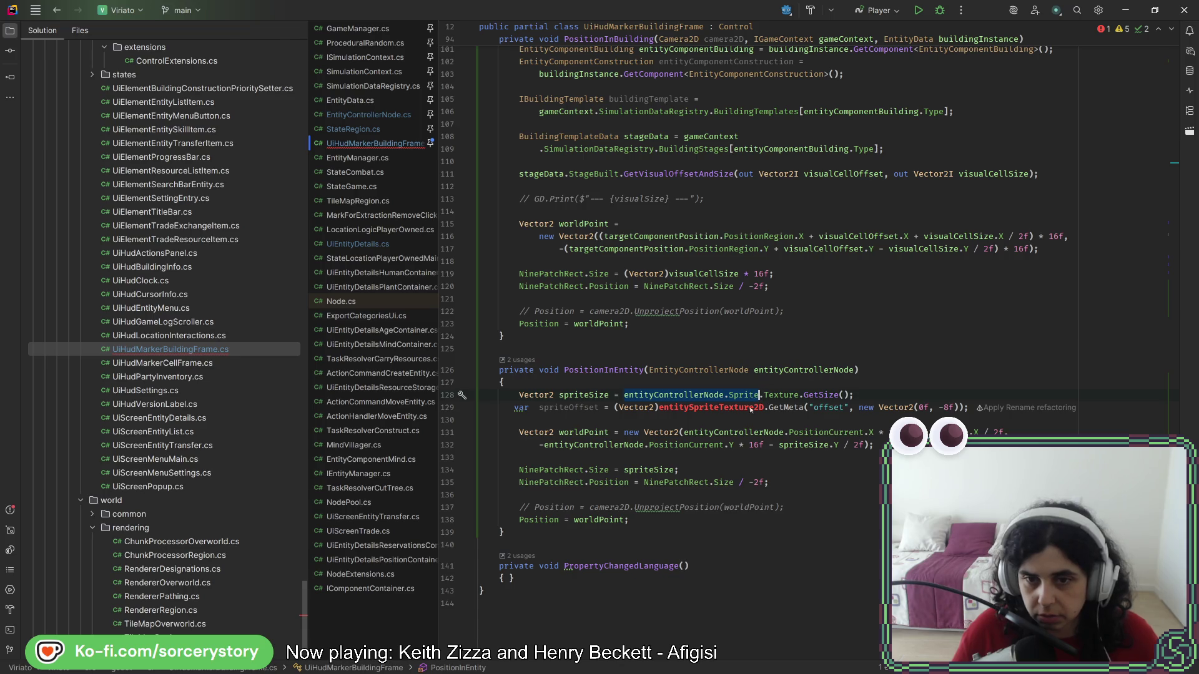
key(ctrl+w)
key(ctrl+c)
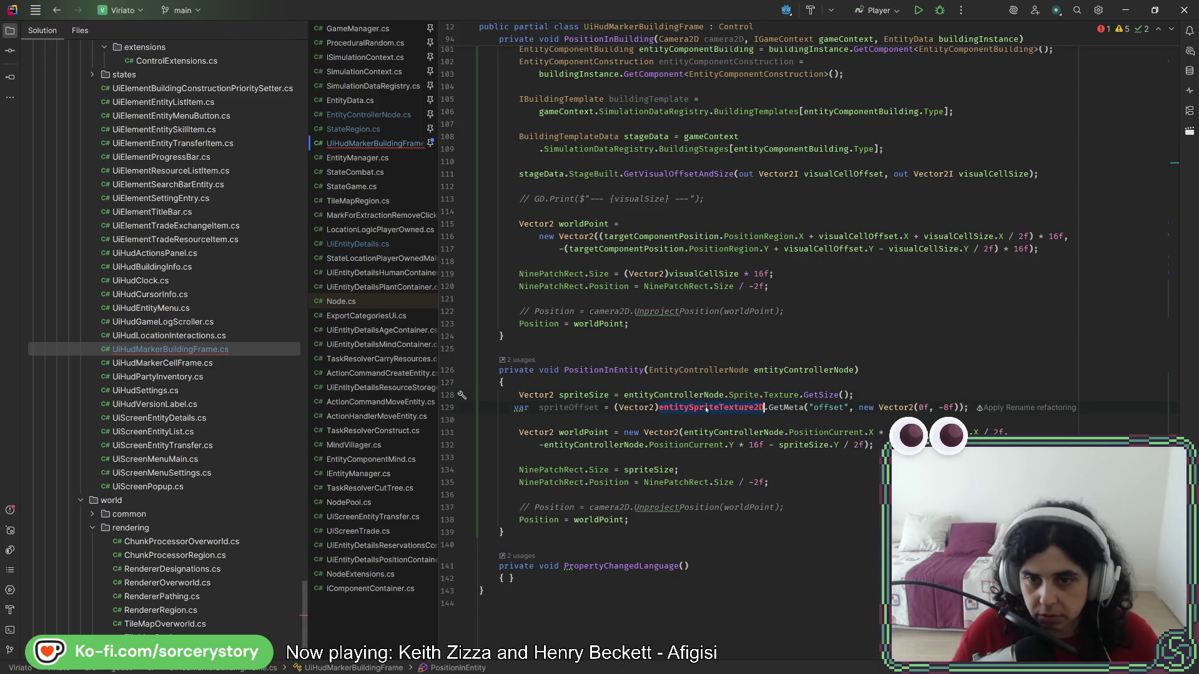
double_click(706, 407)
key(ctrl+v)
click(916, 395)
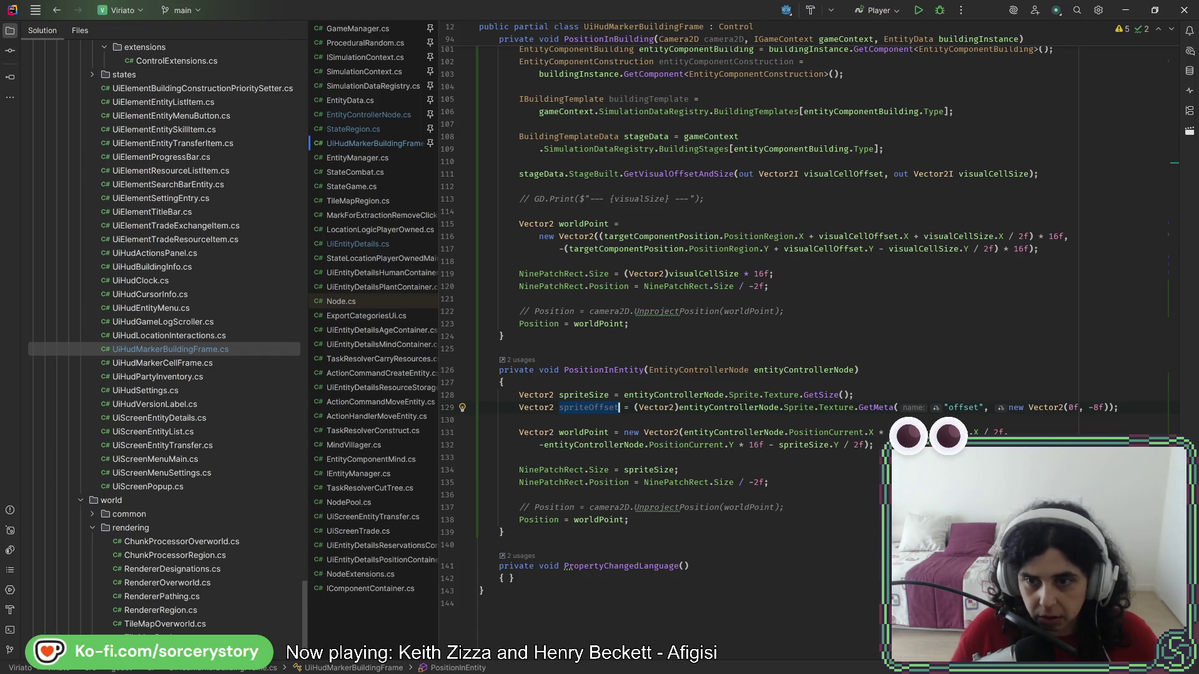
- Add spriteOffset terms to the X and Y parts of the worldPoint calculation
click(519, 432)
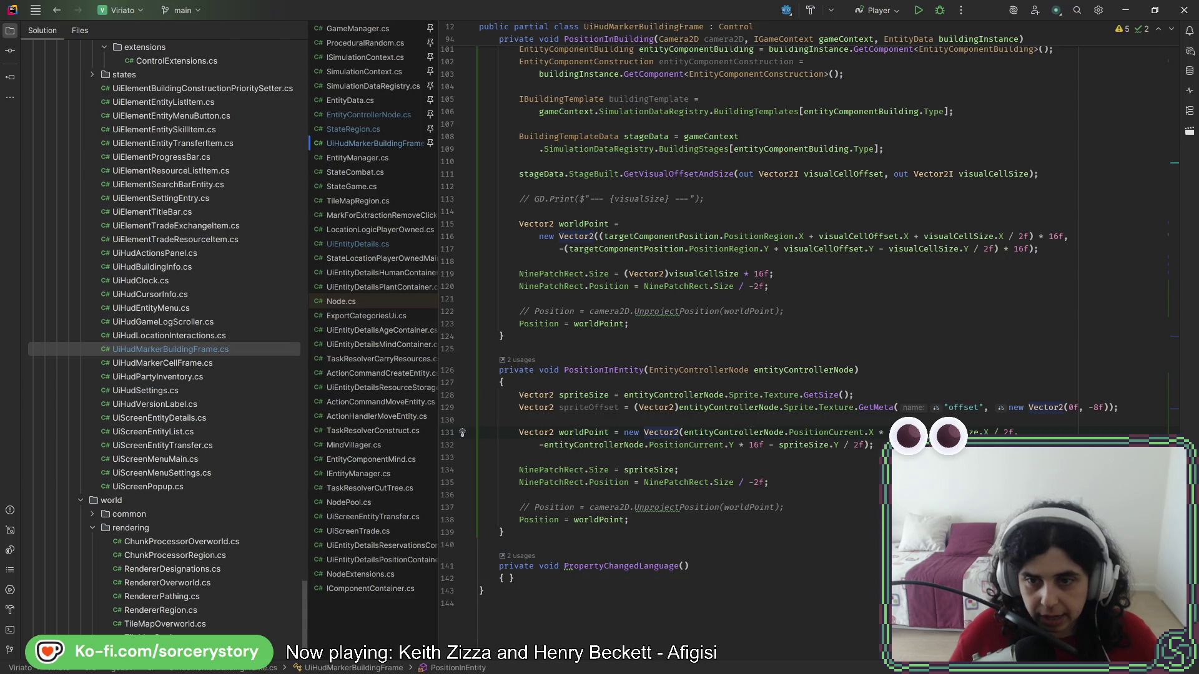
text(spriteOffset)
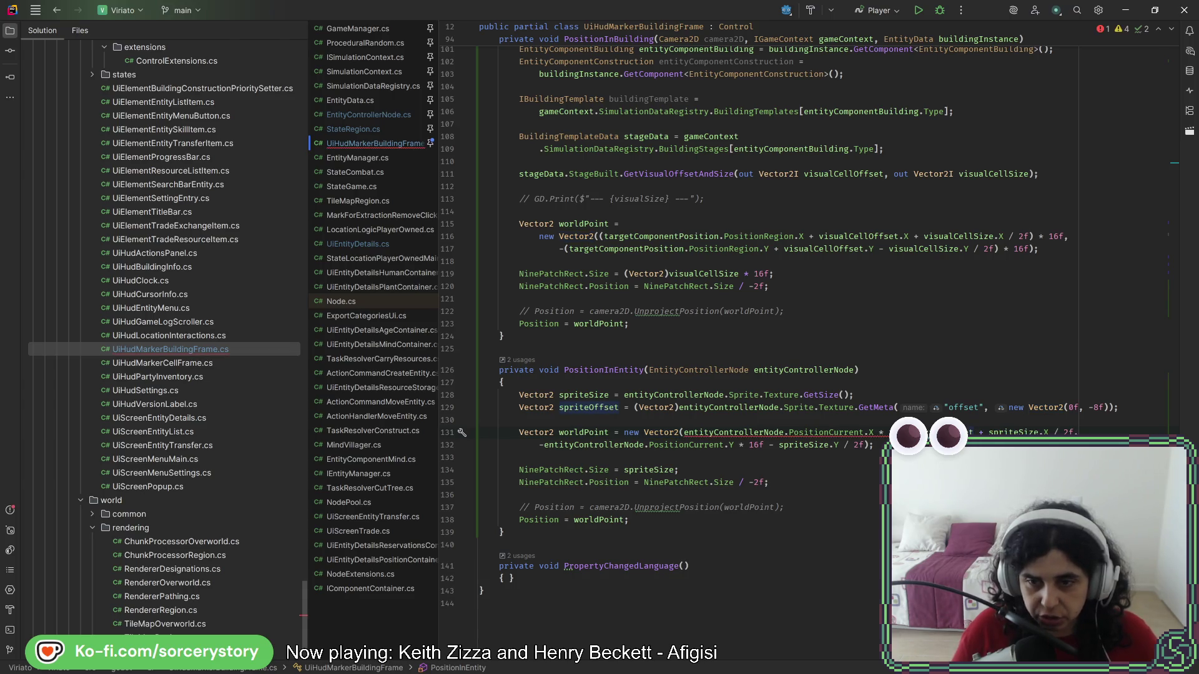
click(478, 420)
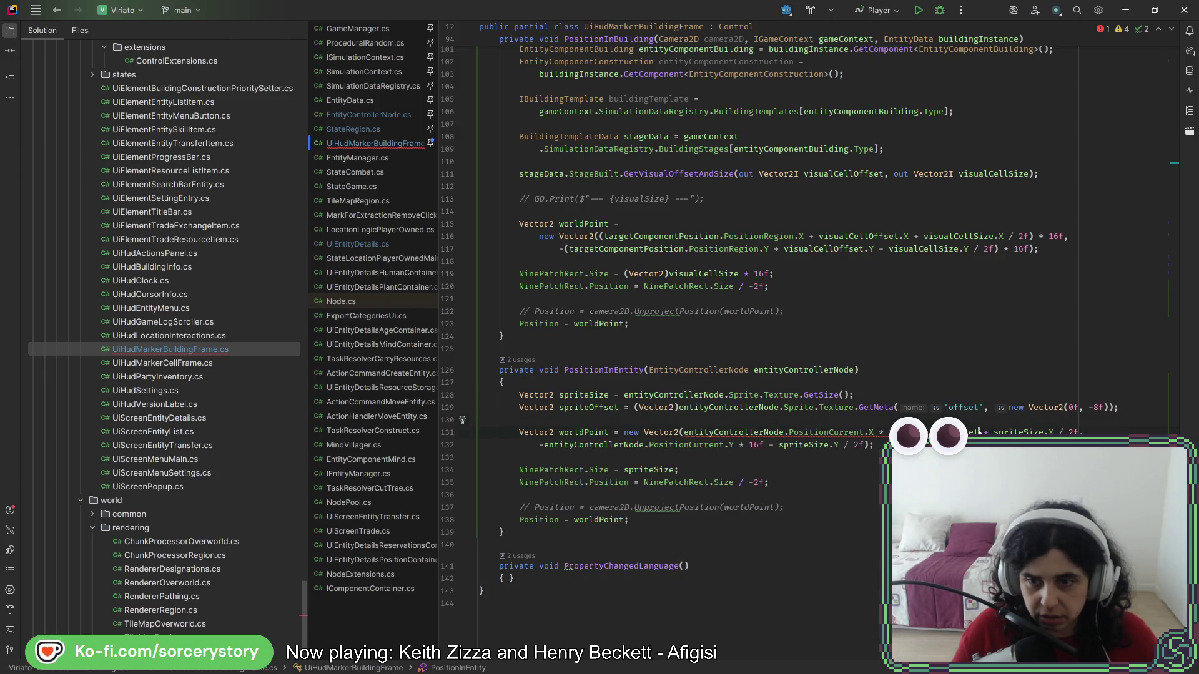
click(902, 384)
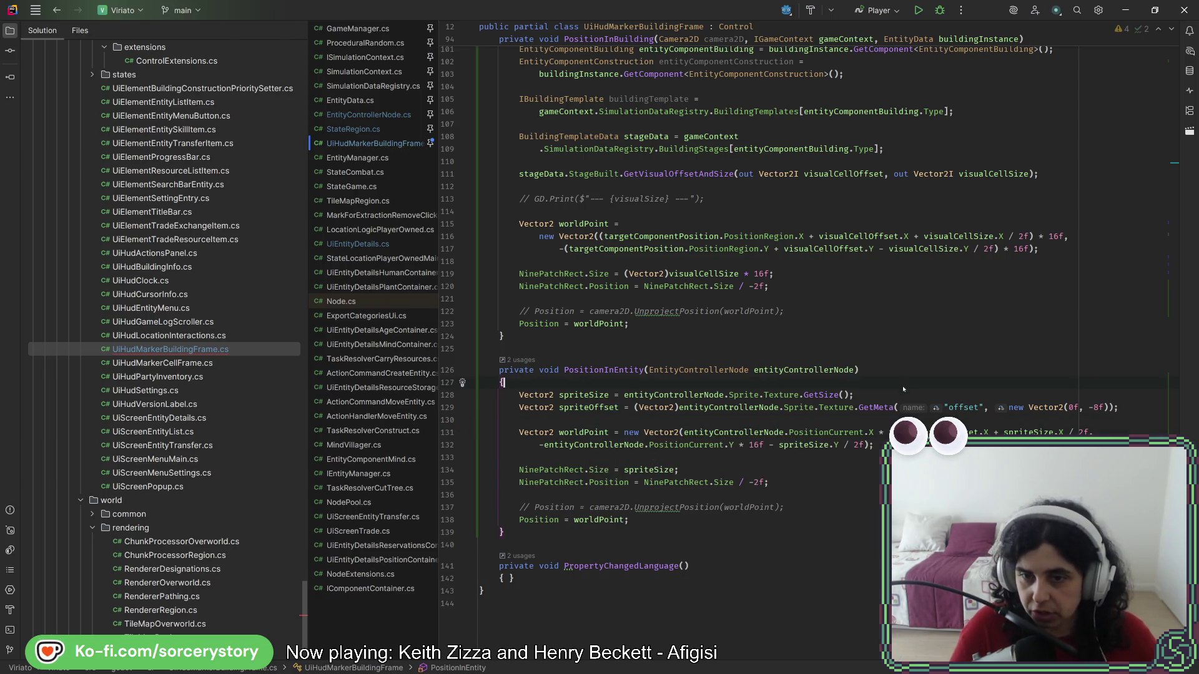
click(765, 445)
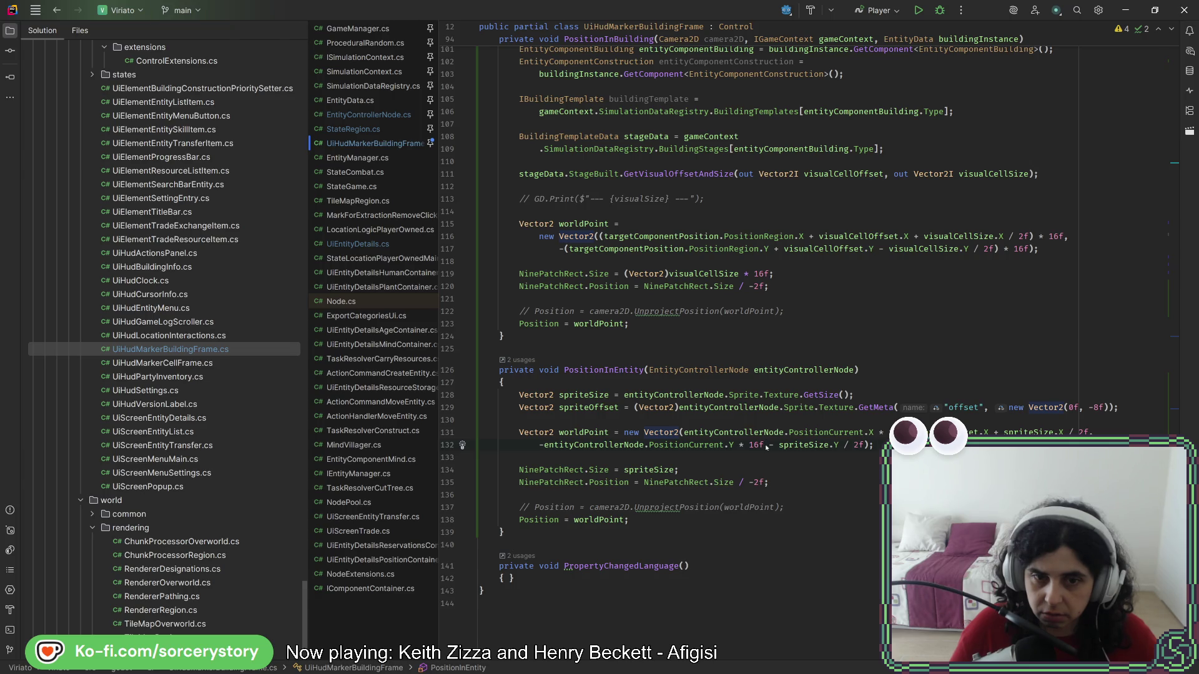
text(+spriteOffset )
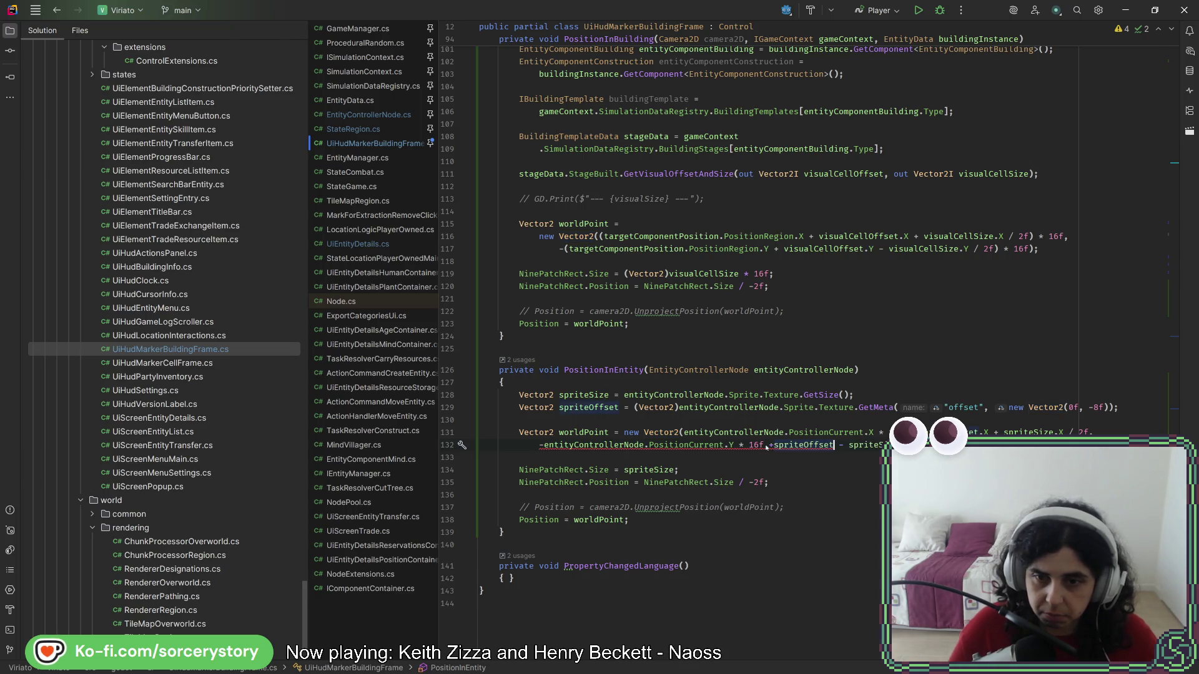
text(.)
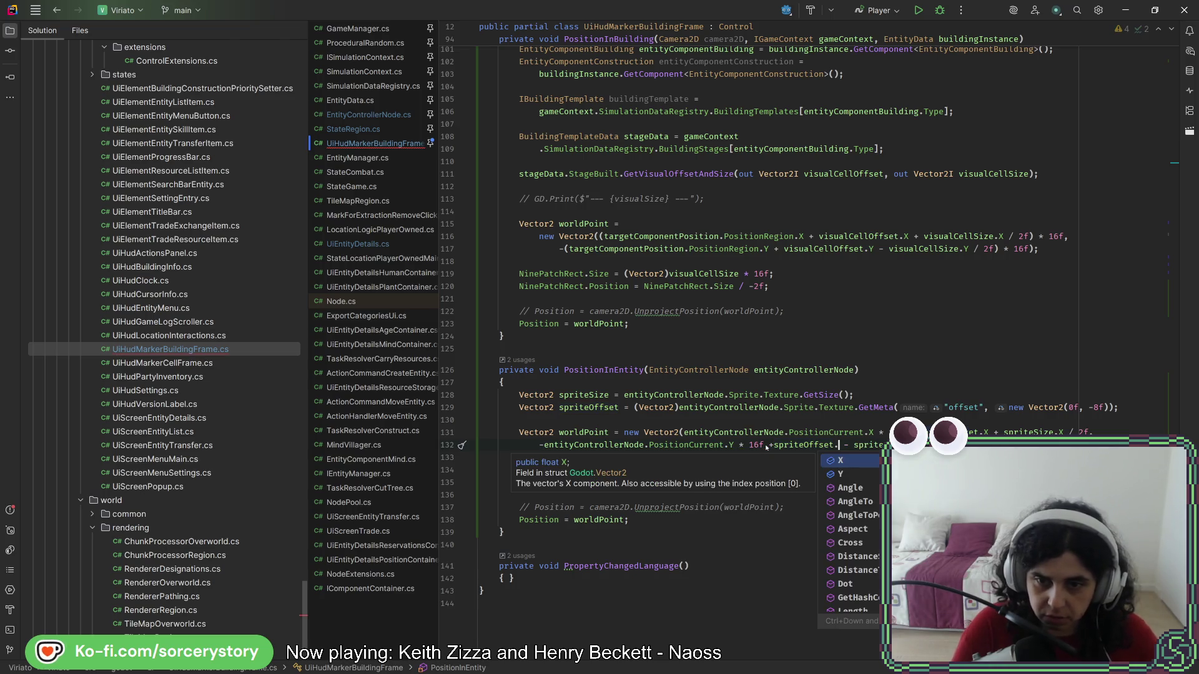
key(Down)
key(Return)
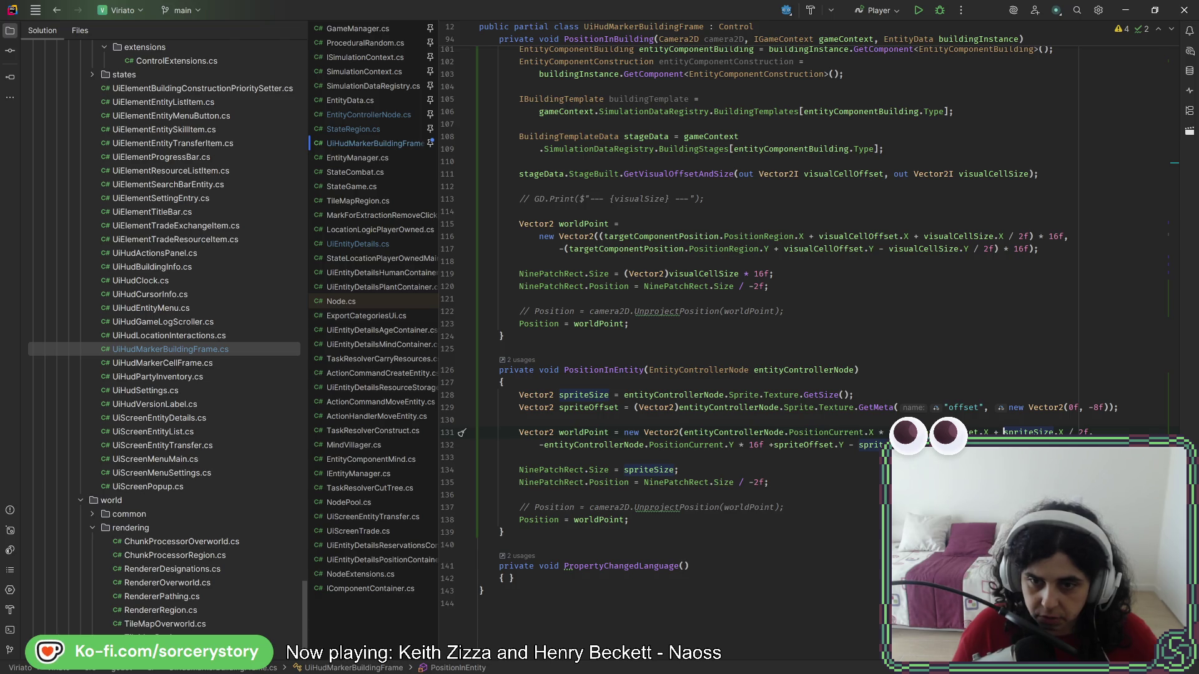
- Remove the misplaced offset terms and reformat the worldPoint expression across lines
key(BackSpace)
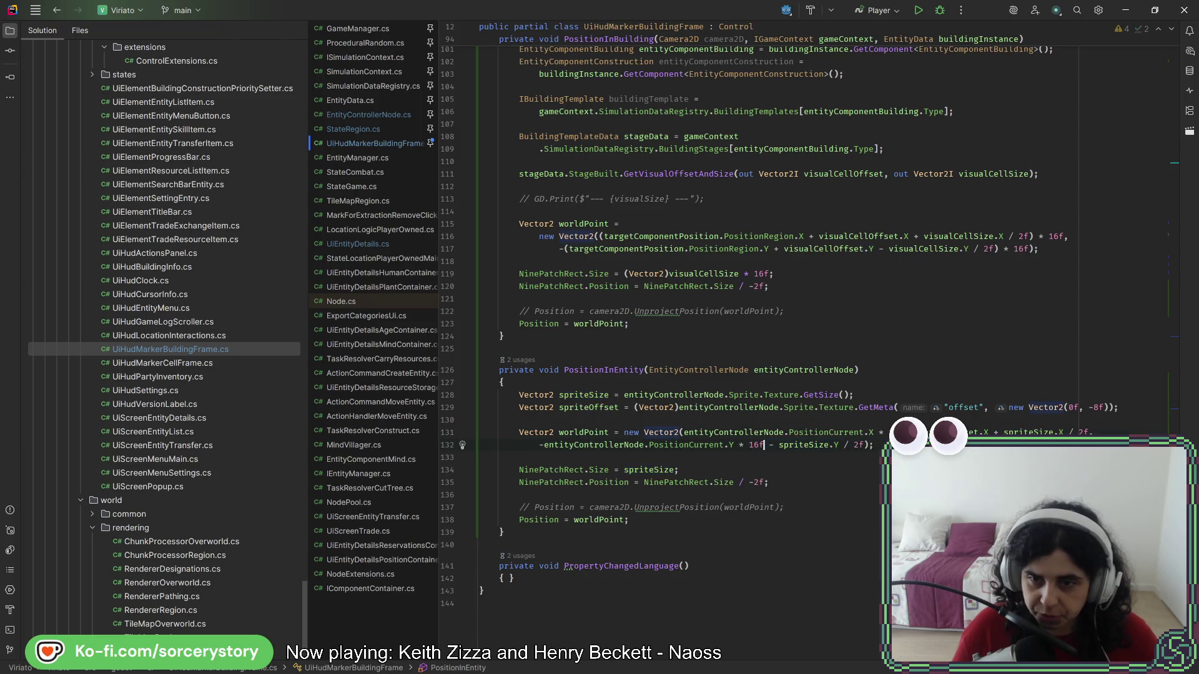
text(+sp)
click(990, 432)
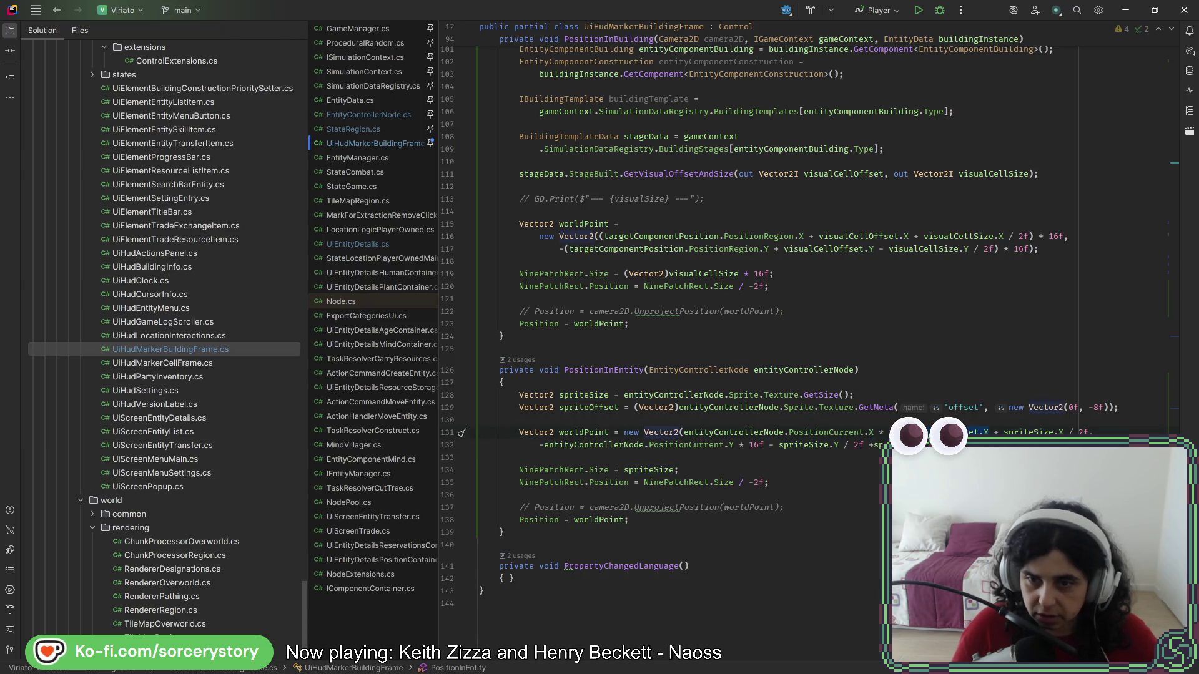
key(BackSpace)
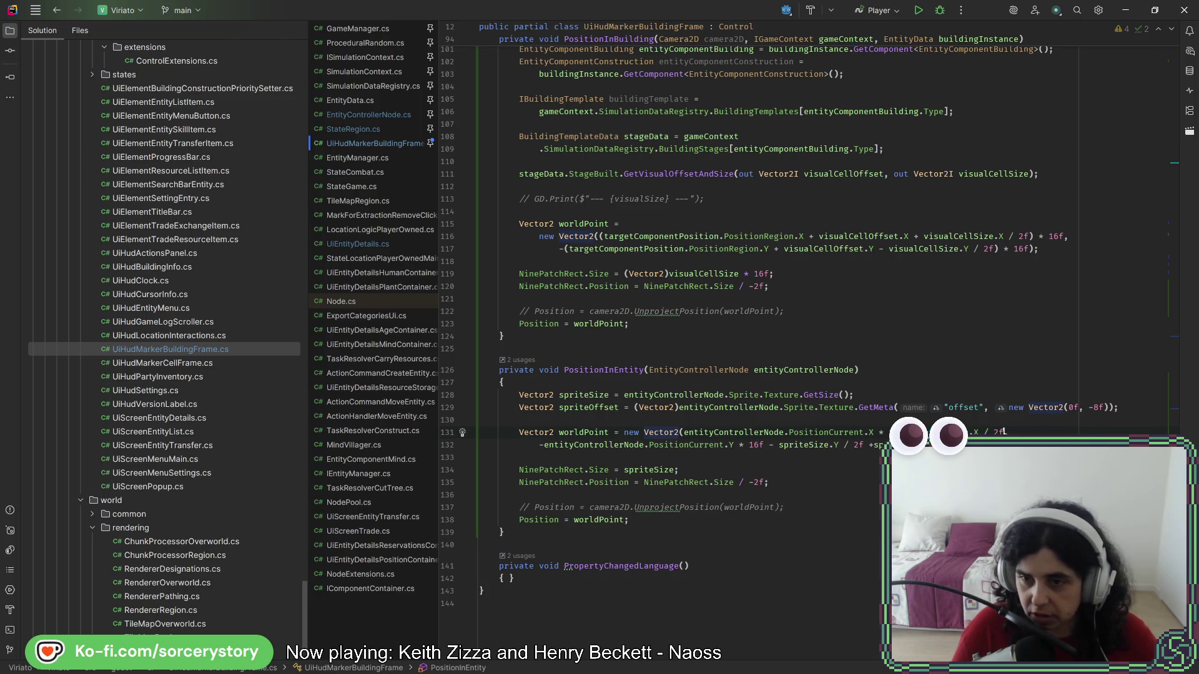
text(+ spriteOffset.X)
key(ctrl+alt+l)
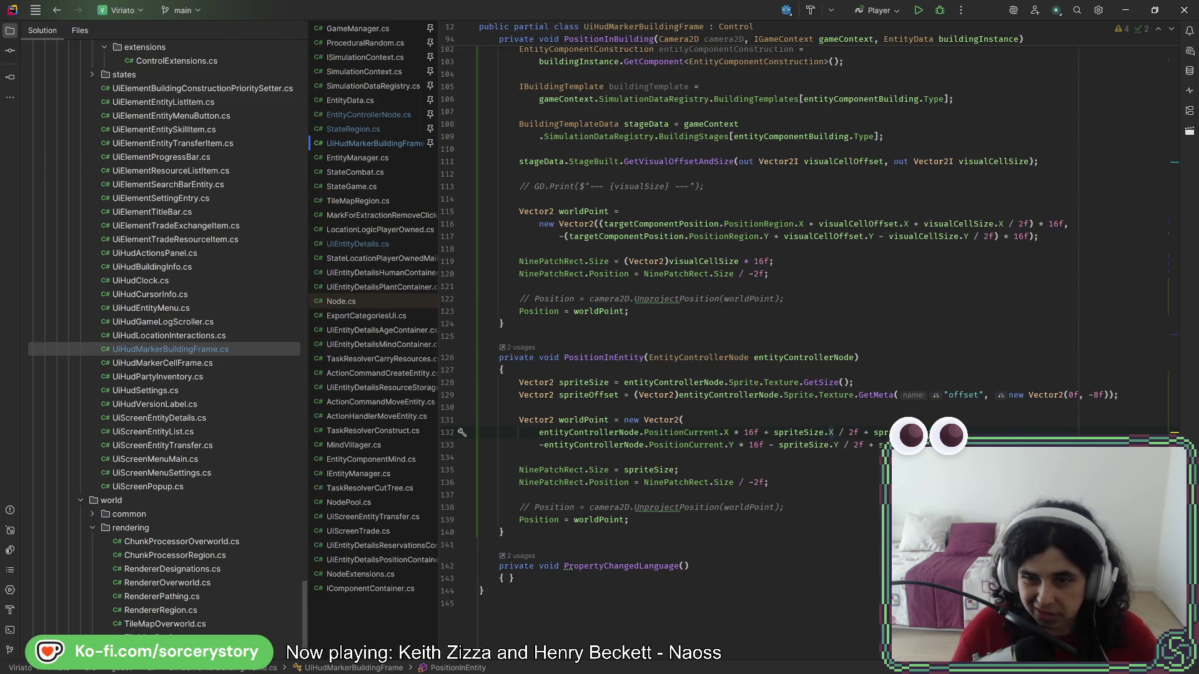
key(Up)
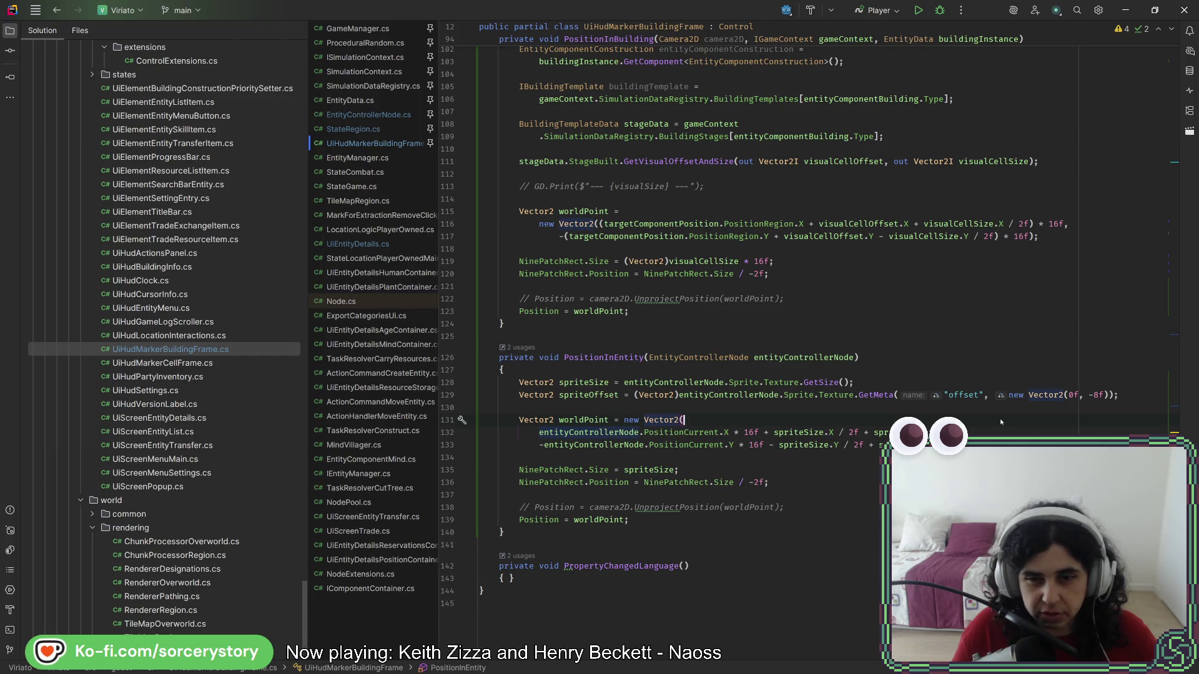
key(alt+Tab)
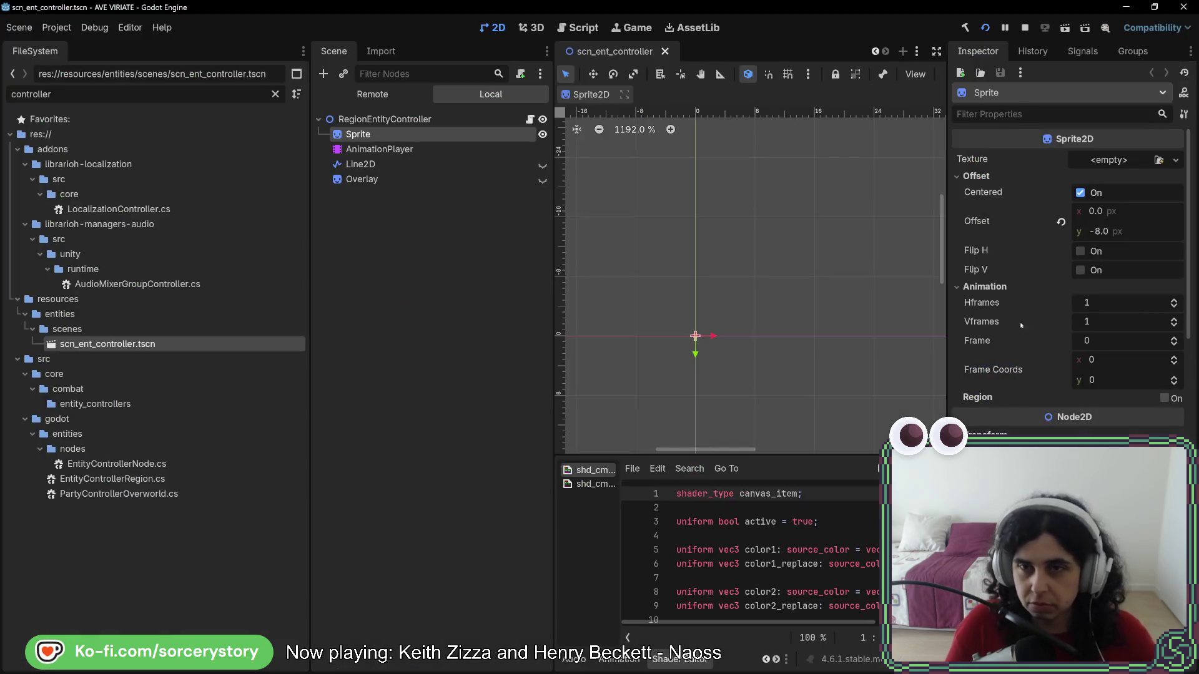
click(985, 28)
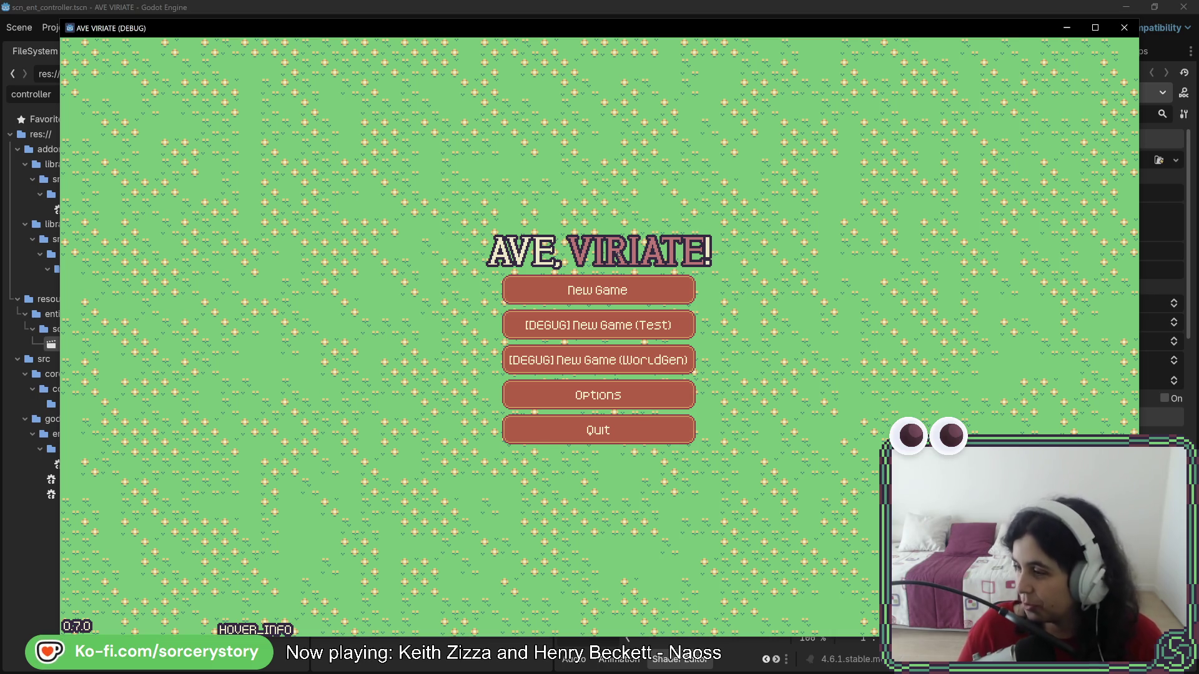
click(595, 301)
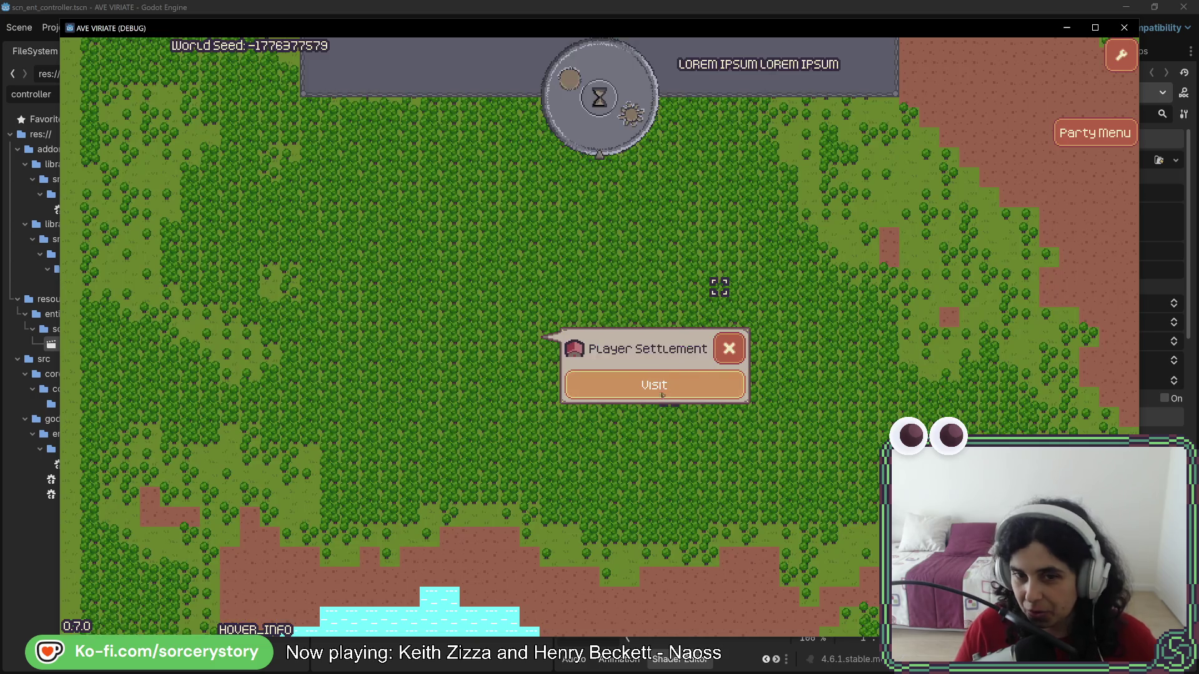
click(716, 387)
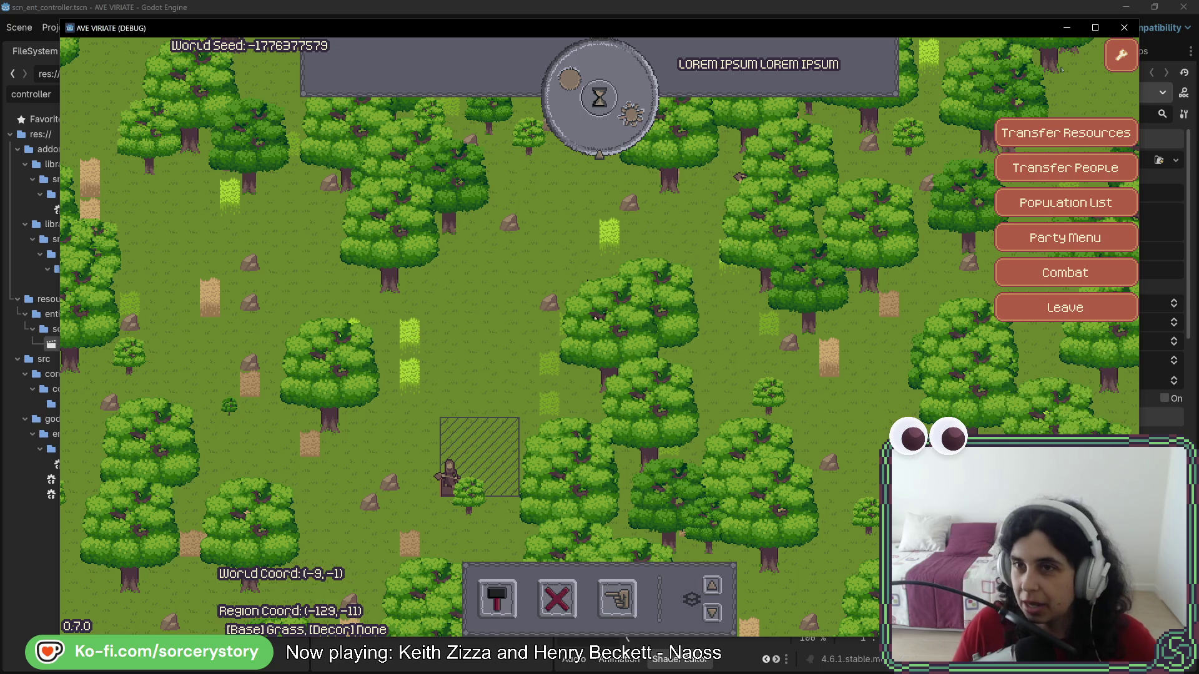
click(1126, 25)
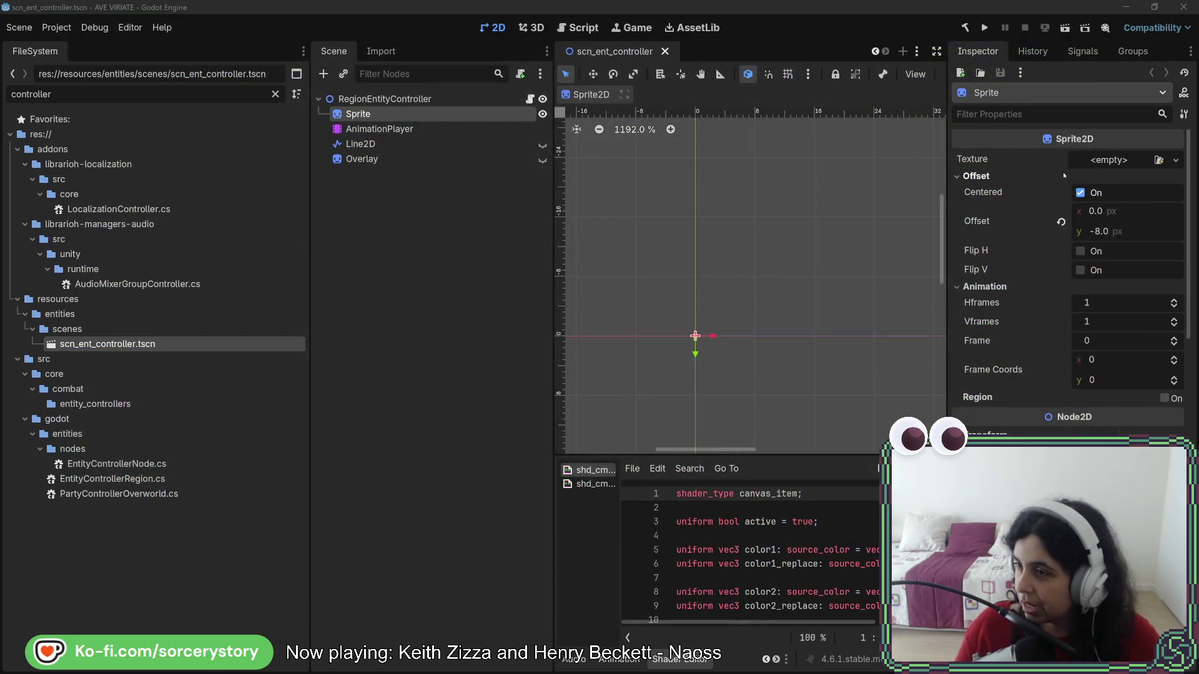
- Subtract spriteOffset instead of adding it in worldPoint, then relaunch the game from Godot
key(alt+Tab)
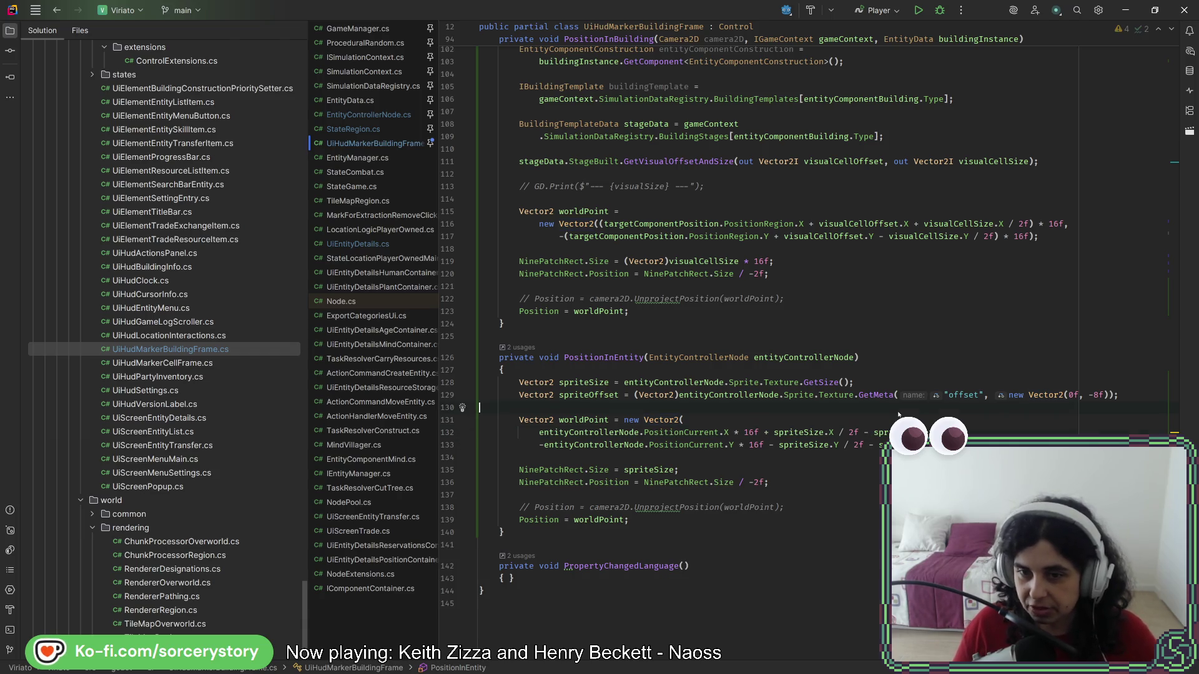
key(alt+Tab)
click(986, 28)
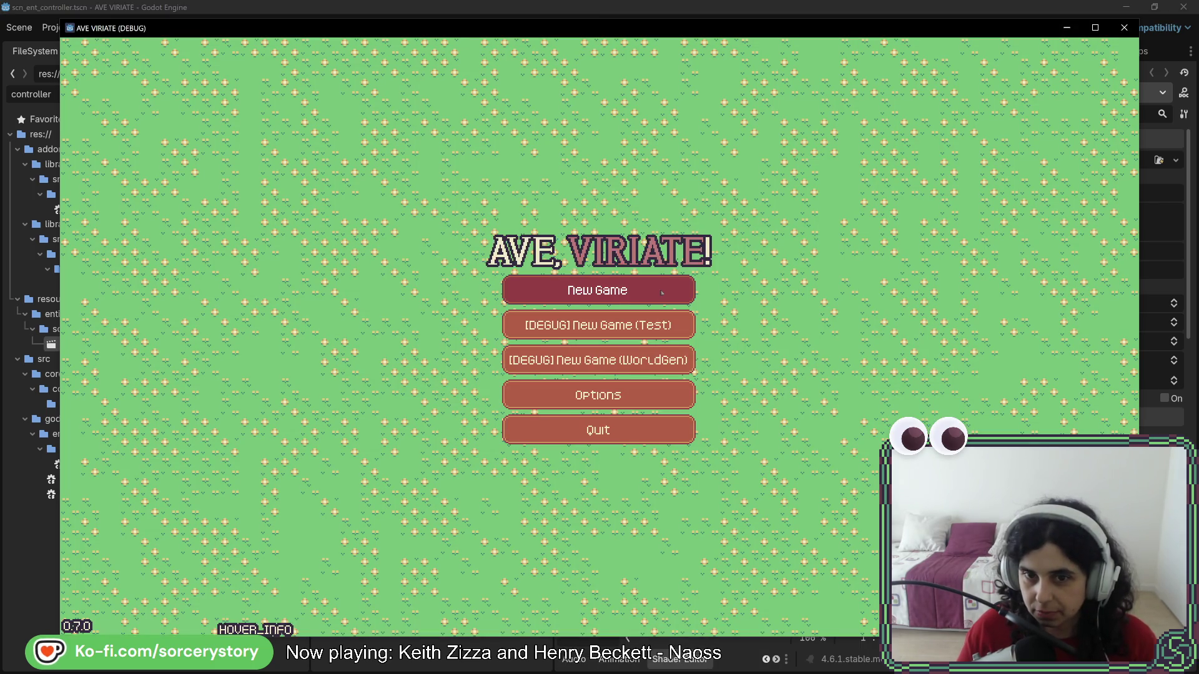
- Start a new game at the player settlement and move the party up through the forest
click(662, 292)
click(658, 384)
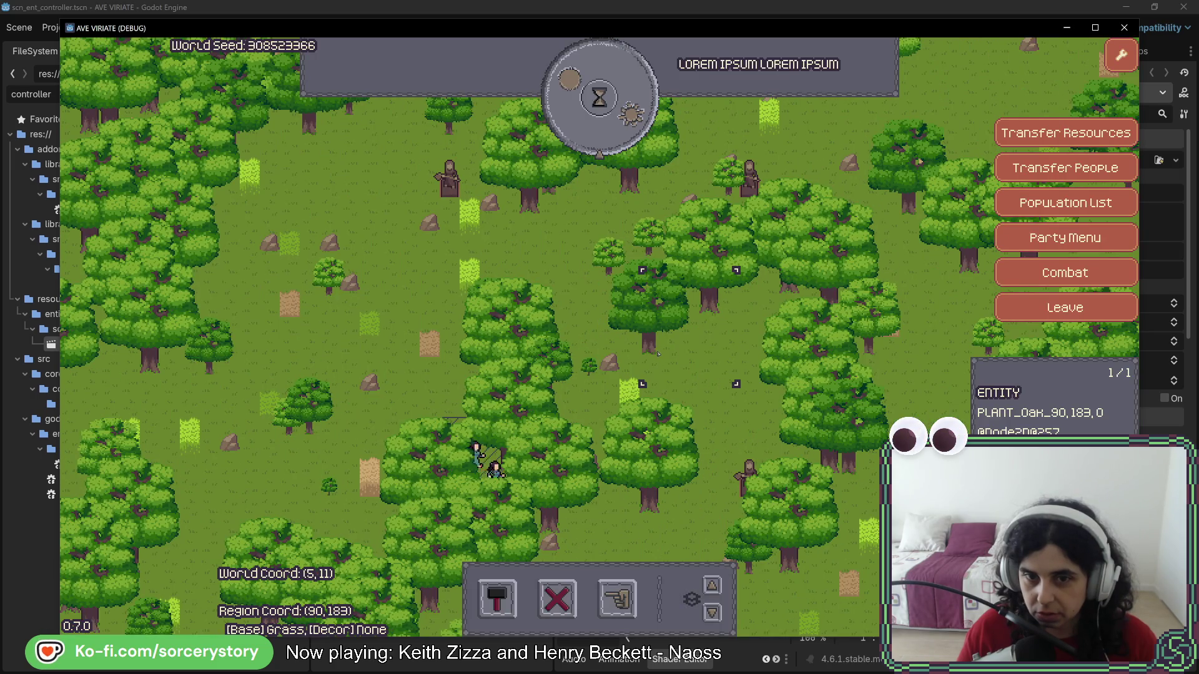
click(657, 353)
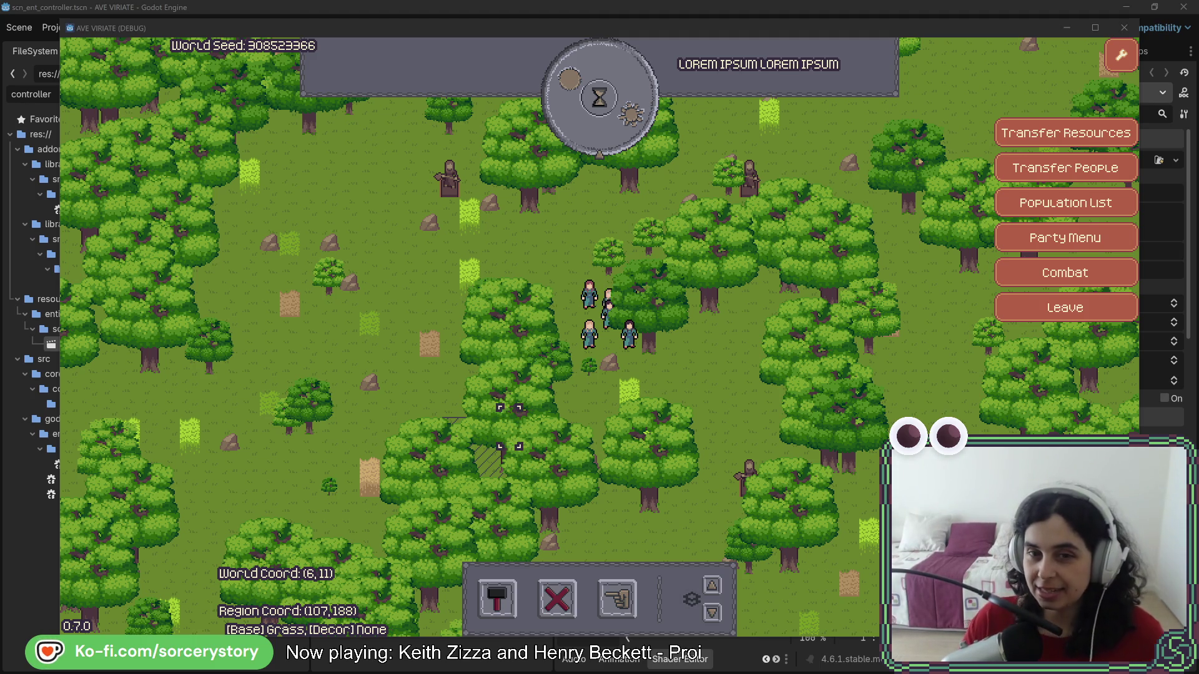
- Select an oak tree to check its marker frame, then return to UiHudMarkerBuildingFrame.cs
click(689, 326)
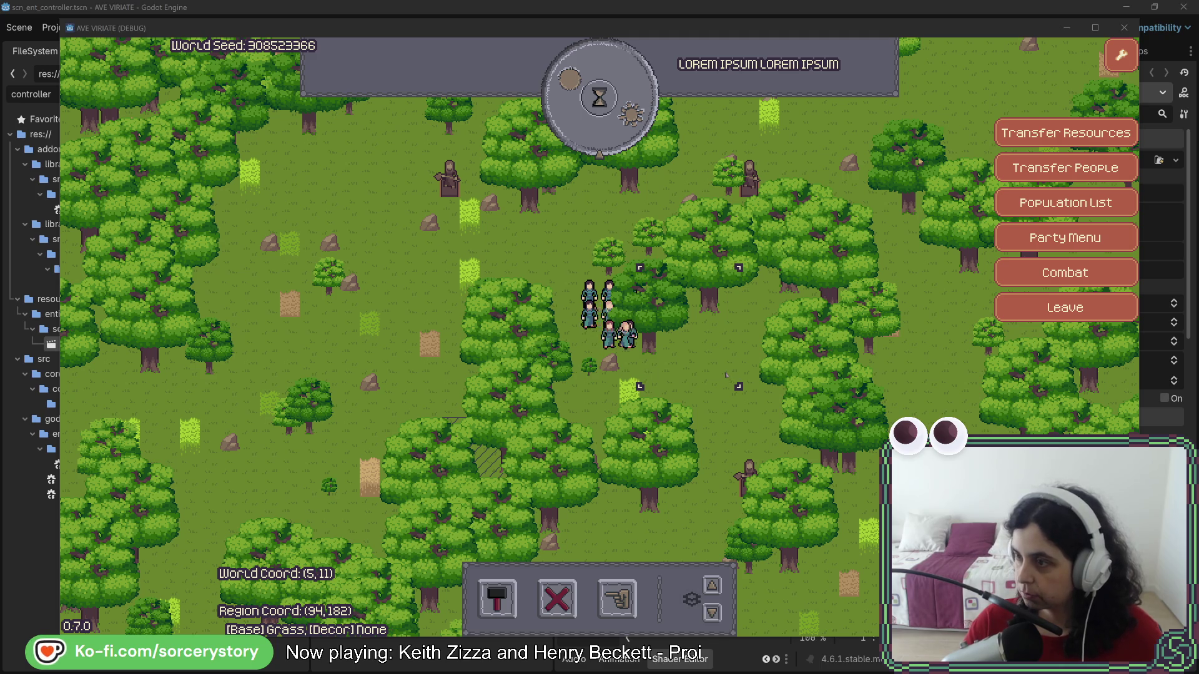
key(alt+Tab)
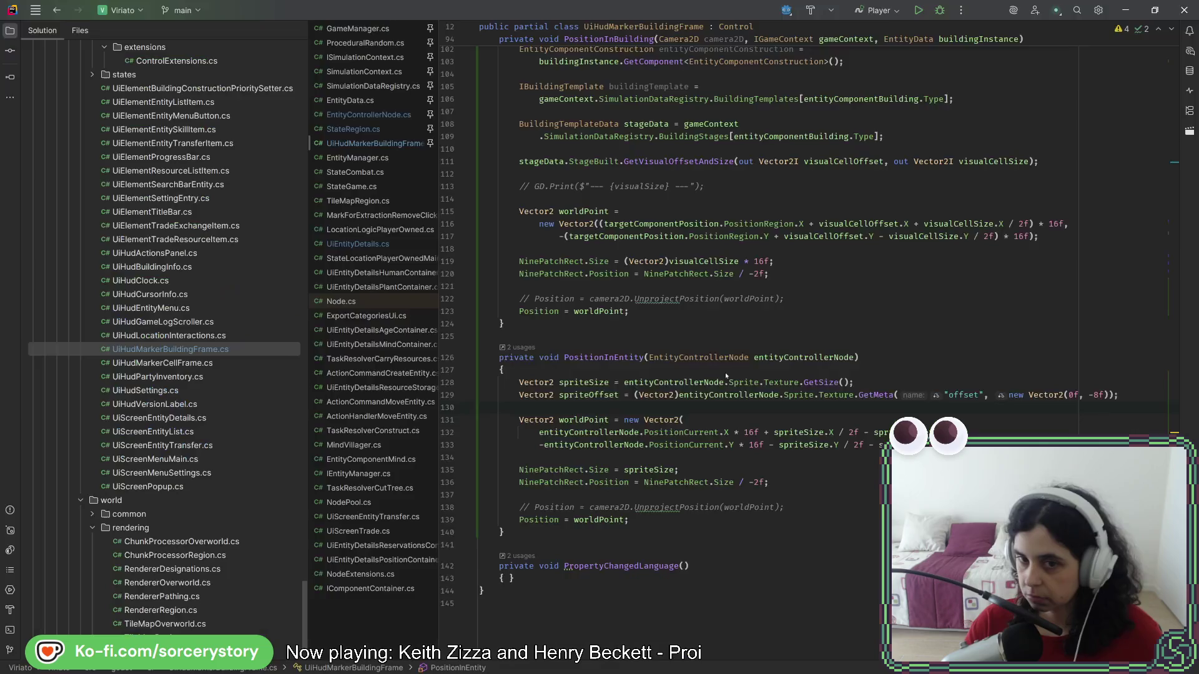
- Compare marker placement on two oak trees against the spriteOffset code, then stop the game
click(877, 432)
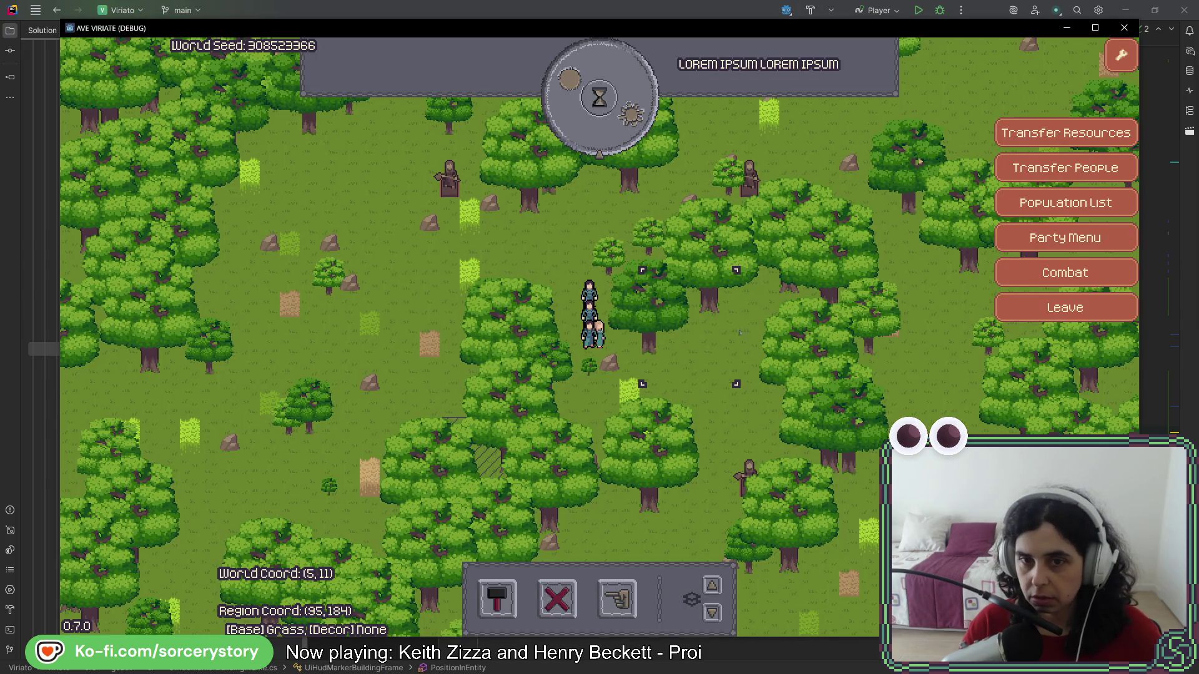
click(739, 332)
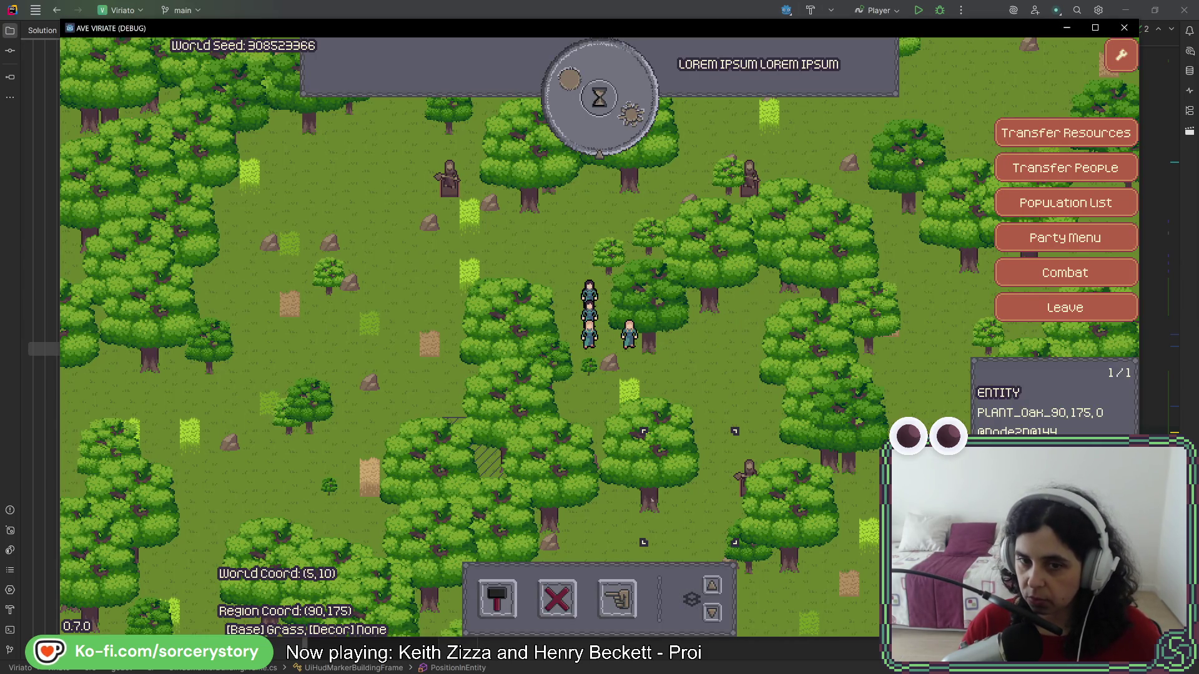
click(627, 390)
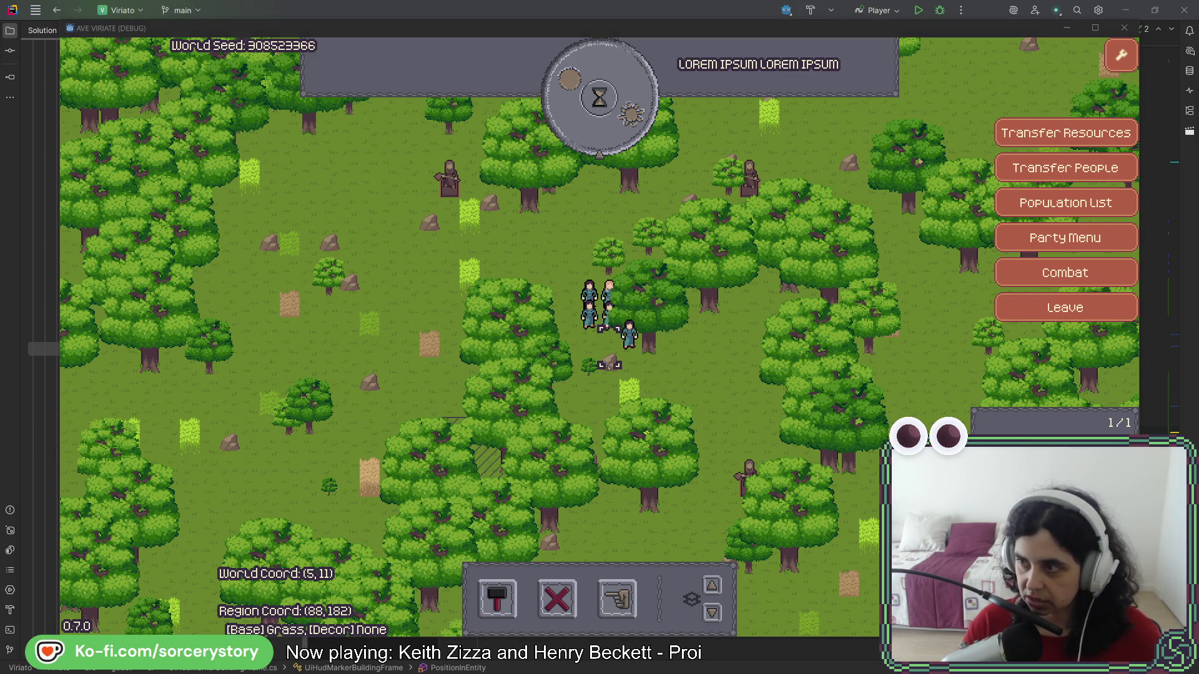
key(ctrl+F2)
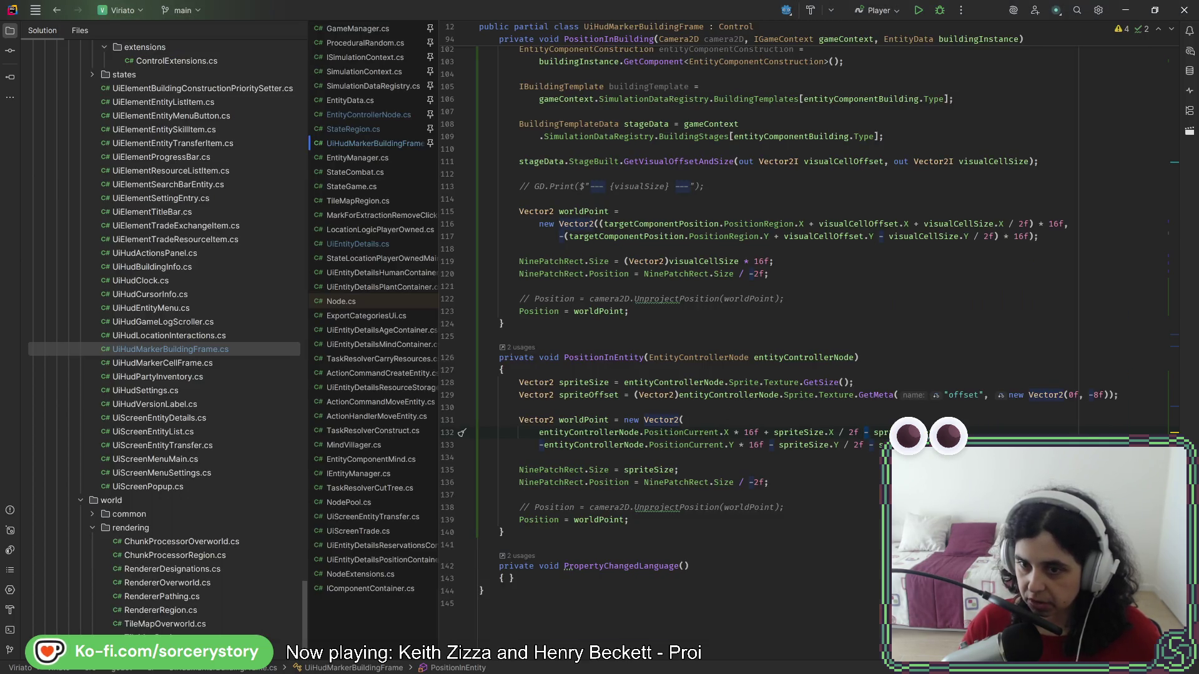
- Duplicate the worldPoint block and comment out the original calculation
drag(843, 459, 962, 414)
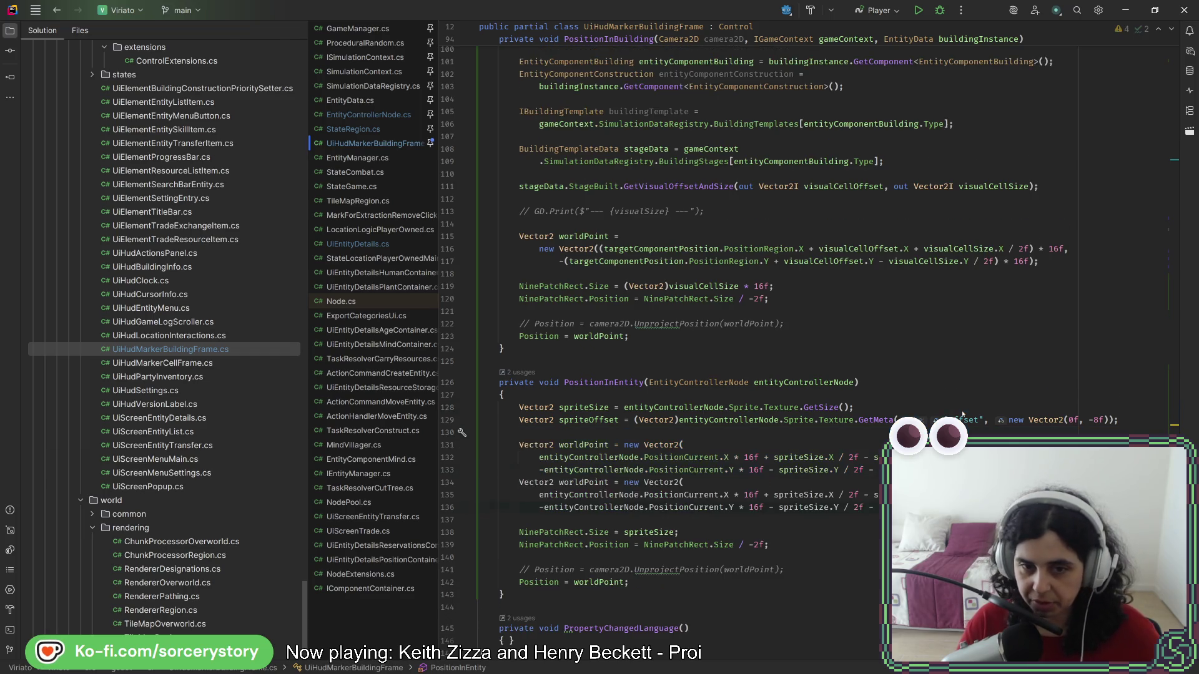
key(ctrl+d)
click(734, 484)
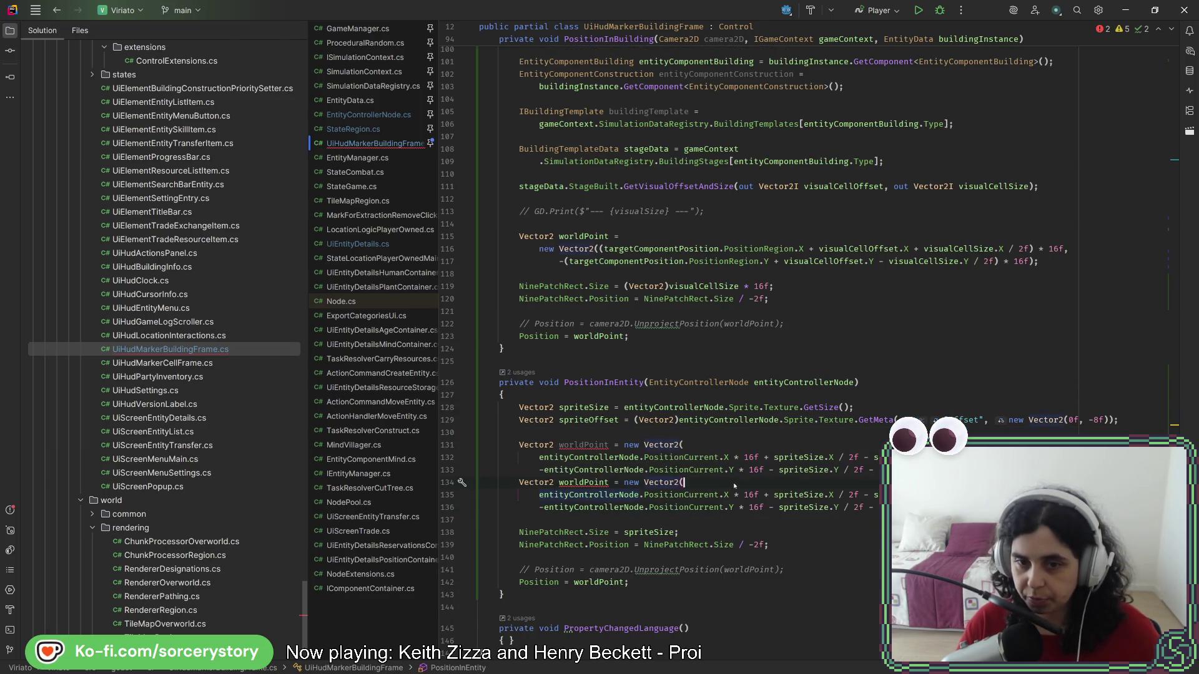
key(Delete)
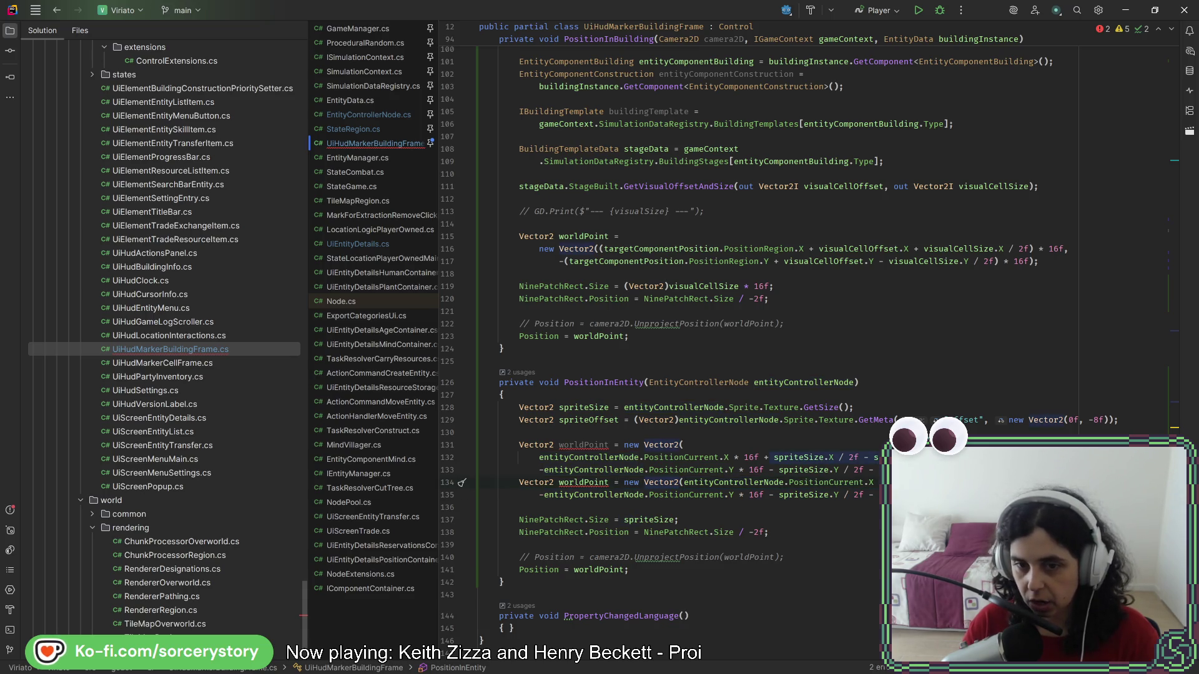
drag(480, 482, 683, 444)
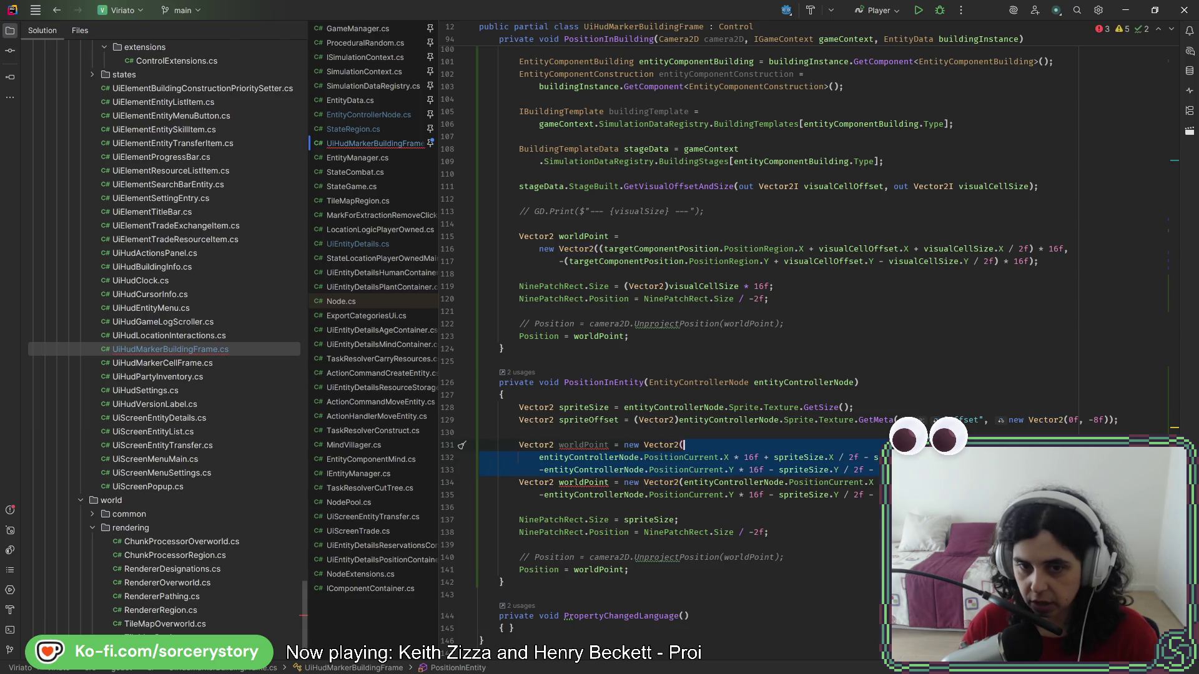
key(ctrl+slash)
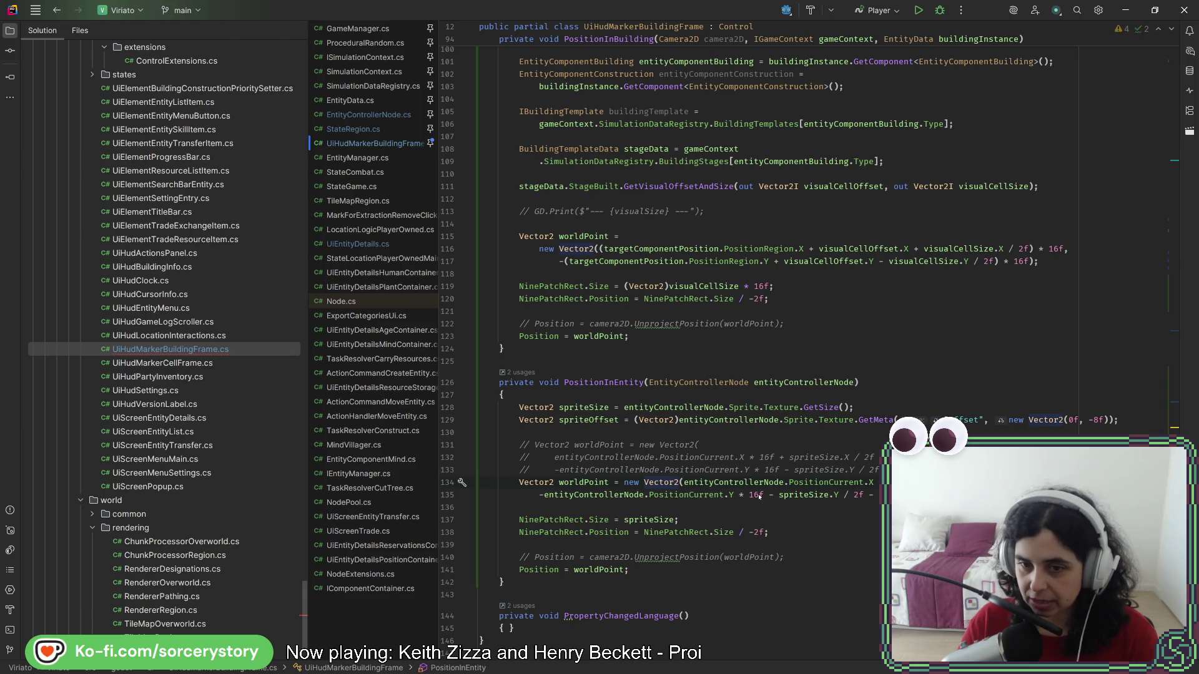
- Delete the spriteSize Y term from the new formula and relaunch the game from Godot
drag(770, 495, 877, 494)
key(Delete)
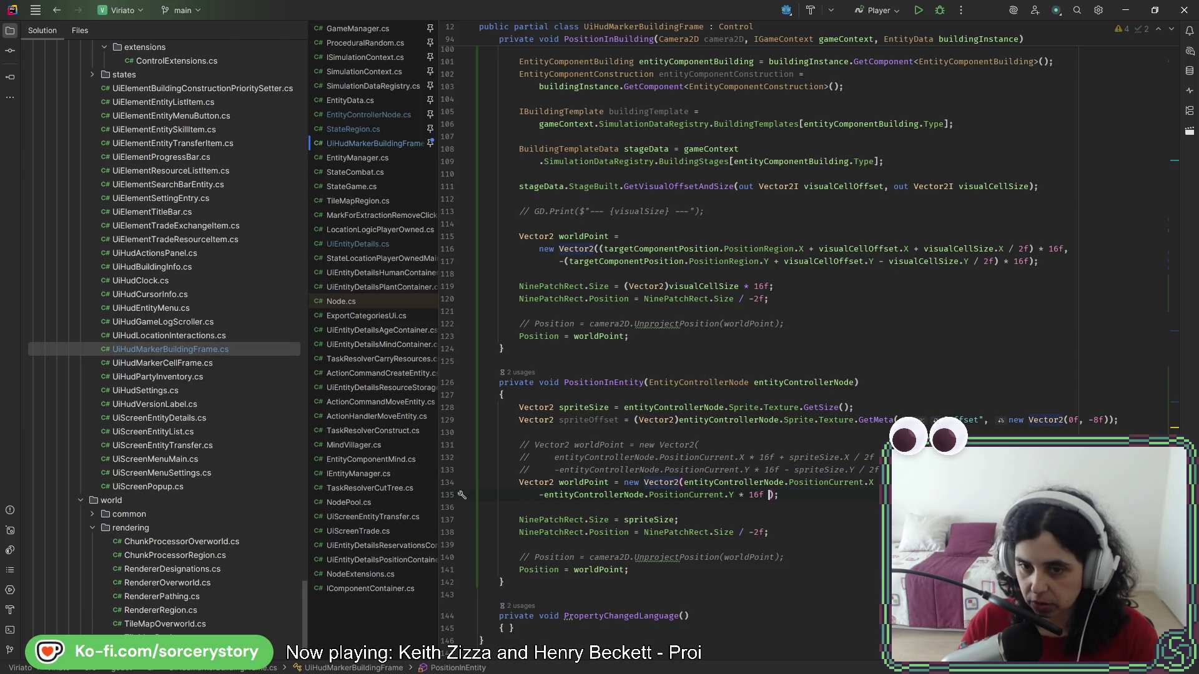
key(ctrl+shift+j)
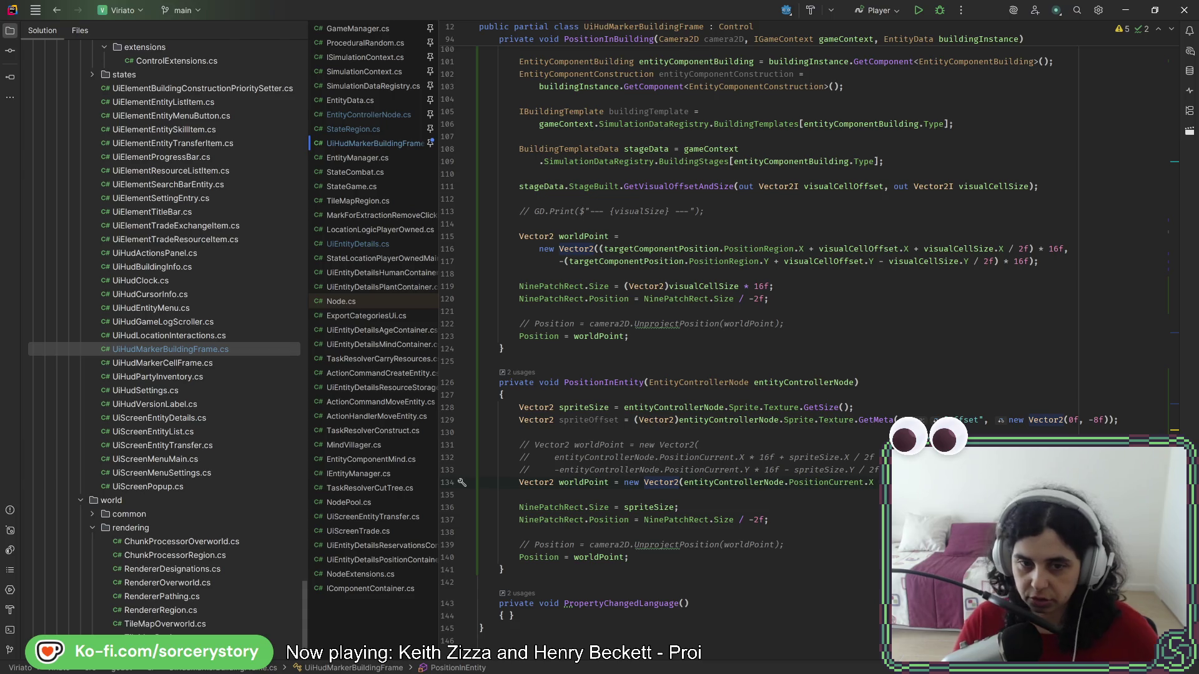
key(ctrl+z)
key(Return)
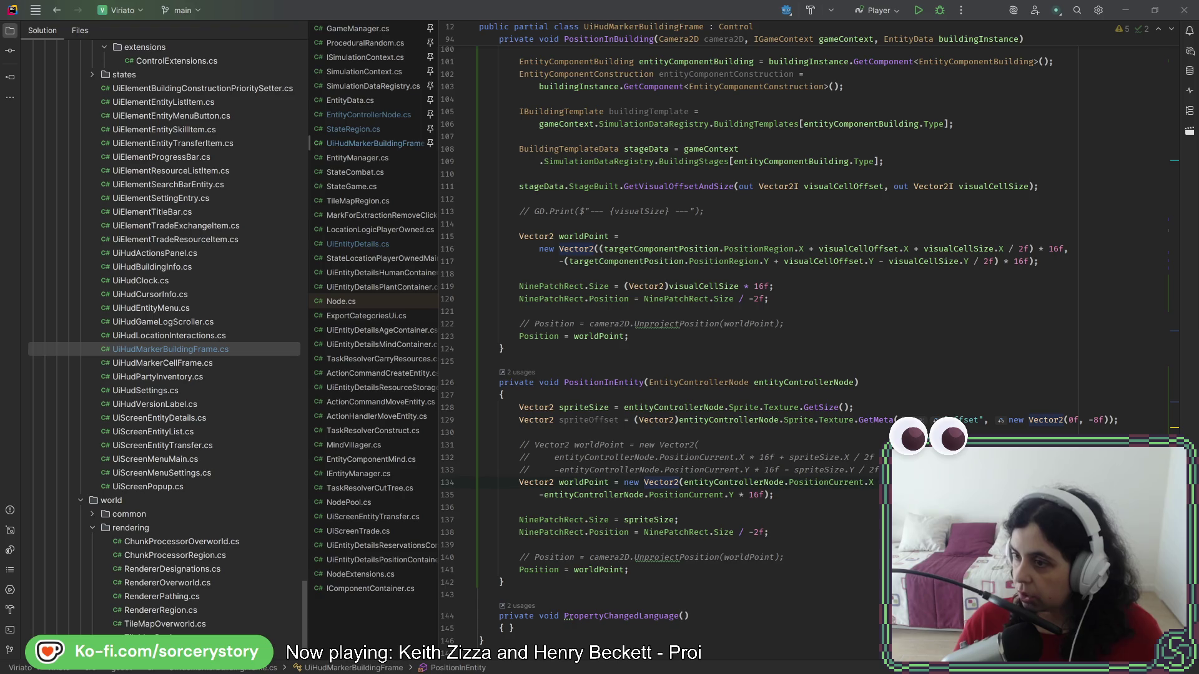
key(alt+Tab)
click(987, 28)
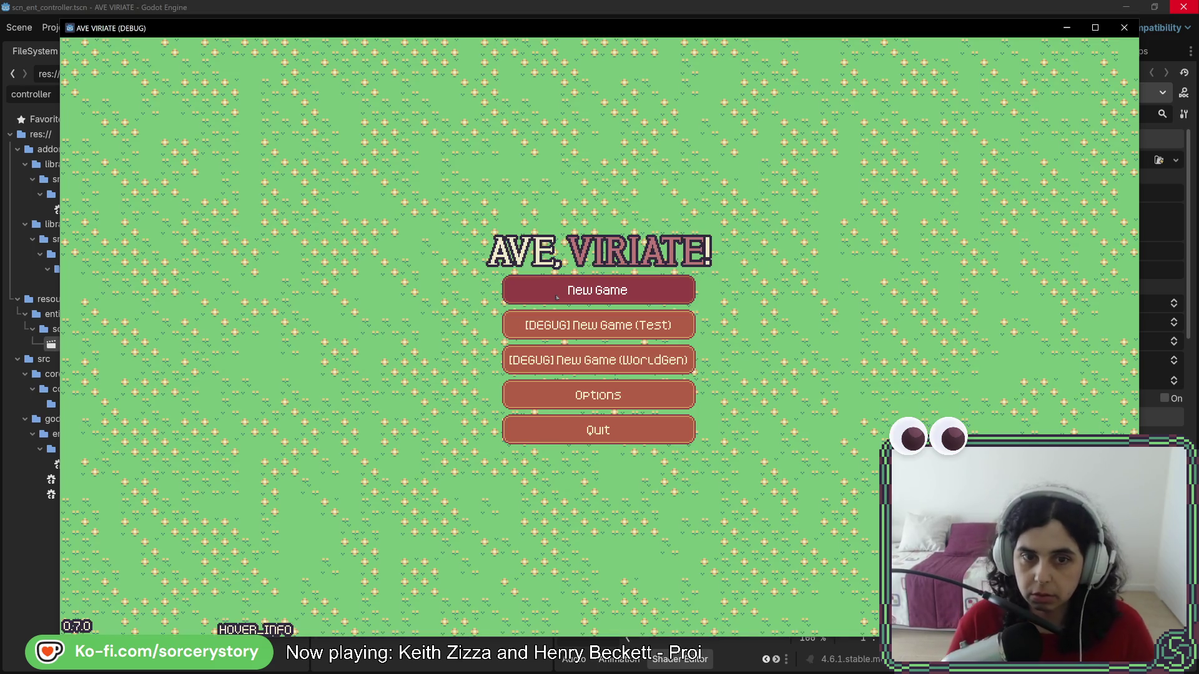
click(557, 297)
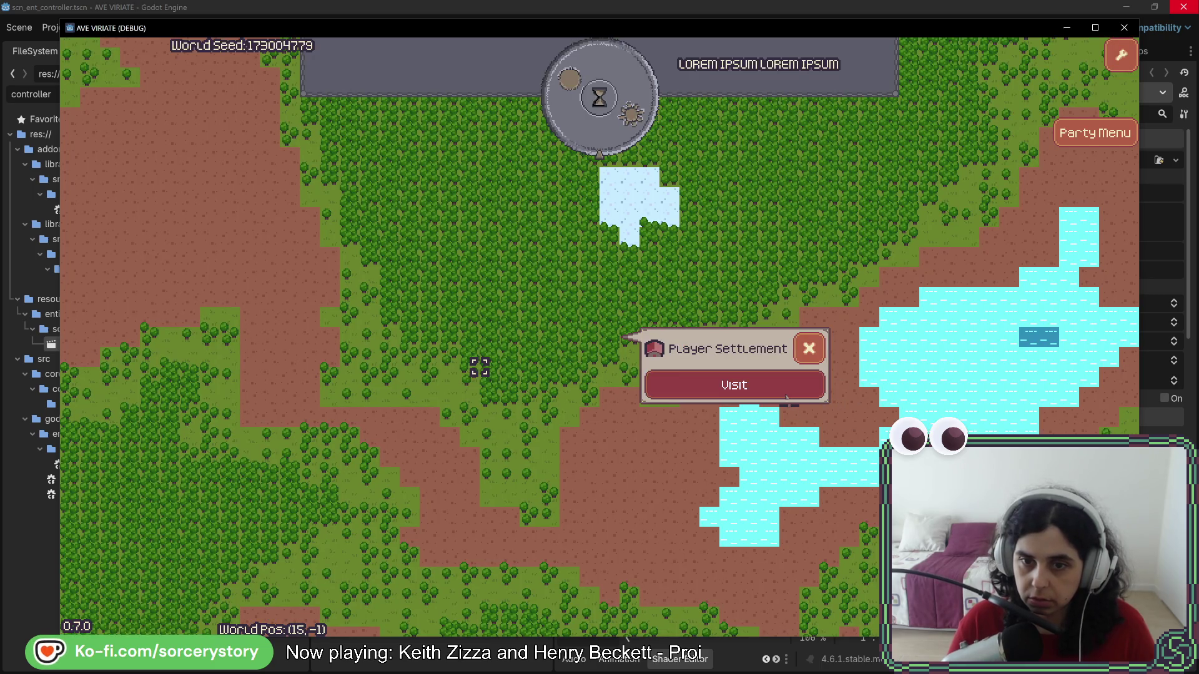
click(729, 384)
click(759, 337)
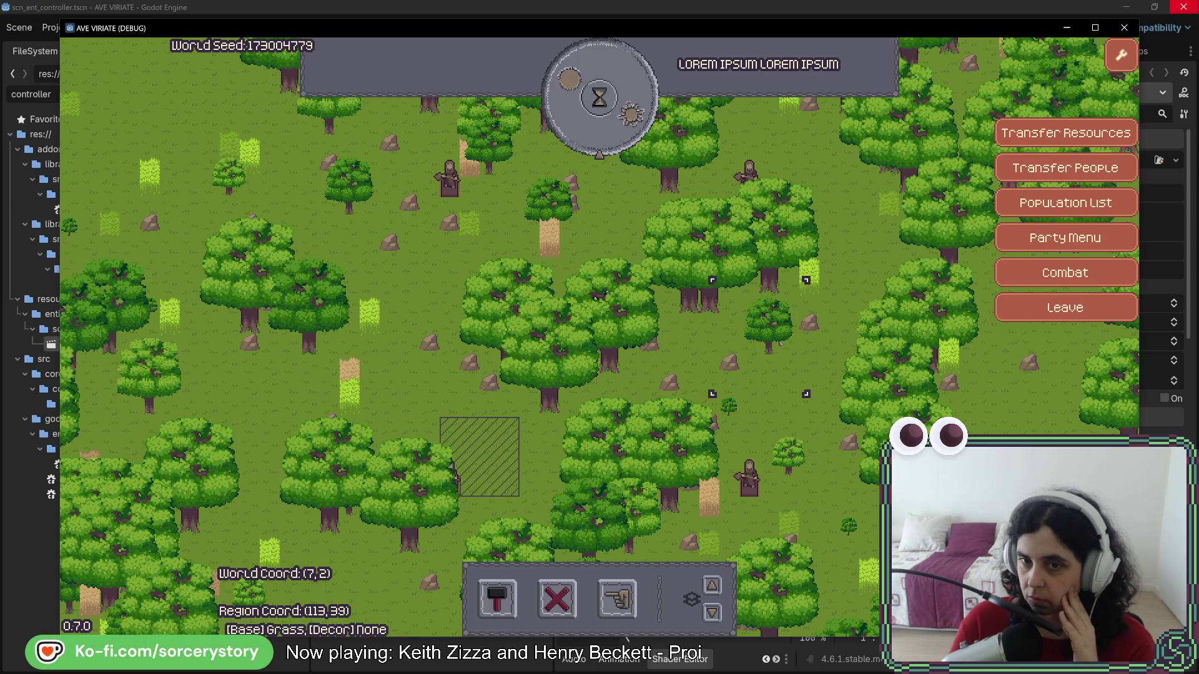
mouse_move(776, 289)
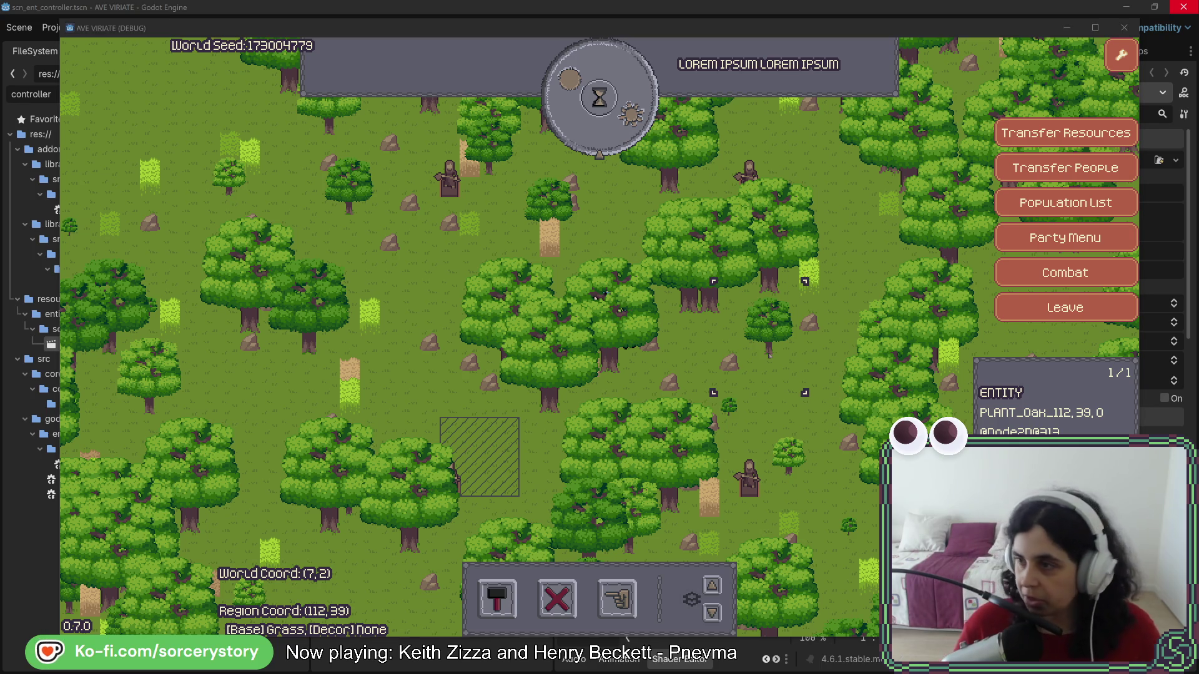
key(F8)
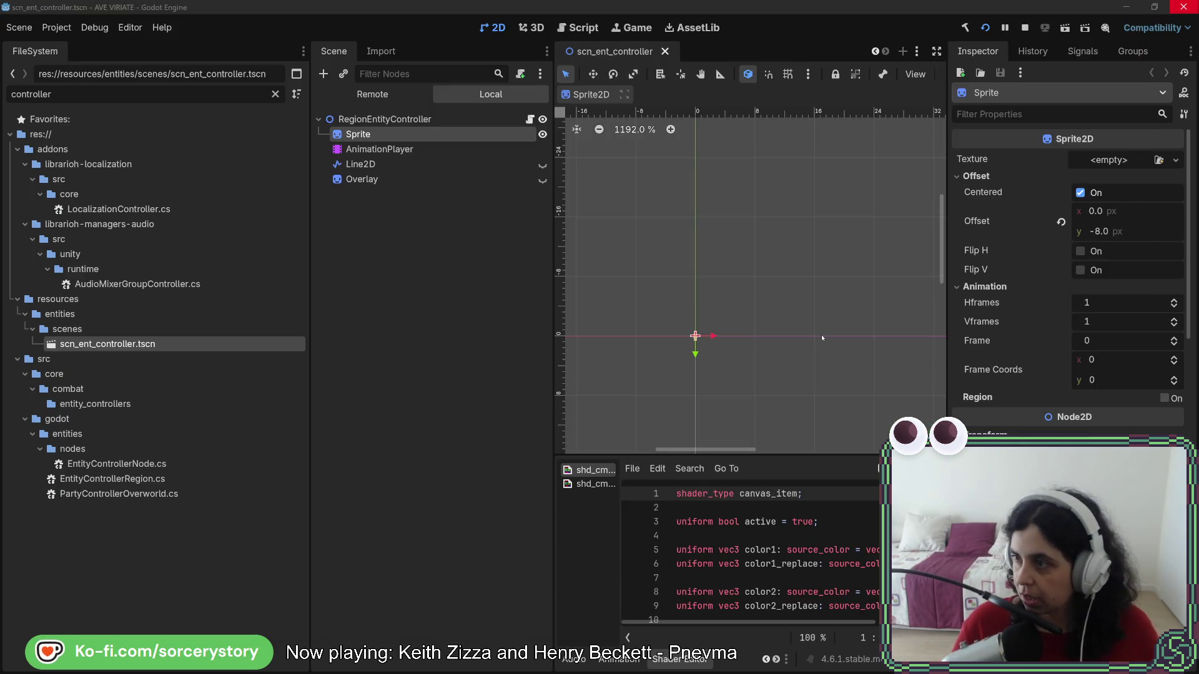
- Comment out the NinePatchRect.Size = spriteSize line on line 137
key(alt+Tab)
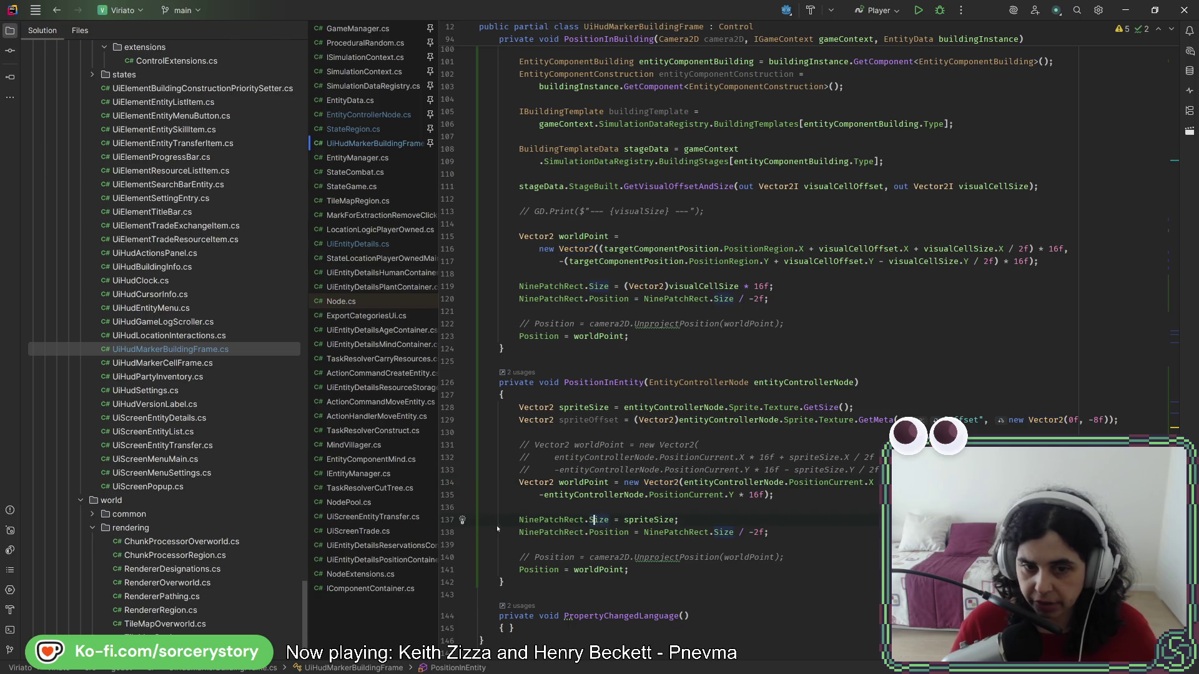
double_click(639, 520)
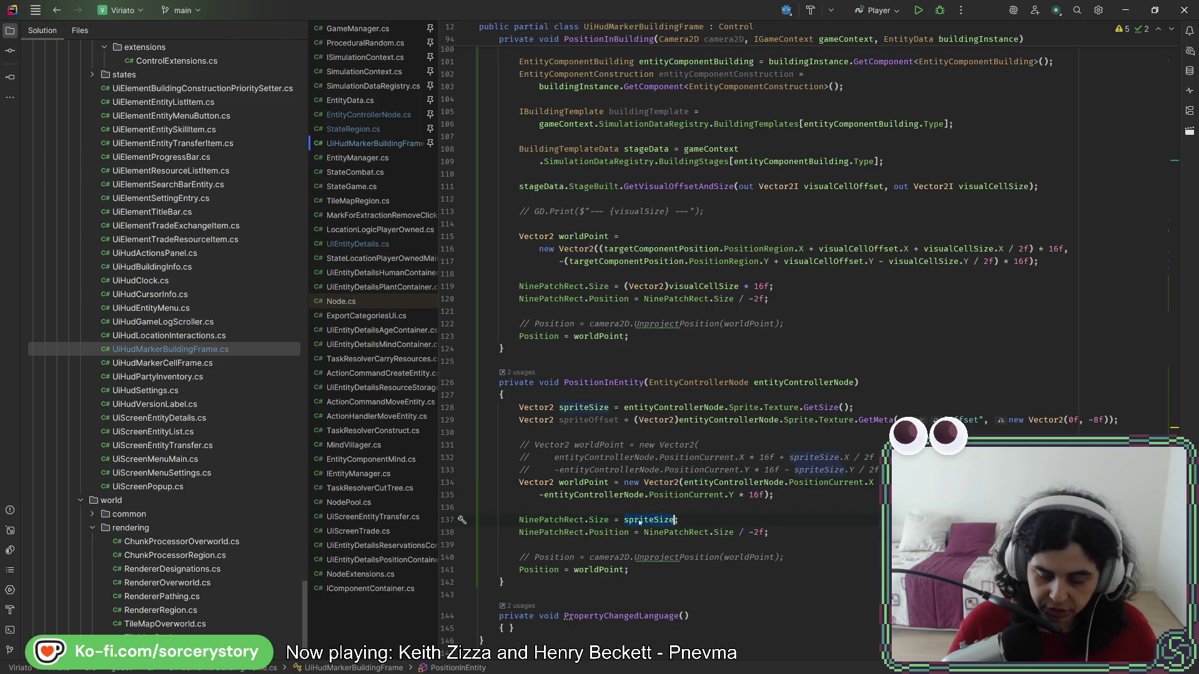
key(ctrl+slash)
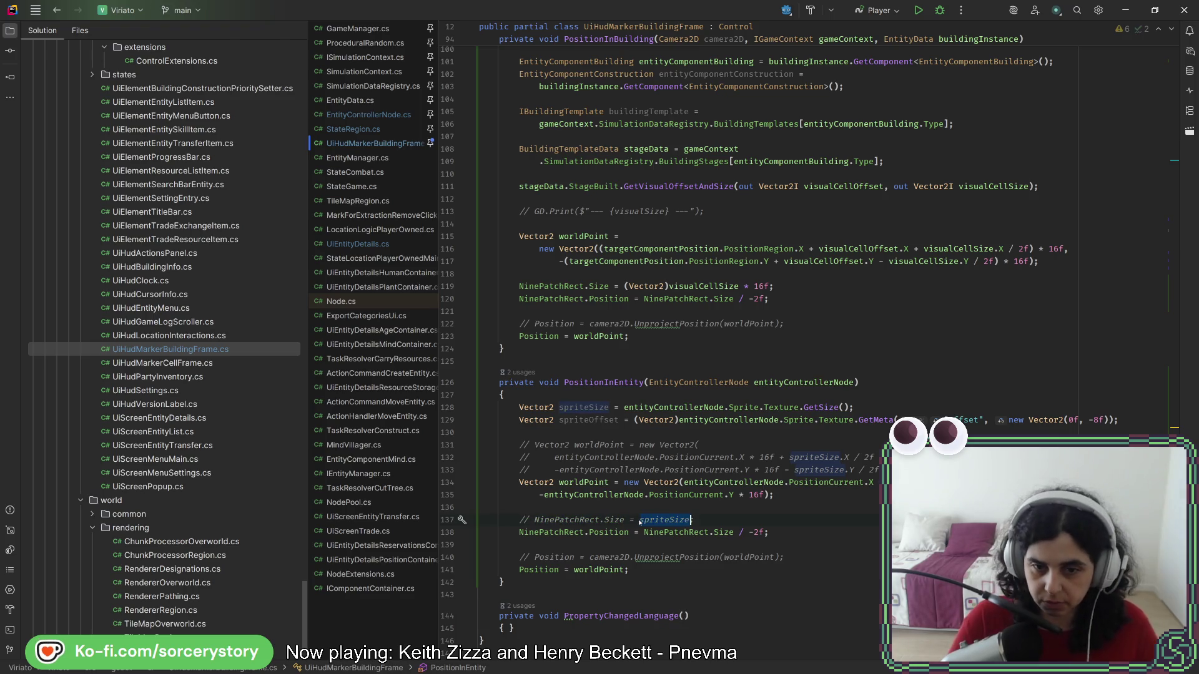
- Add a fixed NinePatchRect.Size = new Vector2(16f, 16f); line below the commented one
key(Return)
text(Nin)
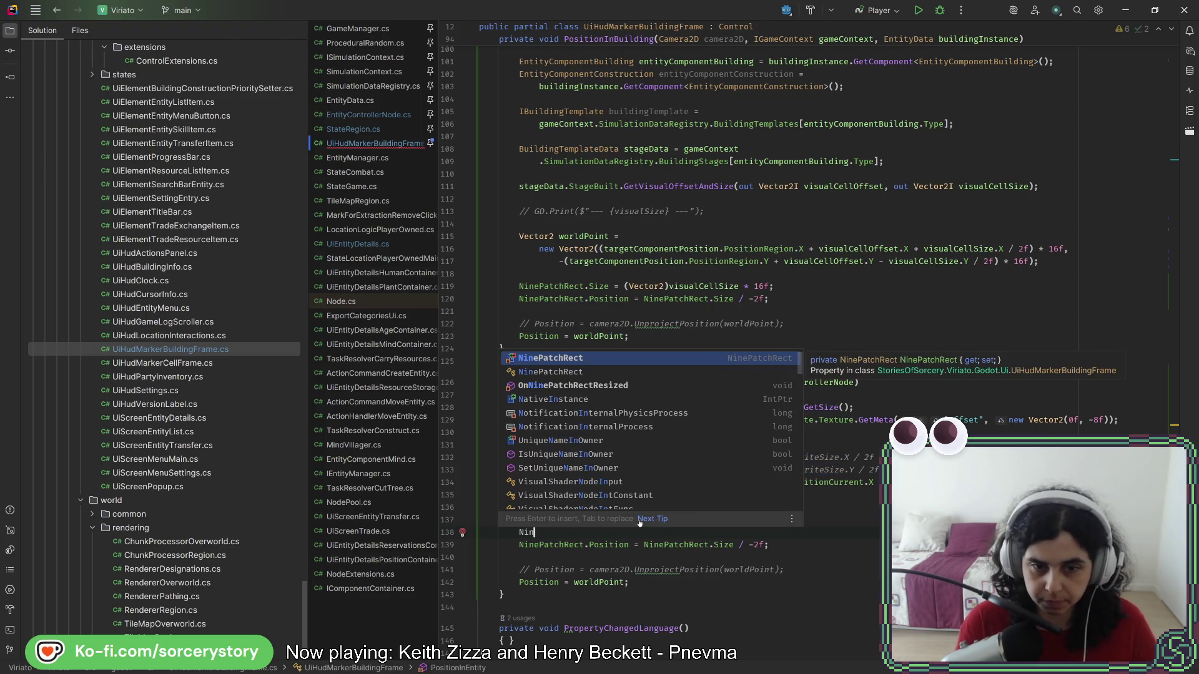
key(Return)
text(.S)
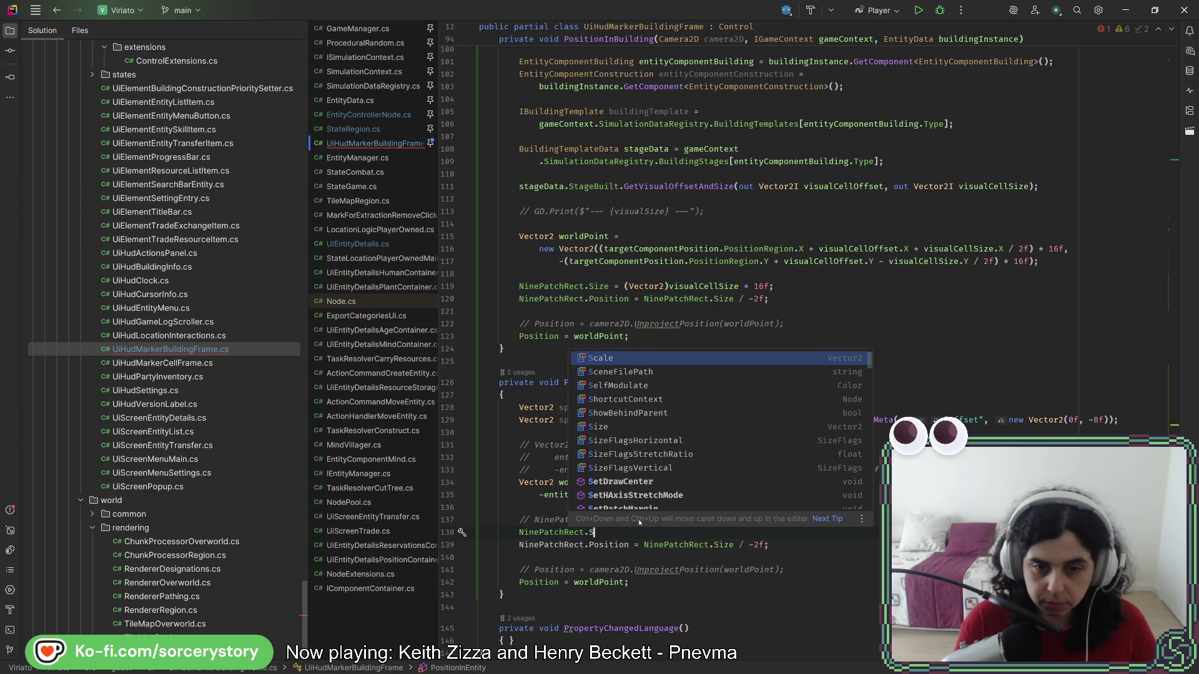
key(Escape)
text(ct.S)
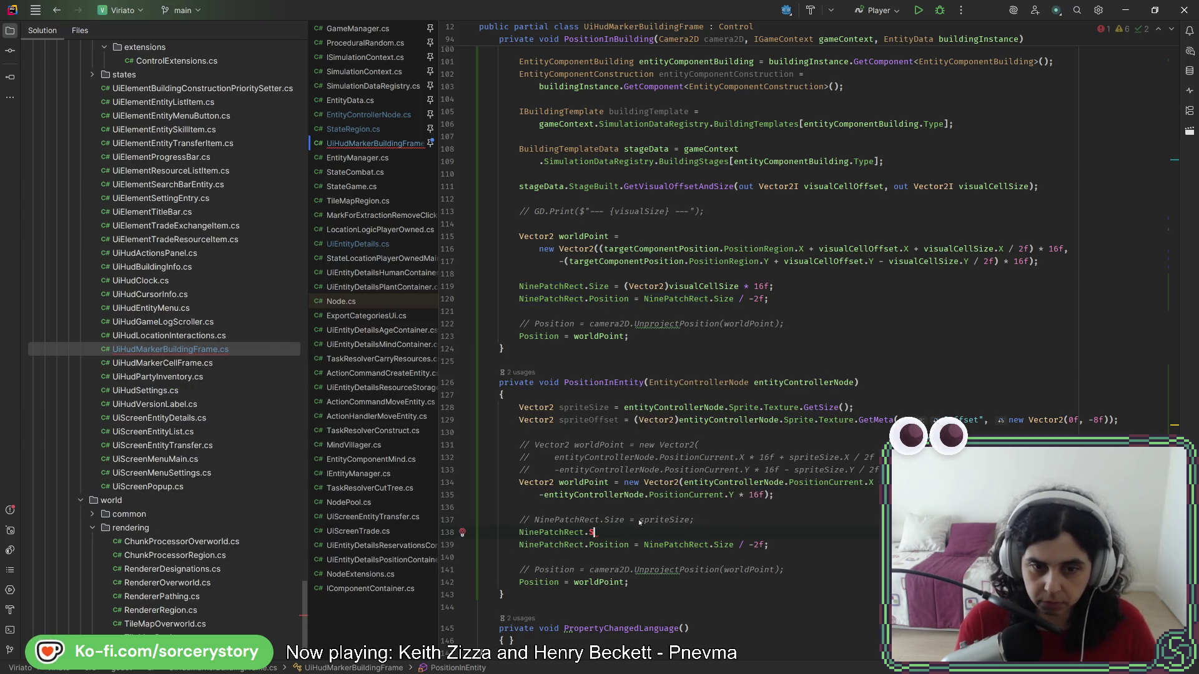
text(i)
key(Return)
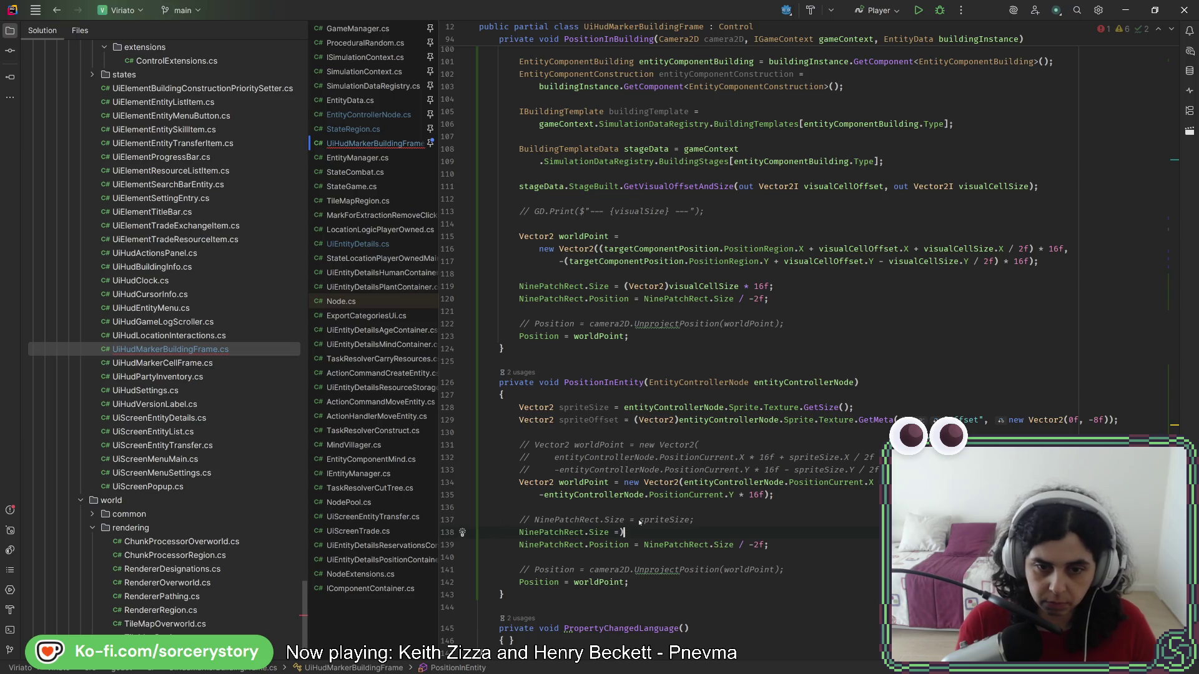
text(new Vec)
key(Return)
text((1)
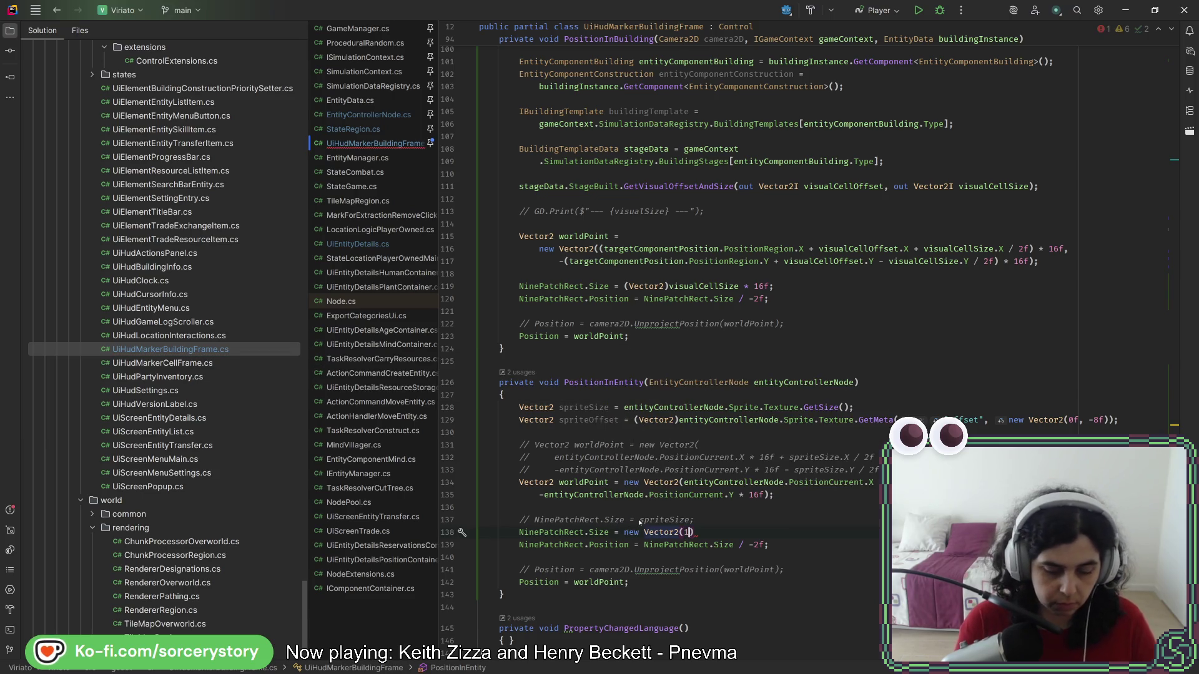
text(6f, 16f);)
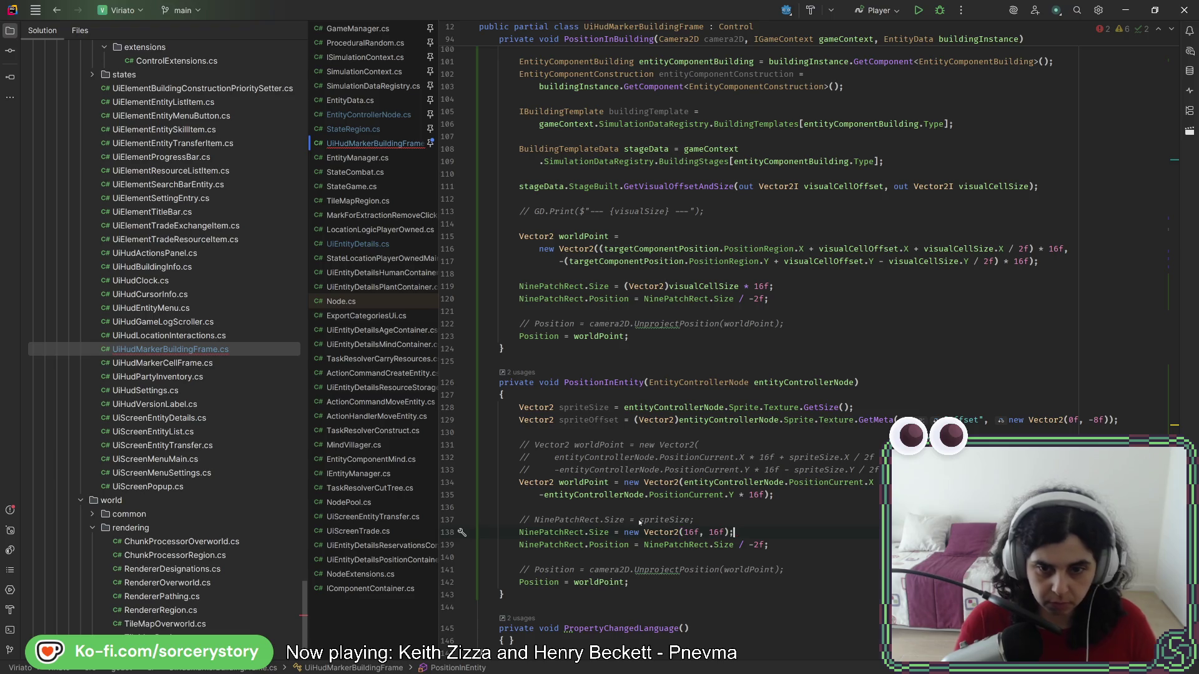
key(alt+Tab)
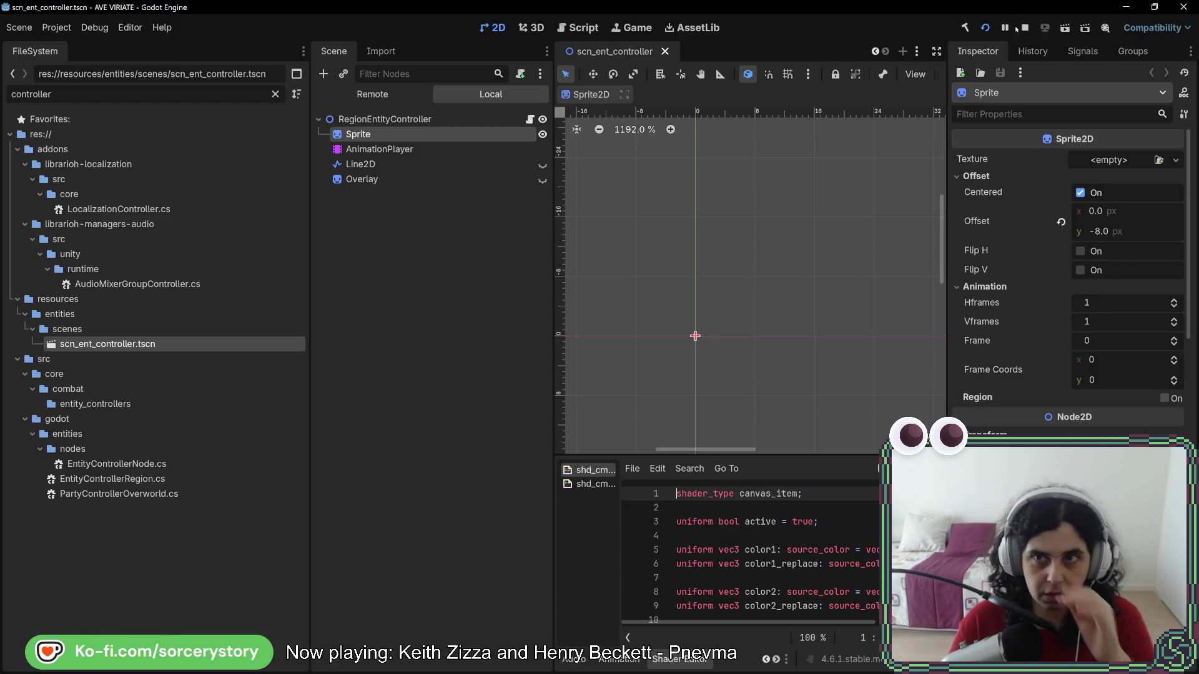
- Test-run a new game, visit the settlement, frame a PLANT_Grass entity, then stop the game
click(986, 28)
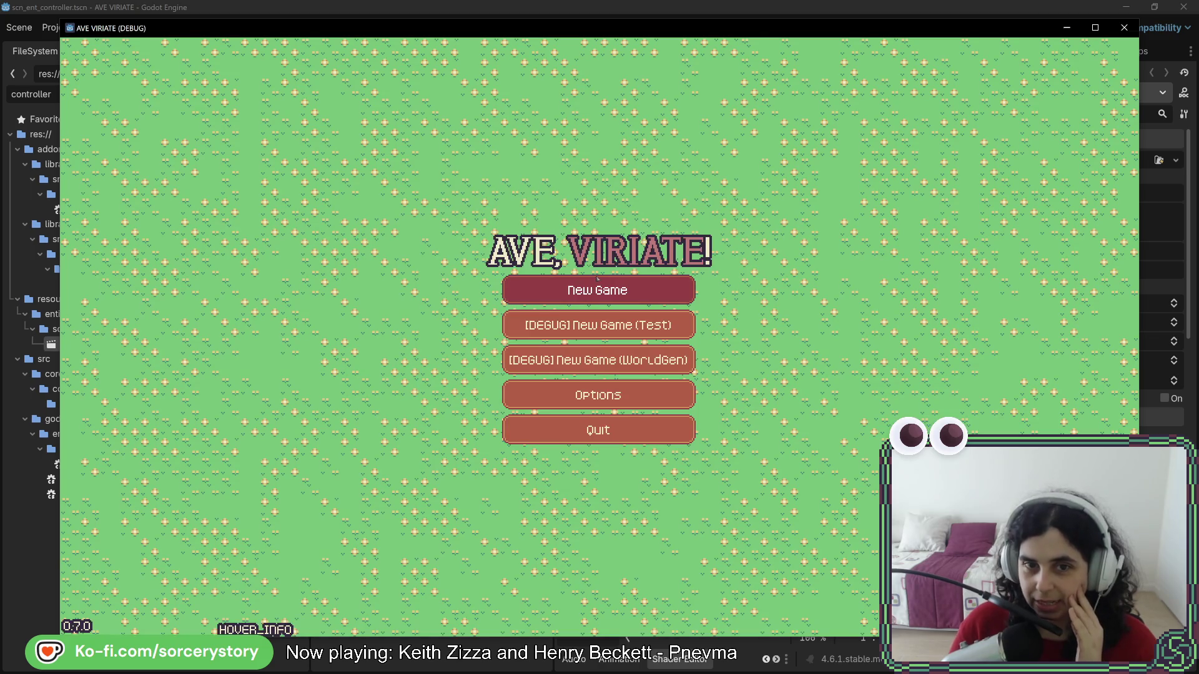
click(661, 351)
click(690, 384)
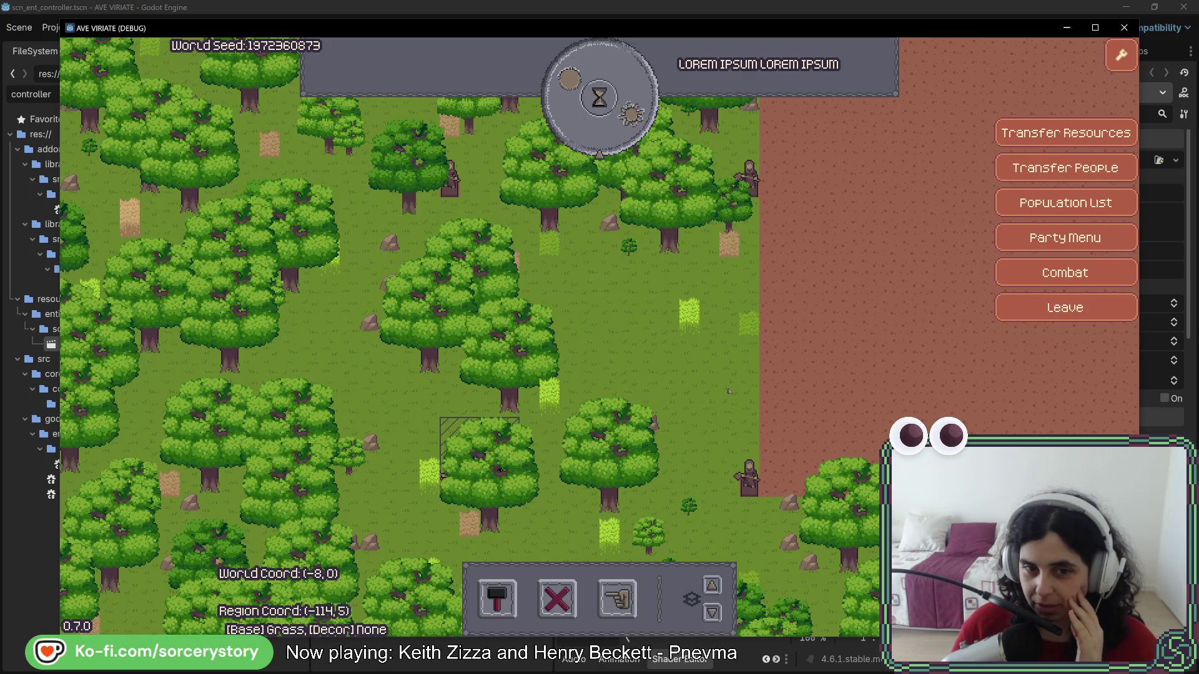
click(690, 331)
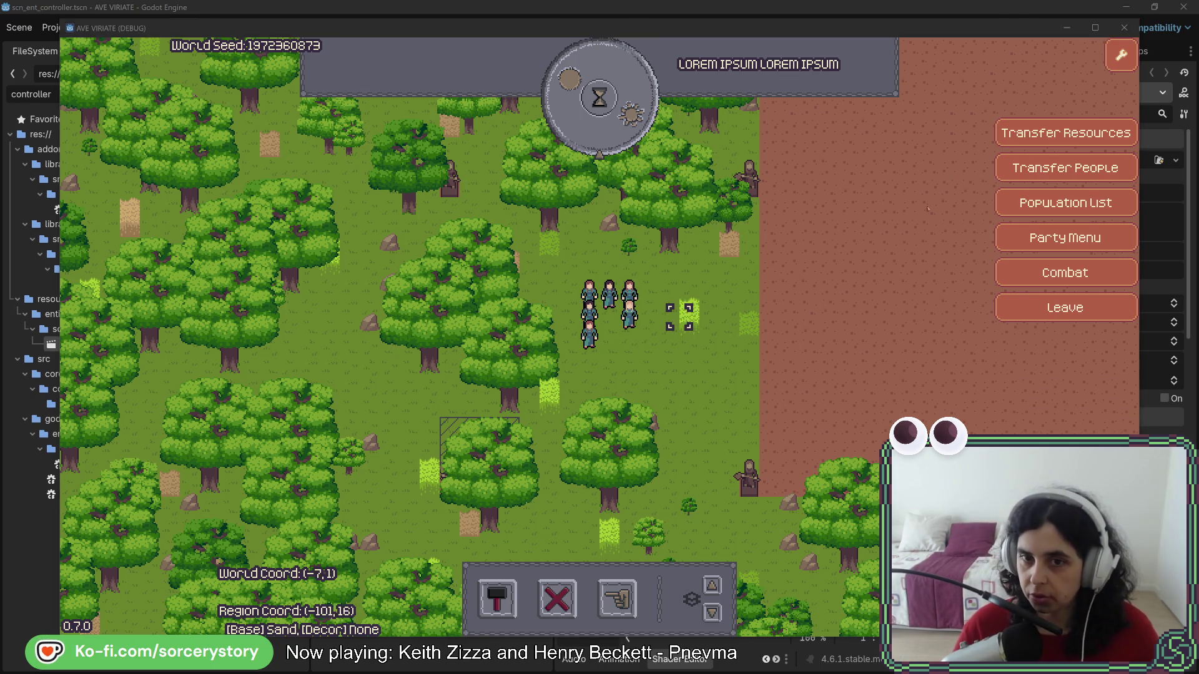
key(F8)
key(alt+Tab)
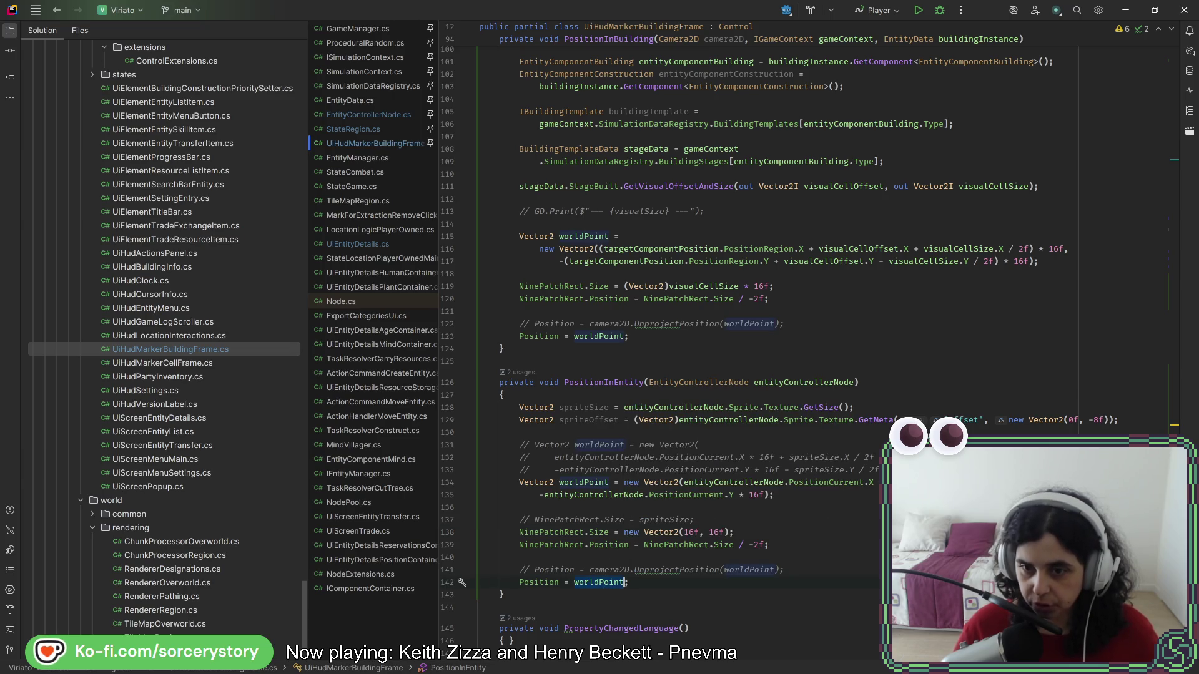
- Make the worldPoint Y term on line 135 read PositionCurrent.Y * 16f-8
click(658, 482)
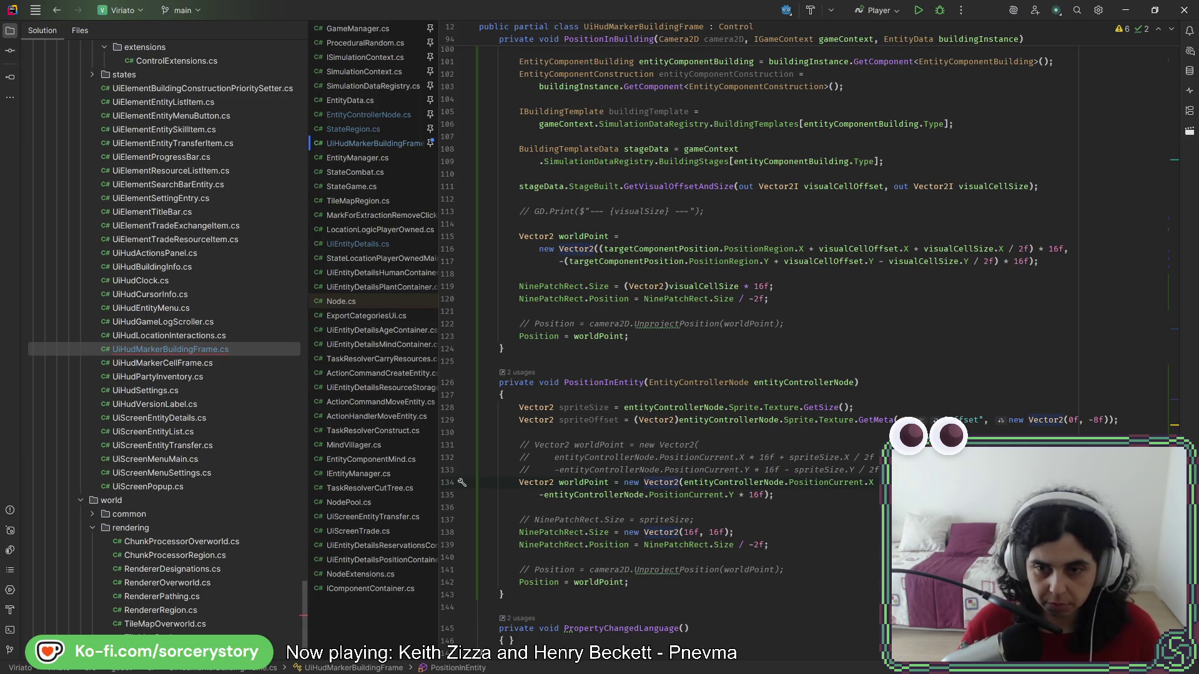
click(764, 497)
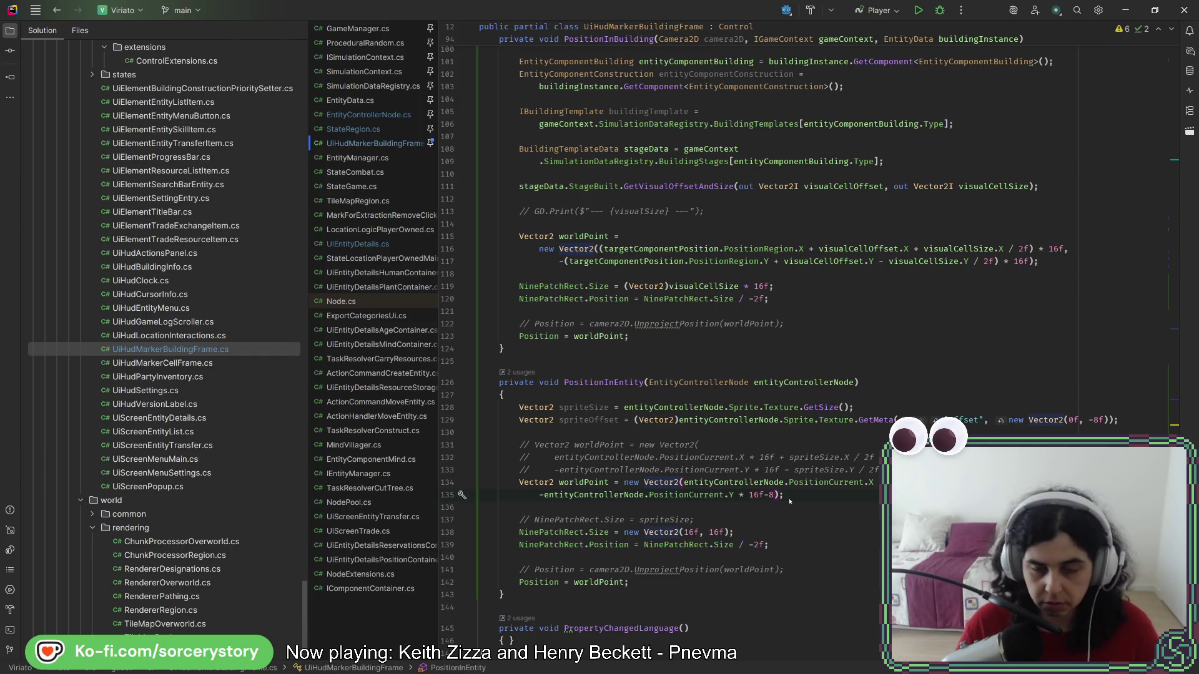
key(alt+Tab)
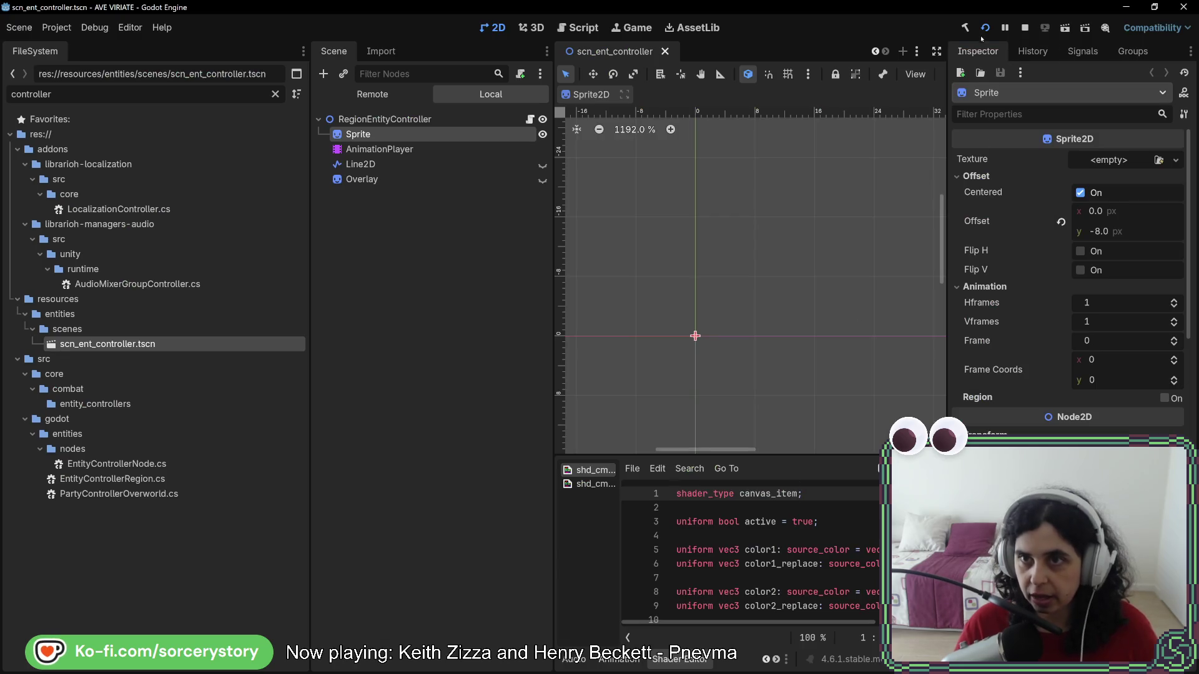
- Run the game, start a new game and visit the settlement to check the marker, then close it
click(983, 30)
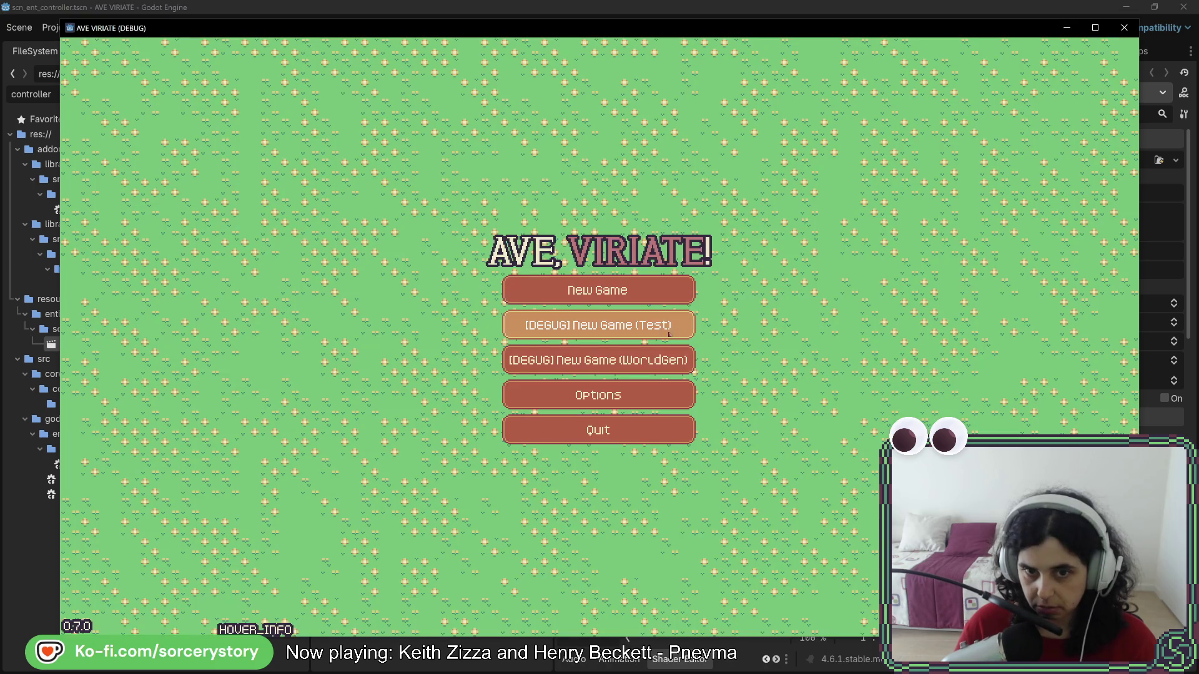
click(642, 302)
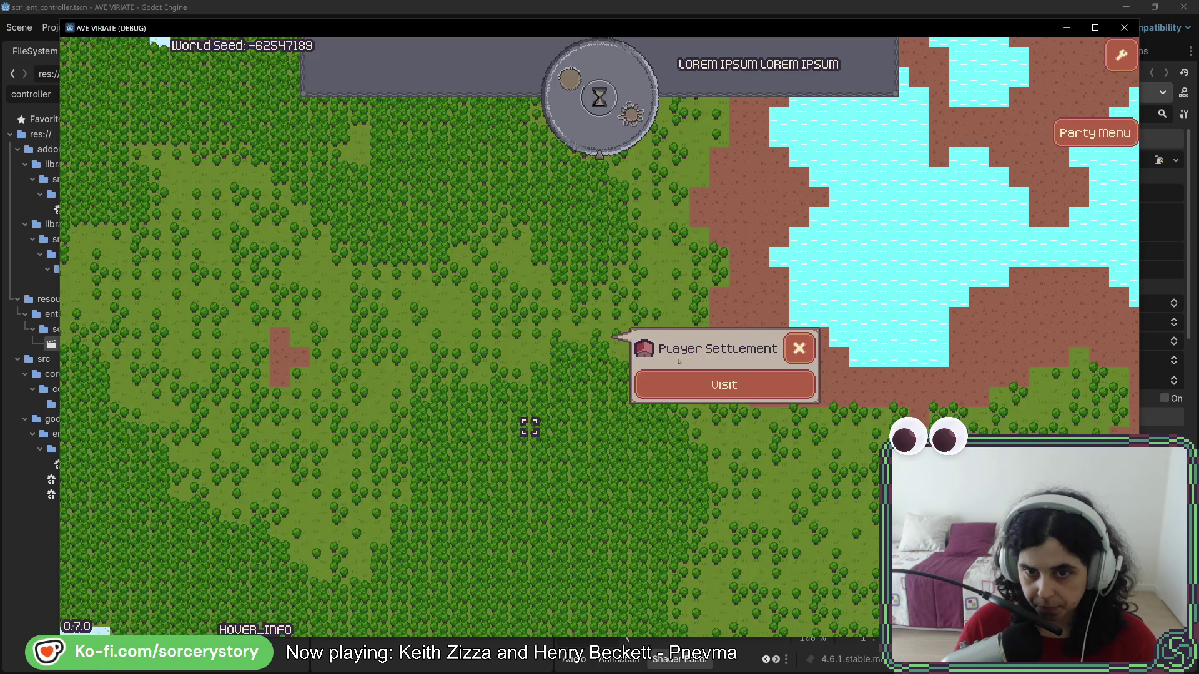
click(718, 383)
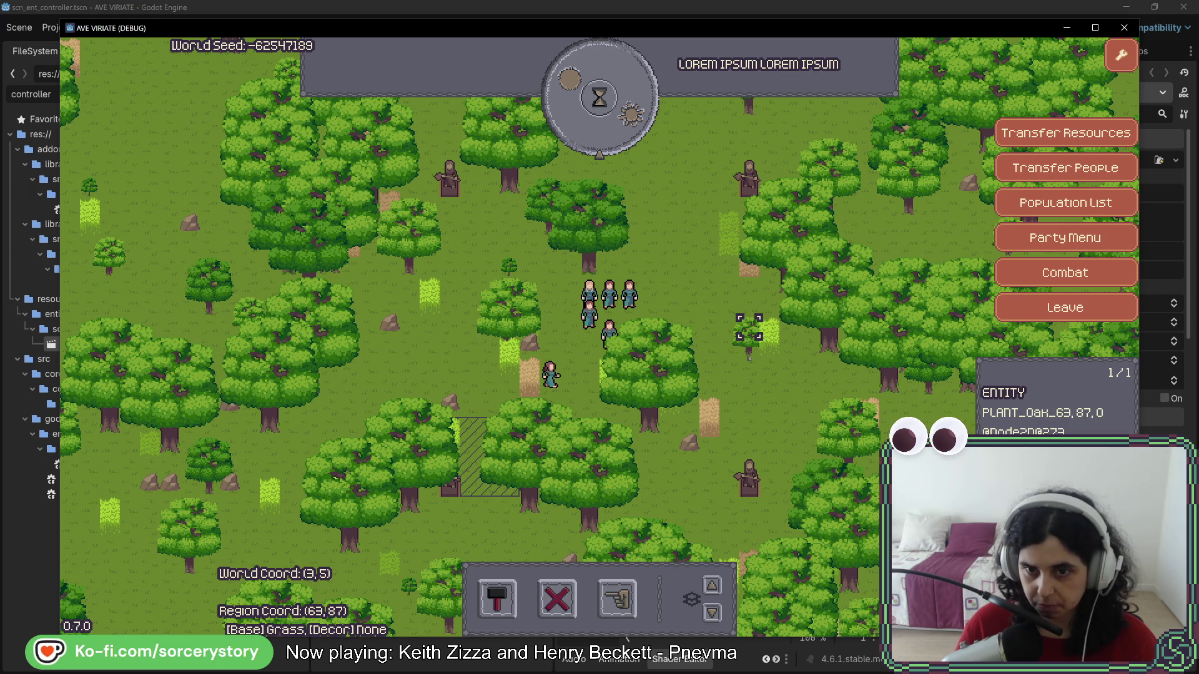
click(1117, 27)
- With the Y offset changed to + 8f, rerun into the settlement view to recheck the marker, then close it
key(alt+Tab)
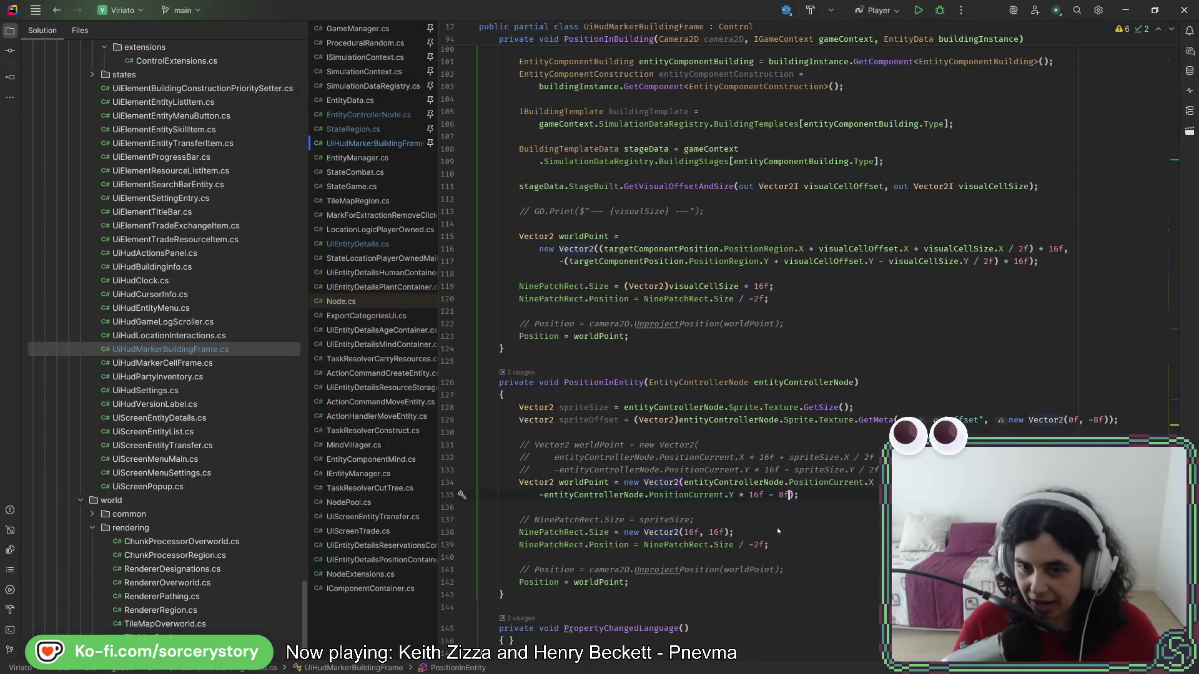
key(alt+Tab)
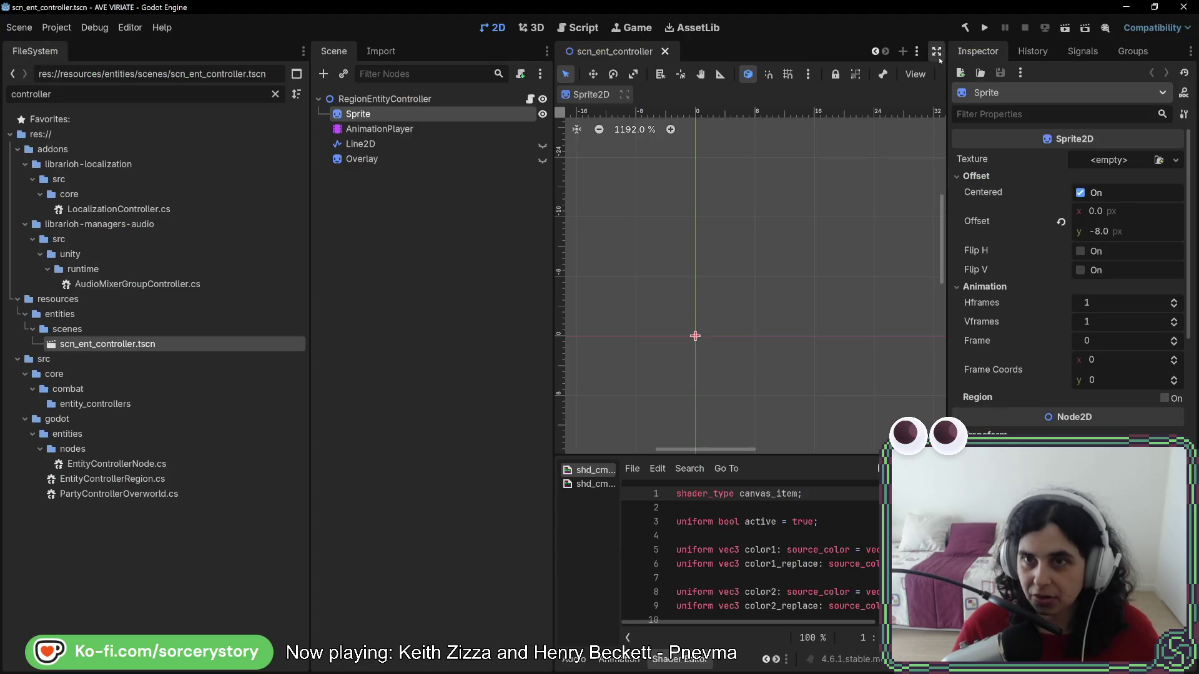
click(985, 27)
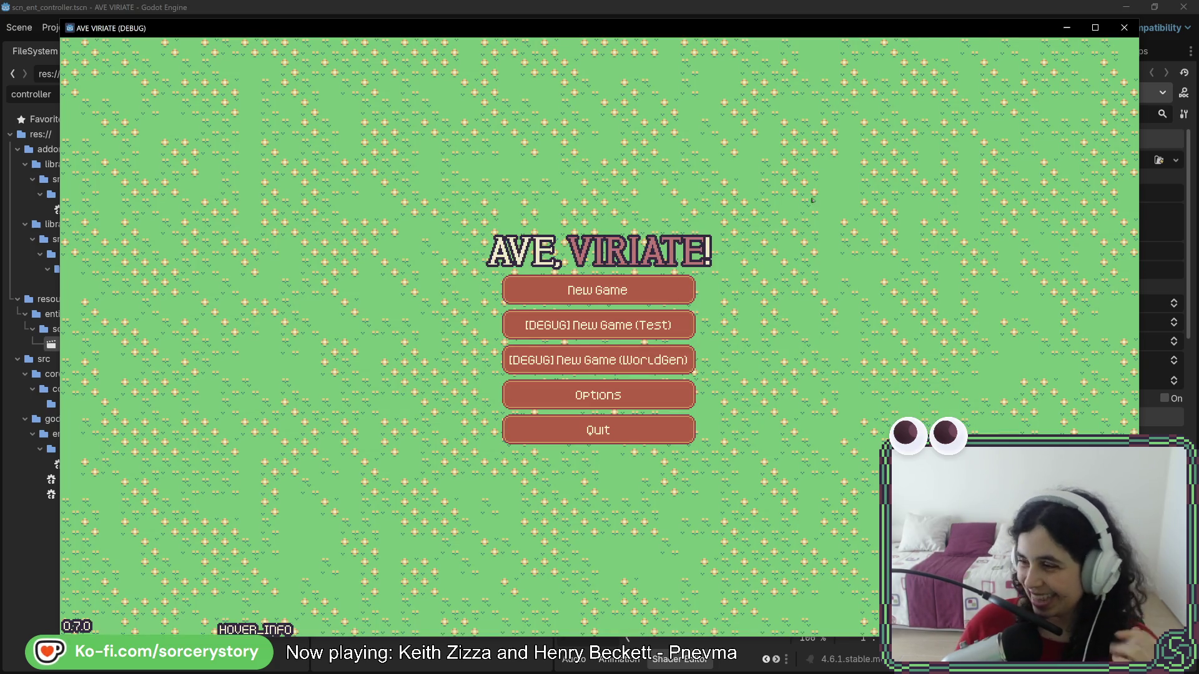
click(575, 285)
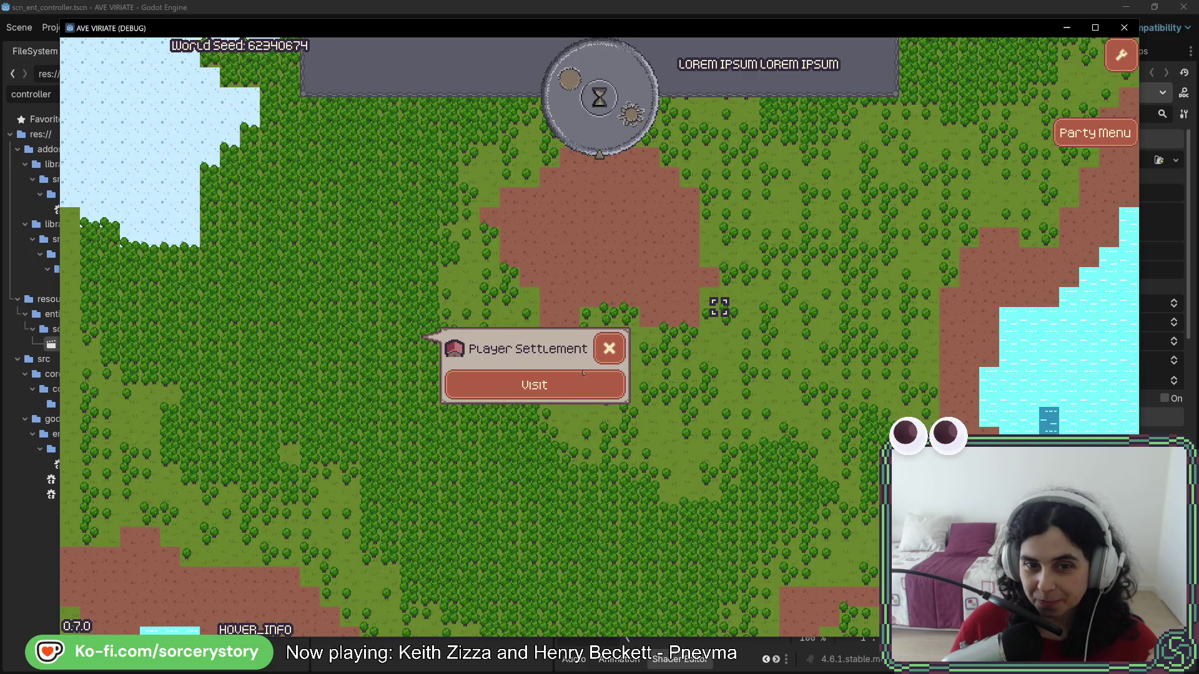
click(580, 384)
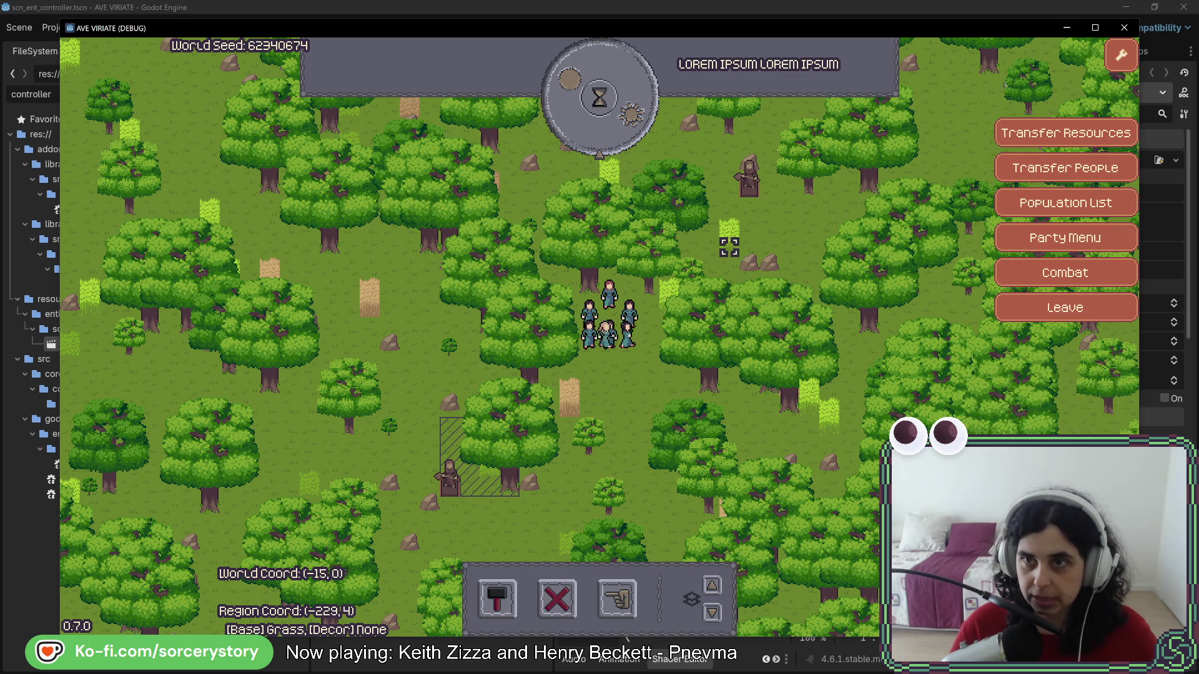
click(1124, 28)
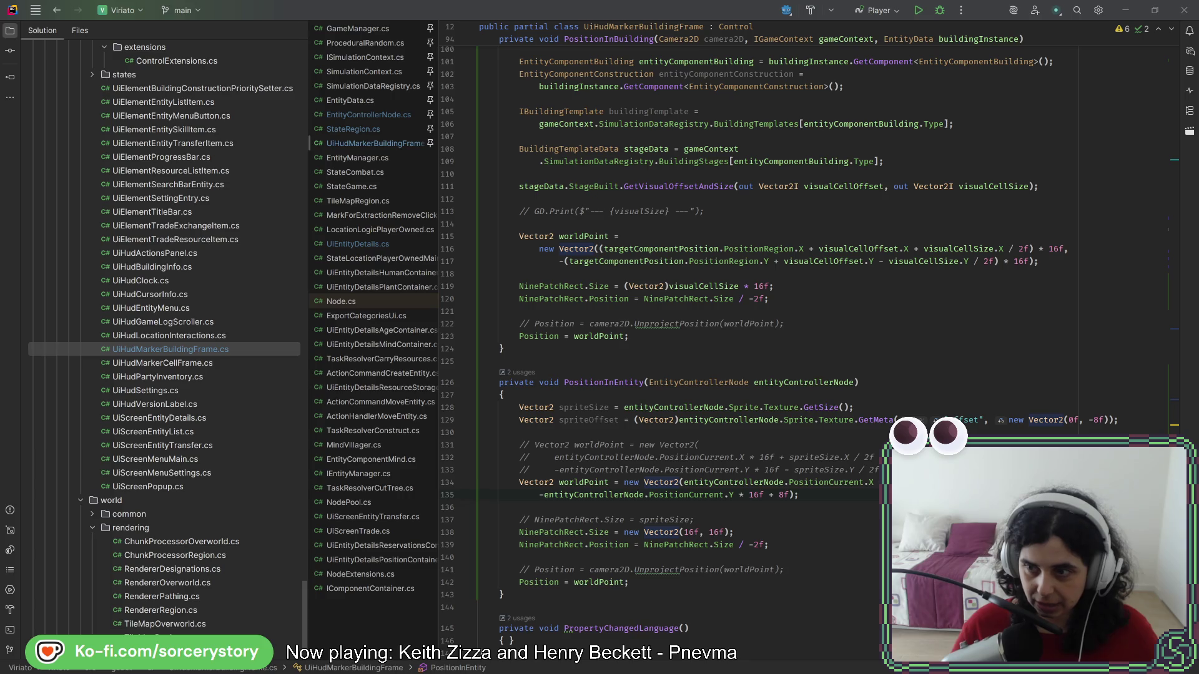
- Undo the fixed 16×16 size so NinePatchRect.Size uses spriteSize, and relaunch the game
click(772, 494)
key(ctrl+z)
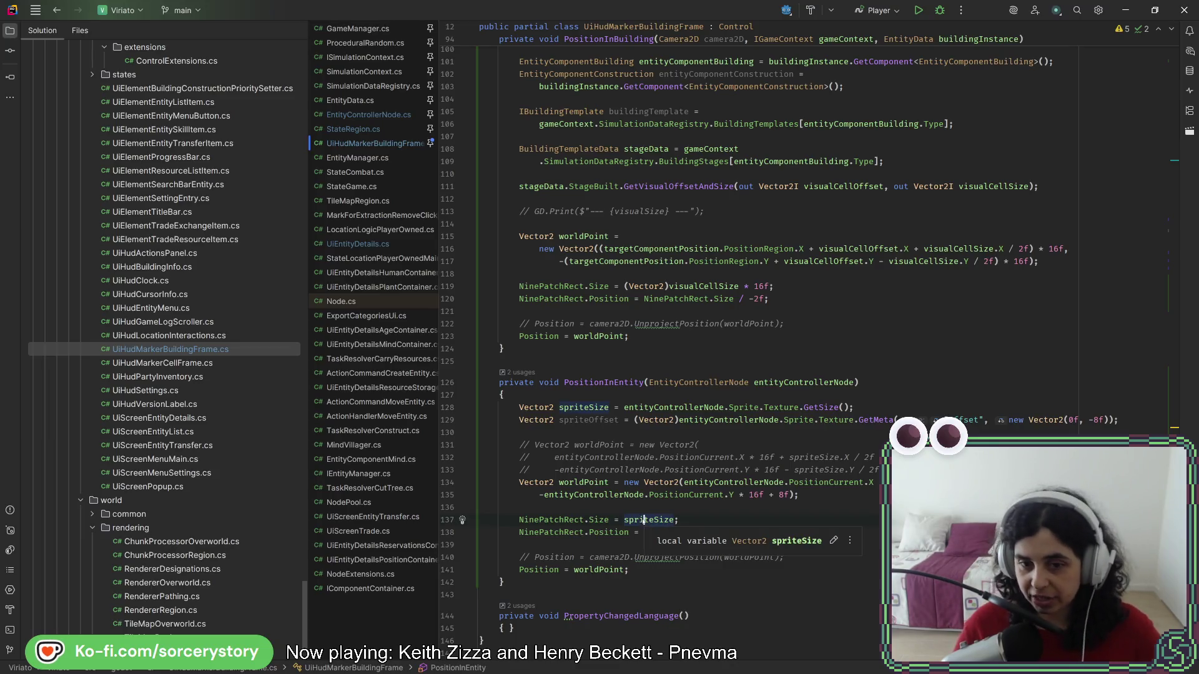
key(alt+Tab)
click(981, 35)
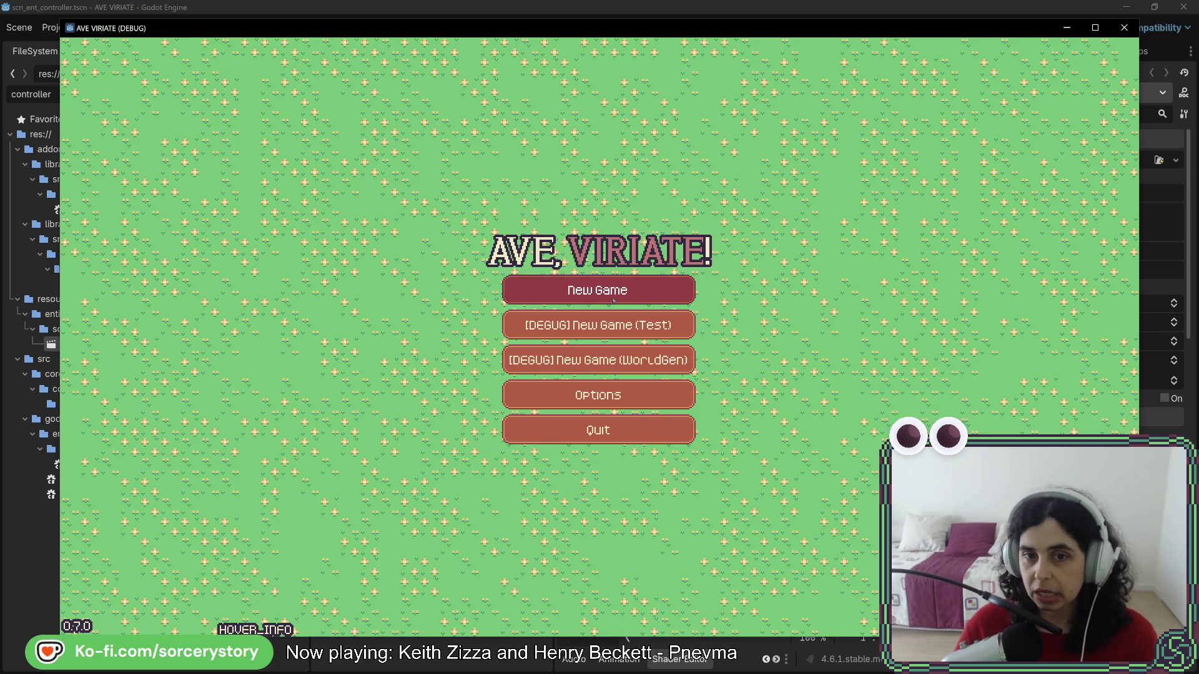
- Start a new game, visit the Player Settlement to inspect the sprite-sized marker, then close the game
click(613, 300)
click(872, 382)
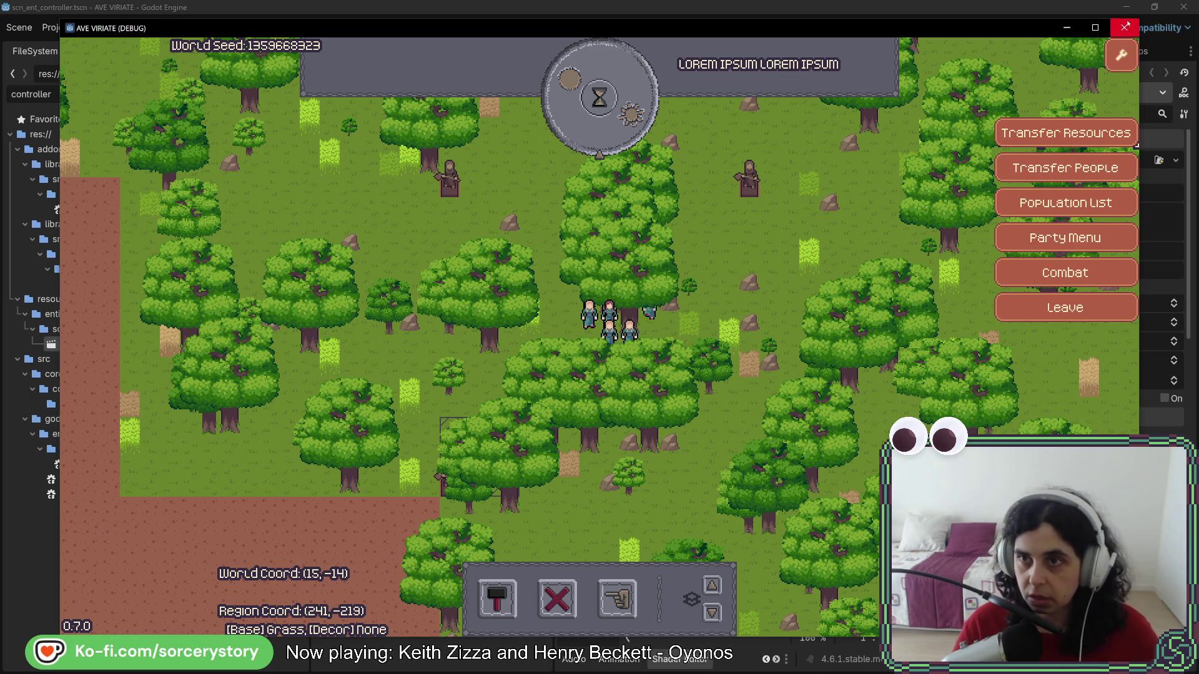
click(1124, 27)
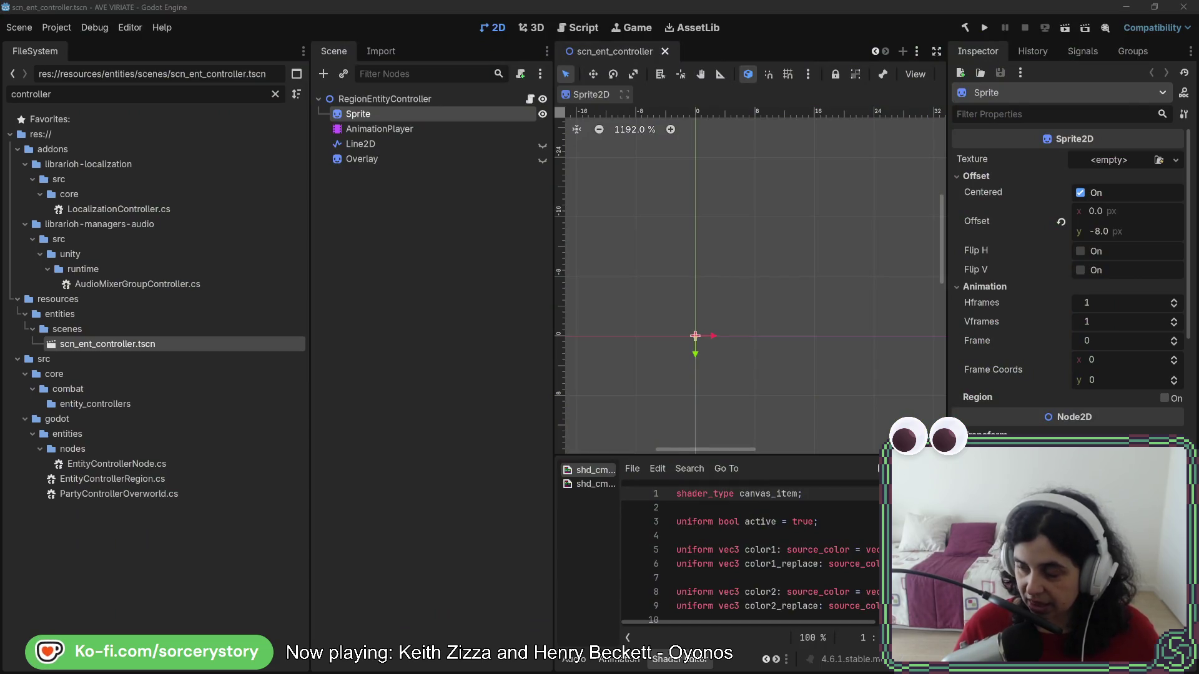
- Change the offset component from X to Y so worldPoint's Y term subtracts spriteOffset.Y
key(alt+Tab)
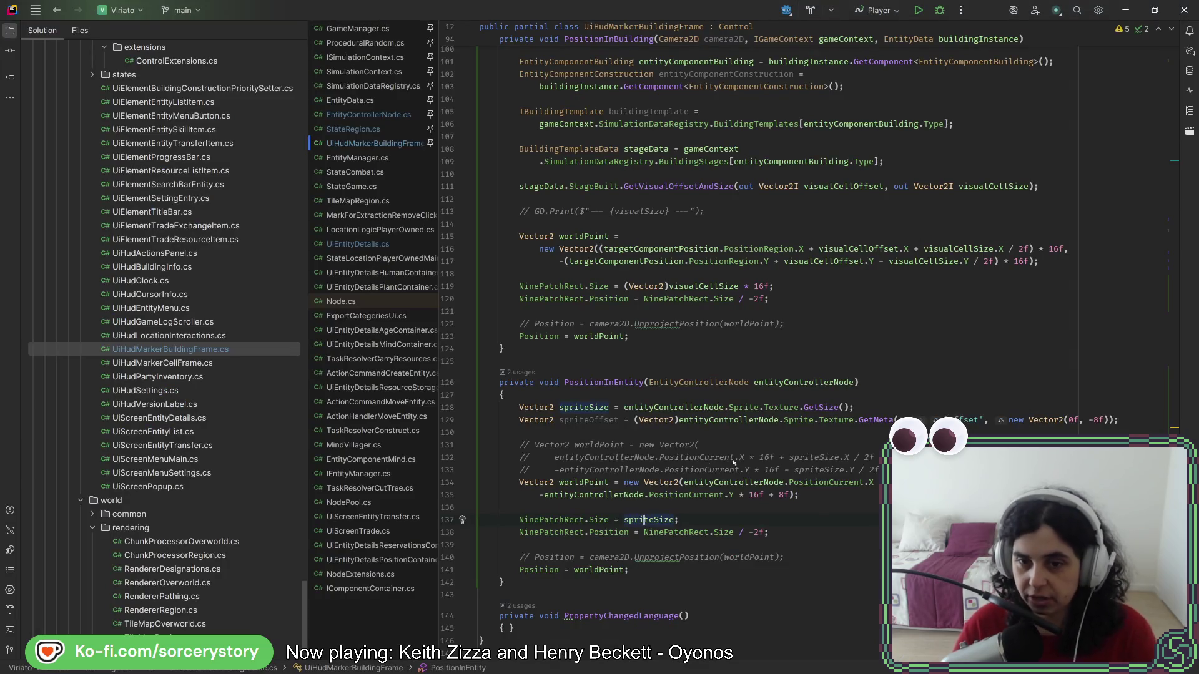
click(712, 432)
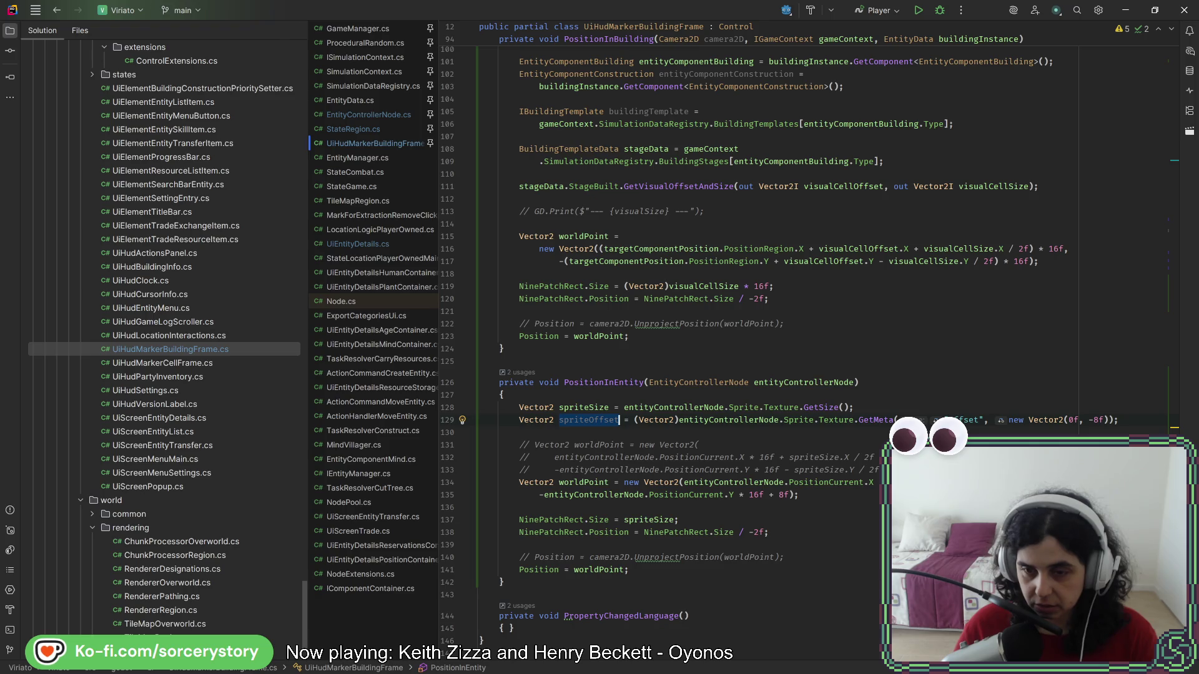
click(530, 457)
click(805, 498)
text(- spriteOffset.X)
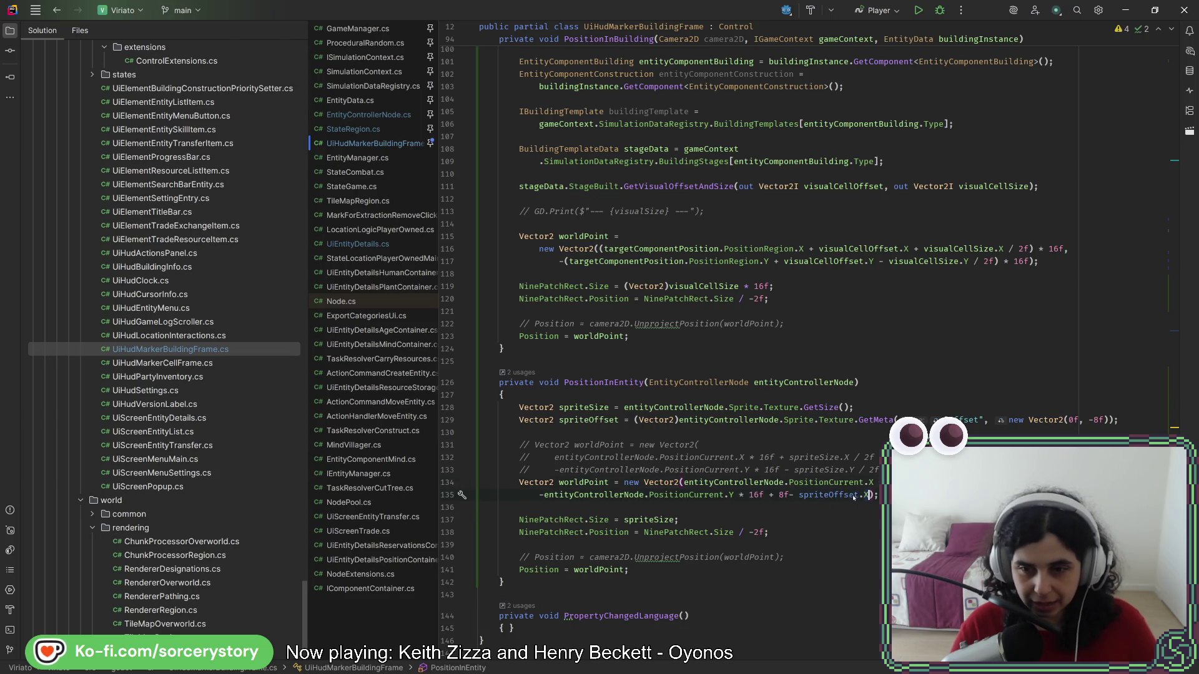
key(BackSpace)
text(Y)
key(End)
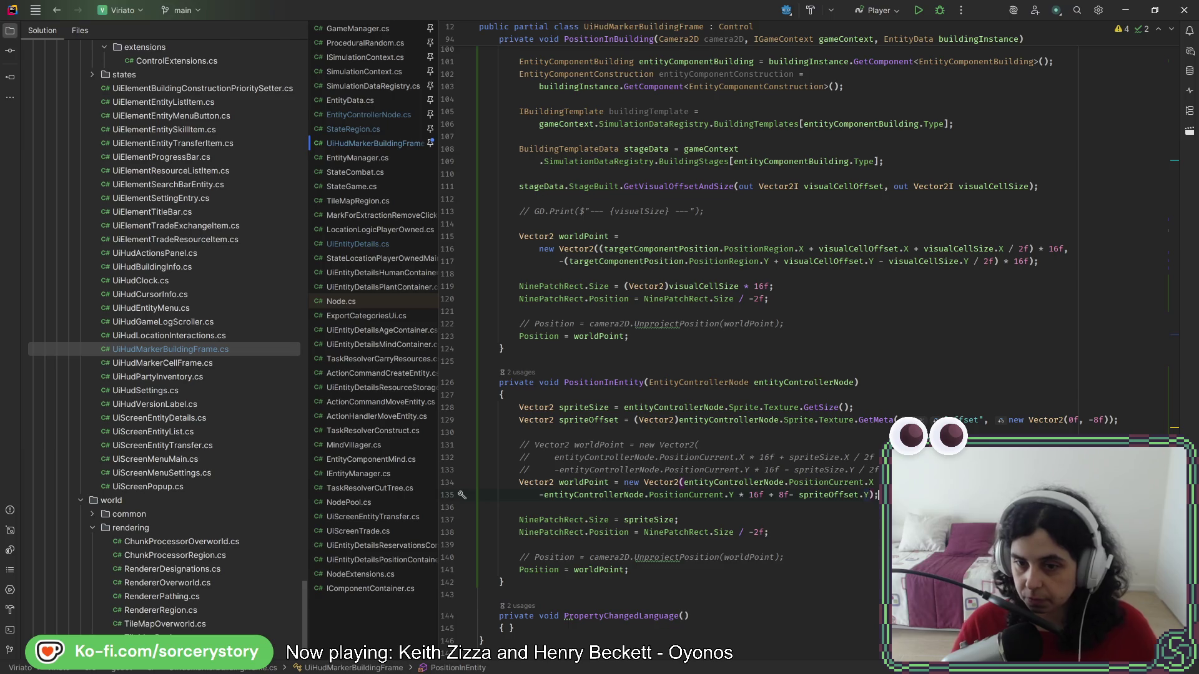
key(alt+Tab)
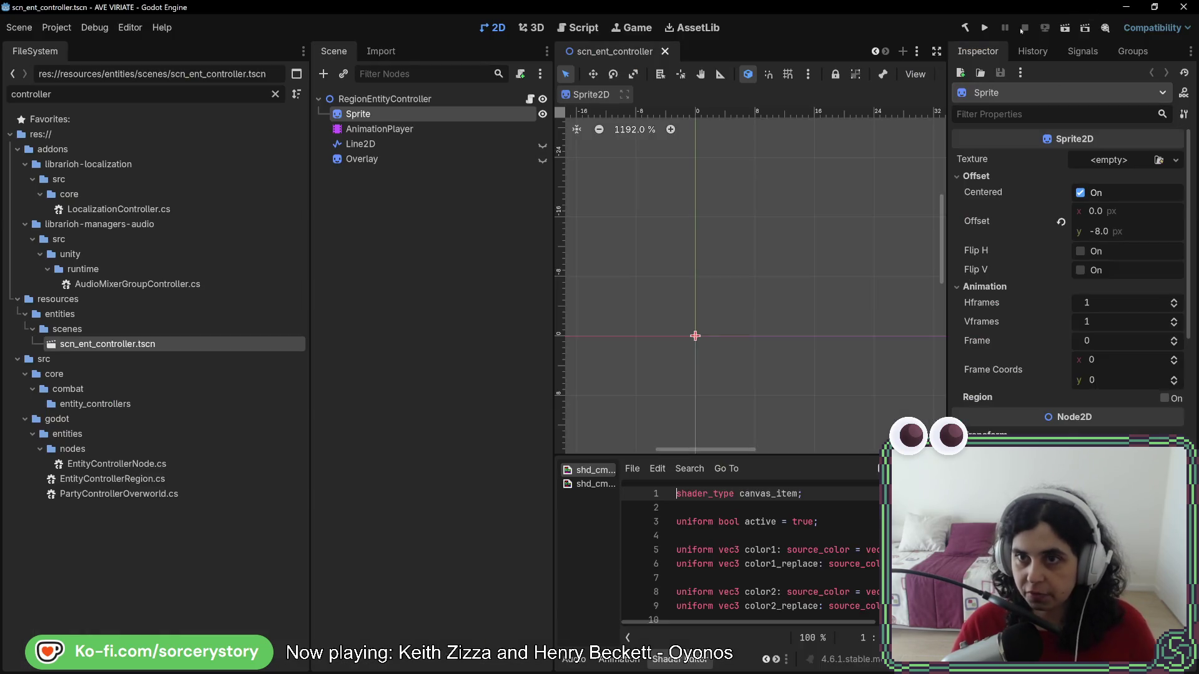
- Run the game into the settlement view to check the offset marker, then close it
click(990, 28)
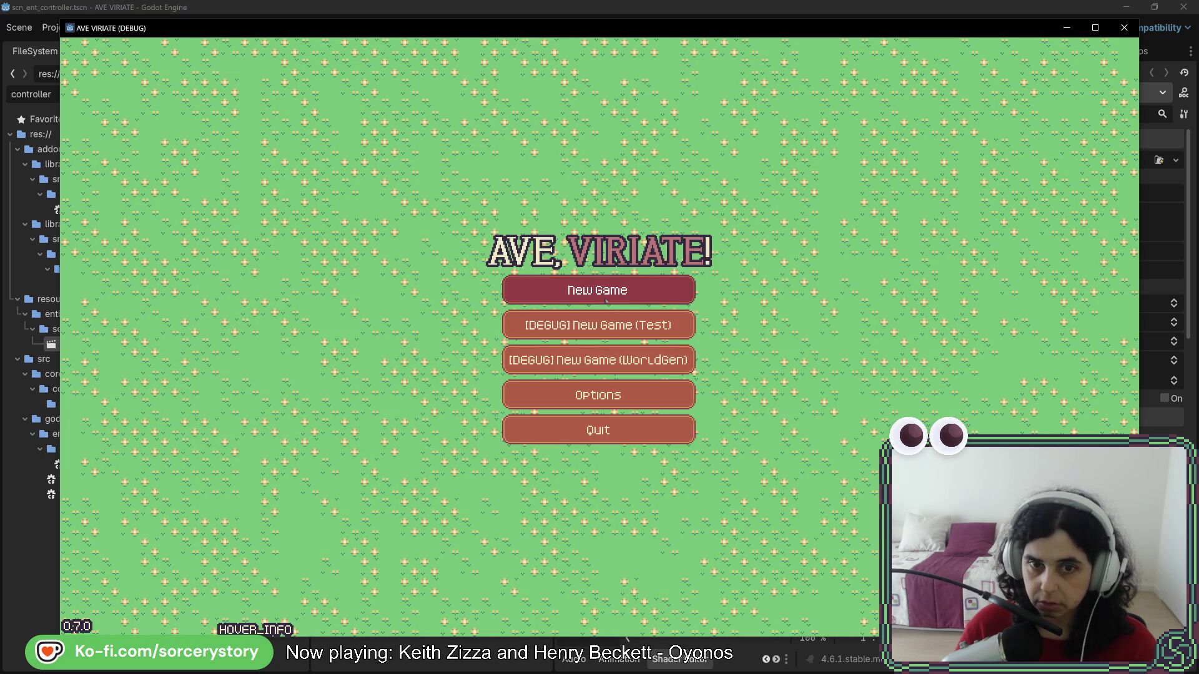
click(640, 338)
click(718, 383)
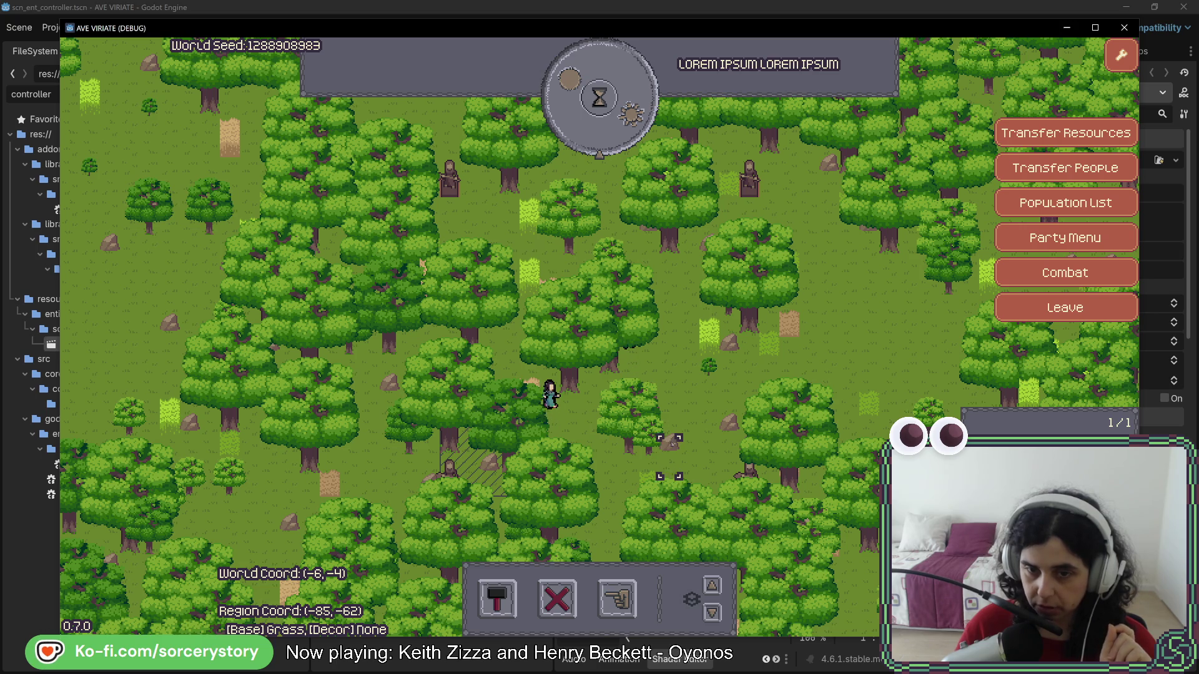
click(1124, 28)
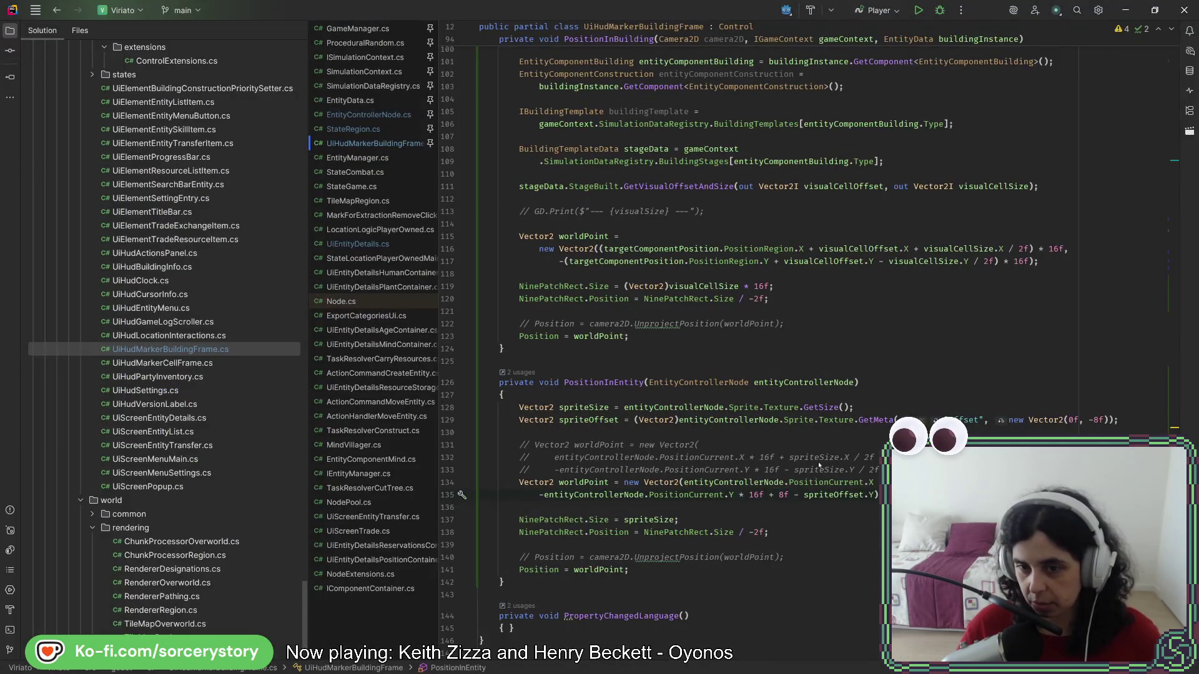
- Relaunch the game, start a new game and visit the settlement to inspect the marker again
key(alt+Tab)
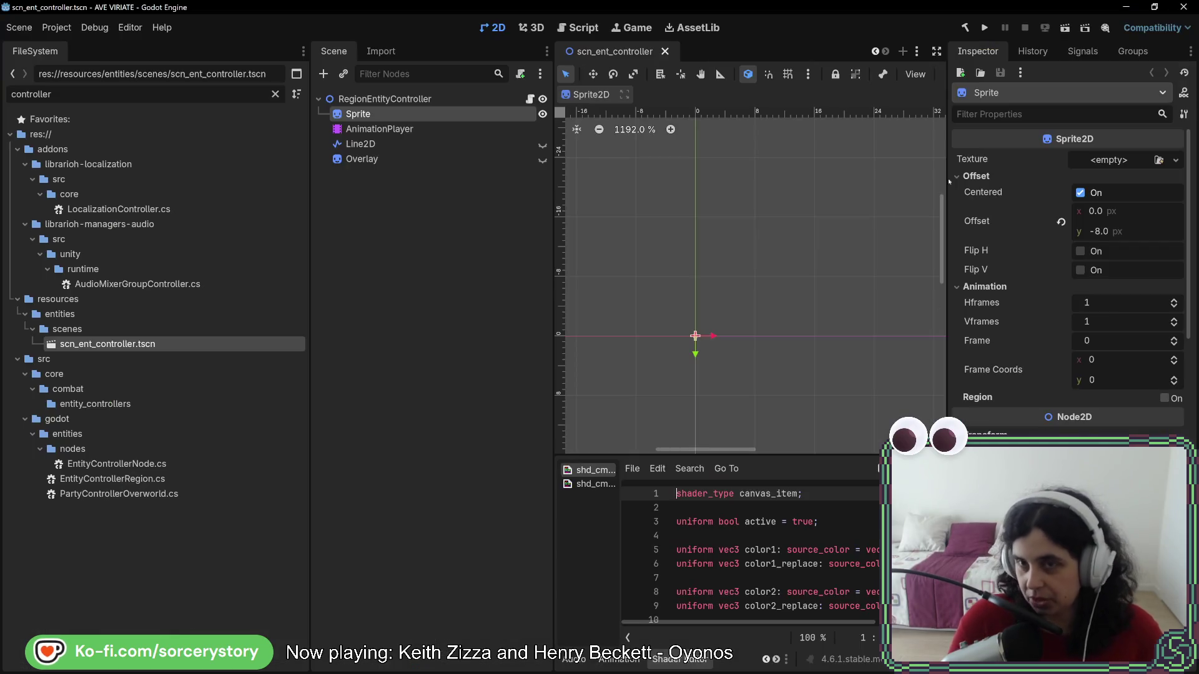
click(984, 28)
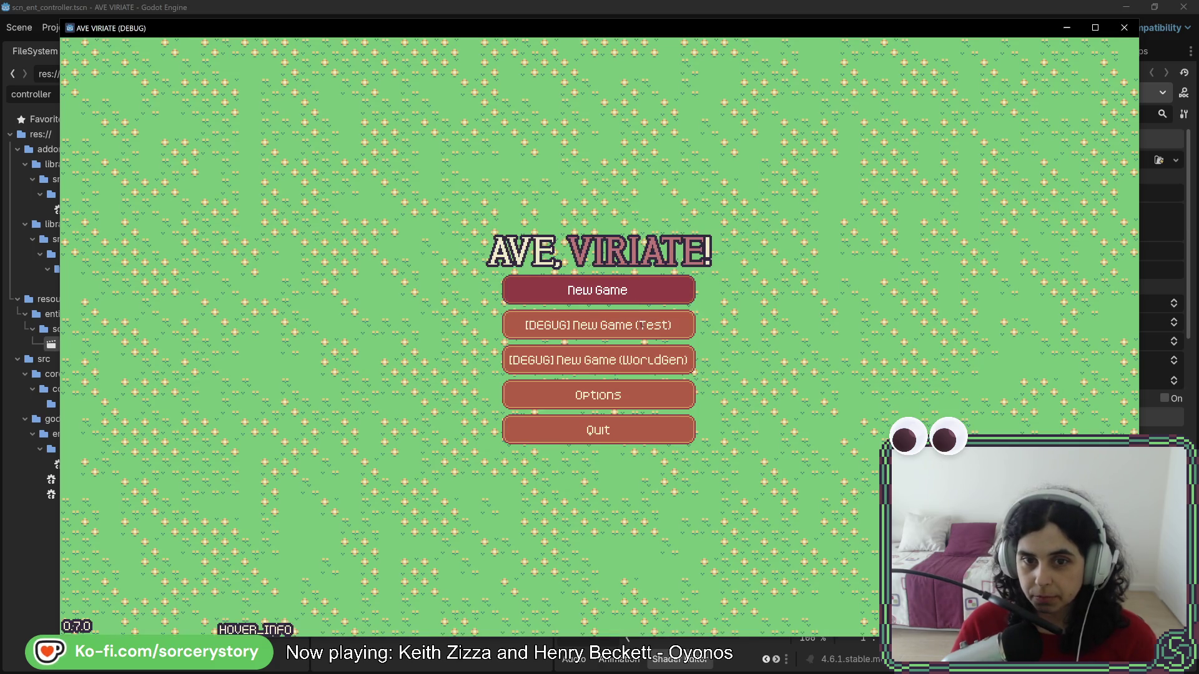
click(641, 325)
click(613, 383)
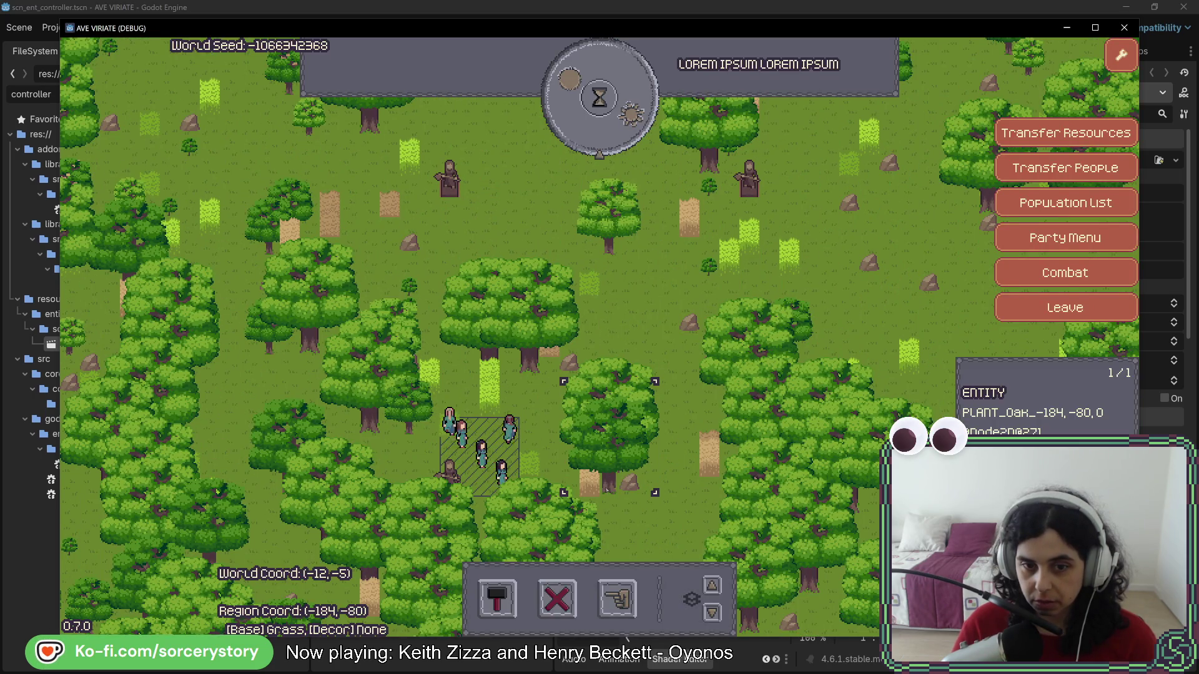
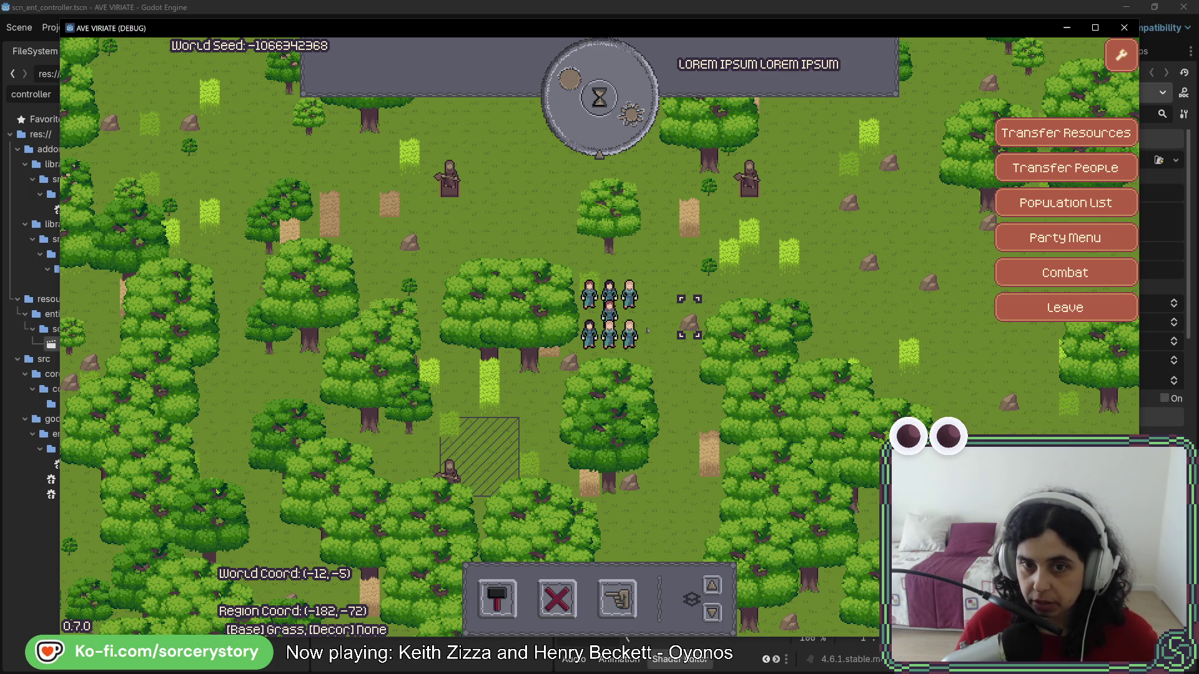
- Close the running AVE VIRIATE game and return to UiHudMarkerBuildingFrame.cs in the code editor
click(1124, 27)
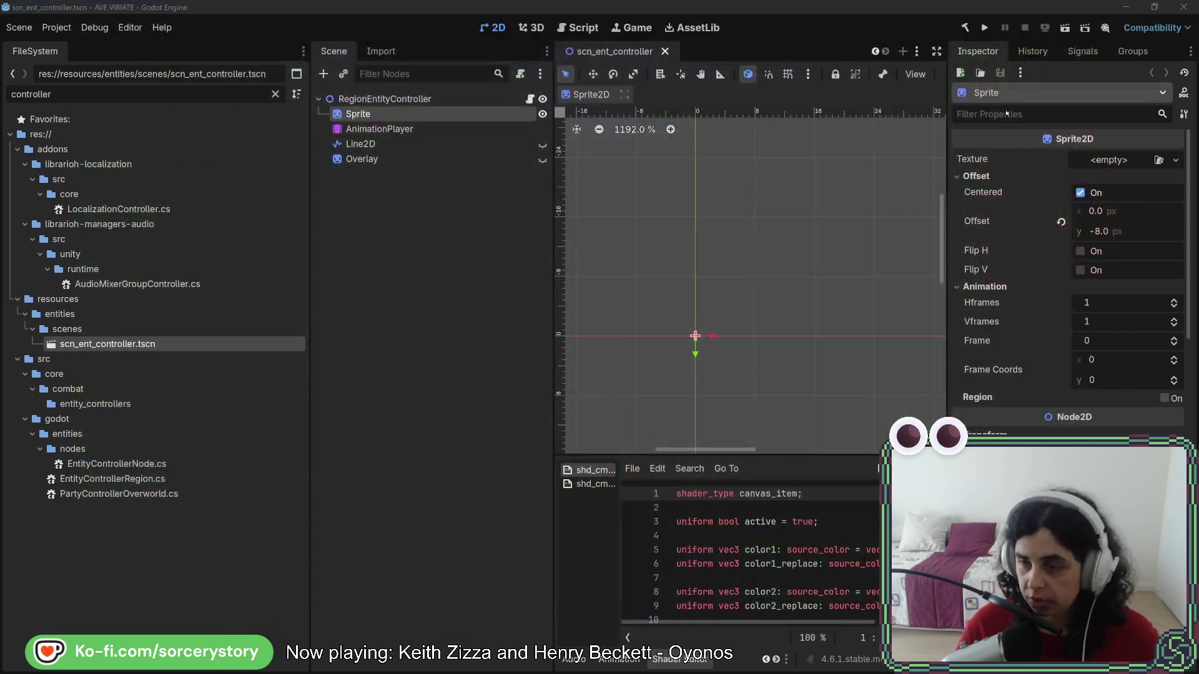
key(alt+Tab)
scroll(833, 454, up, 10)
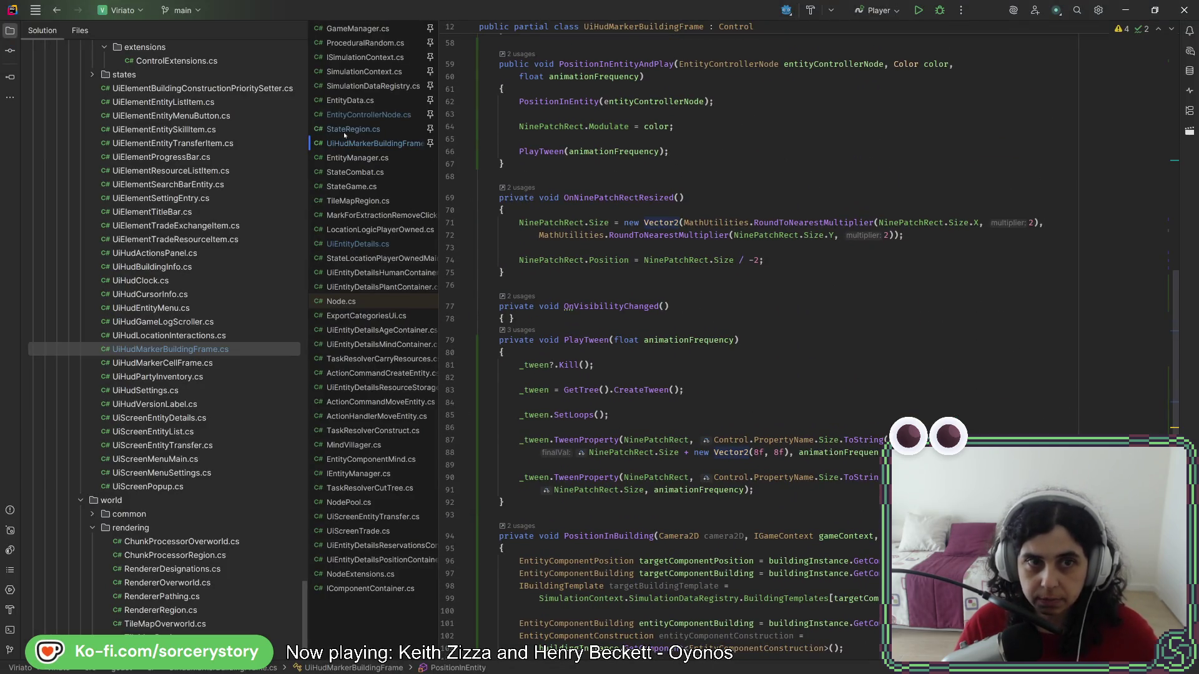
- Open and pin UiEntityDetails.cs, then go to the UpdateContainers declaration
click(372, 246)
right_click(373, 245)
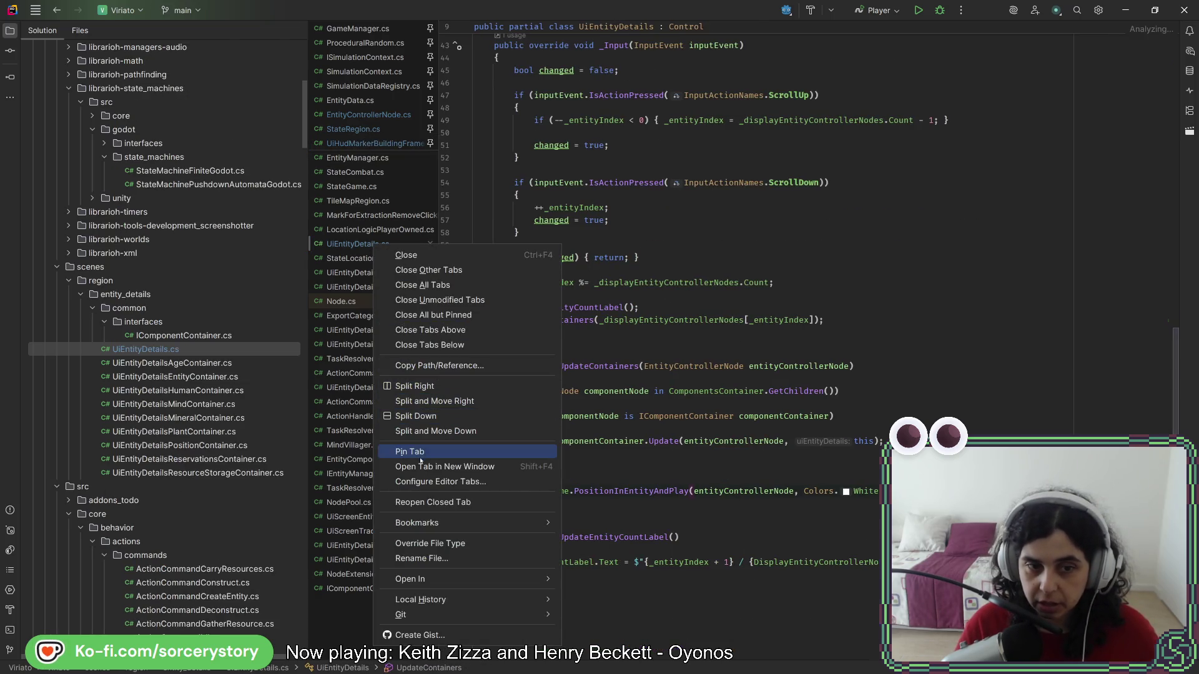
click(420, 458)
scroll(625, 473, up, 10)
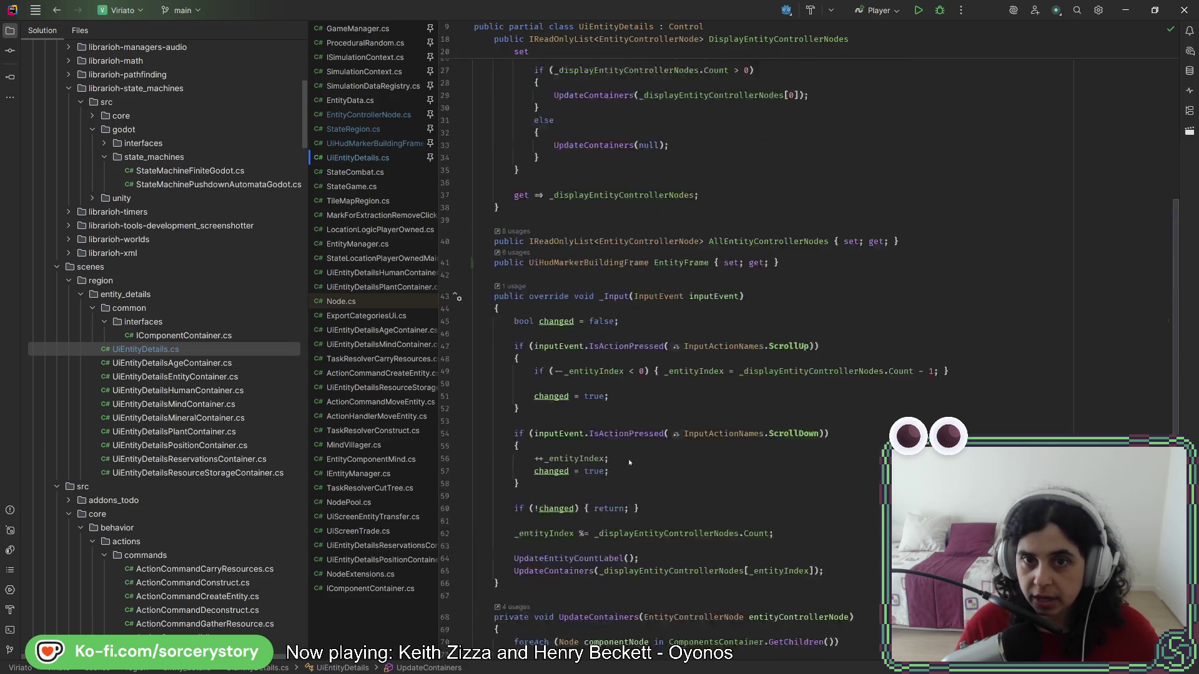
ctrl+click(609, 419)
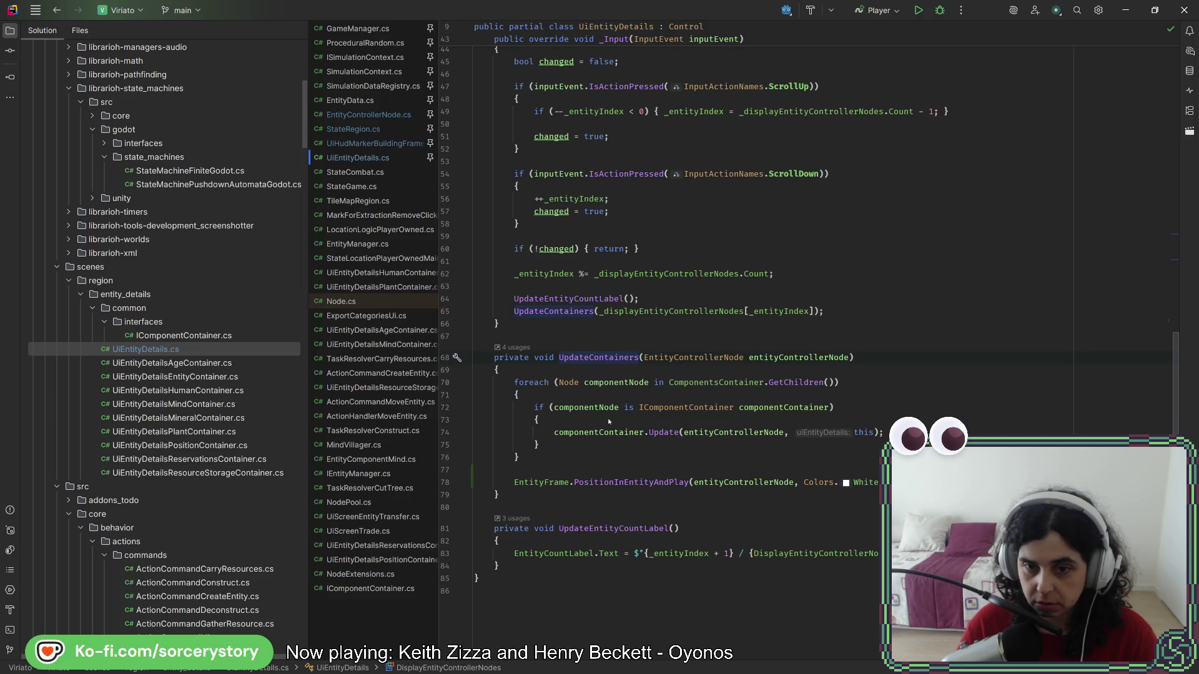
- Add 'EntityFrame.Visible = entityControllerNode != null;' above the EntityFrame call
click(619, 473)
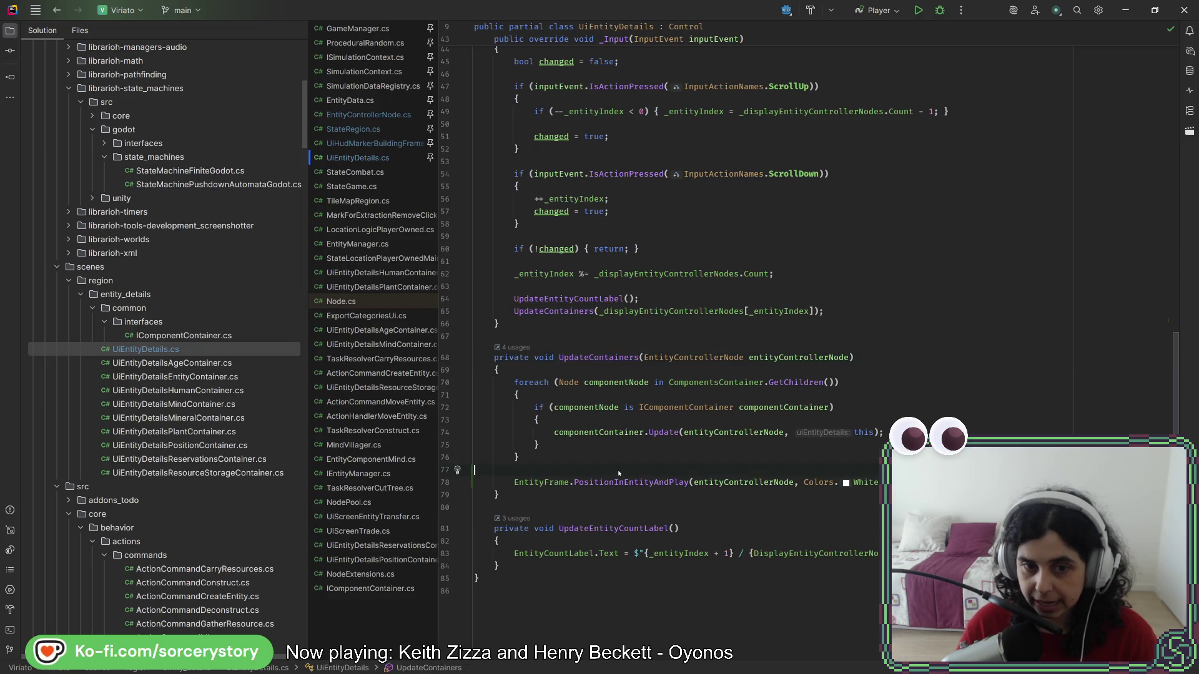
key(Return)
text(Entity)
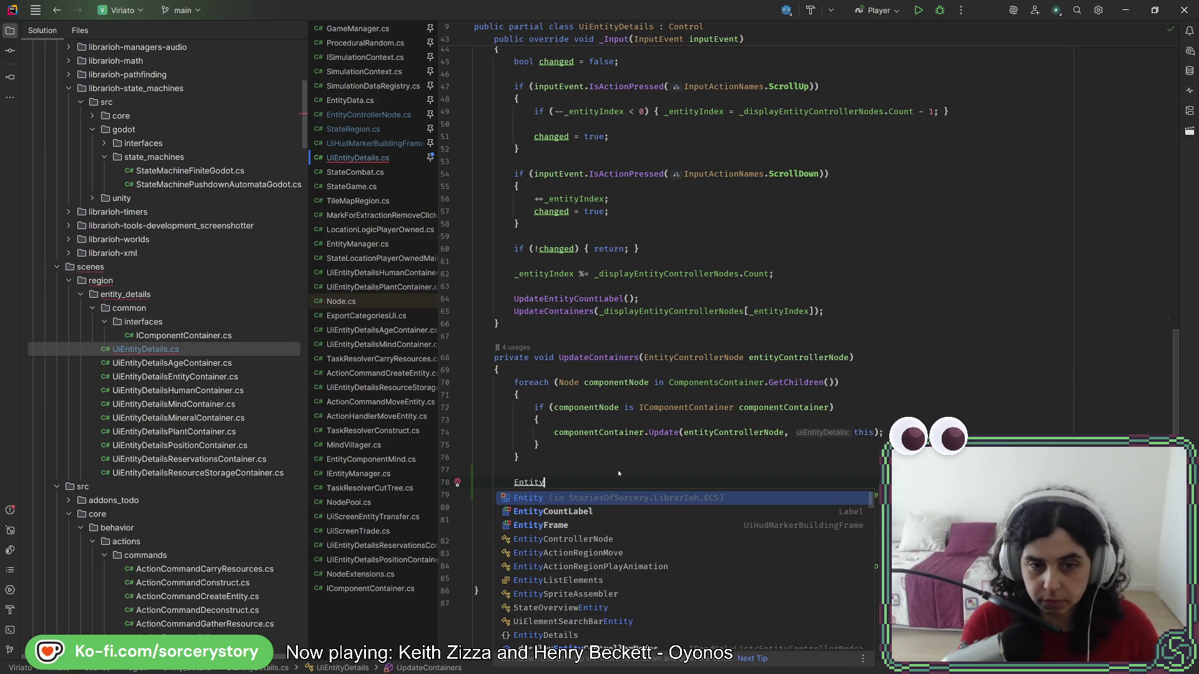
key(Down)
key(Return)
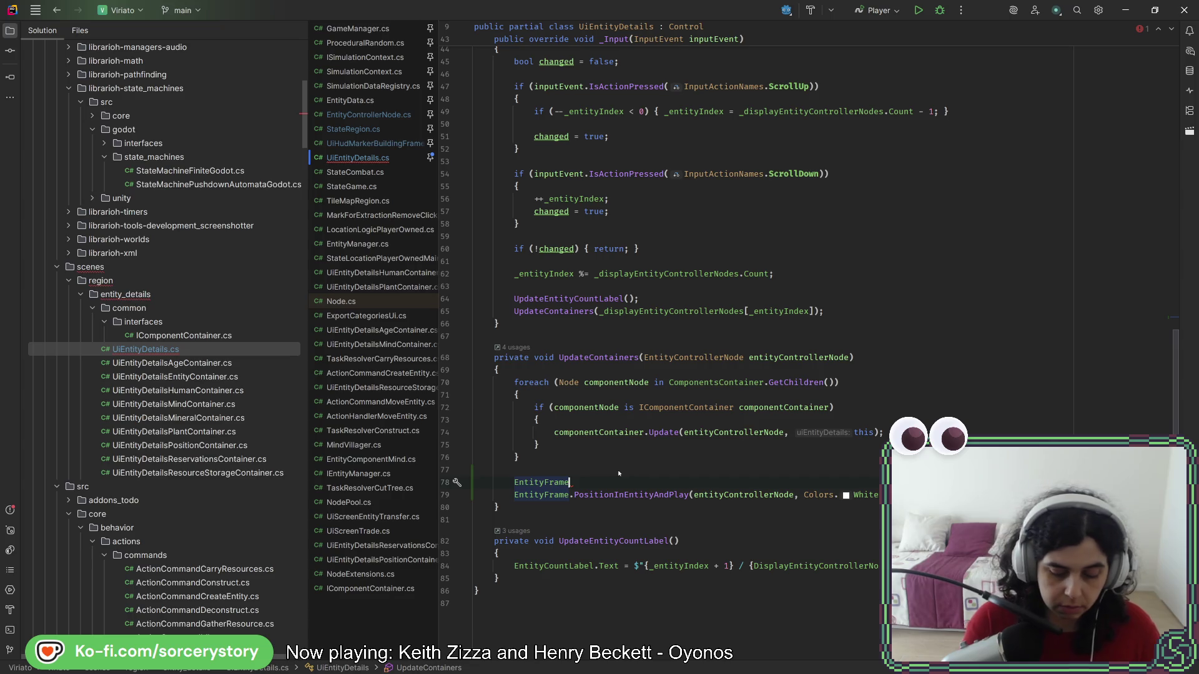
text(Visible = entityControllerNode.Visible;)
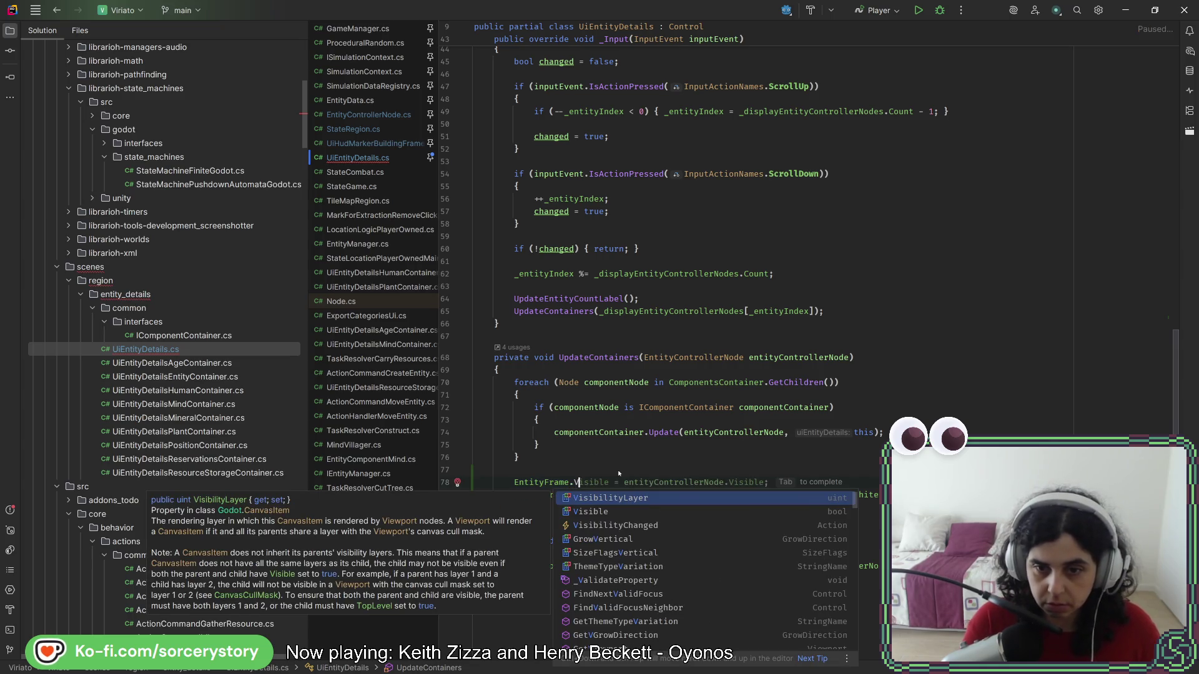
key(ctrl+w)
key(ctrl+w)
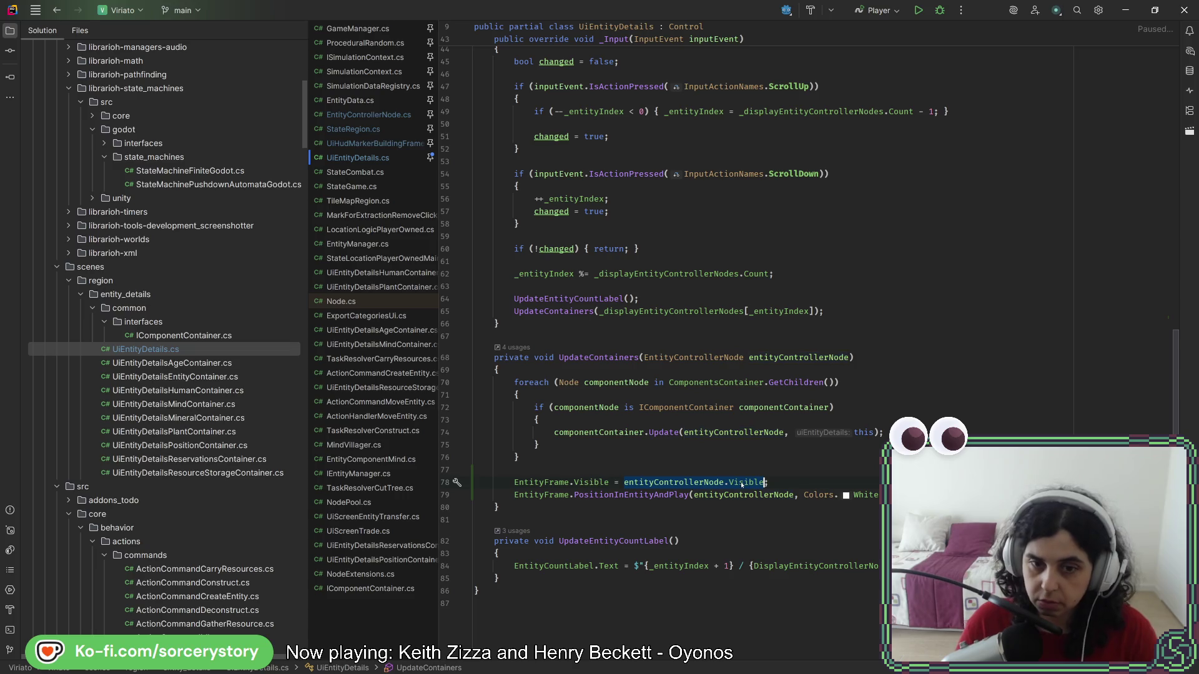
key(ctrl+shift+w)
key(BackSpace)
key(BackSpace)
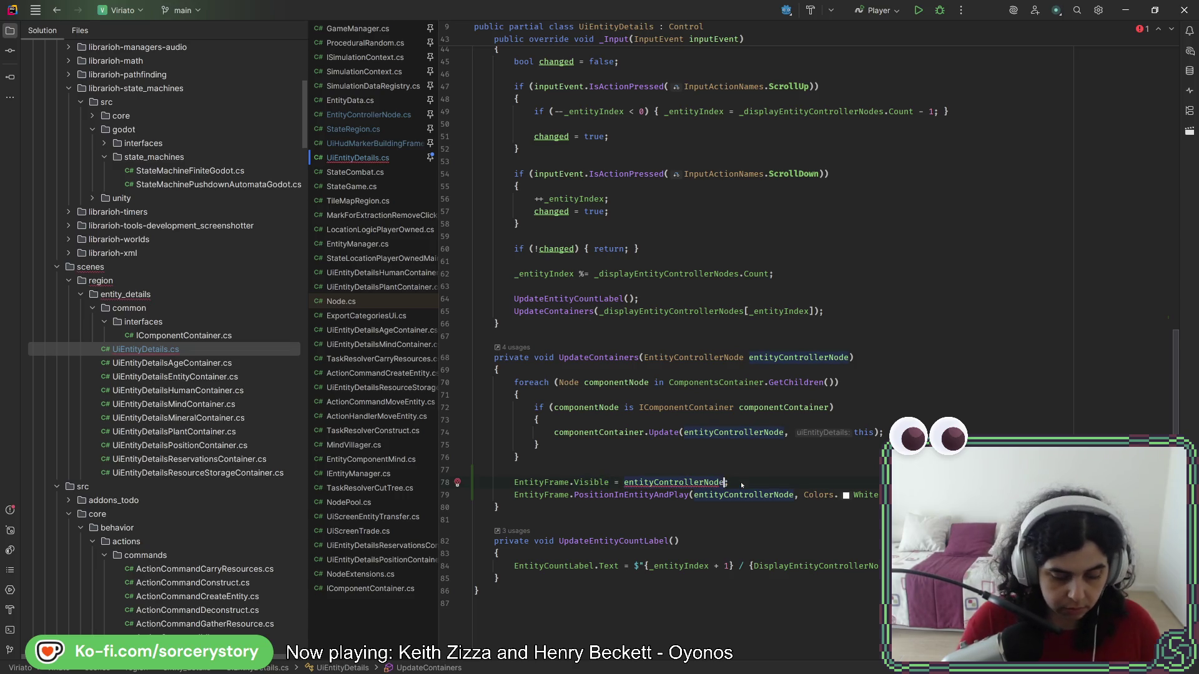
text(!=null)
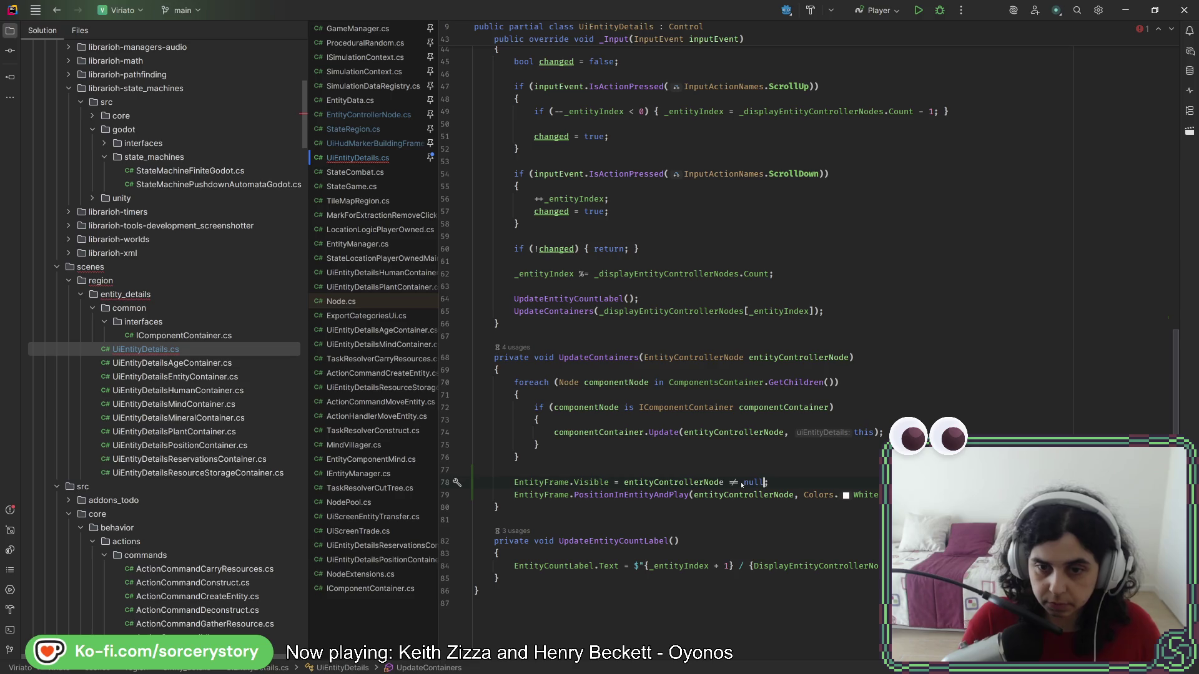
- Wrap the PositionInEntityAndPlay call in 'if (entityControllerNode != null)'
key(Return)
key(Return)
text(if()
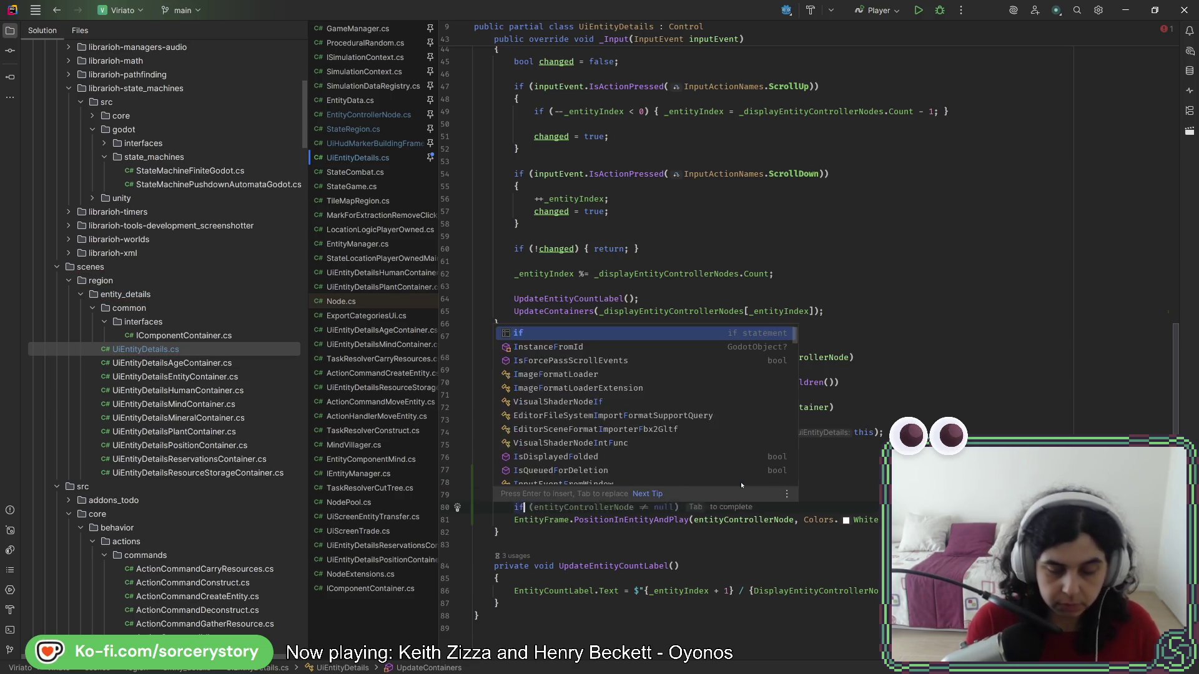
key(Escape)
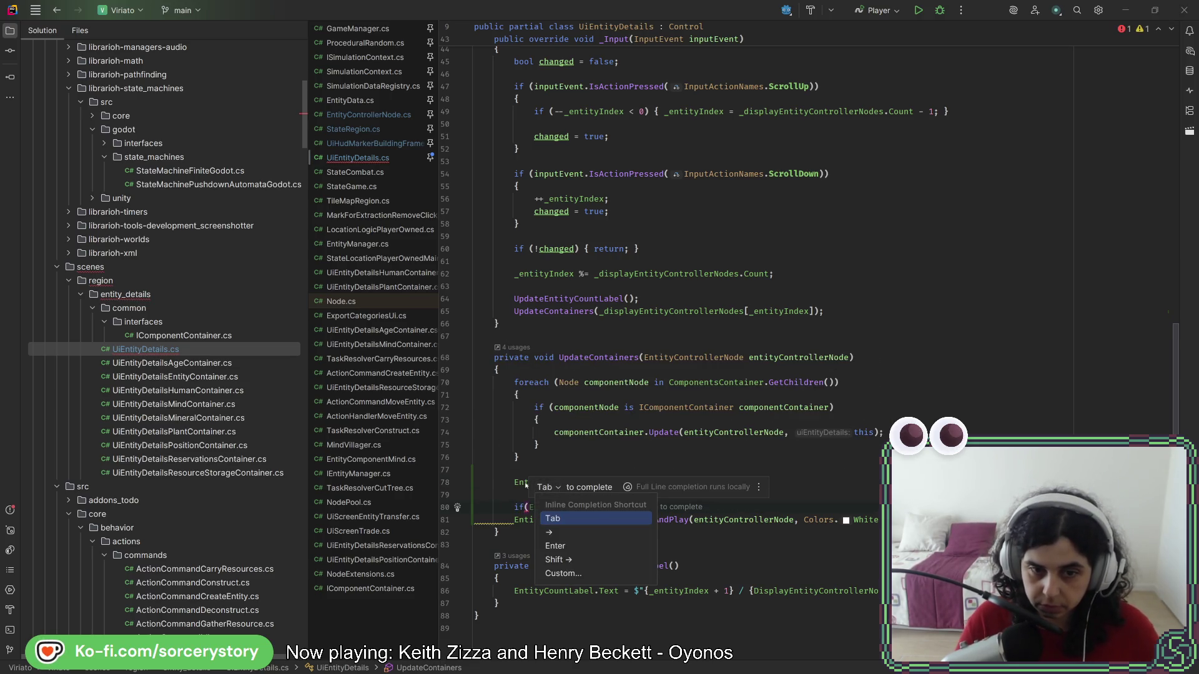
double_click(524, 484)
click(748, 484)
key(ctrl+w)
key(ctrl+w)
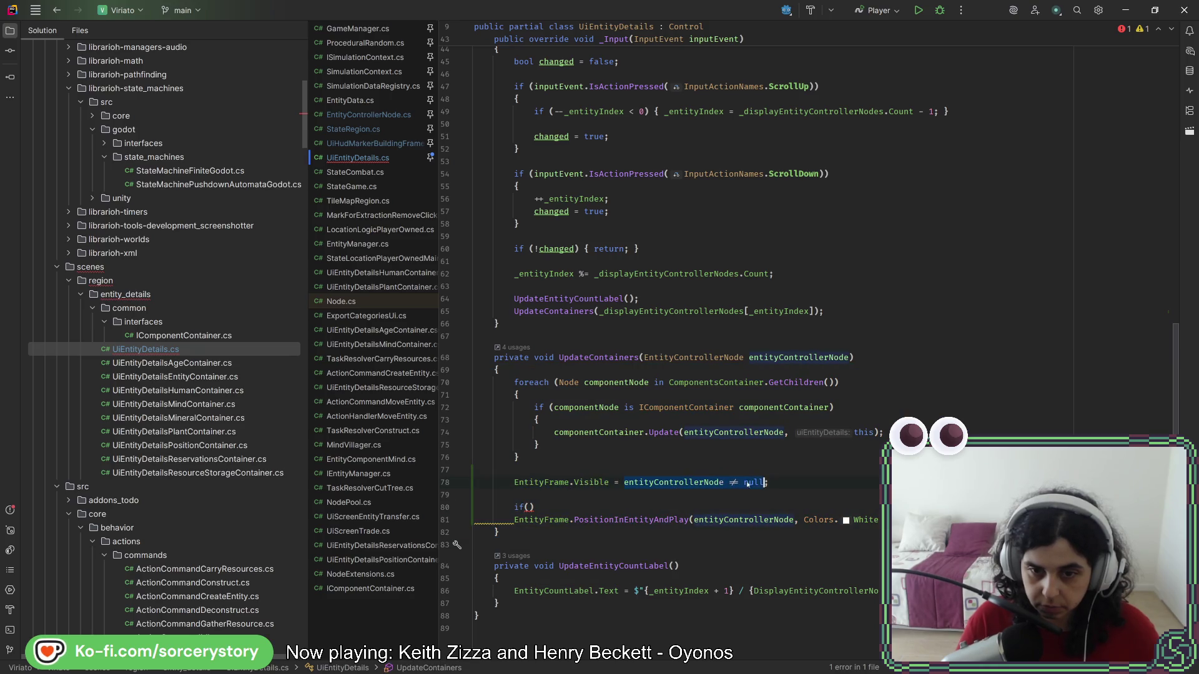
key(ctrl+c)
click(529, 507)
key(ctrl+v)
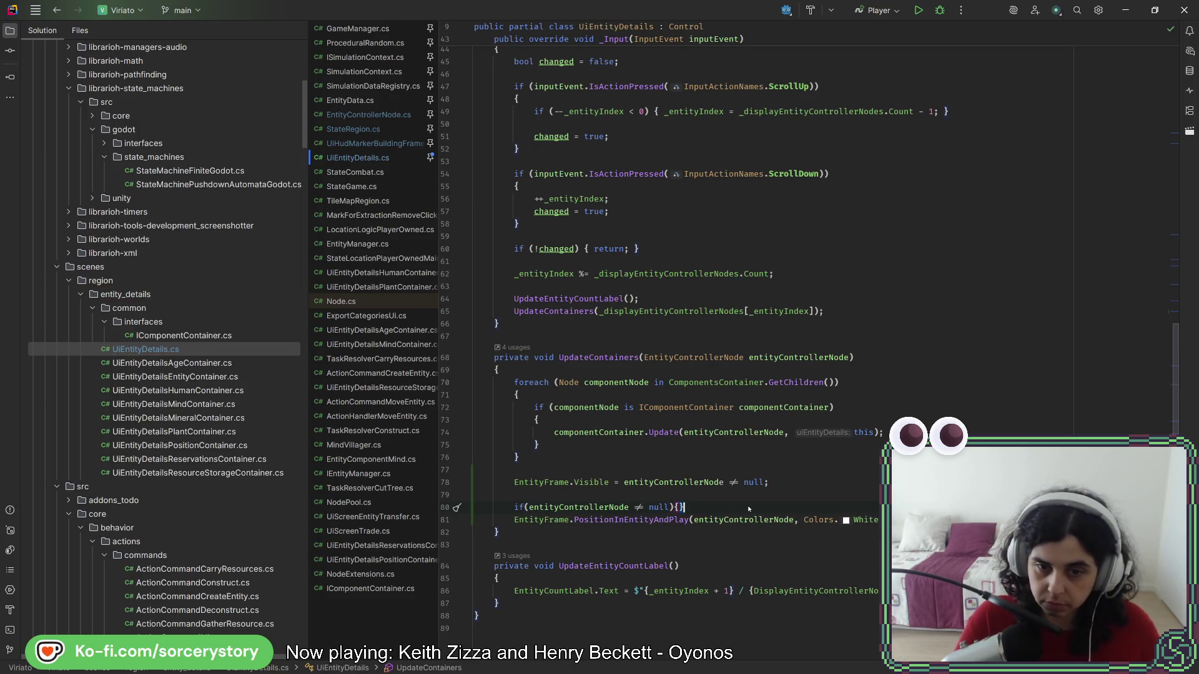
key(ctrl+shift+alt+Down)
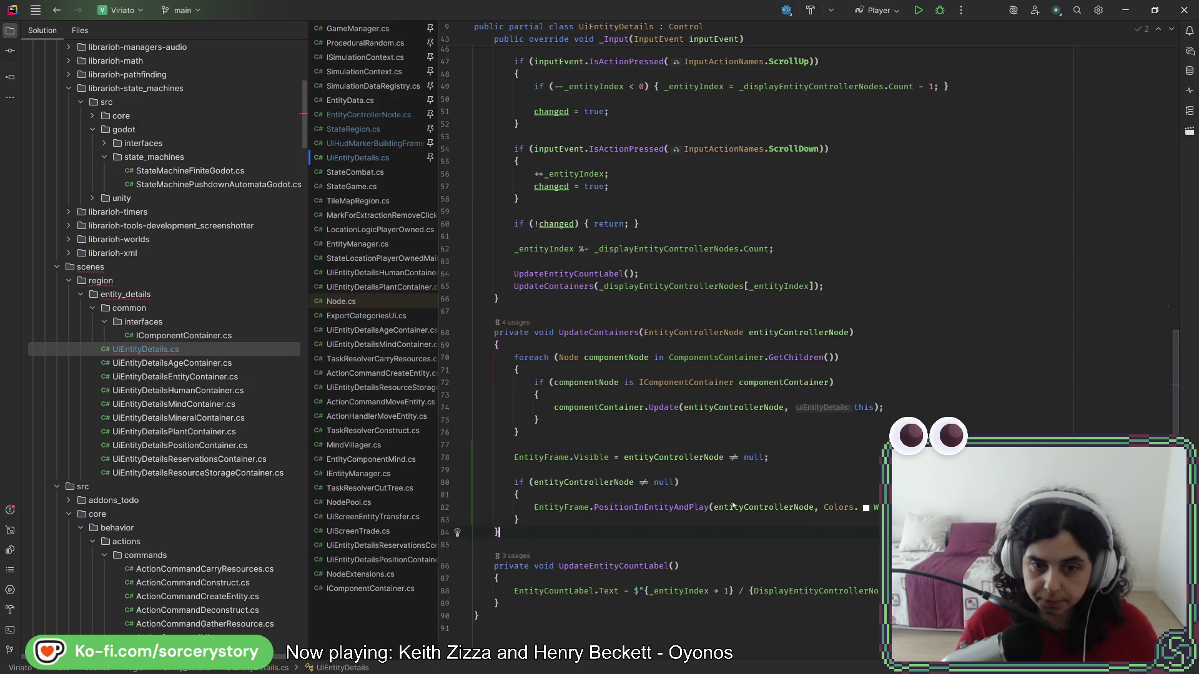
key(alt+Tab)
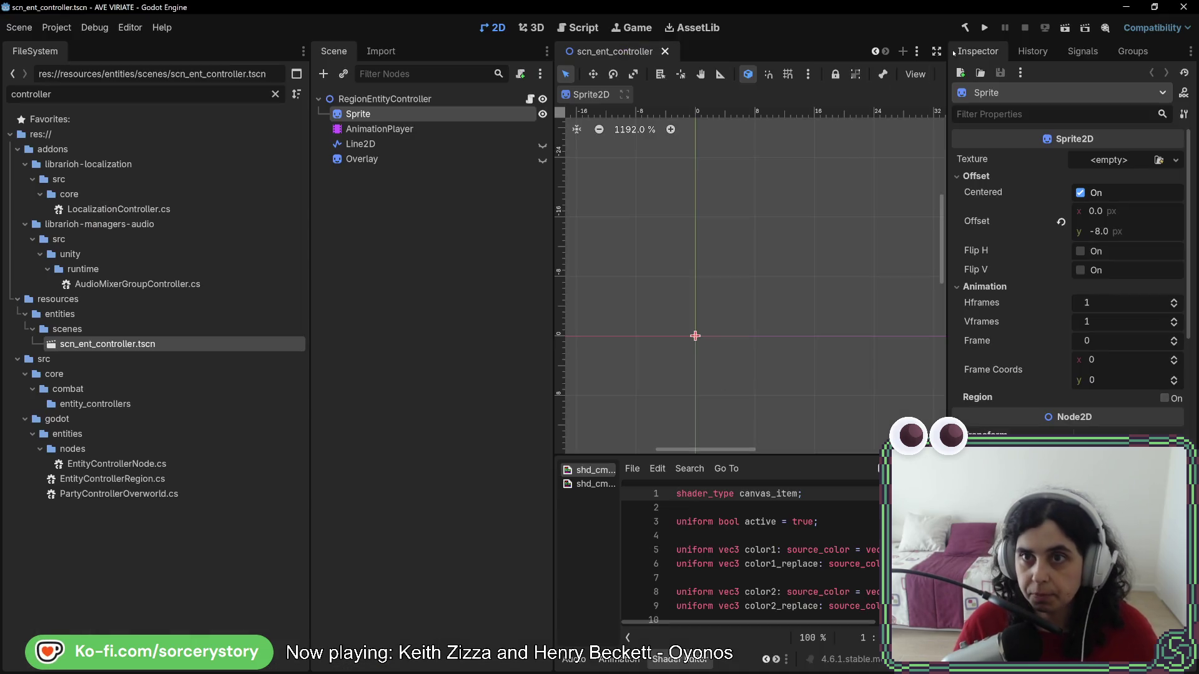
- Run a [DEBUG] New Game (WorldGen), visit the Player Settlement, and designate an oak tree to show its details
click(984, 27)
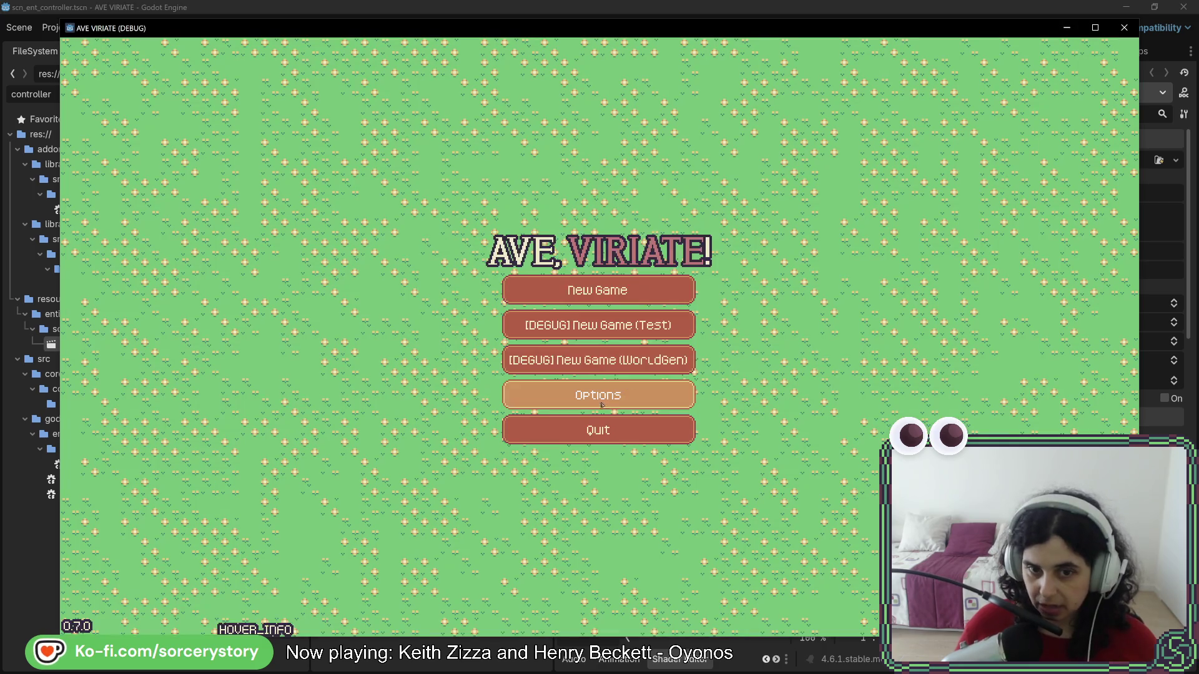
click(634, 364)
click(636, 378)
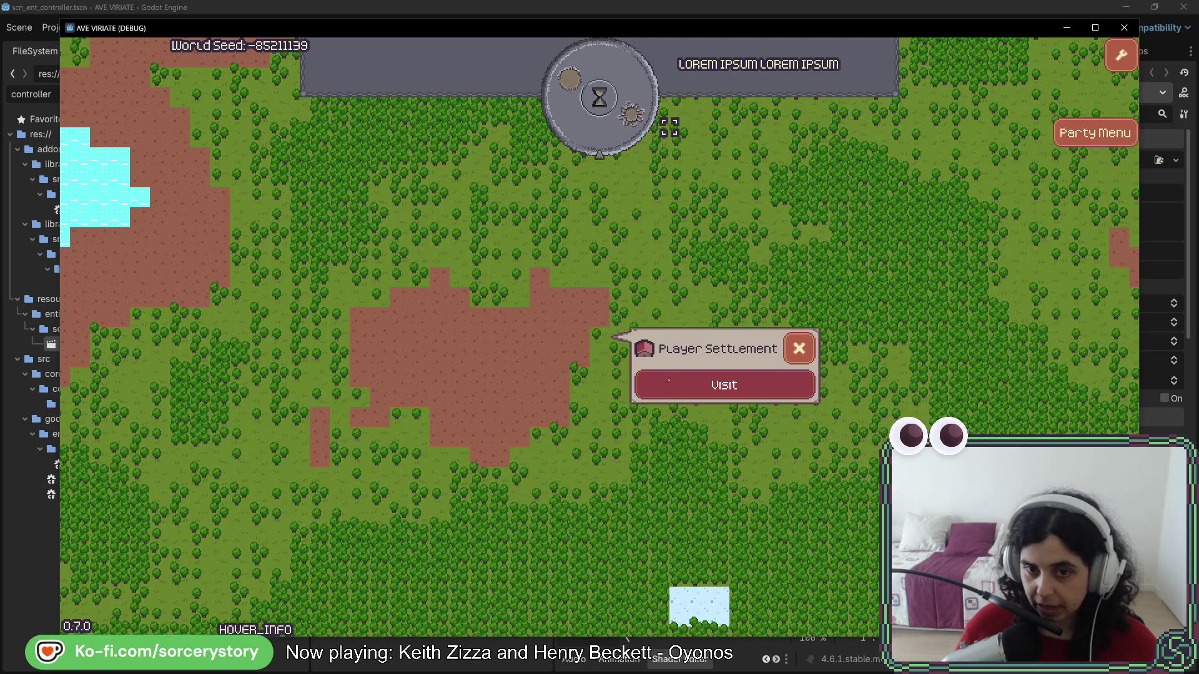
mouse_move(638, 425)
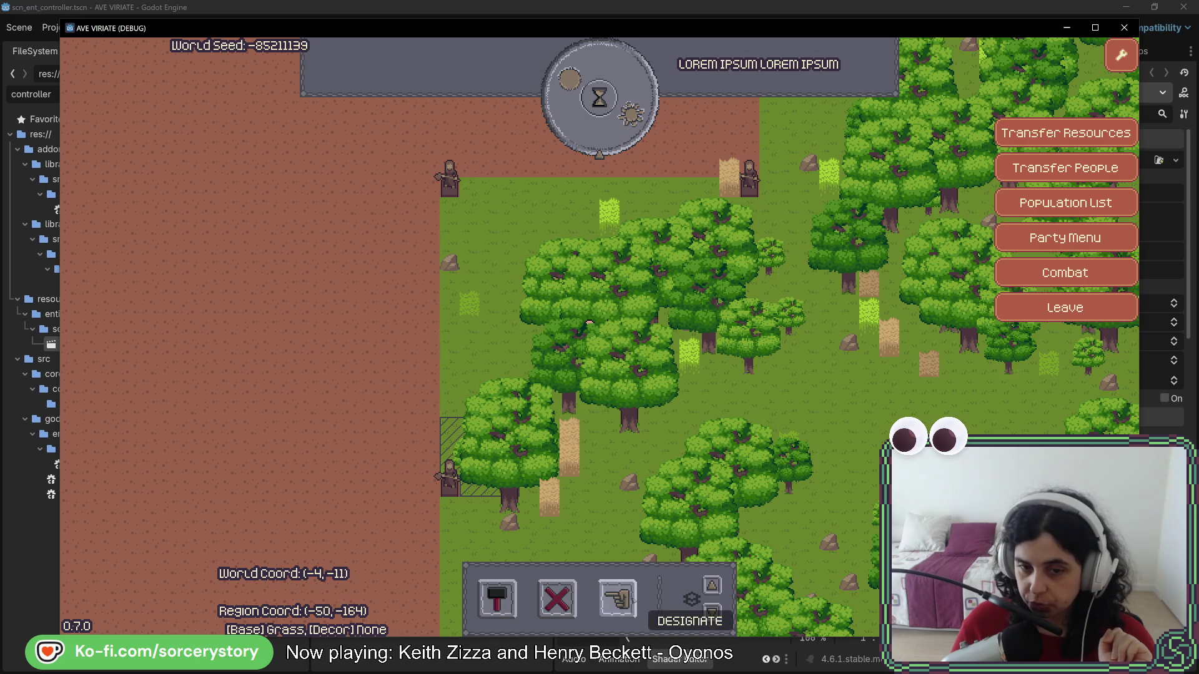
click(617, 600)
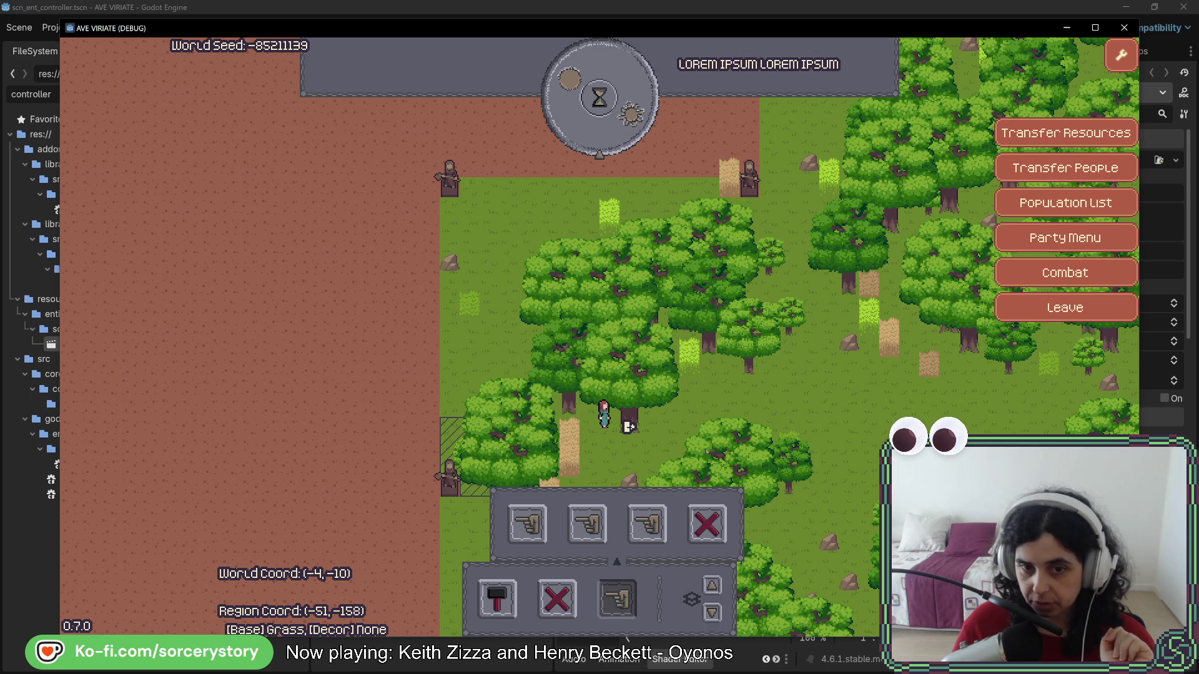
click(629, 427)
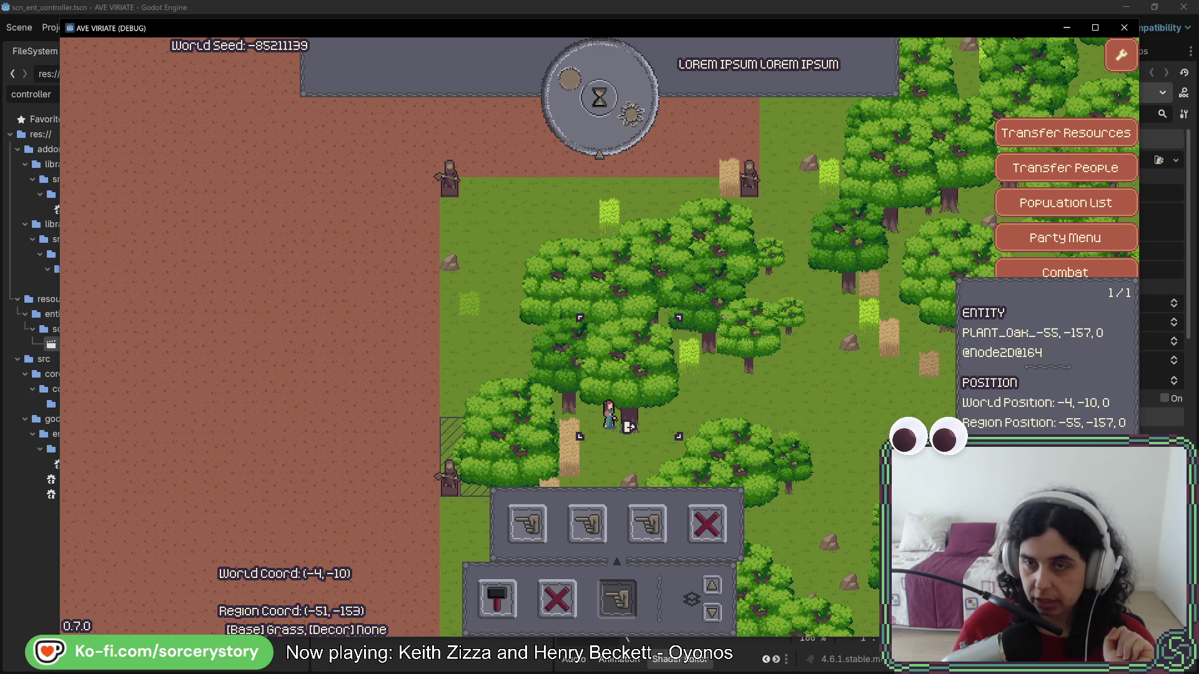
- Move the game window aside and check Character0's details and the oak it targets
drag(749, 28, 143, 29)
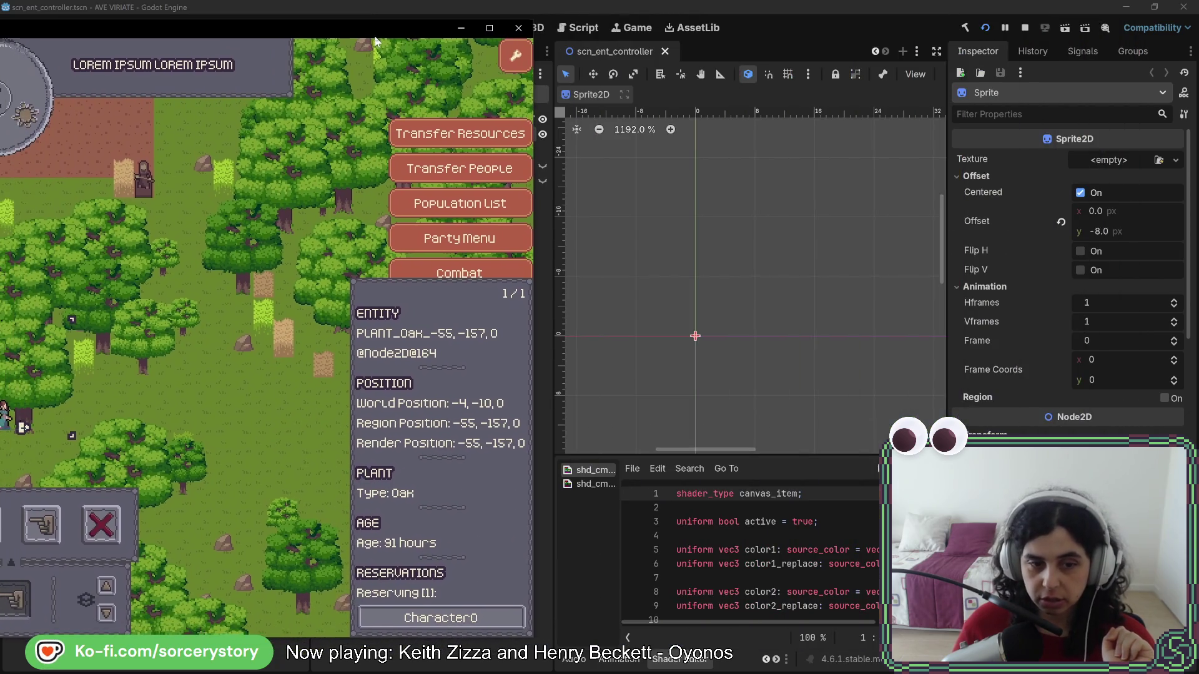
drag(268, 29, 456, 24)
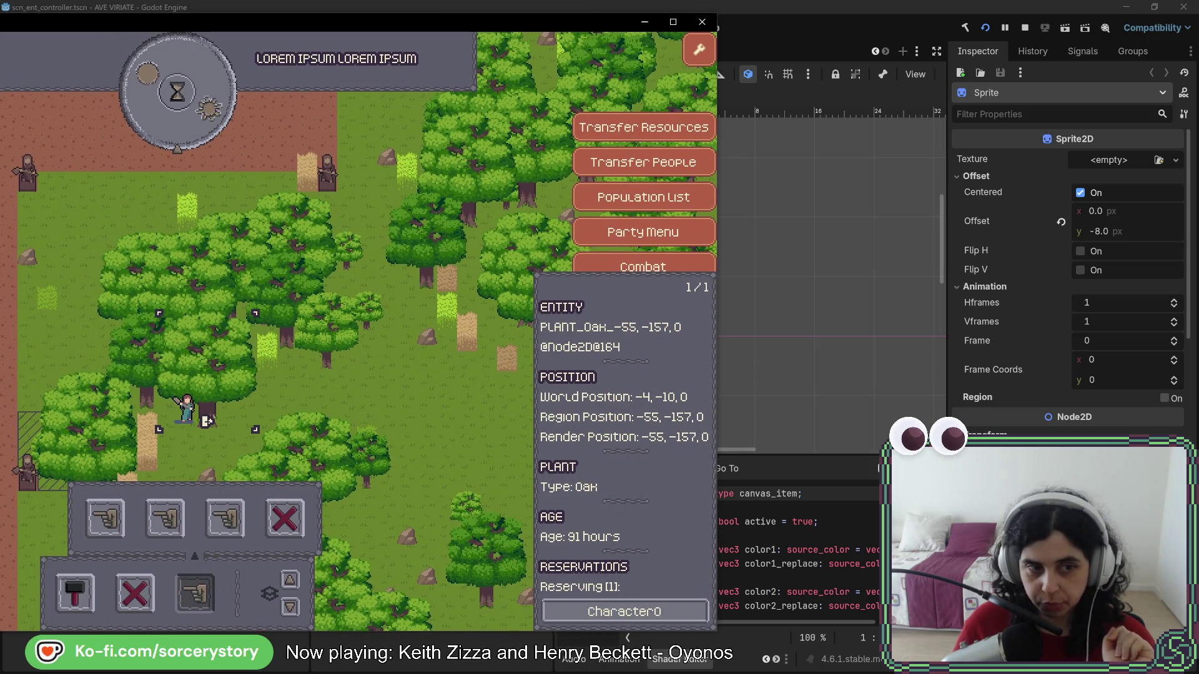
click(680, 618)
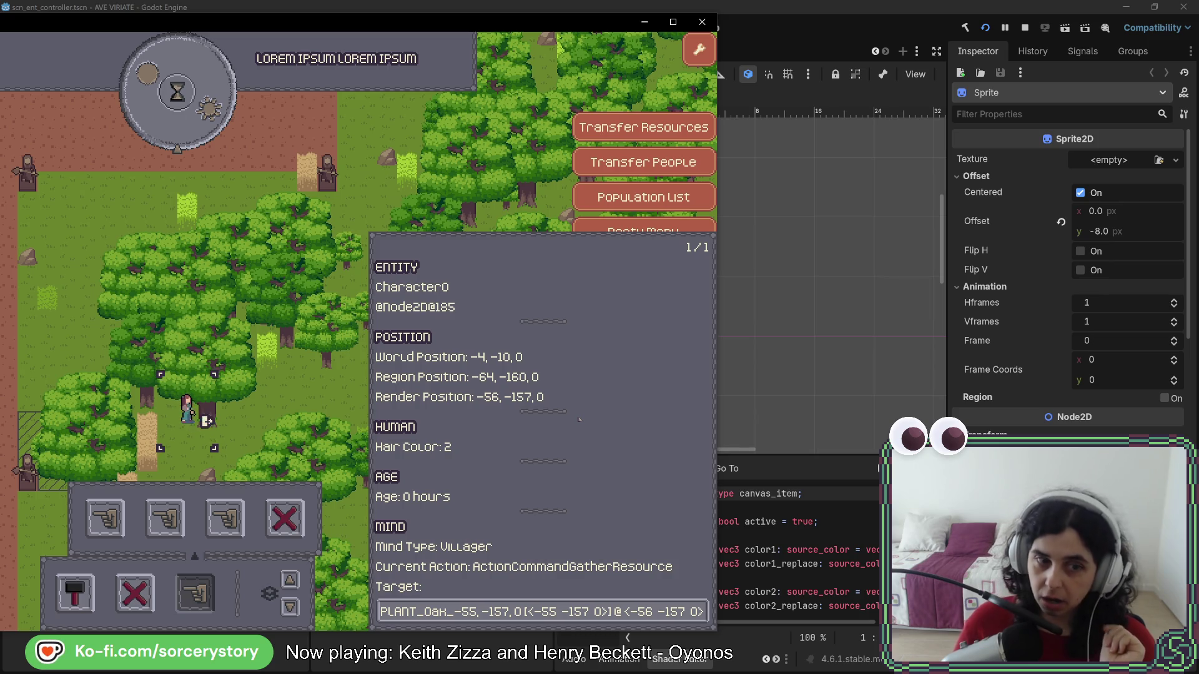
click(624, 612)
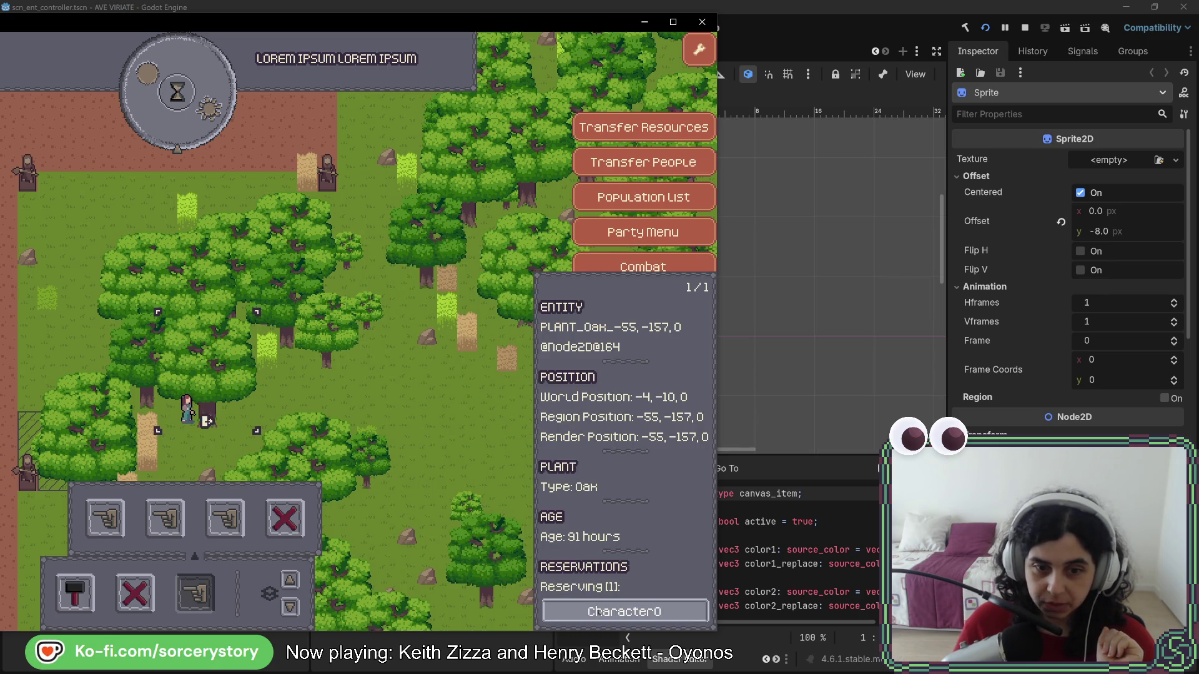
click(618, 612)
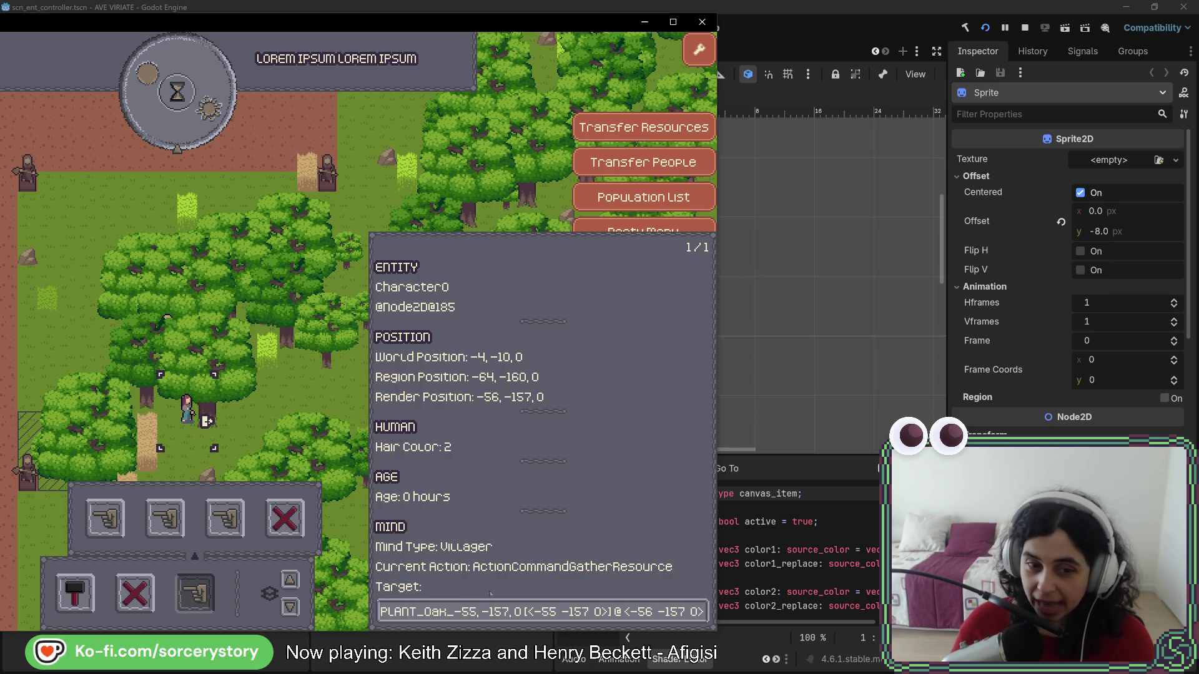
click(320, 405)
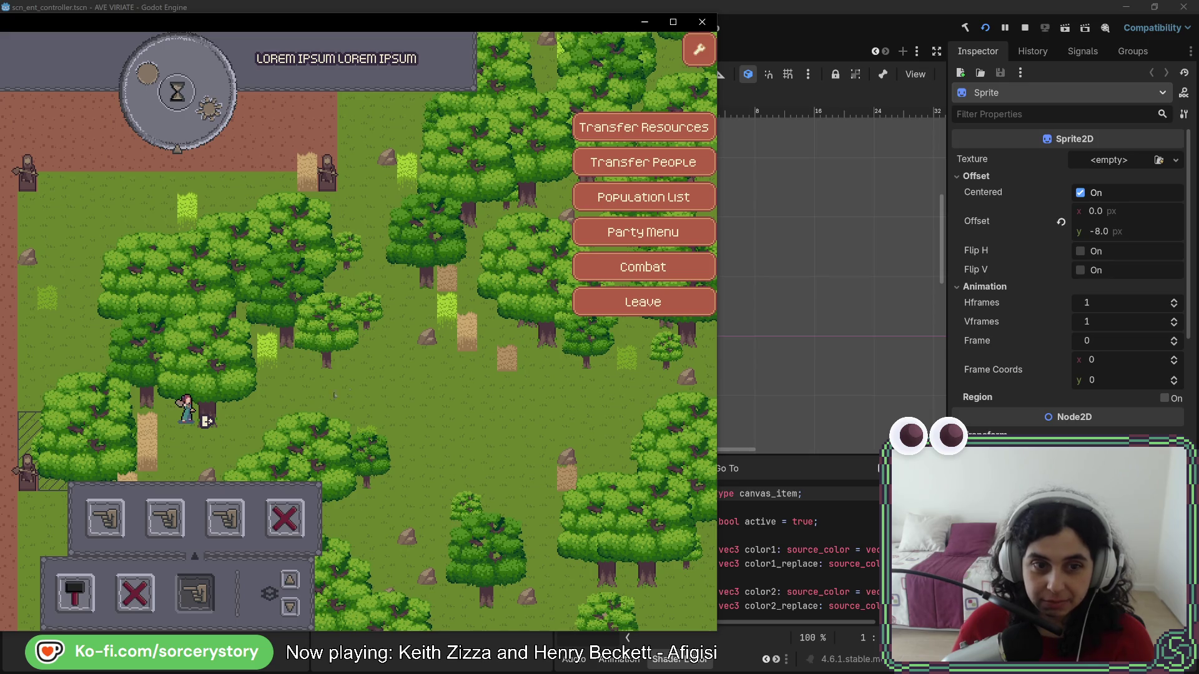
- Switch the details panel between a rock and several oak trees, deselecting and reselecting them
click(427, 330)
click(327, 361)
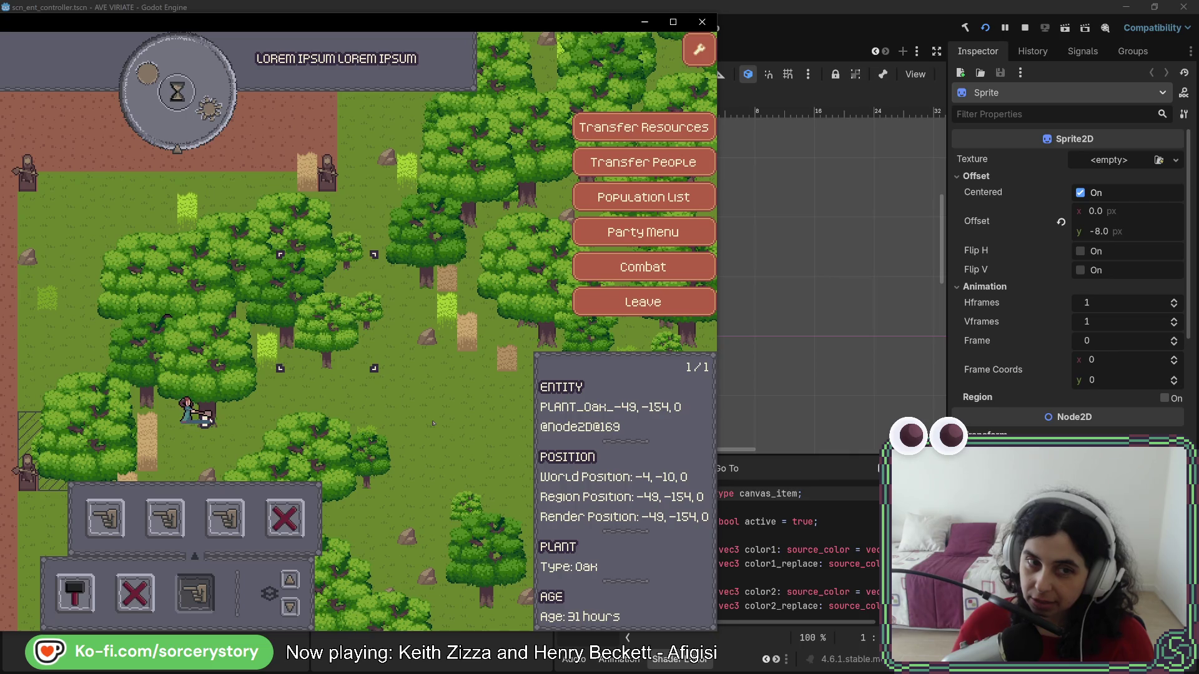
click(417, 393)
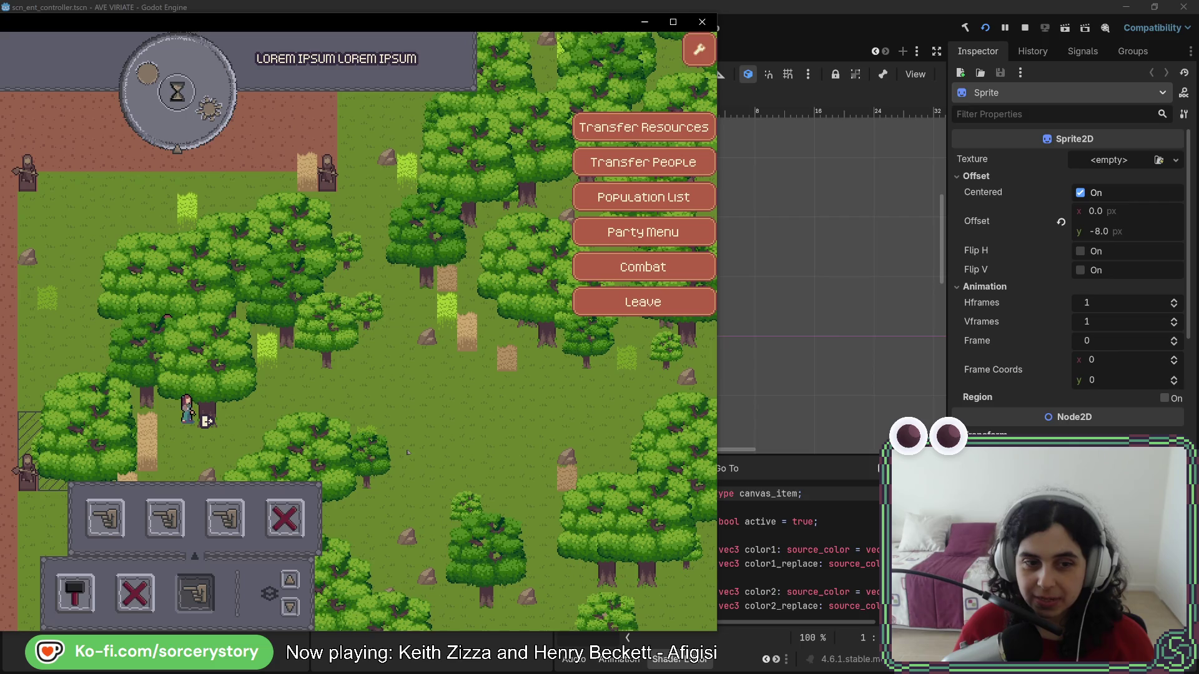
click(407, 451)
click(432, 387)
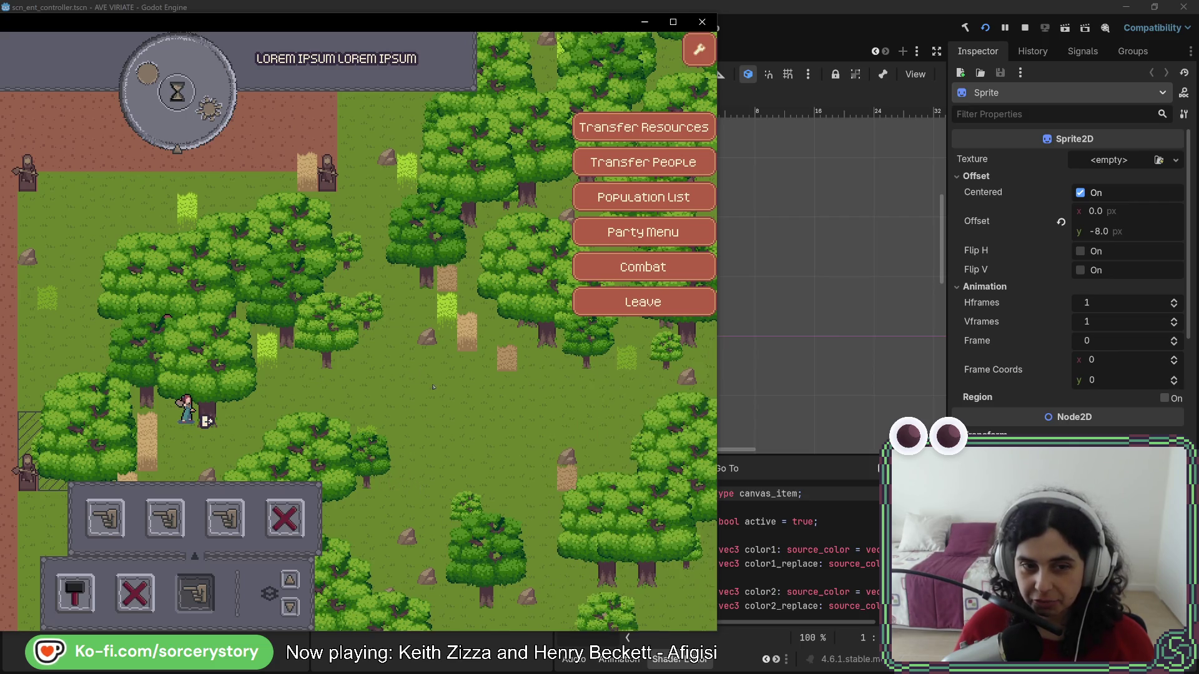
click(328, 363)
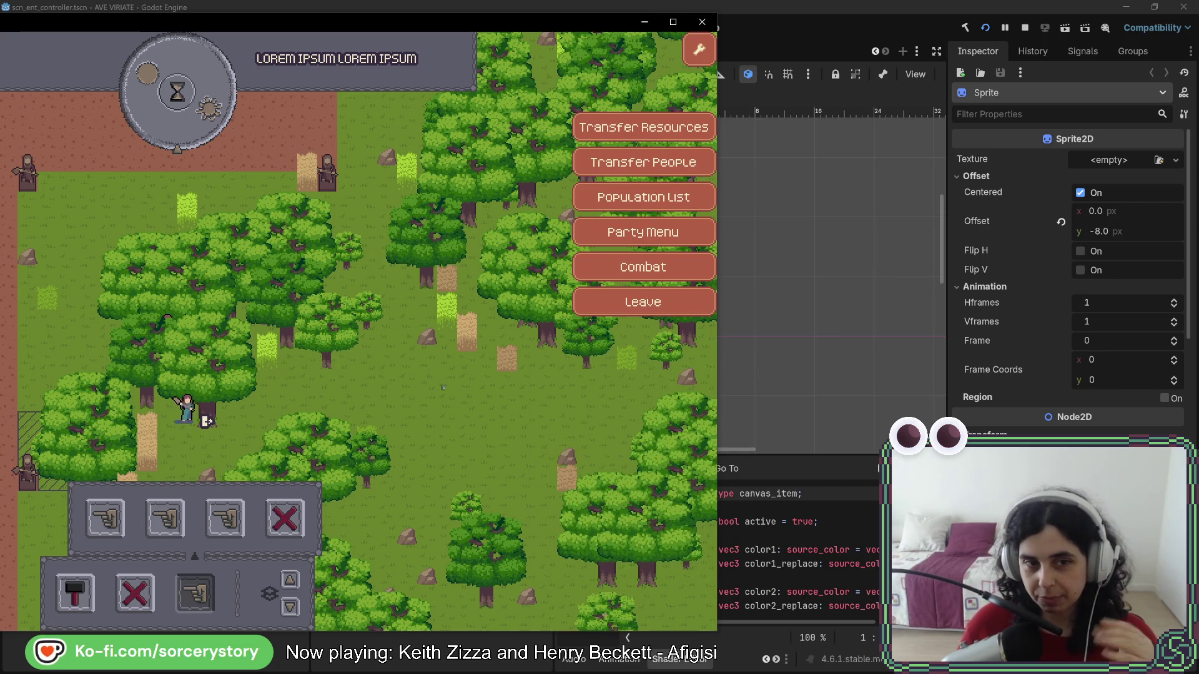
click(543, 340)
- Pan the map and inspect oak PLANT_Oak_-61,-161 and its neighbouring stone
key(Right)
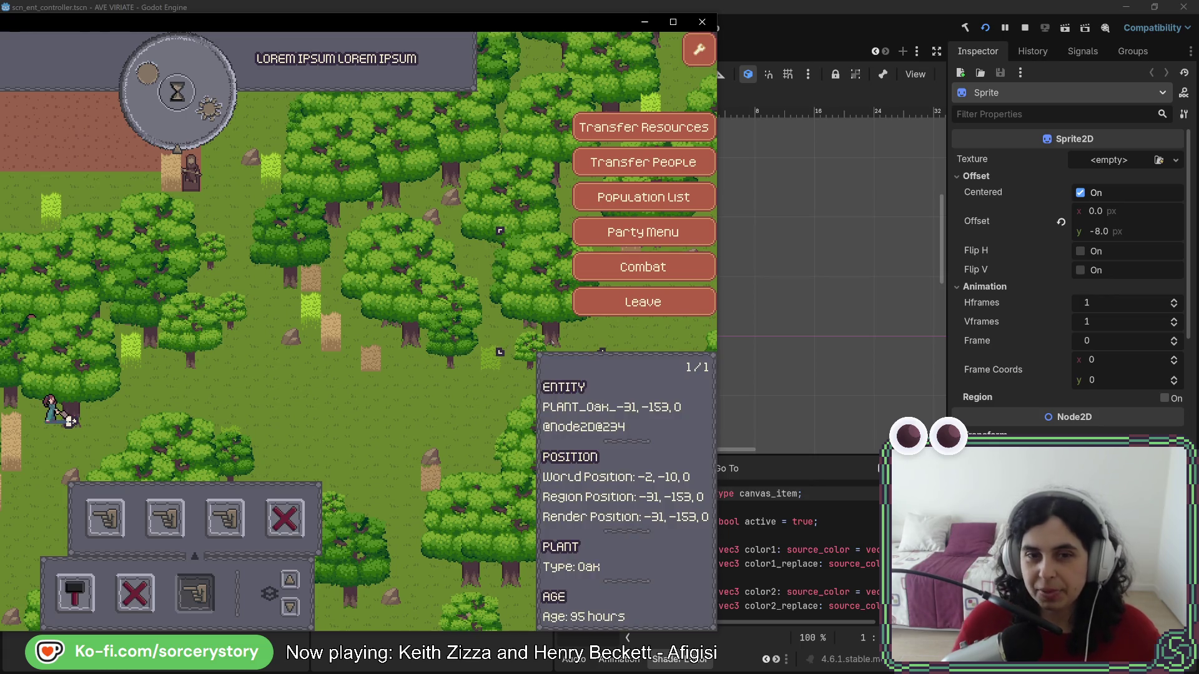
click(412, 348)
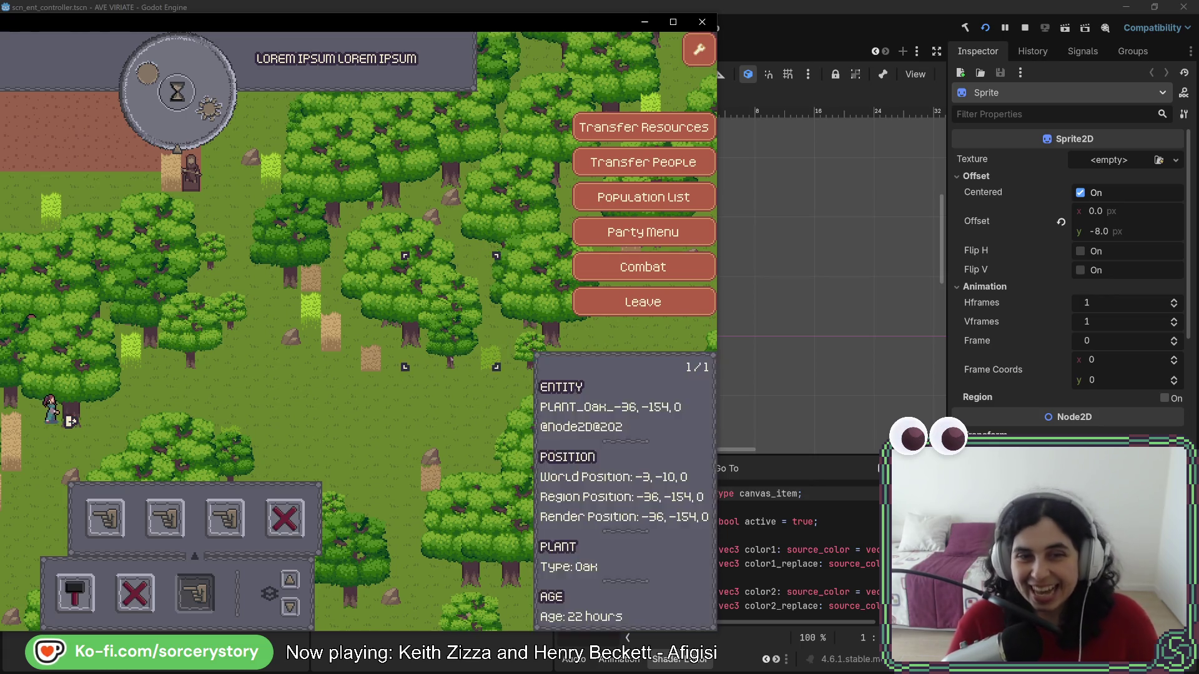
key(Up)
key(Left)
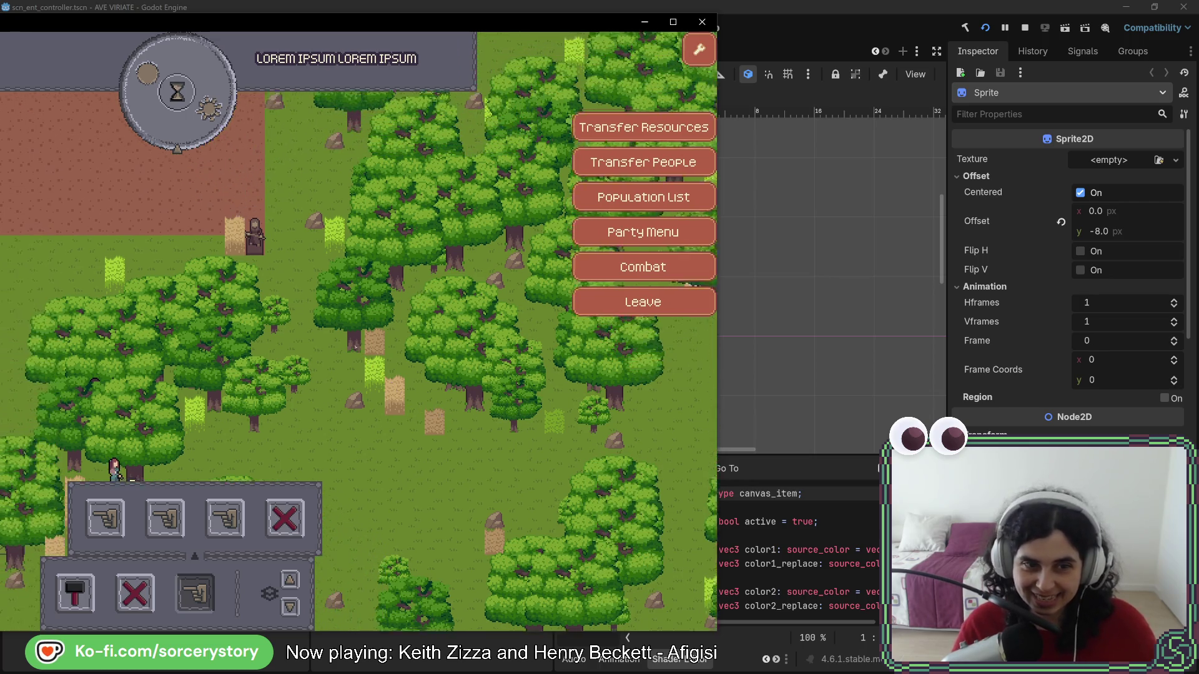
key(Left)
key(Down)
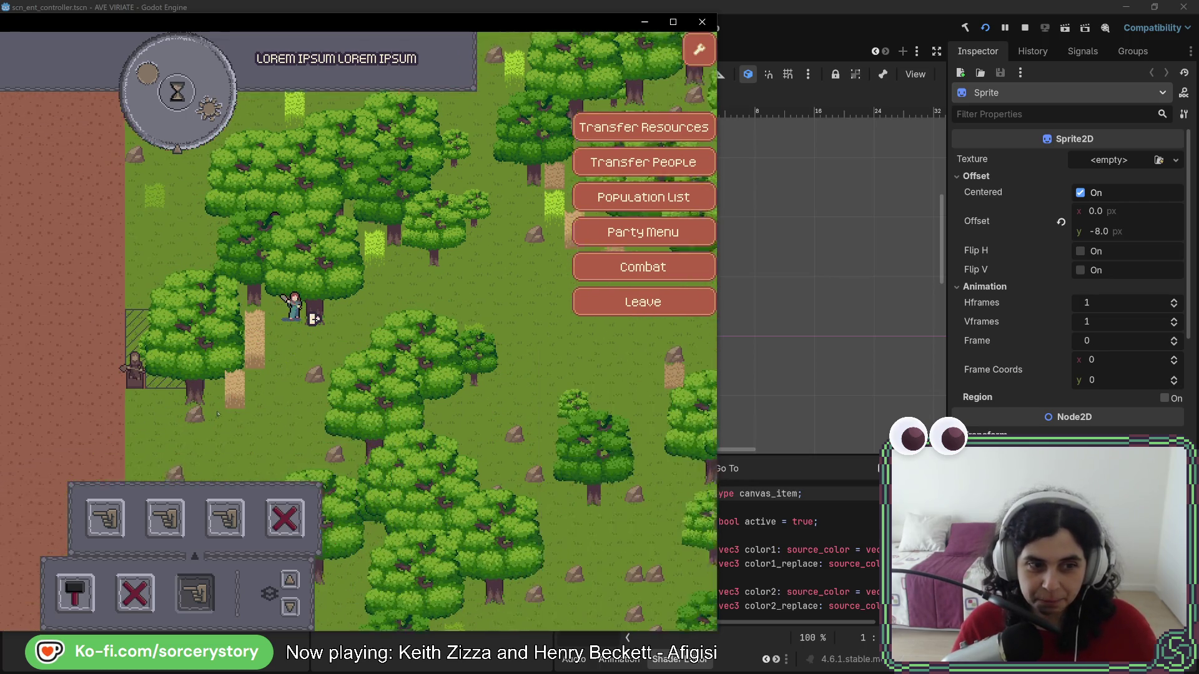
click(201, 349)
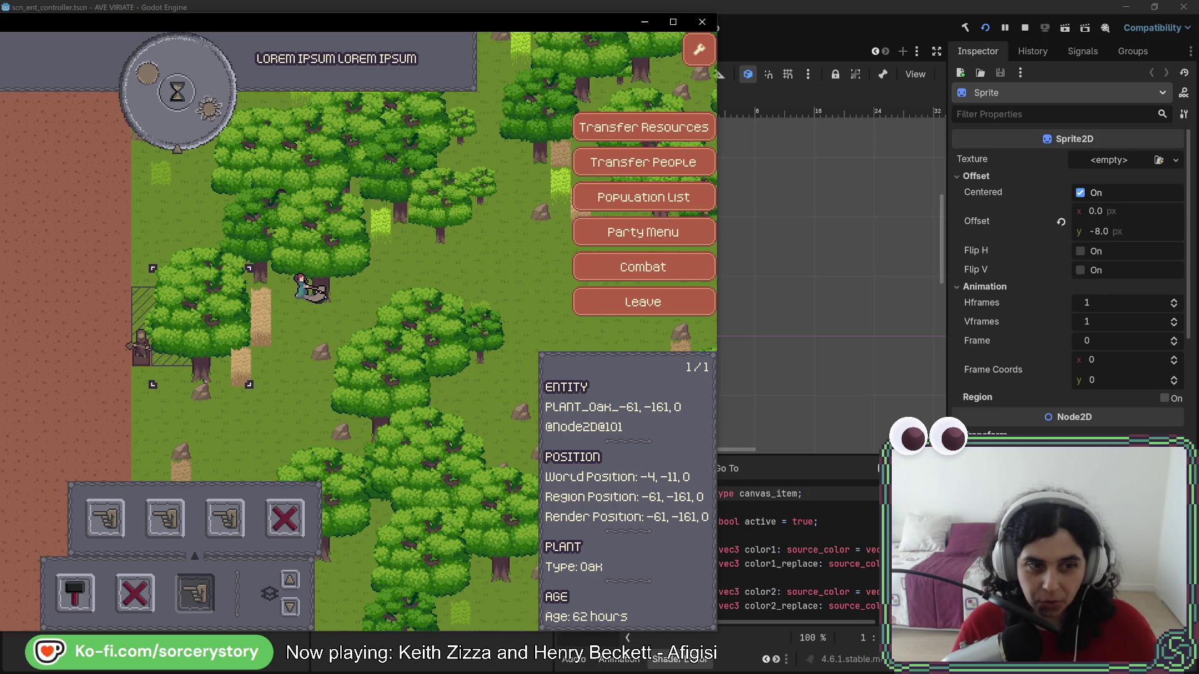
click(201, 392)
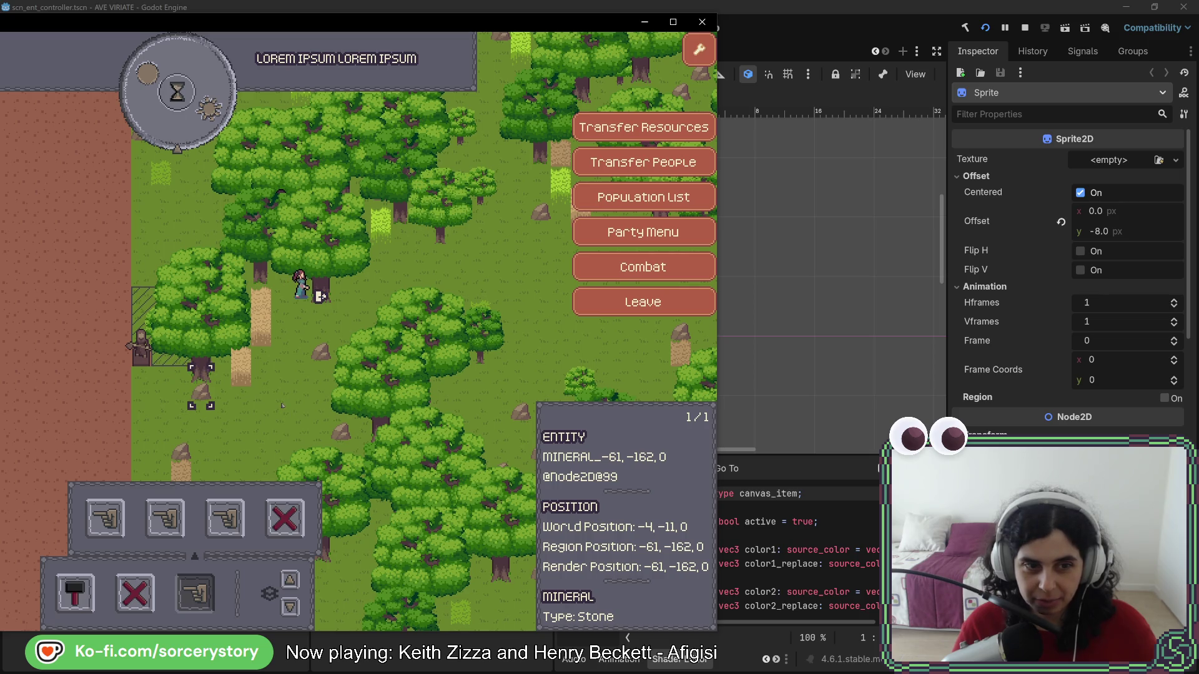
click(407, 261)
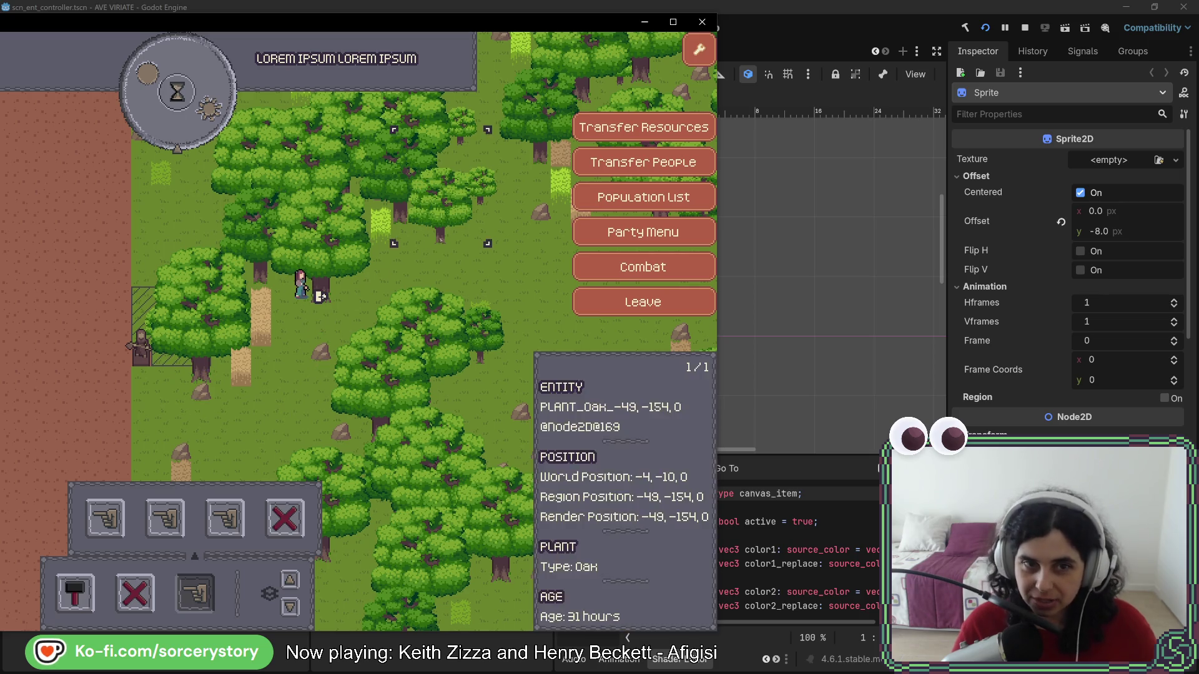
- Plant a new oak on open grass, confirm it shows Age 0 hours, and stop the game
key(d)
key(s)
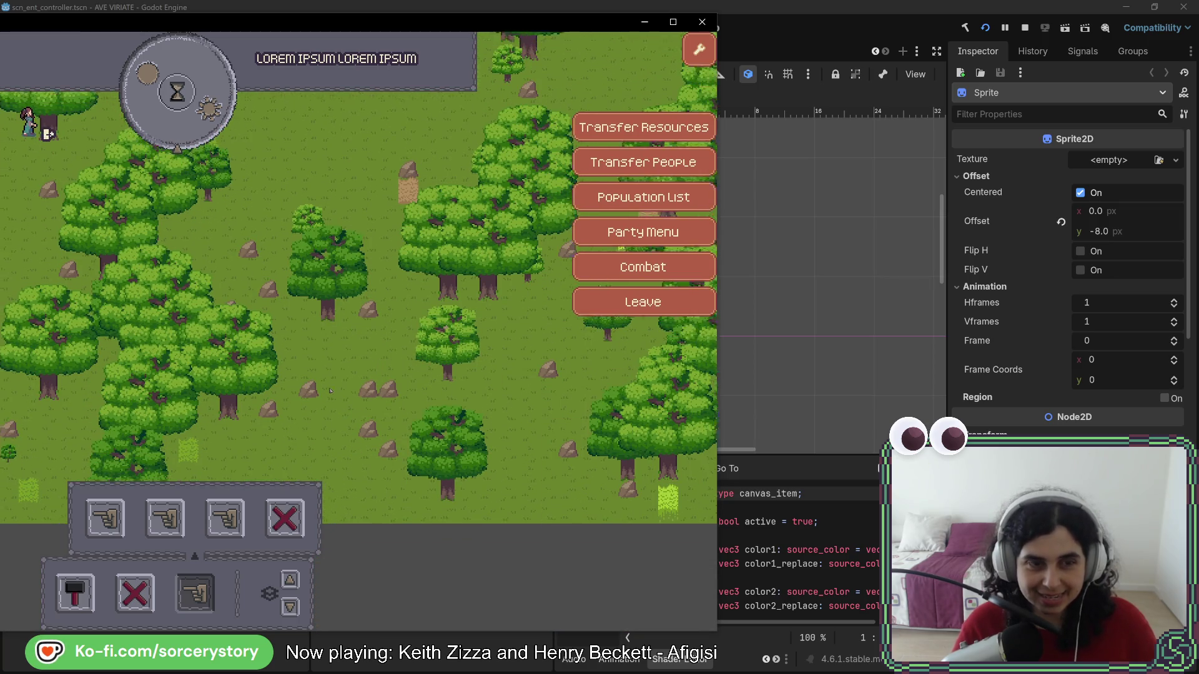
key(w)
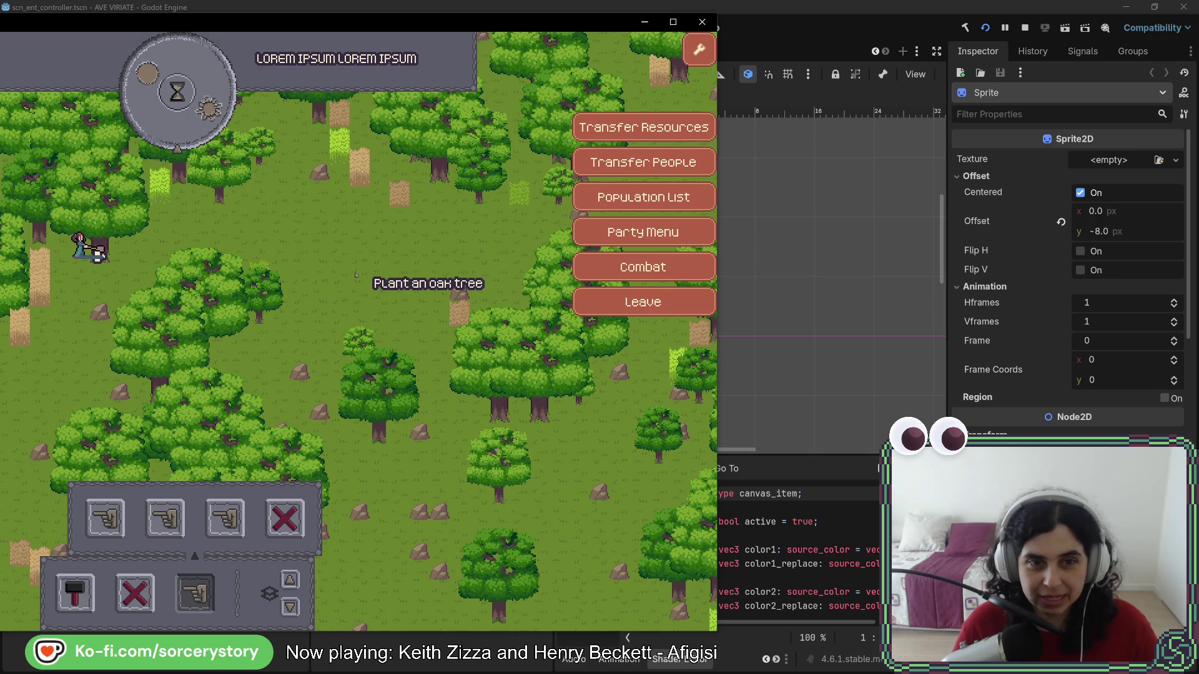
click(355, 275)
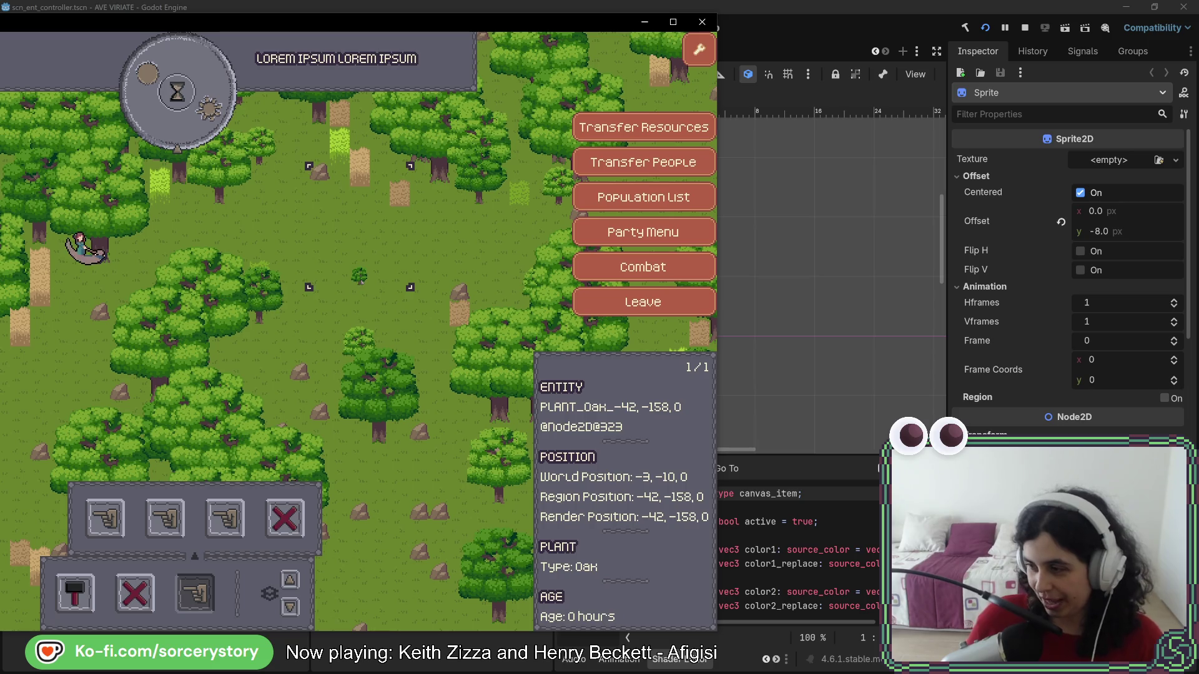
key(F8)
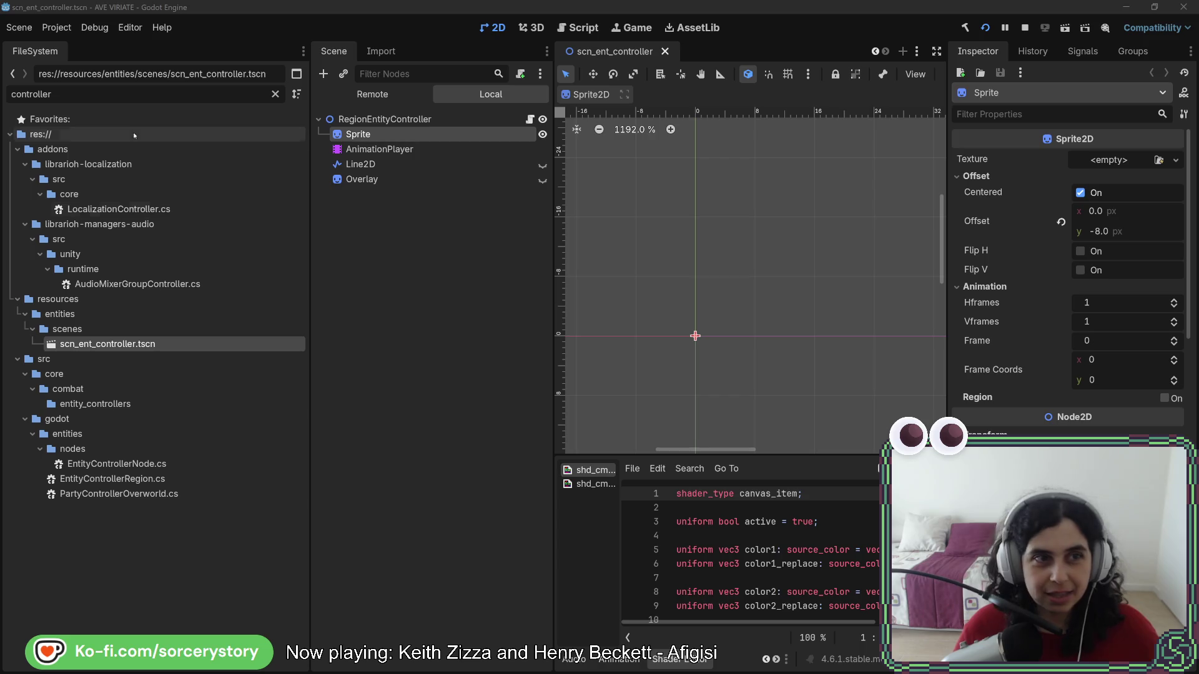
- Filter the FileSystem dock by 'oa' to list the six oak tree textures
double_click(133, 95)
text(tree)
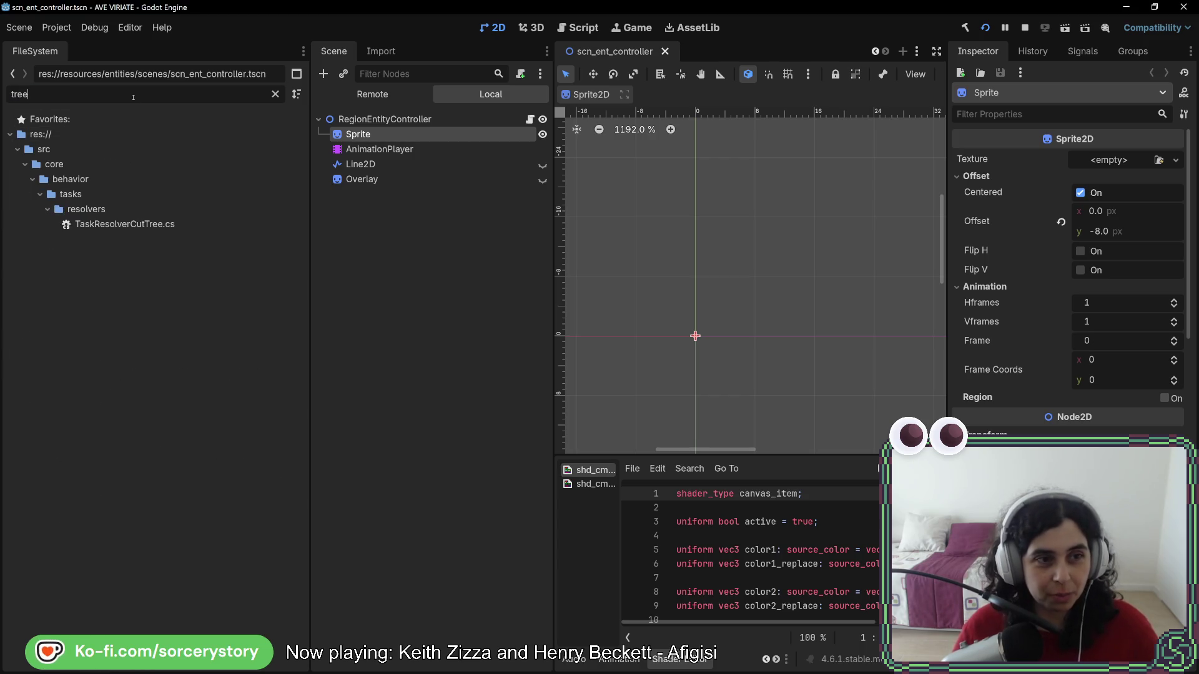
key(BackSpace)
key(BackSpace)
key(BackSpace)
scroll(127, 281, down, 10)
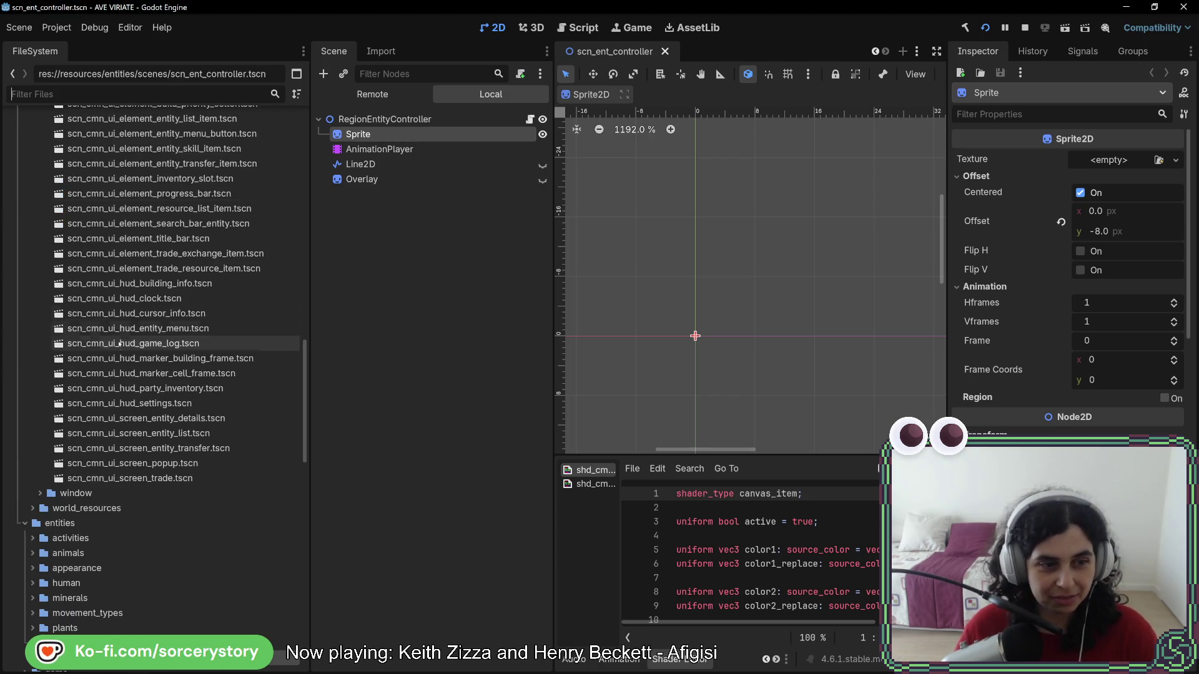
scroll(126, 357, up, 5)
scroll(127, 356, up, 10)
scroll(127, 356, down, 9)
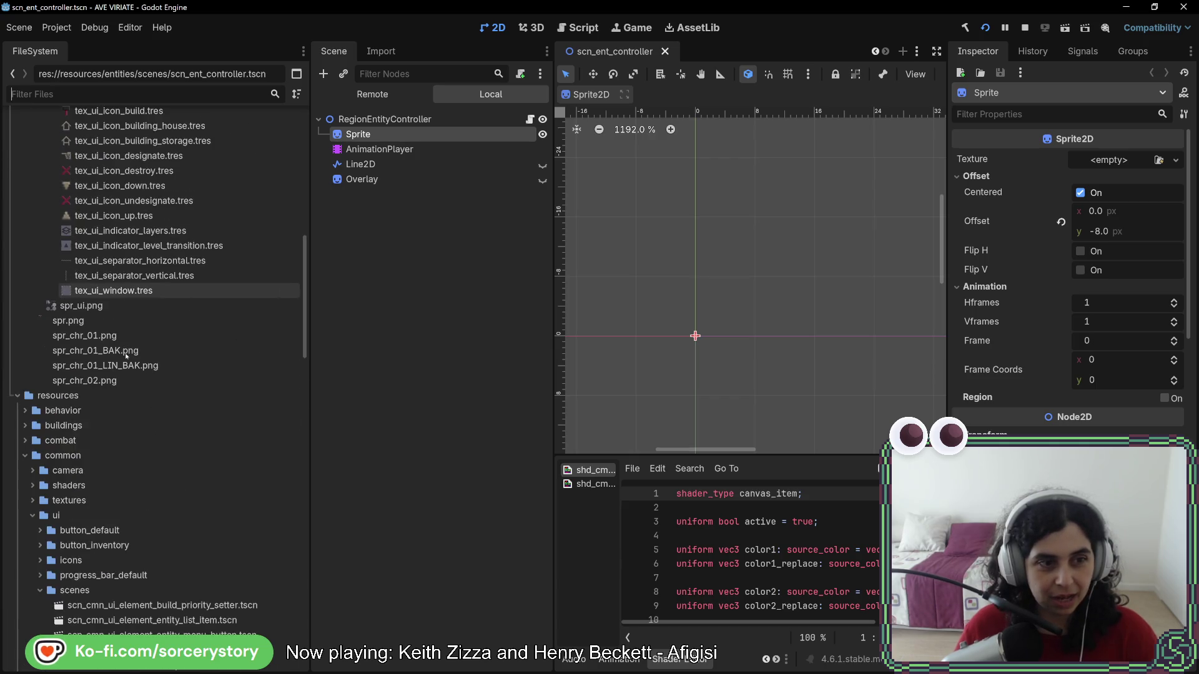
scroll(112, 374, up, 8)
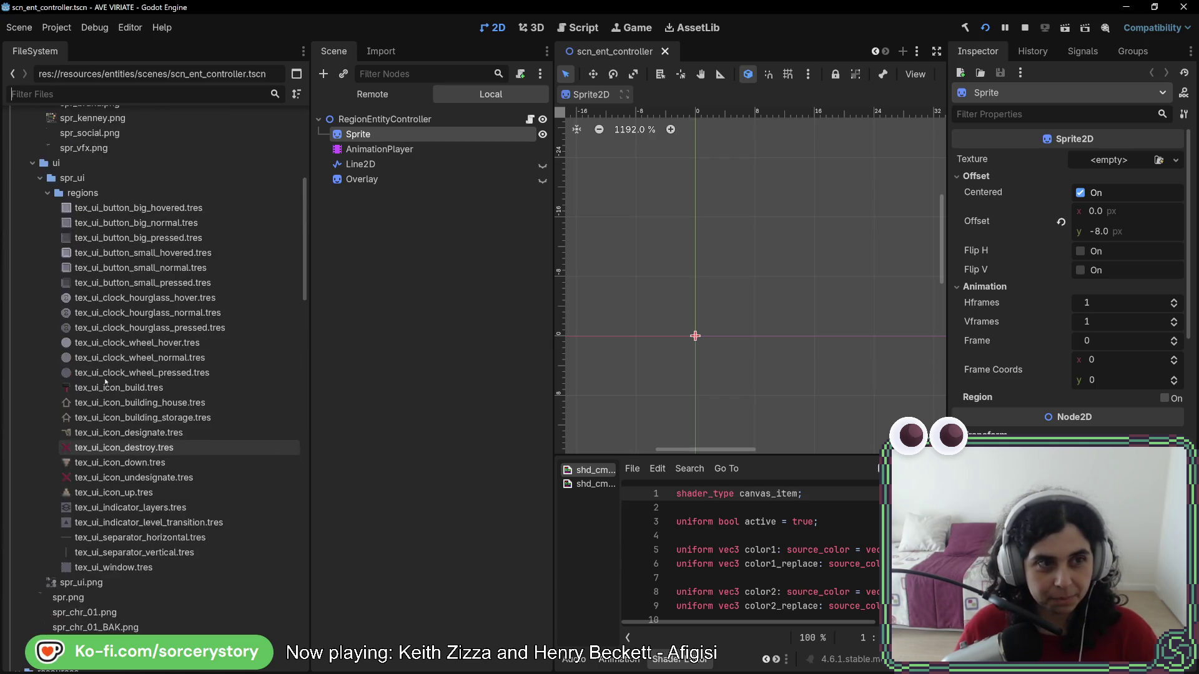
text(oa)
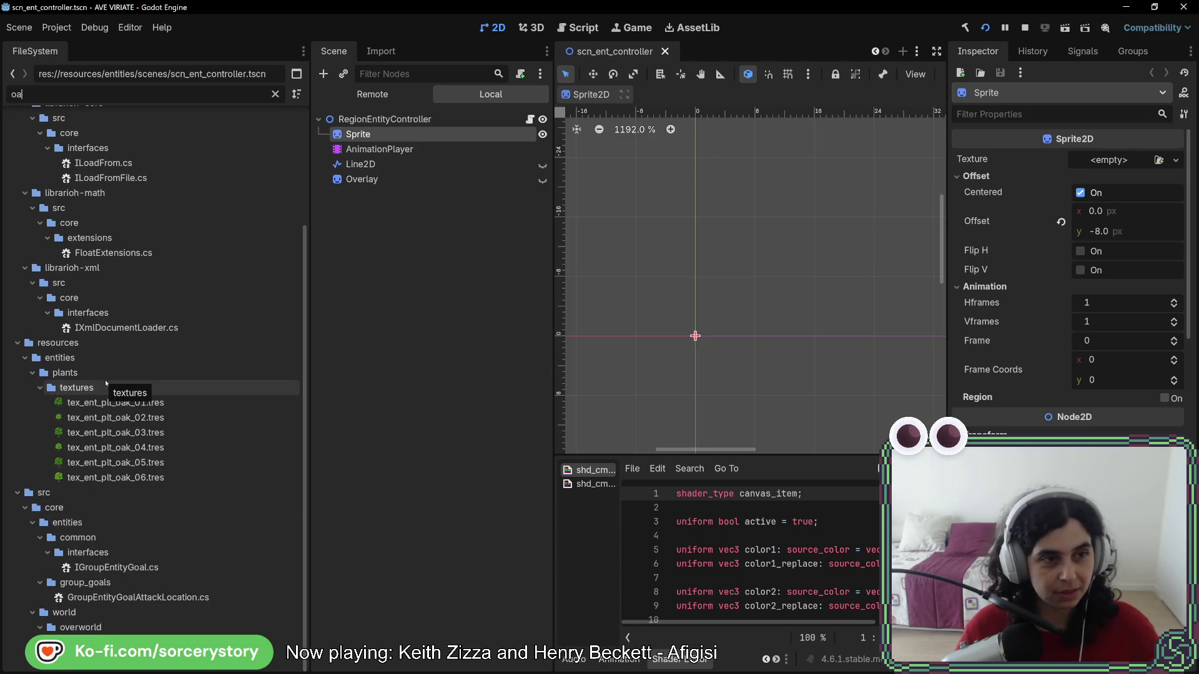
- Inspect tex_ent_plt_oak_01.tres and oak_06, then step back through oak_05 to oak_01
click(151, 404)
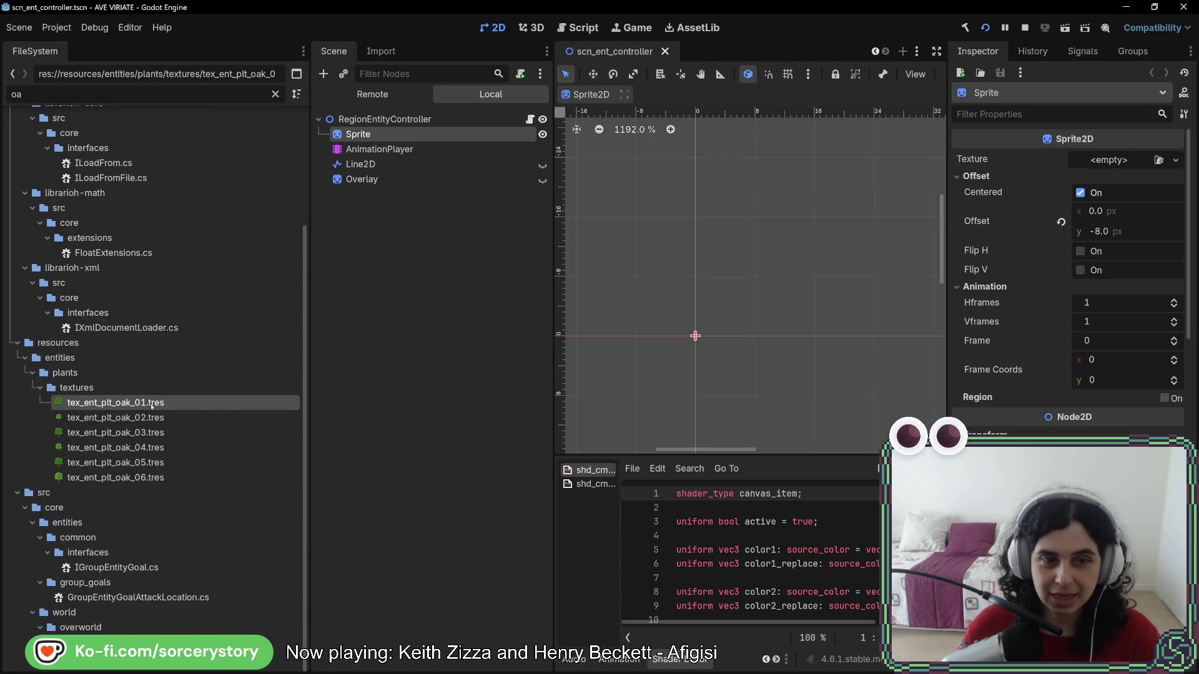
double_click(151, 405)
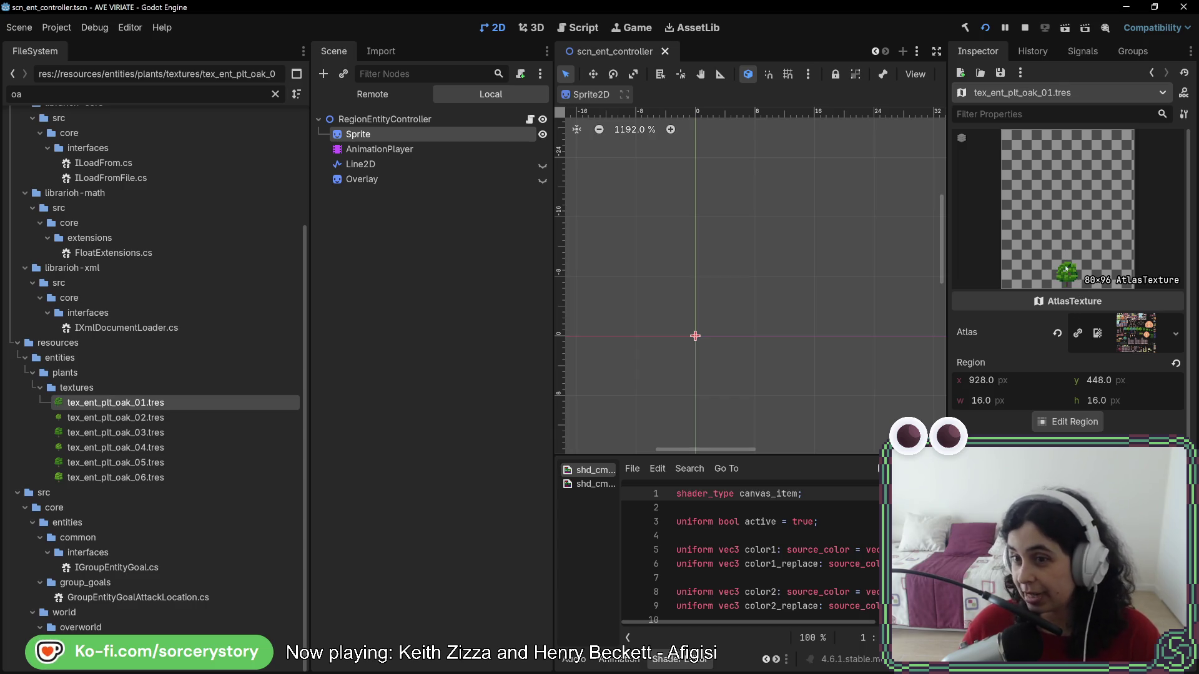
double_click(145, 478)
click(147, 463)
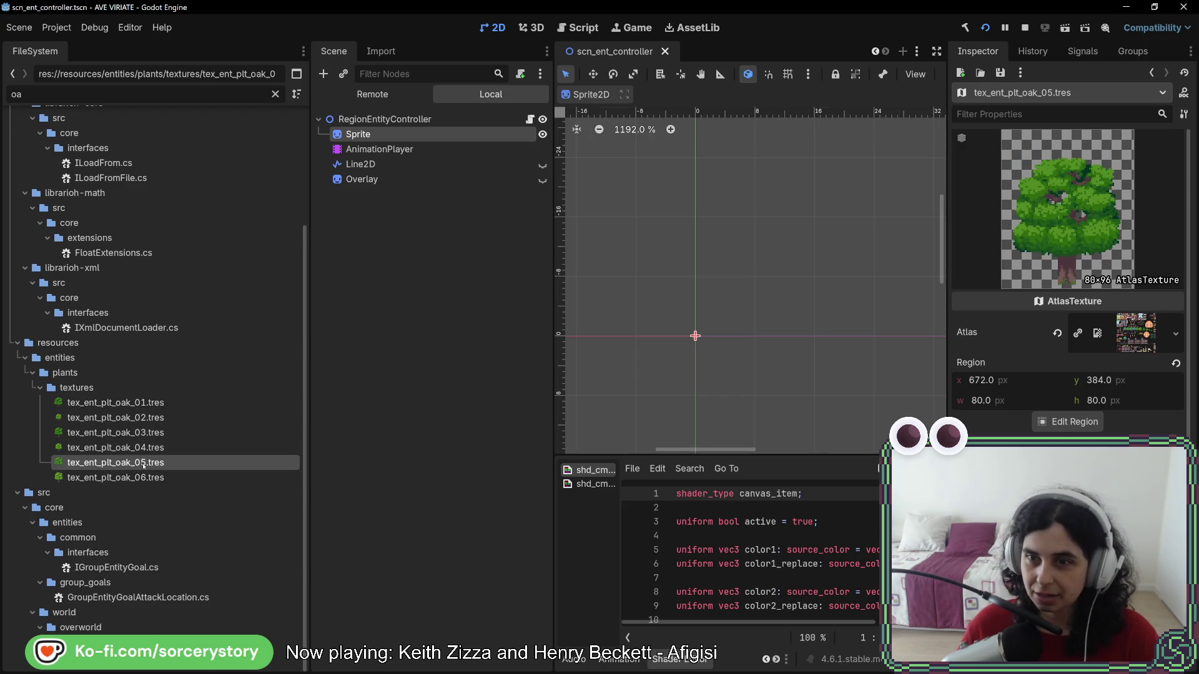
click(147, 448)
click(153, 433)
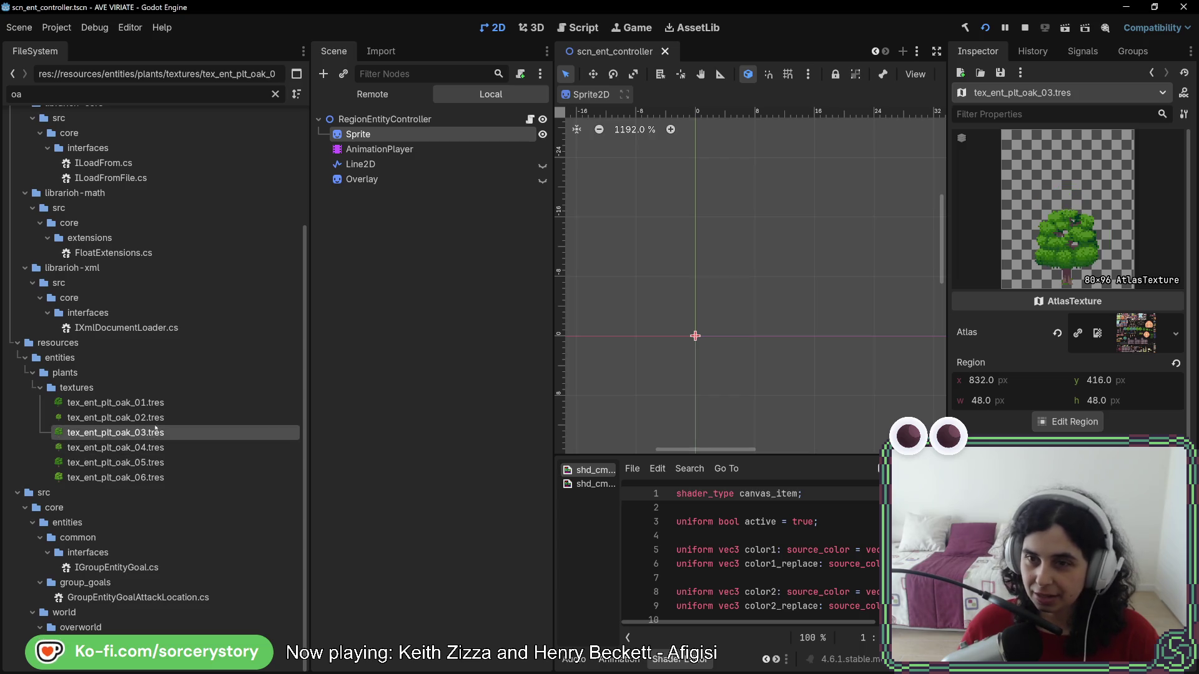
click(158, 419)
click(161, 404)
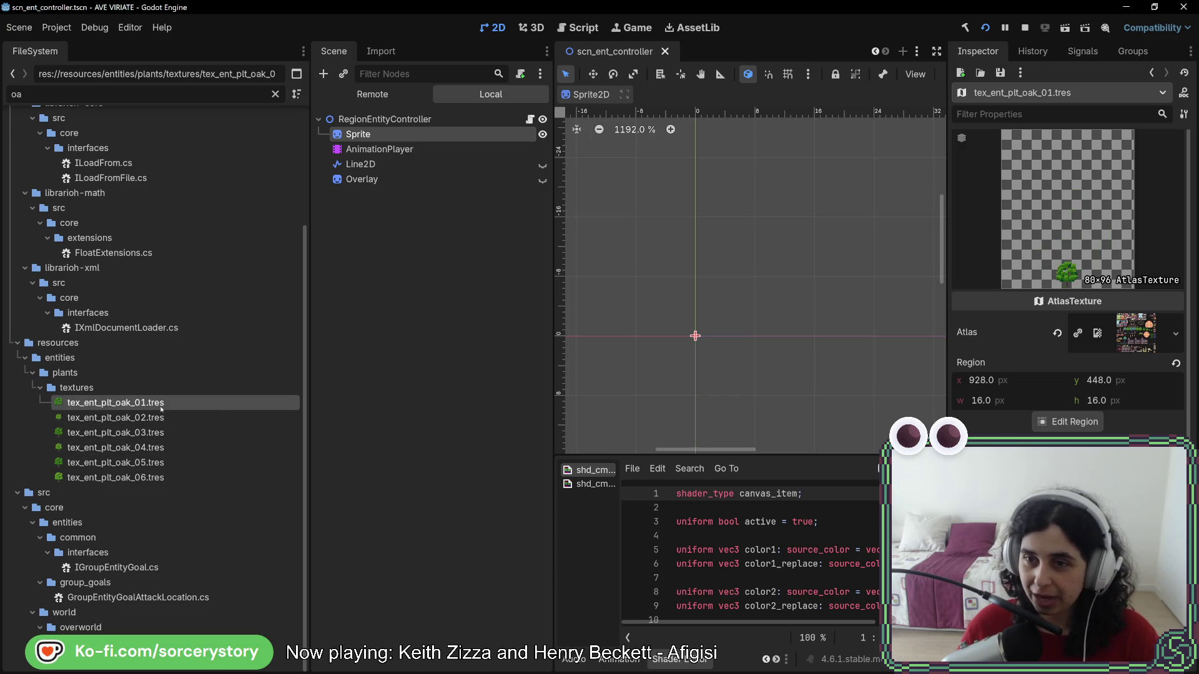
- Step forward through the oak textures, ending on tex_ent_plt_oak_06.tres with its 80×96 region
click(164, 419)
click(162, 434)
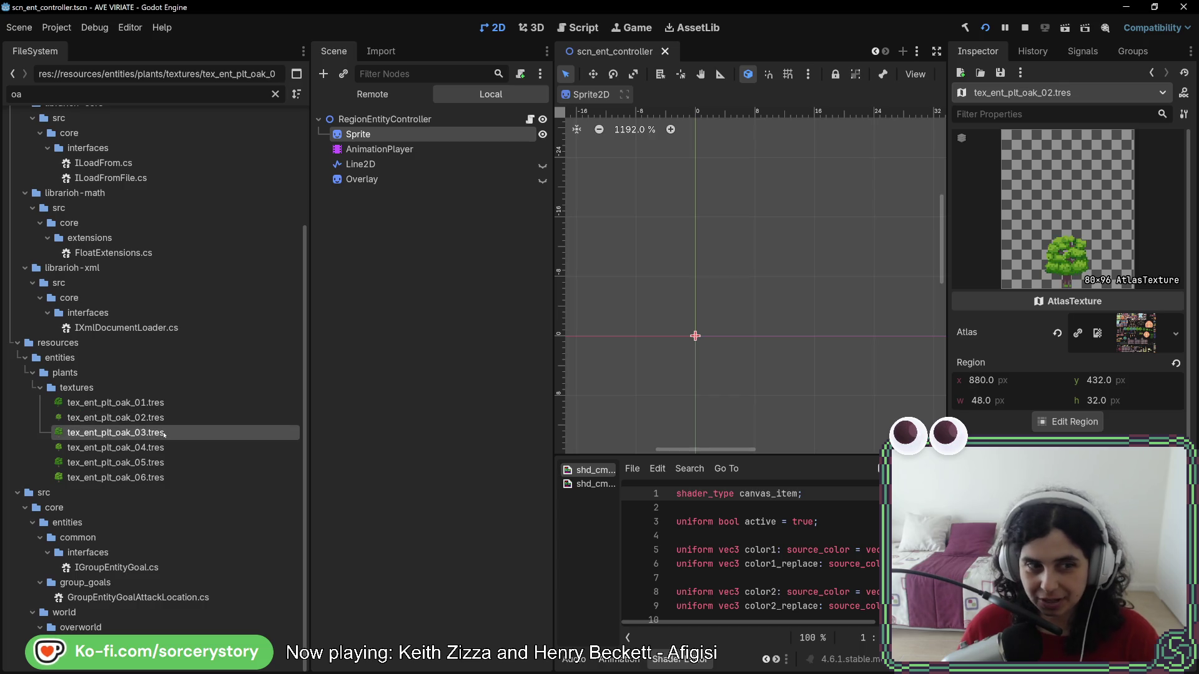
click(161, 449)
click(161, 462)
click(161, 479)
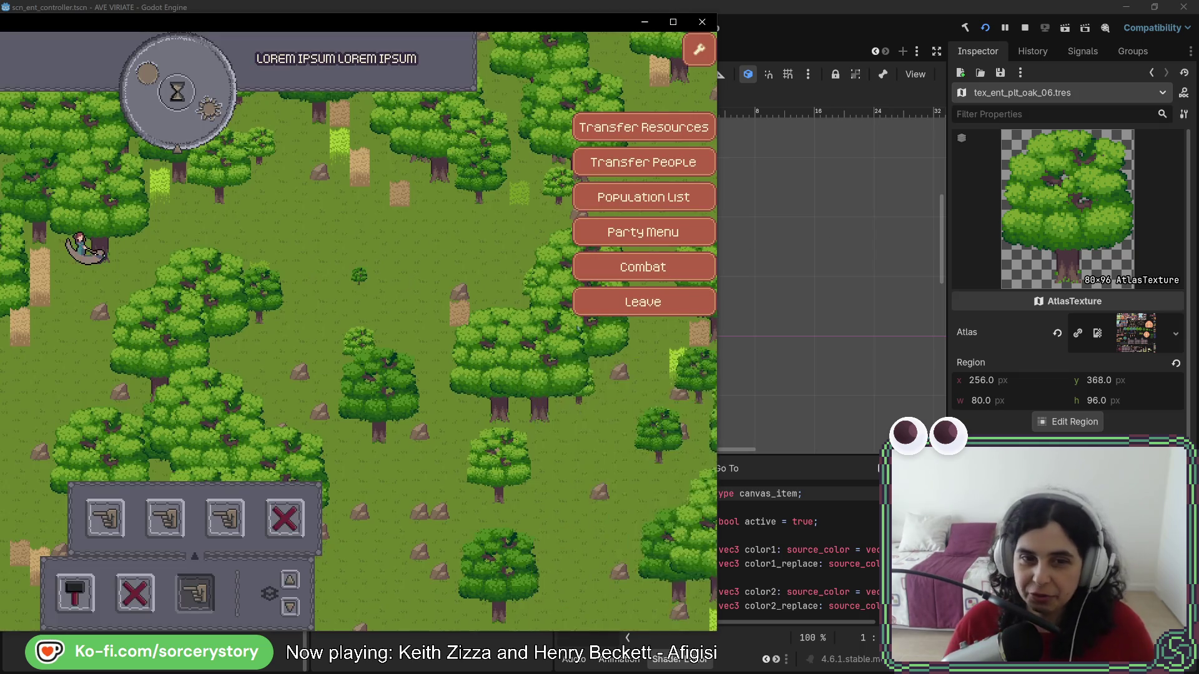
- Inspect the wheat plant and Character3, deselect, and start the clock at Year 1, Month 1, Day 1, 09:00
mouse_move(96, 253)
mouse_down()
mouse_move(121, 312)
mouse_move(218, 418)
mouse_move(157, 418)
mouse_up()
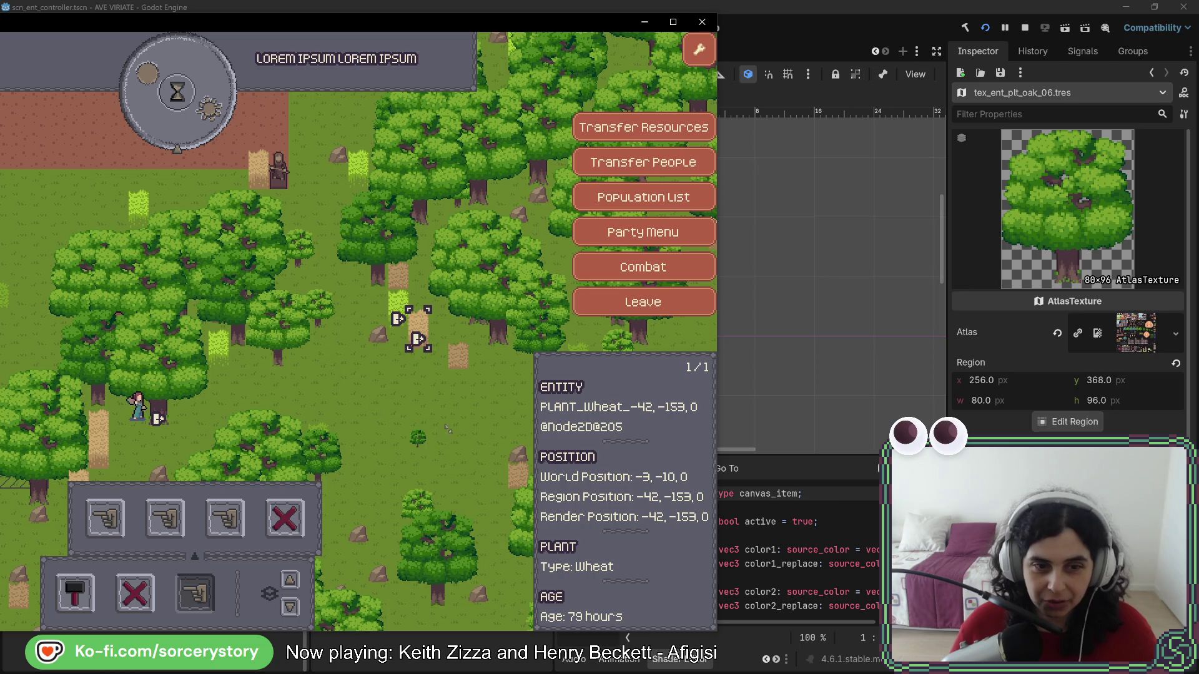
click(469, 409)
key(Tab)
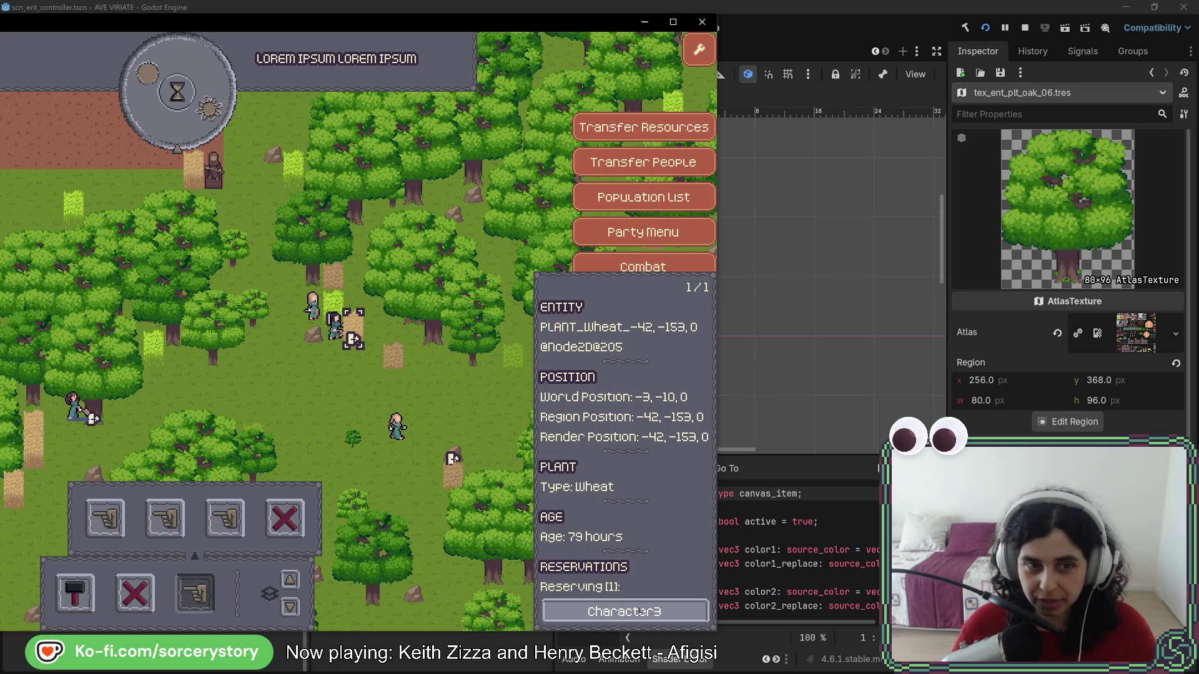
click(649, 612)
key(Escape)
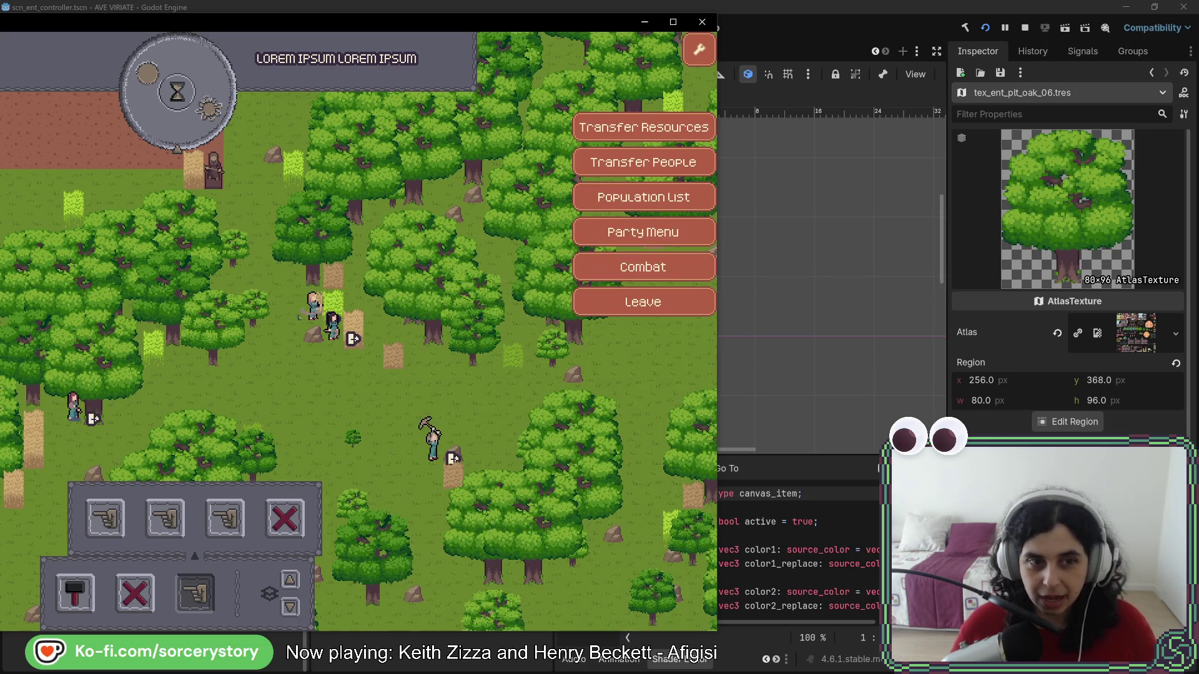
key(a)
key(s)
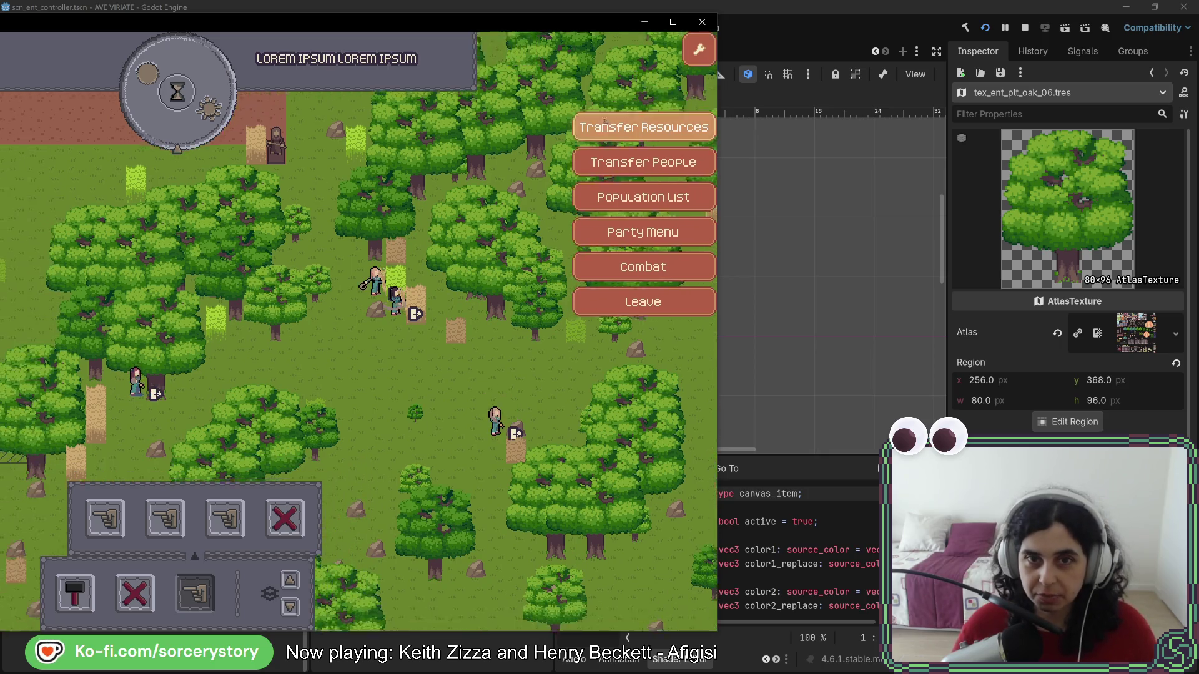
click(231, 128)
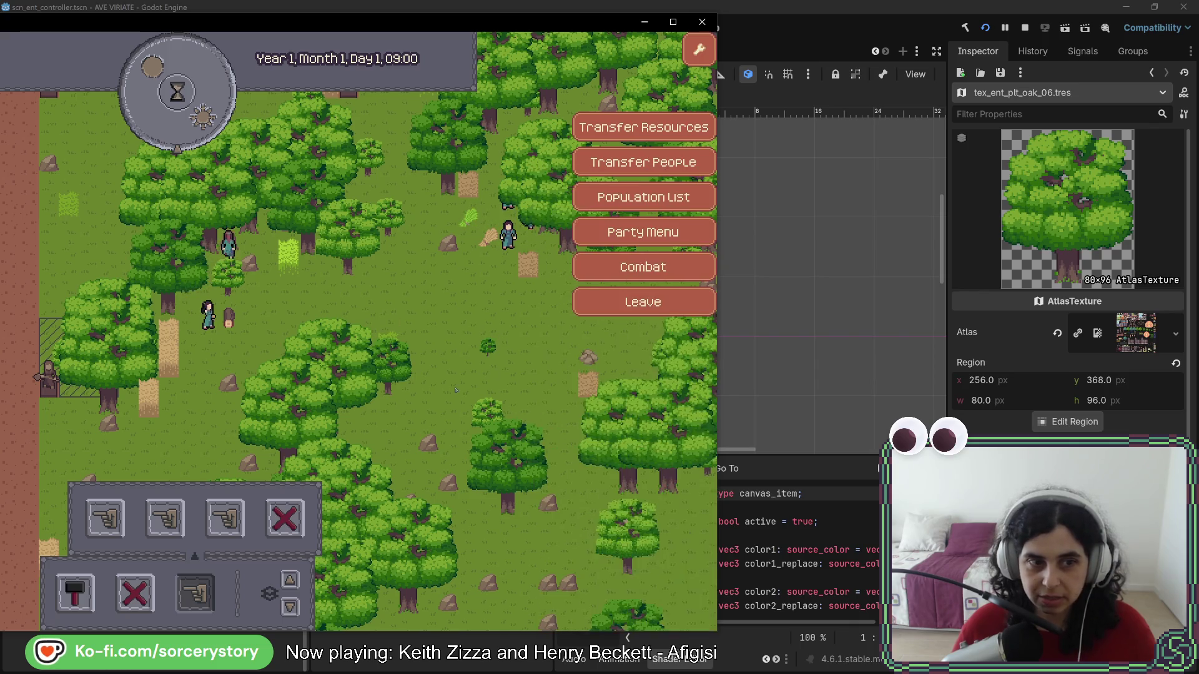
- Select a villager to watch its current action while panning the map
key(d)
click(260, 312)
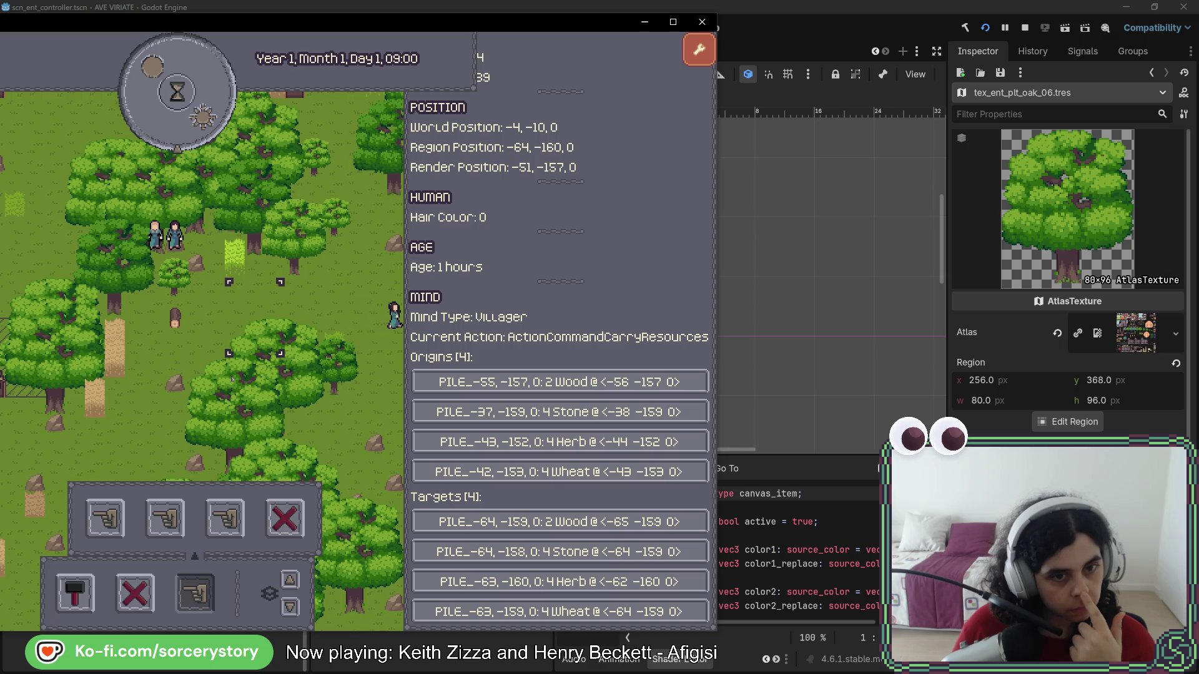
key(d)
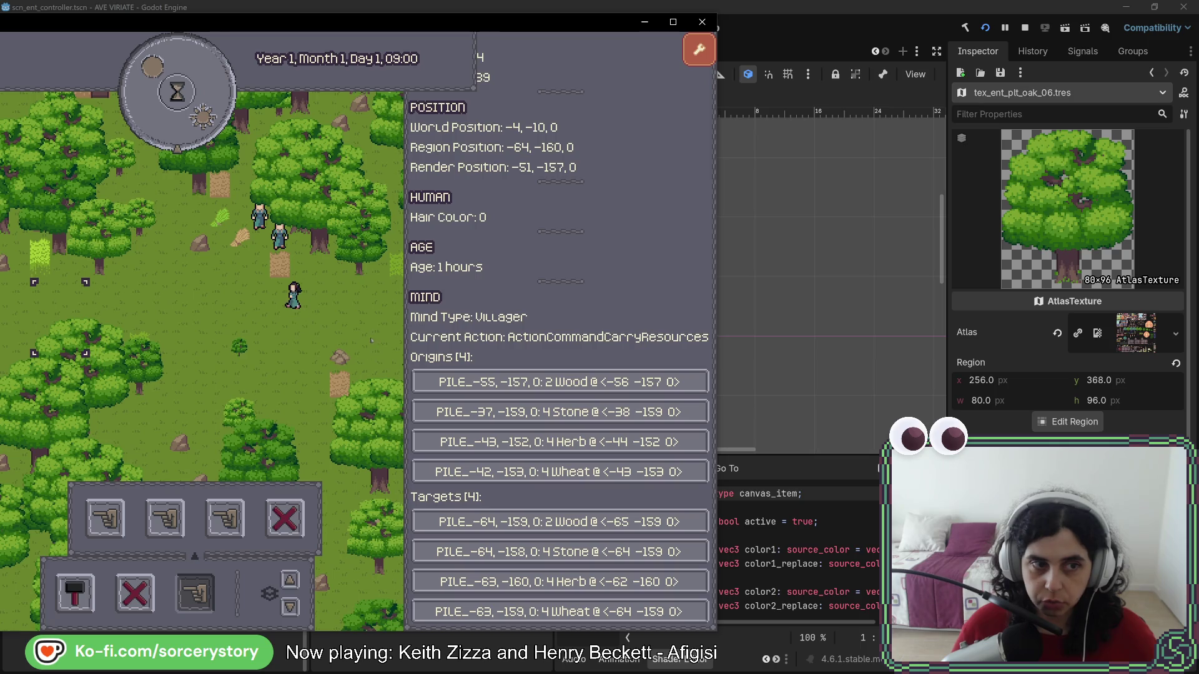
key(a)
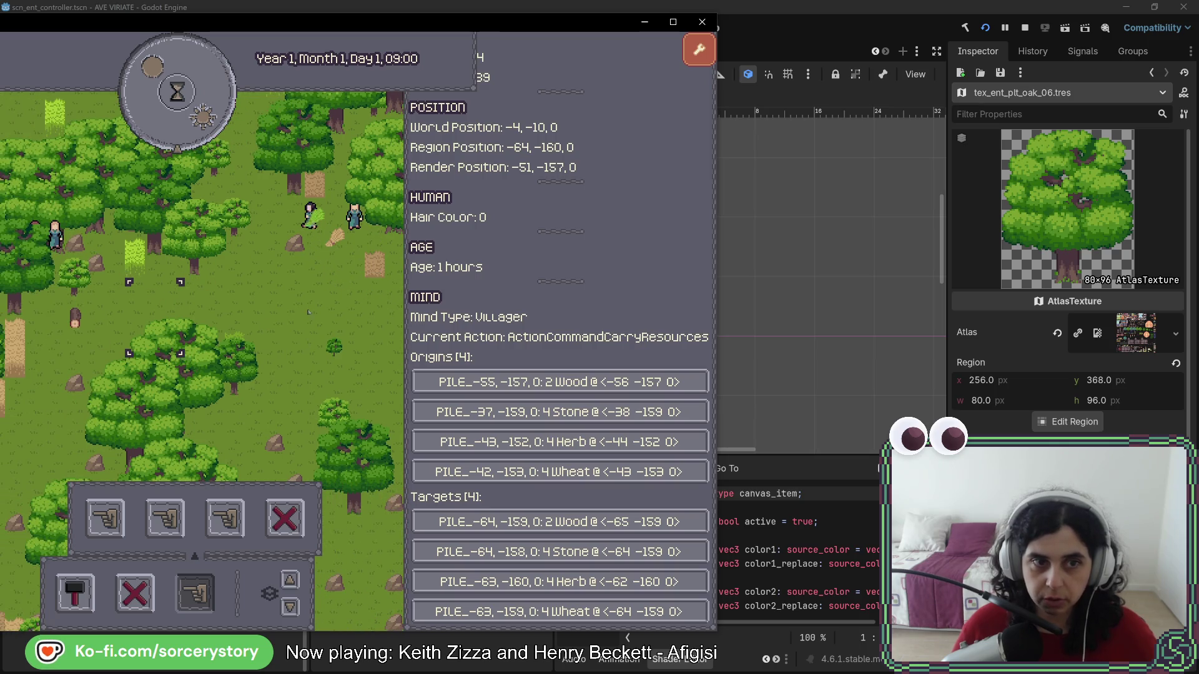
key(w)
key(Escape)
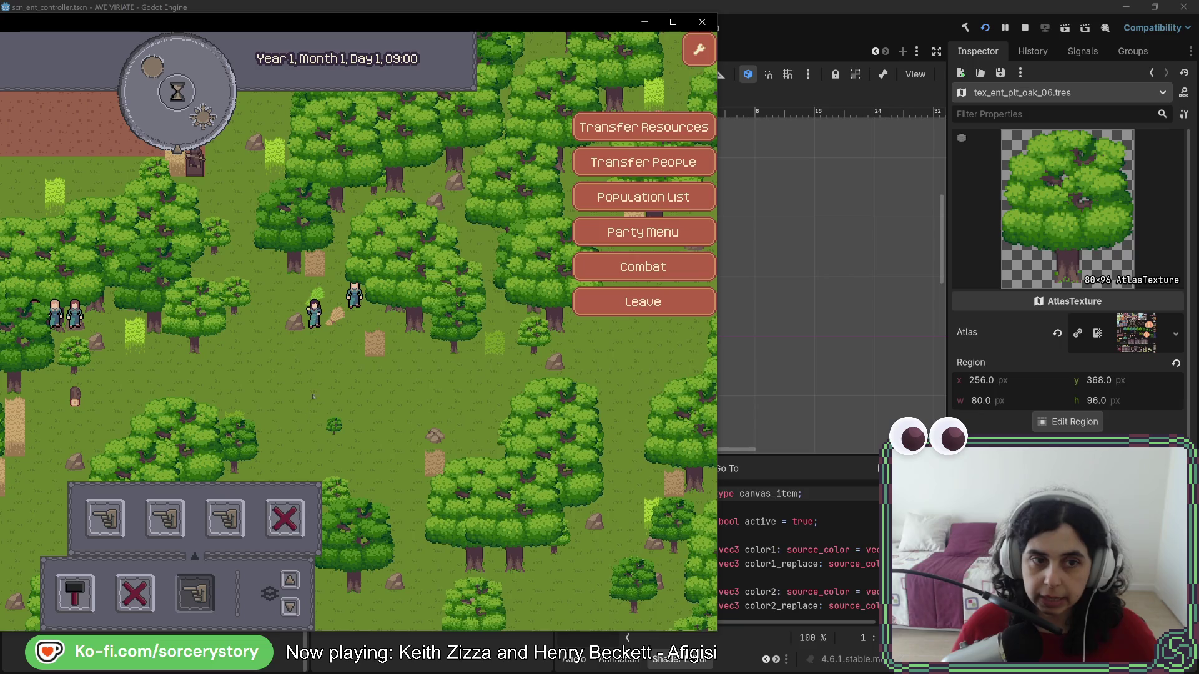
key(Escape)
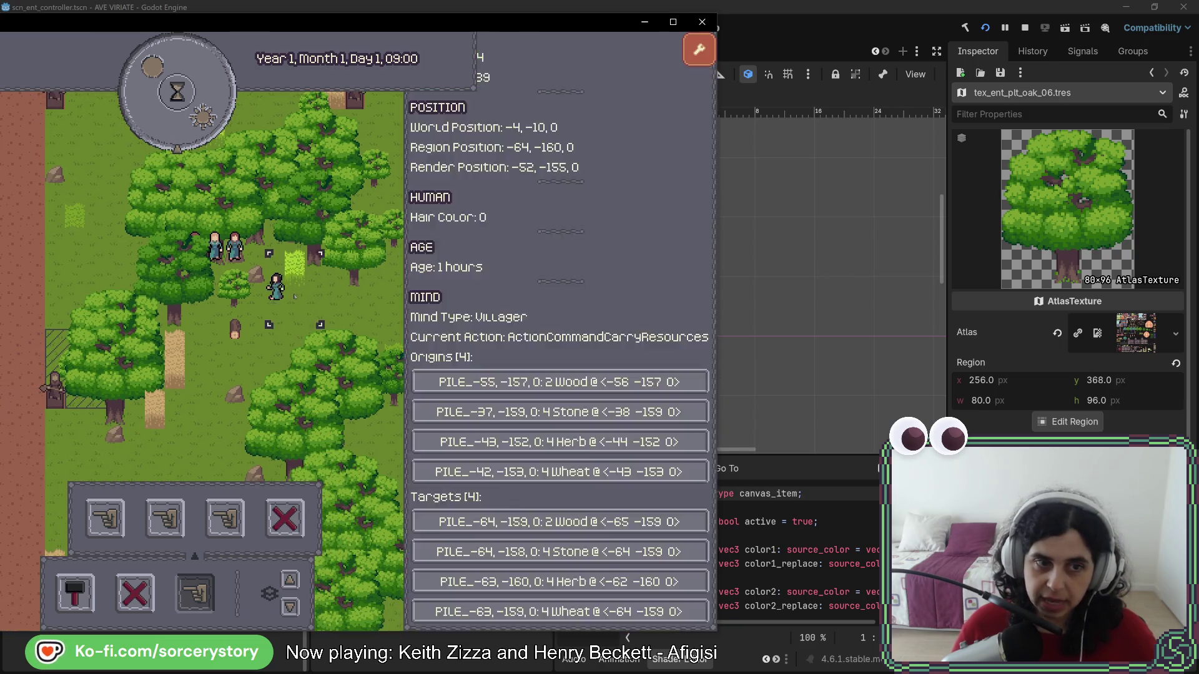
- Inspect a grass tuft and the villager near the left edge, then close the game window
click(294, 272)
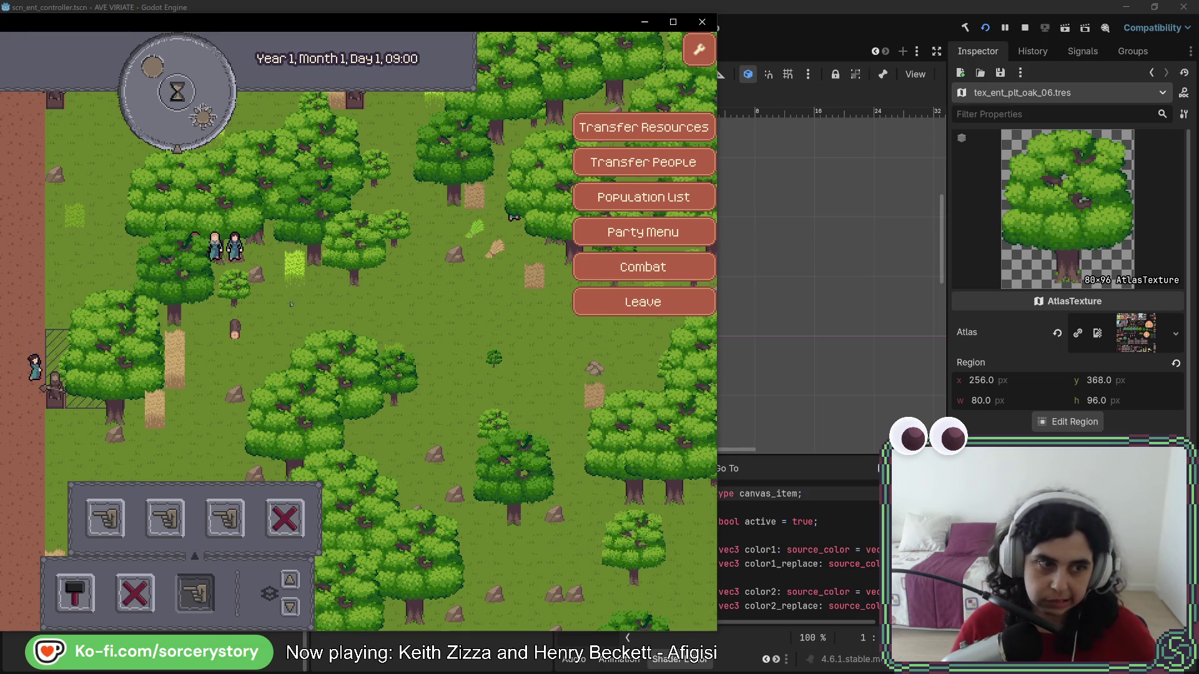
click(11, 359)
click(39, 365)
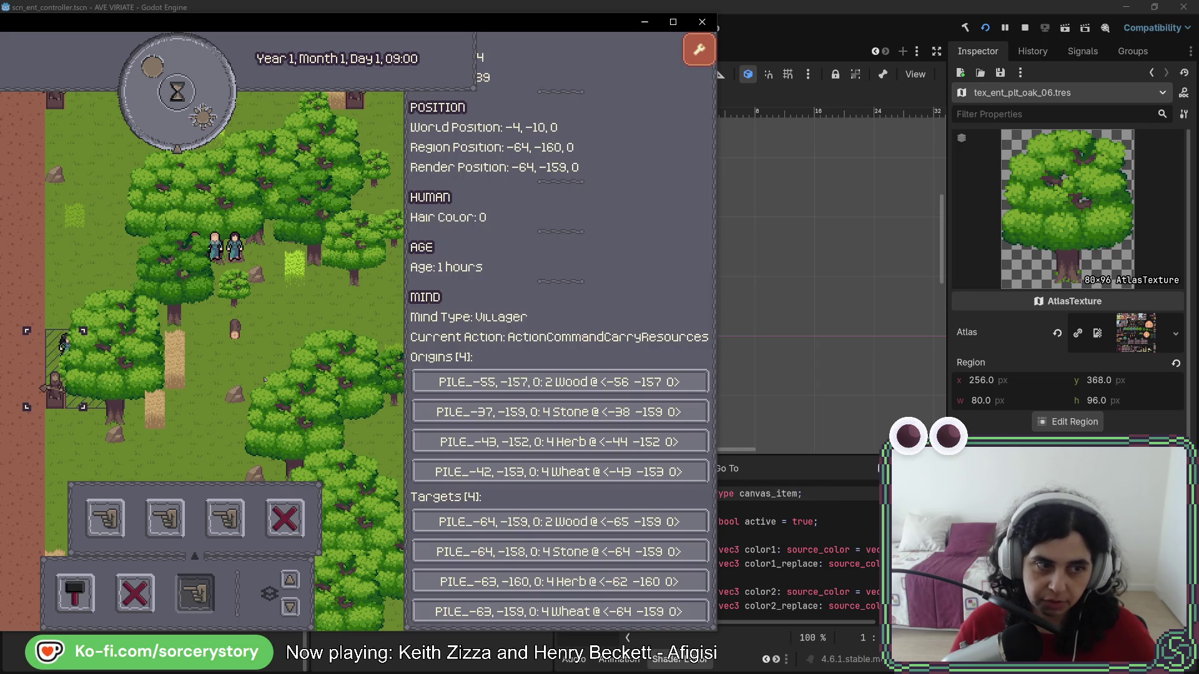
click(264, 379)
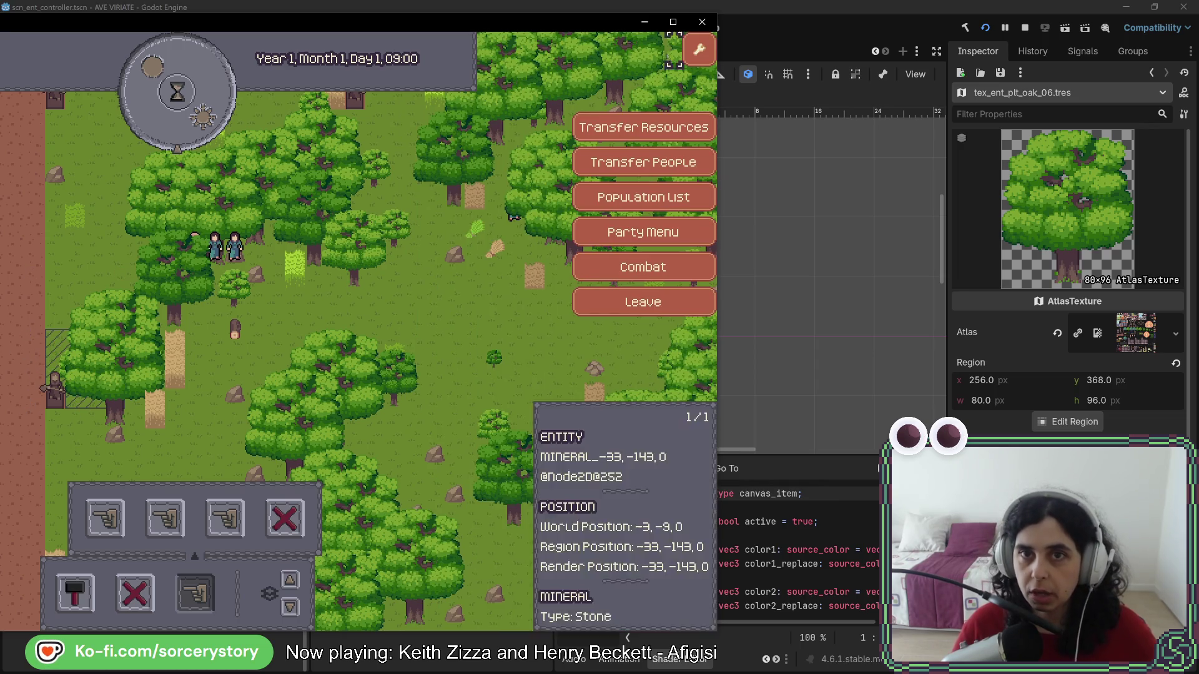
mouse_move(525, 25)
mouse_down()
mouse_move(792, 27)
mouse_move(777, 28)
mouse_up()
click(1095, 29)
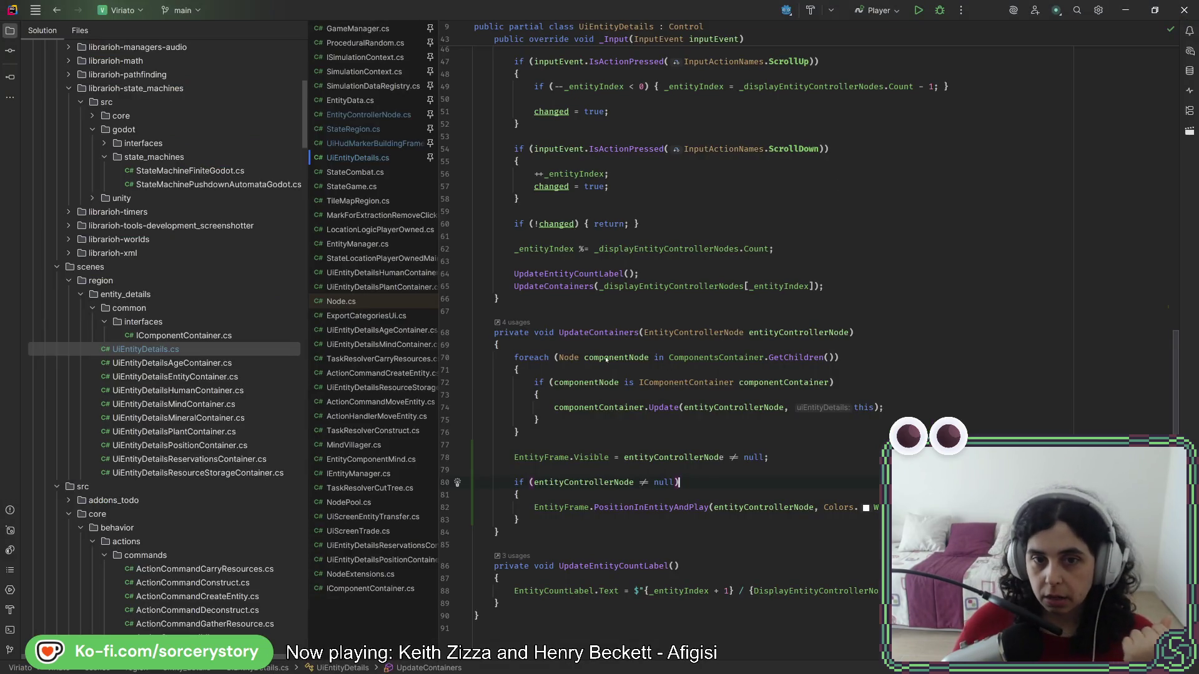
- Review UiEntityDetails.cs and show all usages of the entityControllerNode parameter
scroll(603, 343, up, 10)
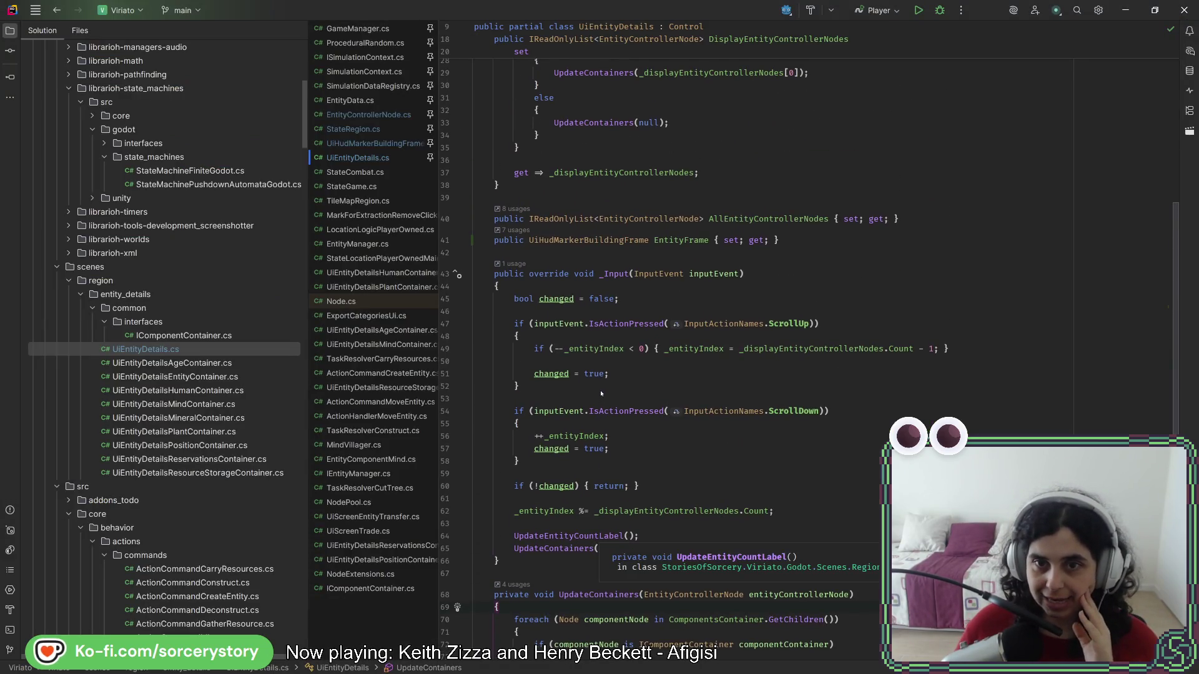
scroll(601, 392, up, 3)
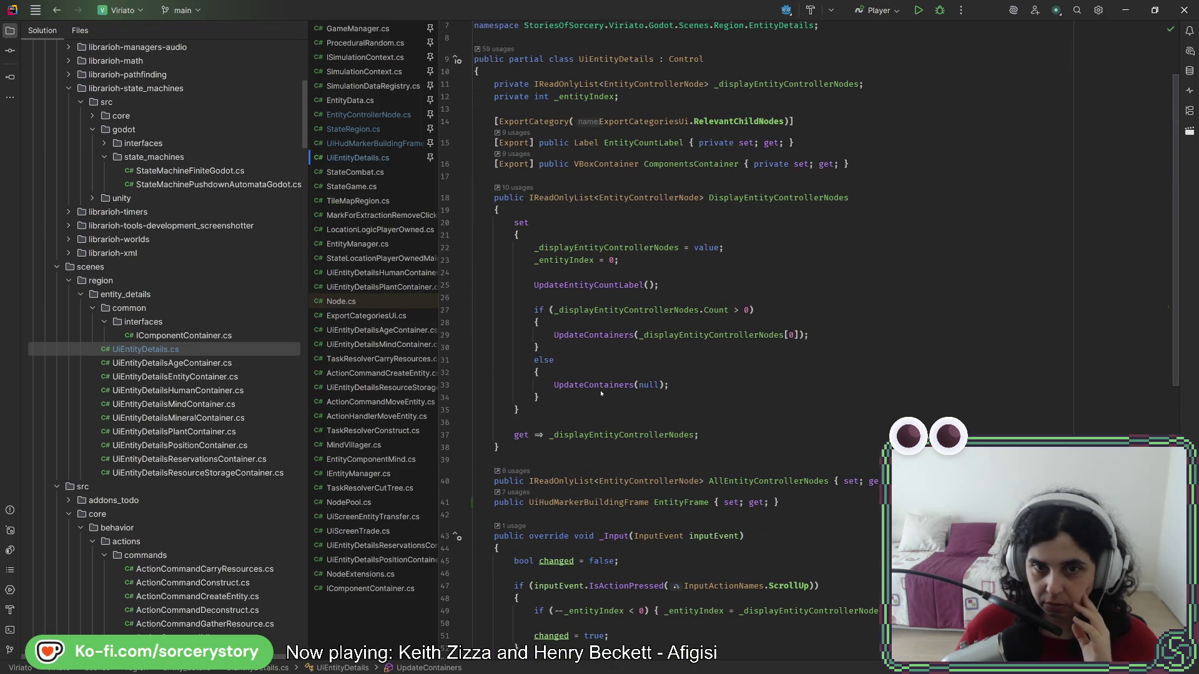
mouse_move(599, 386)
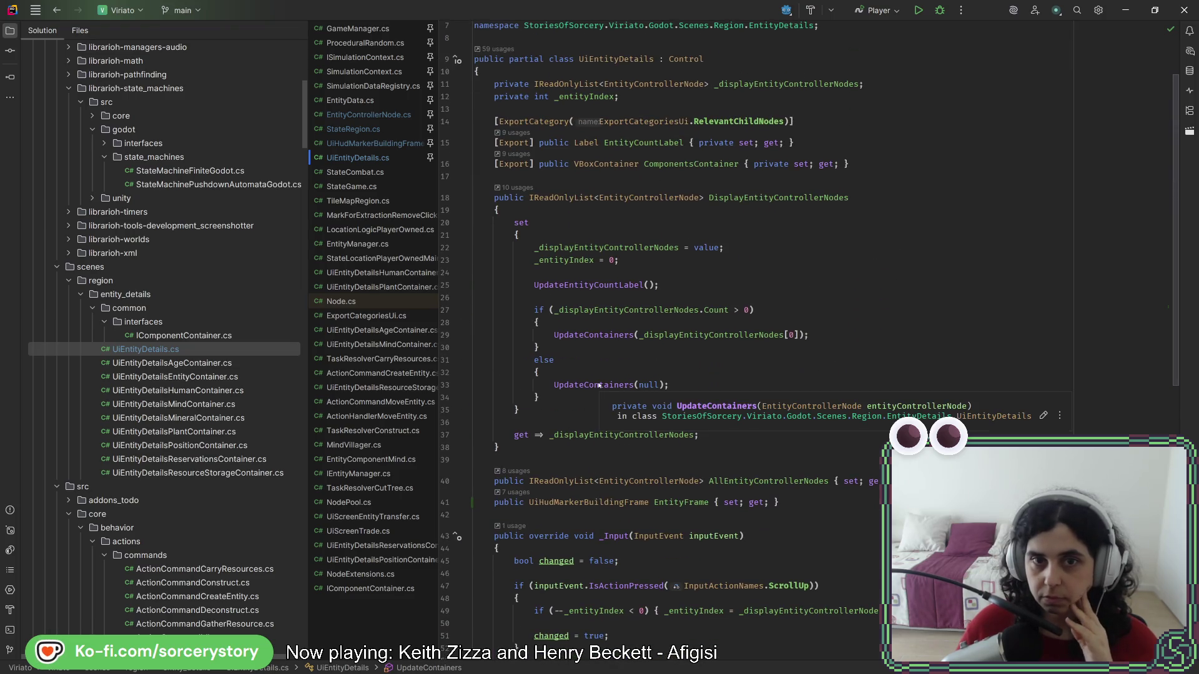
scroll(599, 385, up, 2)
scroll(599, 386, down, 13)
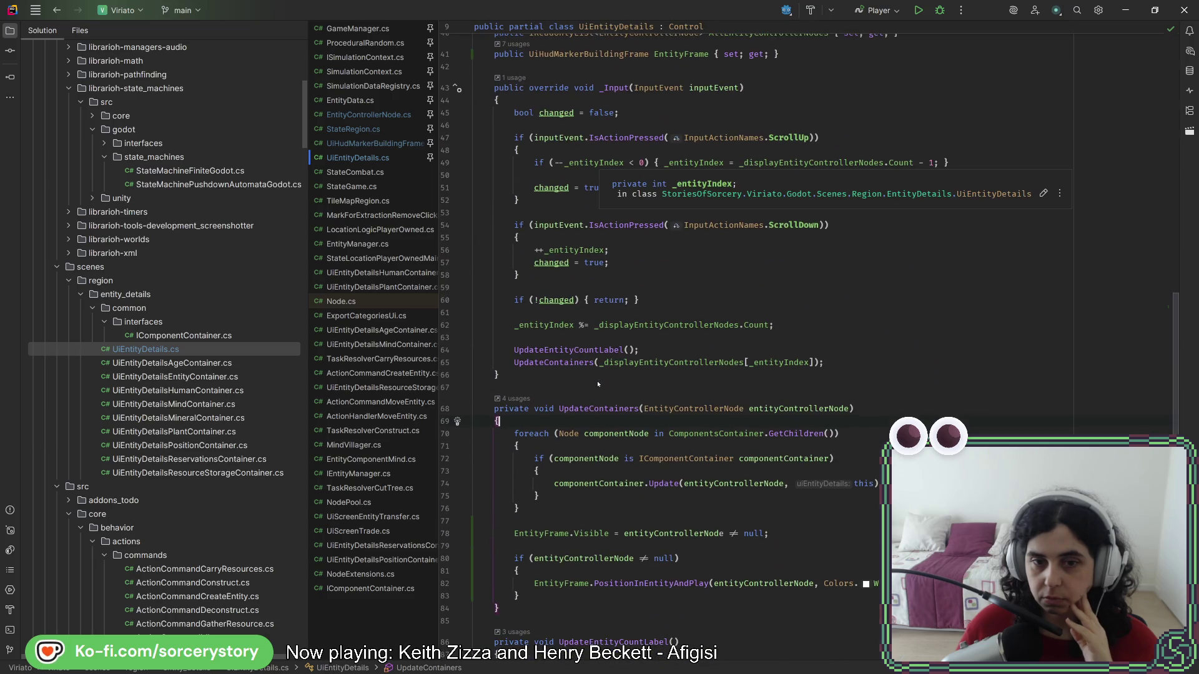
click(771, 407)
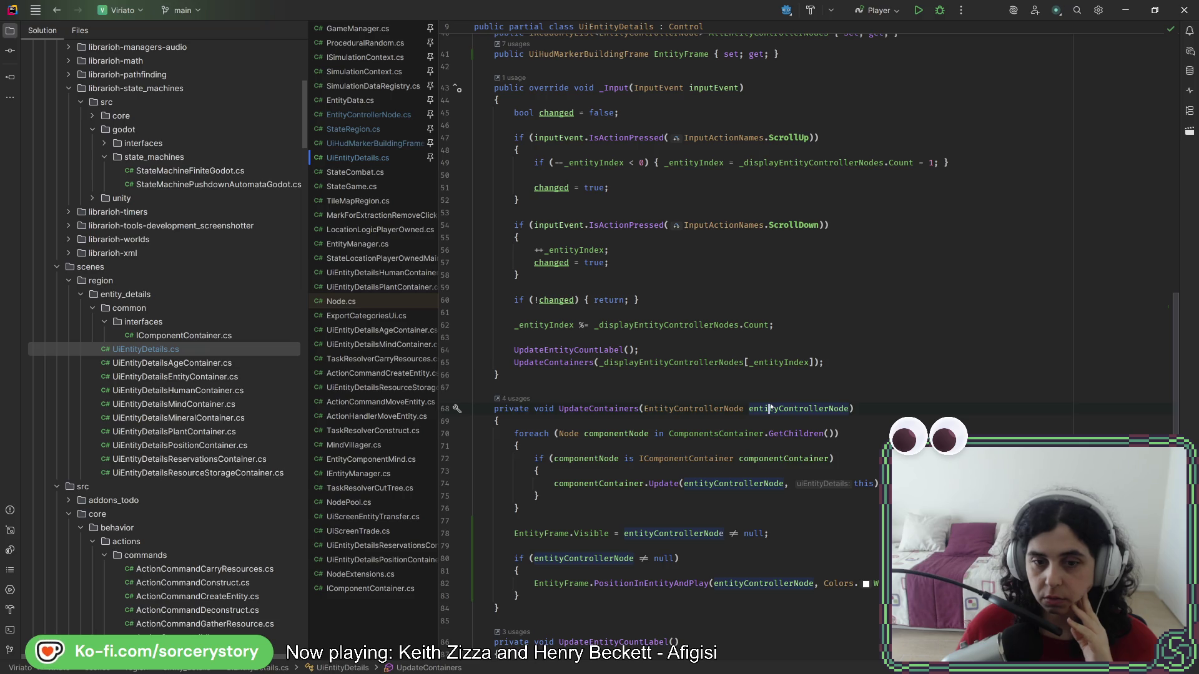
scroll(770, 407, down, 3)
- Start a new 'entityControllerNode.' line after the PositionInEntityAndPlay call
click(998, 471)
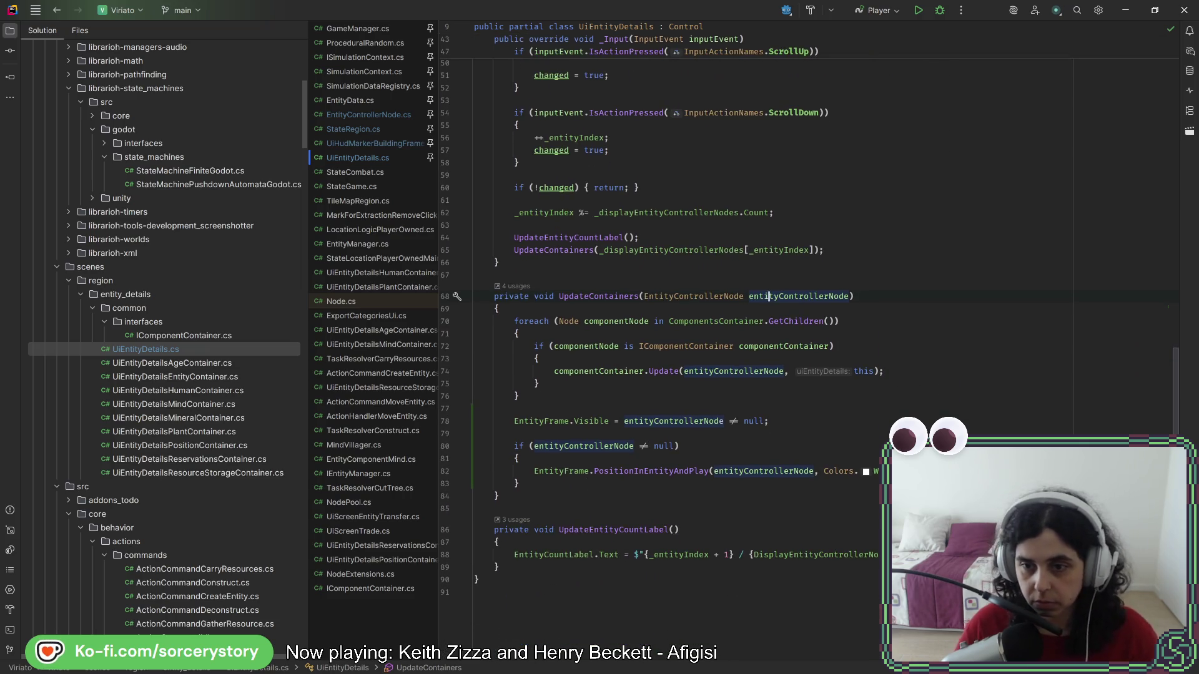
key(Return)
key(Return)
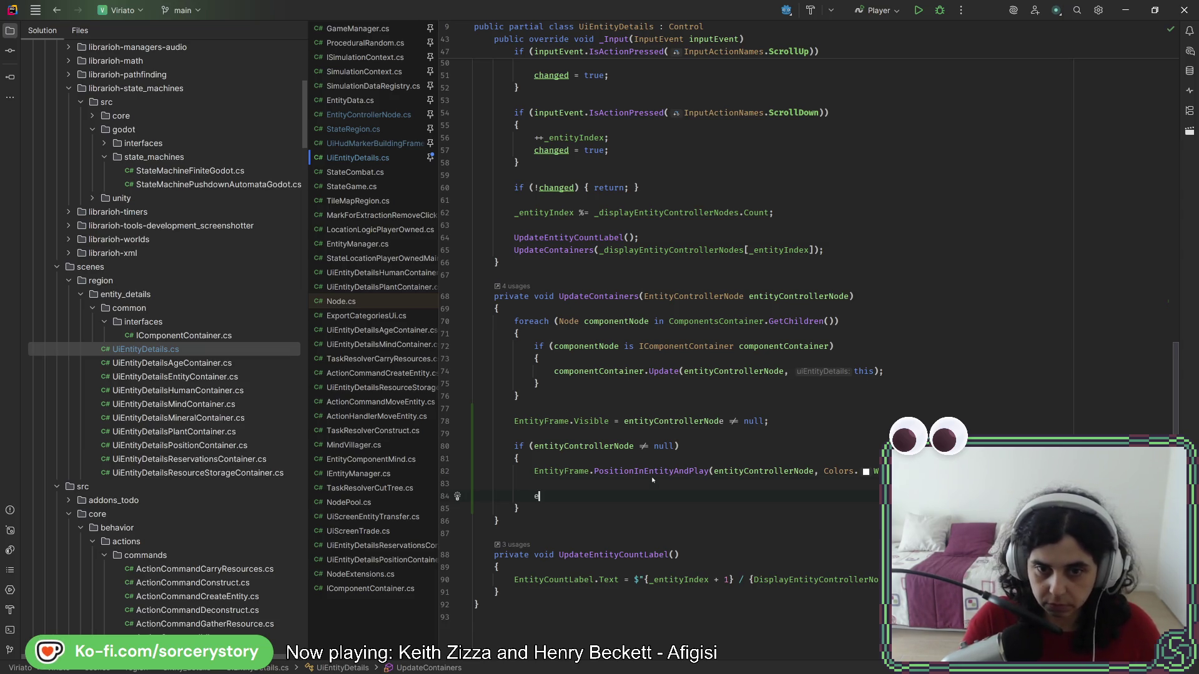
text(e)
key(Return)
text(.po)
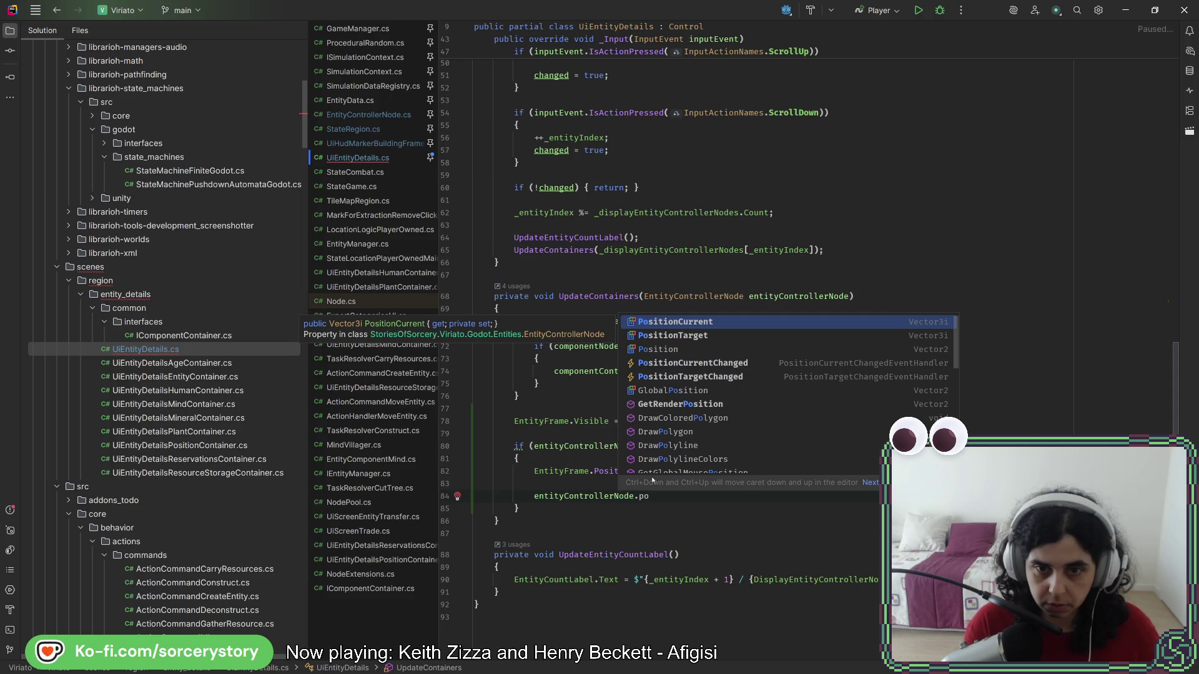
key(BackSpace)
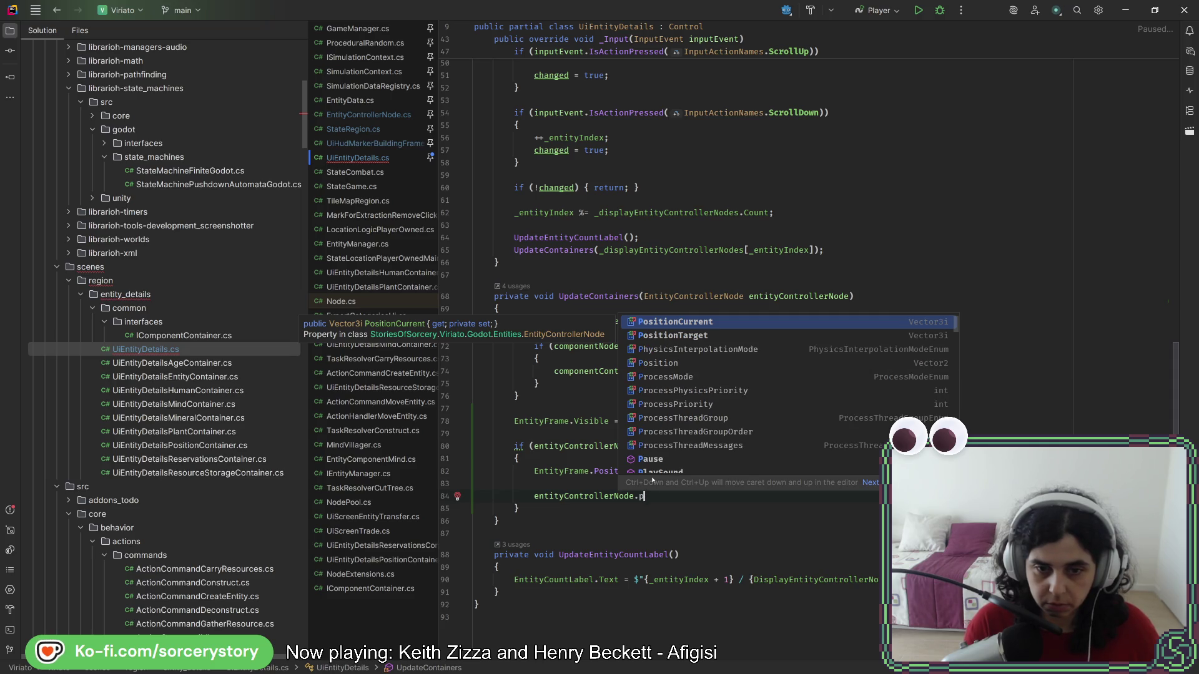
key(BackSpace)
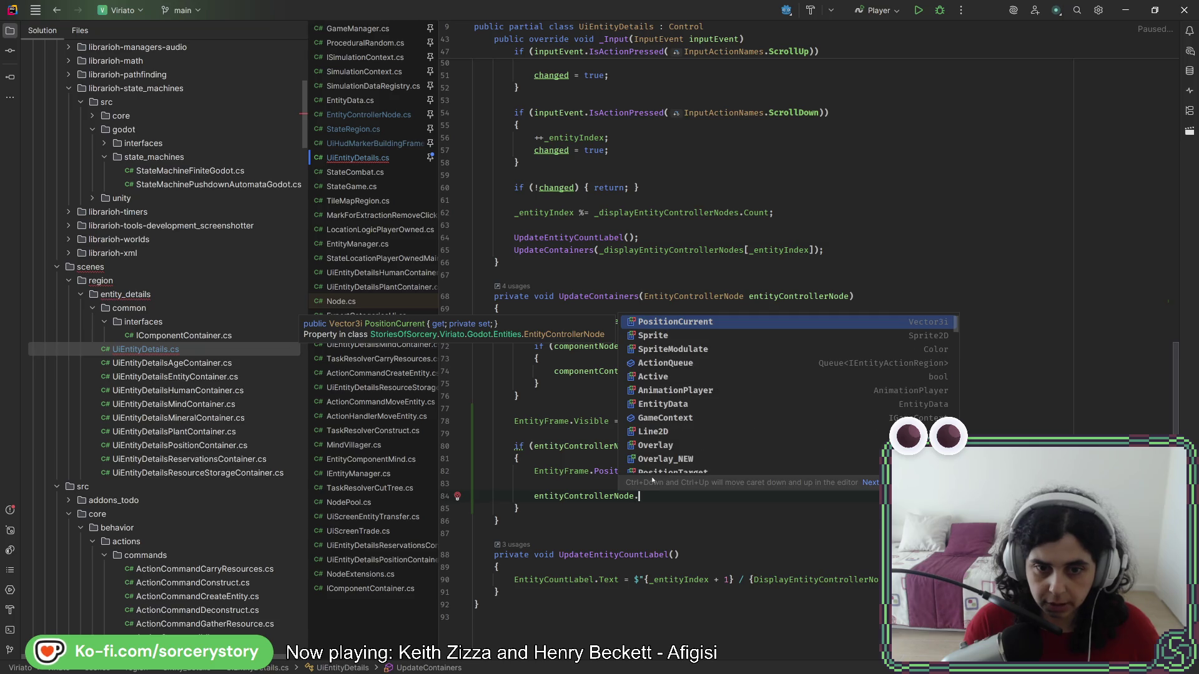
key(Escape)
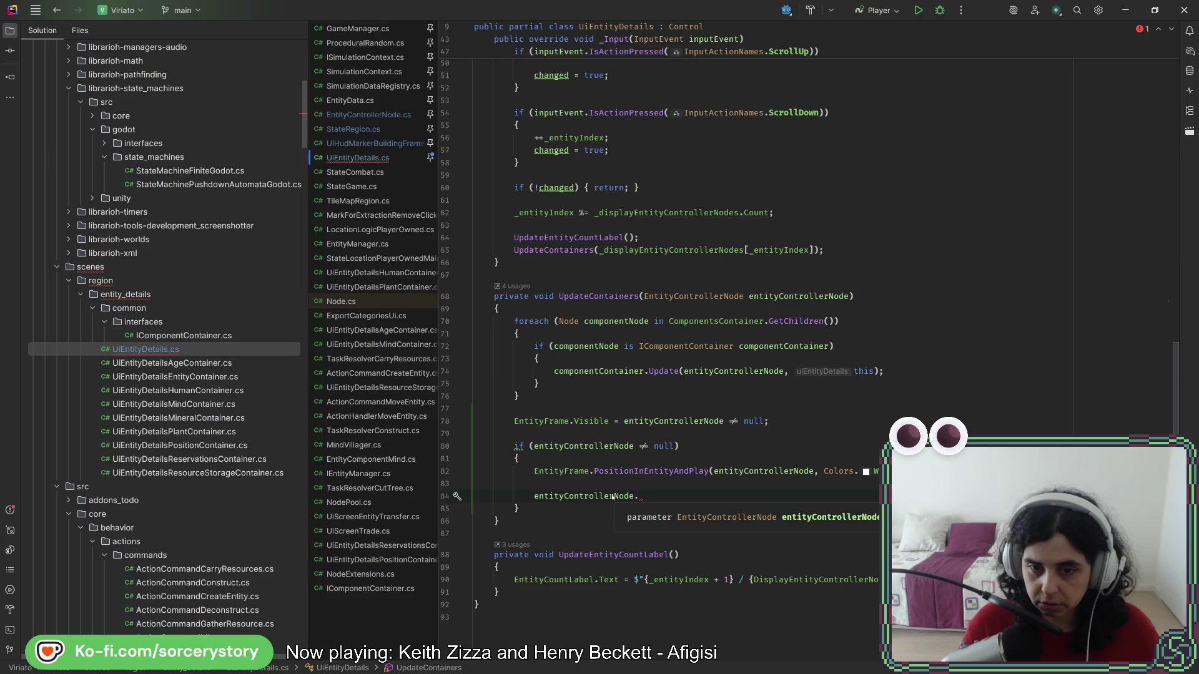
- Select the RegionEntityController node in Godot, then bring the running game forward
key(alt+Tab)
key(alt+Tab)
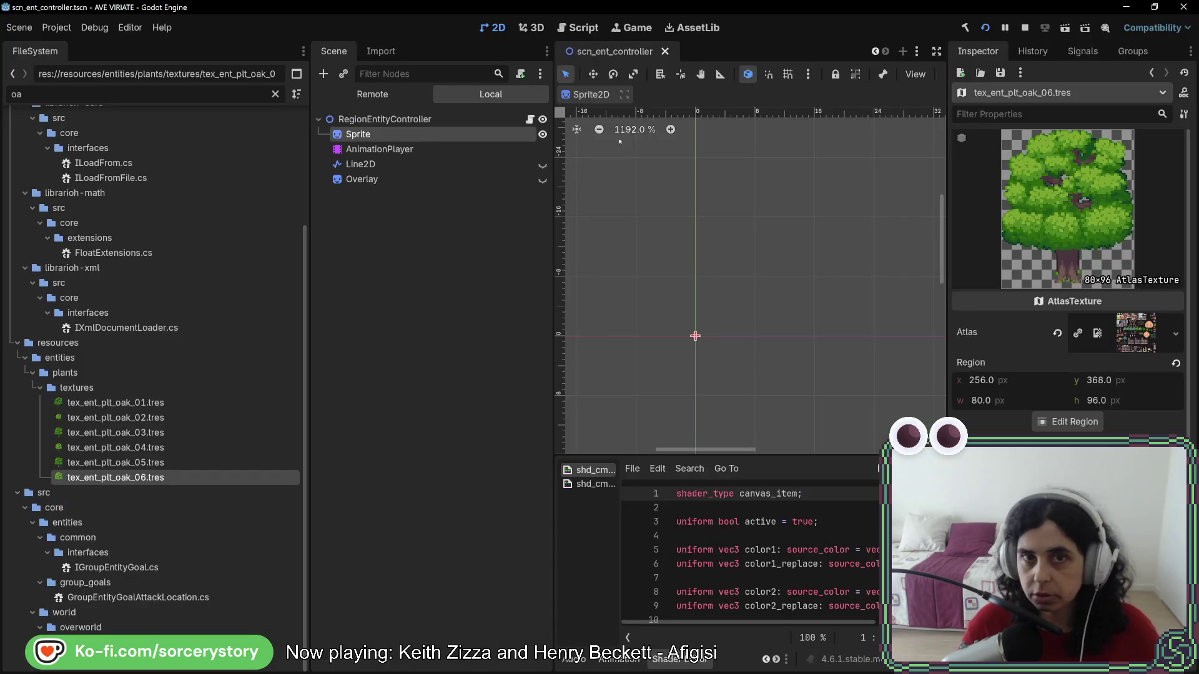
click(362, 124)
key(alt+Tab)
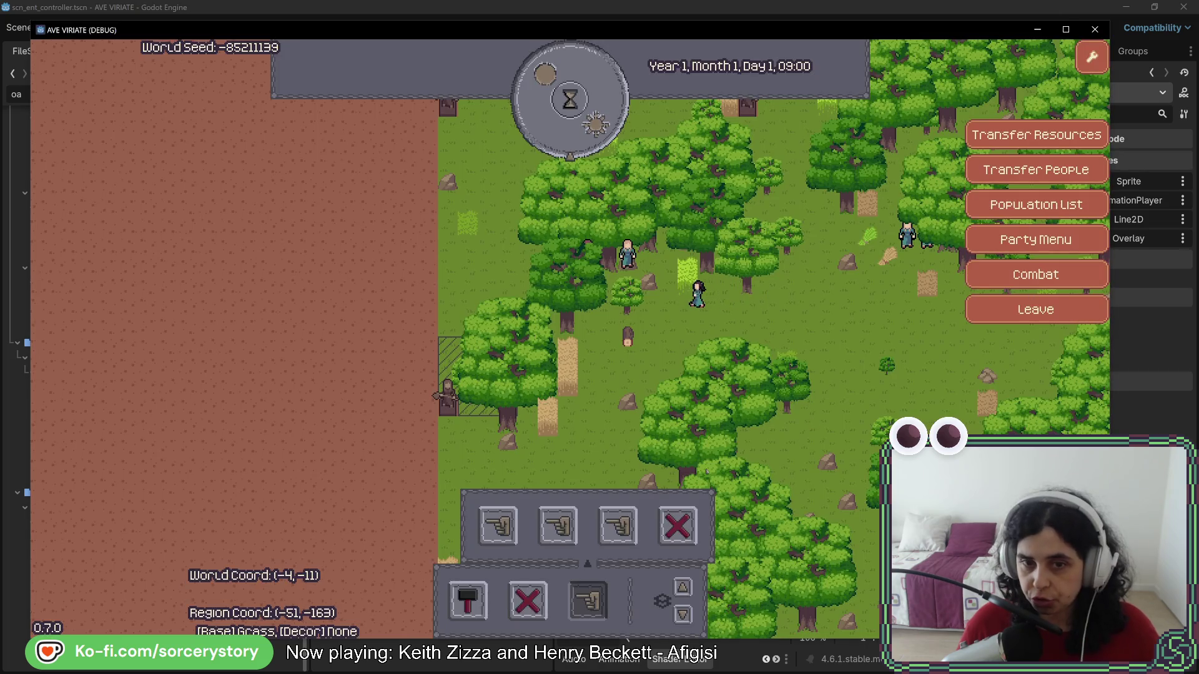
key(alt+Tab)
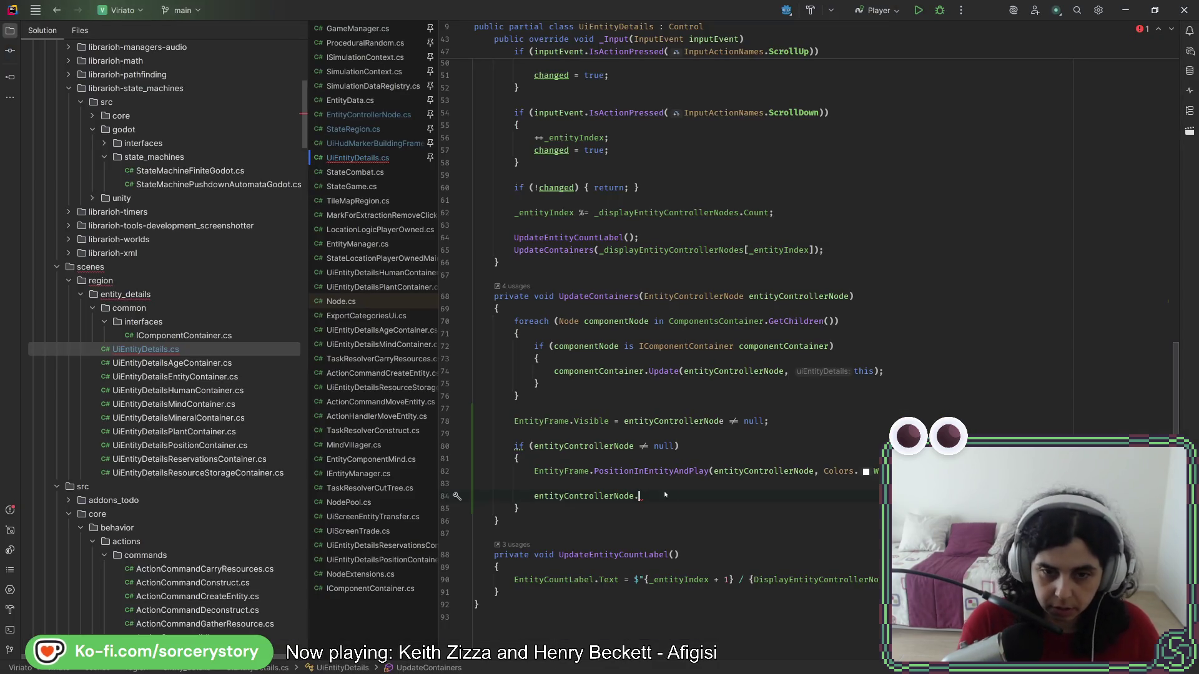
- Extend line 84 to 'entityControllerNode.changed', browse the completions, then return to the game
text(changed)
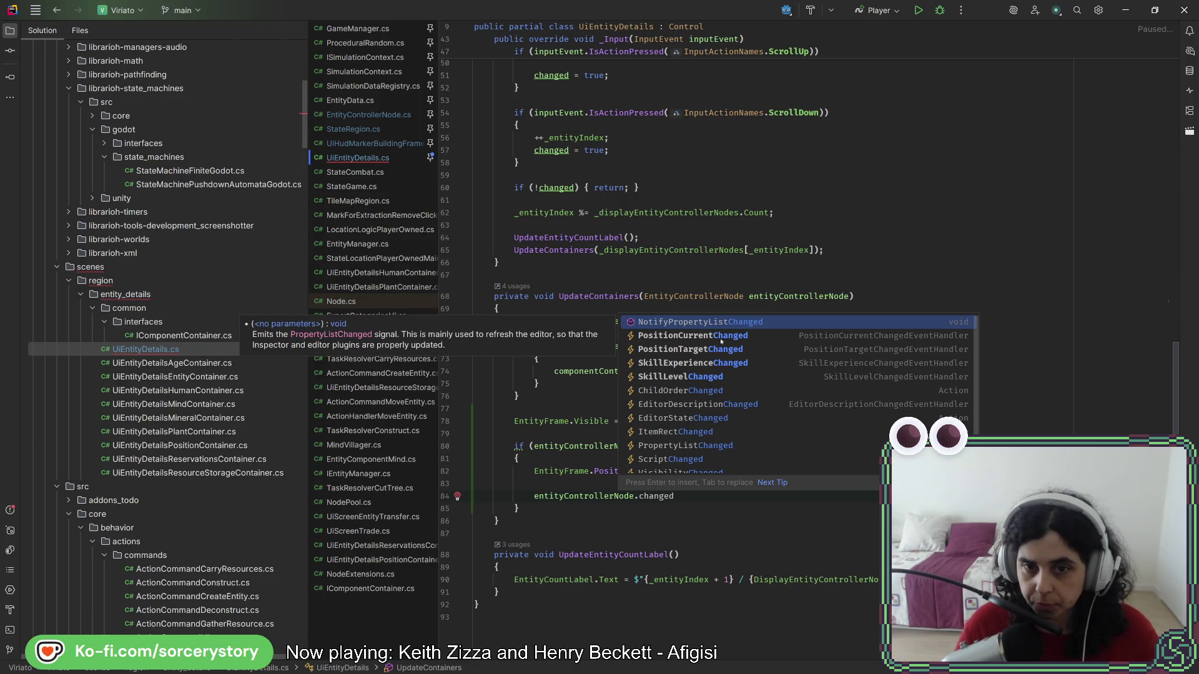
scroll(702, 359, down, 1)
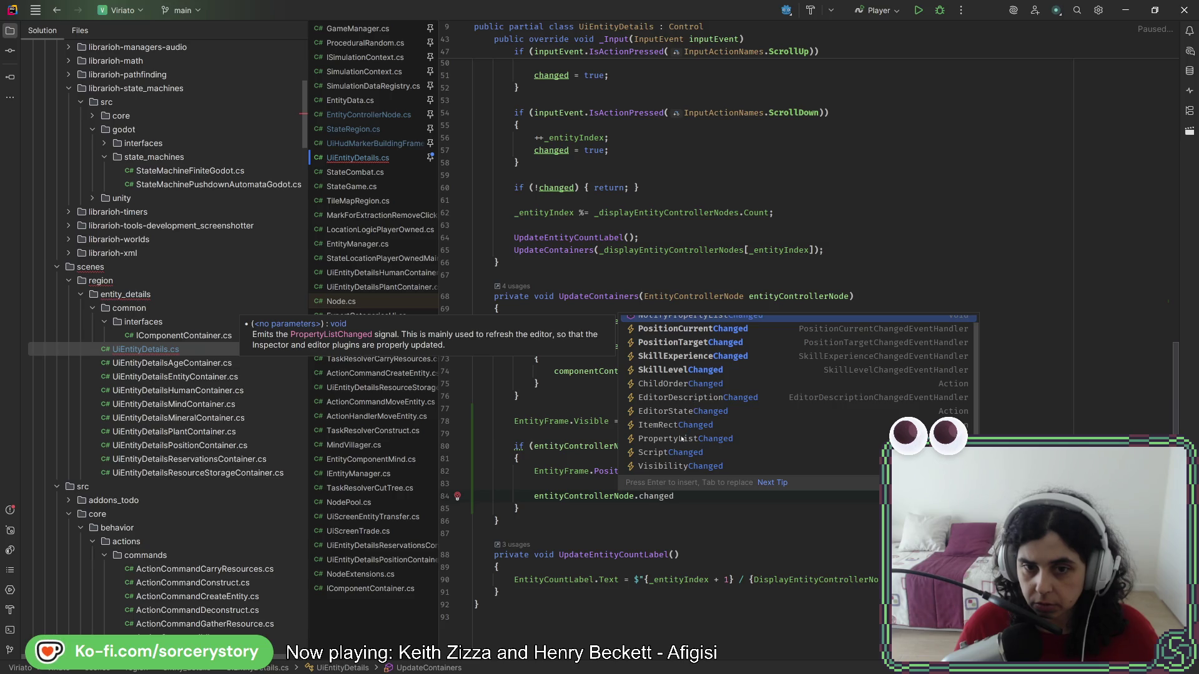
key(alt+Tab)
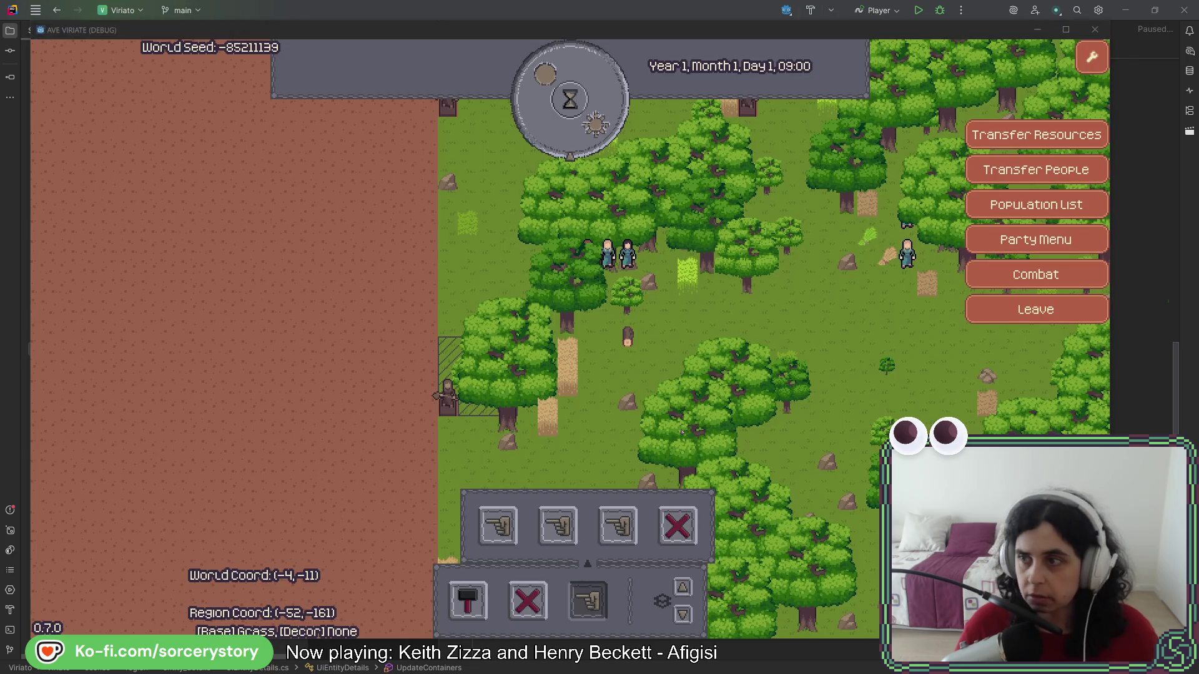
key(alt+Tab)
- List RegionEntityController's signals and read the item_rect_changed description
click(358, 134)
click(381, 119)
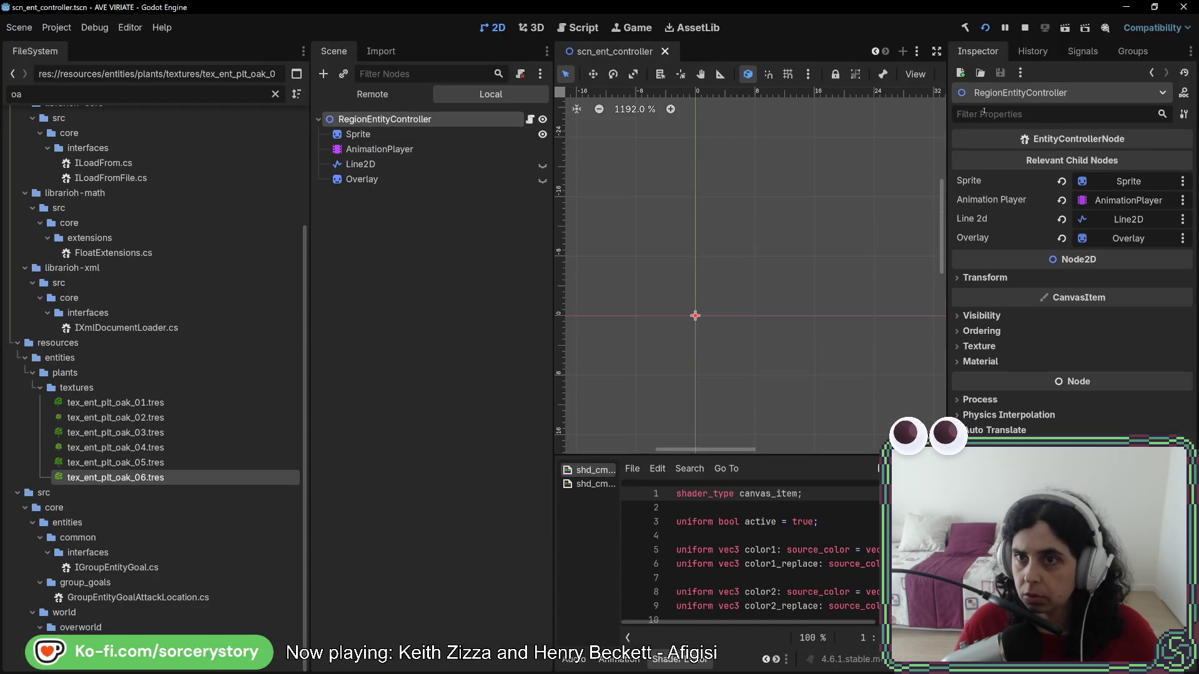
click(1032, 51)
click(1088, 54)
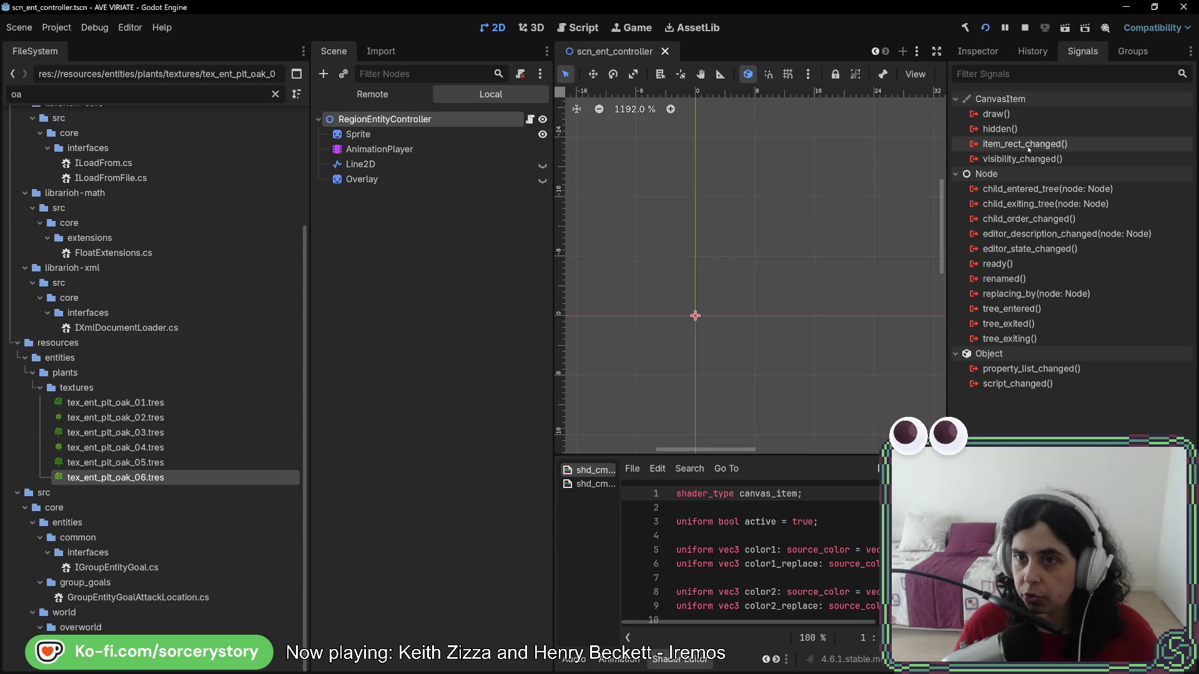
mouse_move(1028, 149)
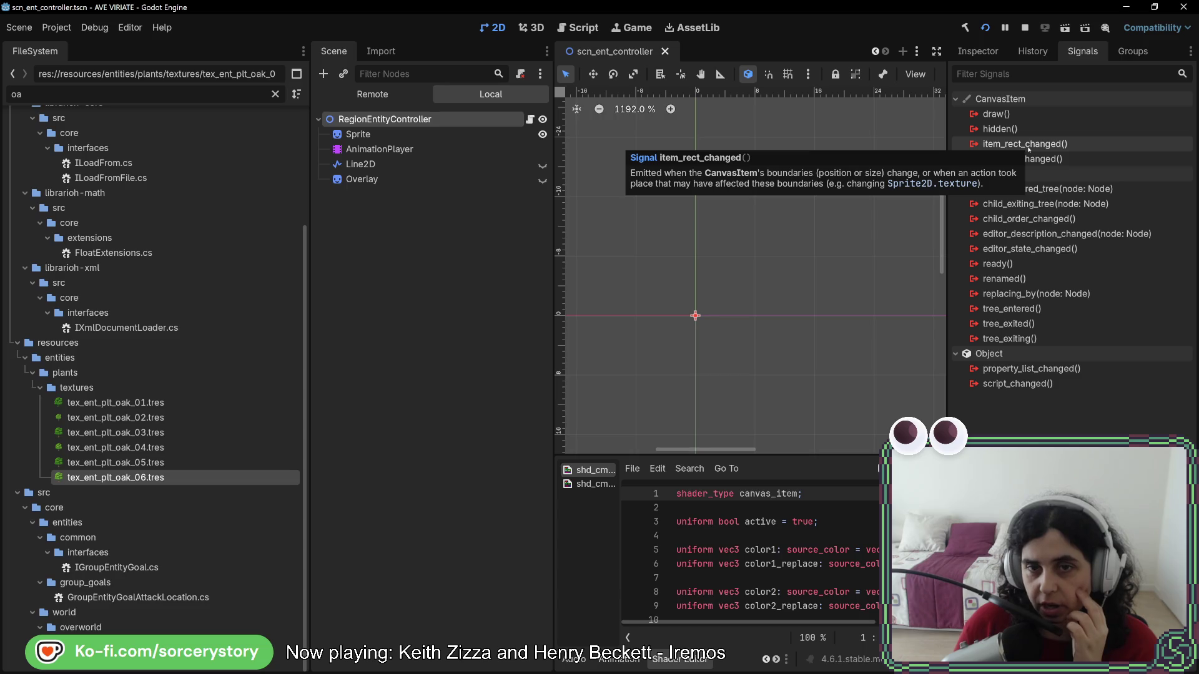
key(alt+Tab)
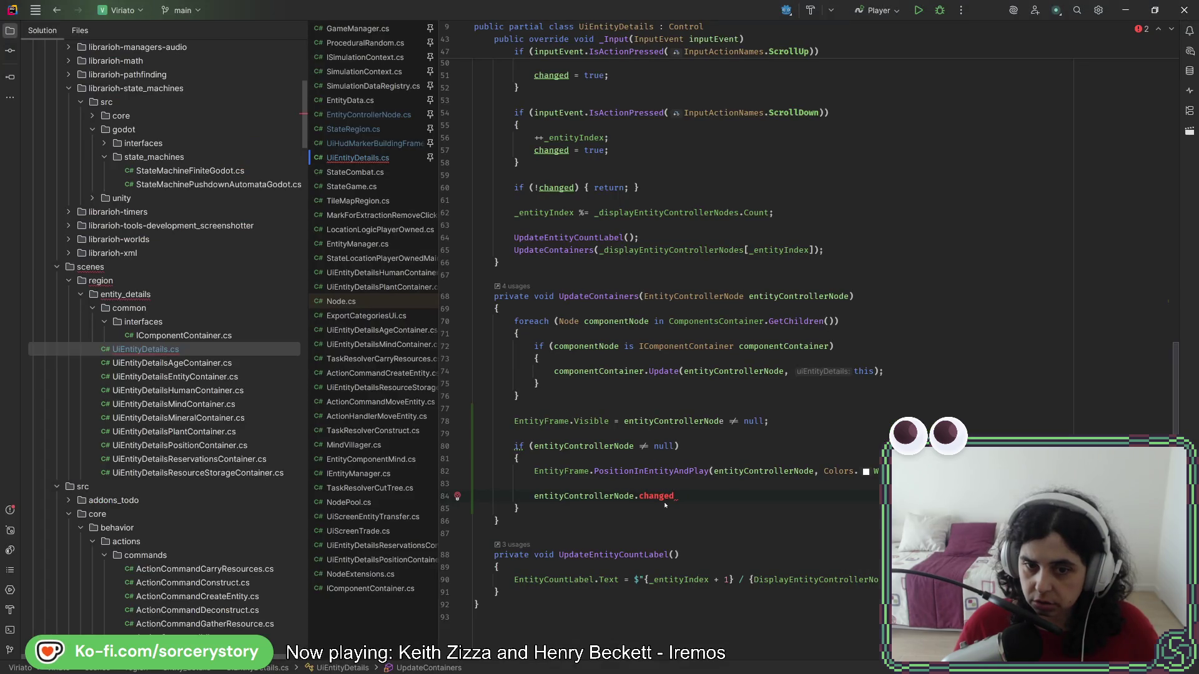
- Change line 84 to subscribe entityControllerNode.ItemRectChanged to OnEntityControllerNodeItemRectChanged, then bring up fixes for it
key(BackSpace)
key(BackSpace)
key(BackSpace)
text(Item)
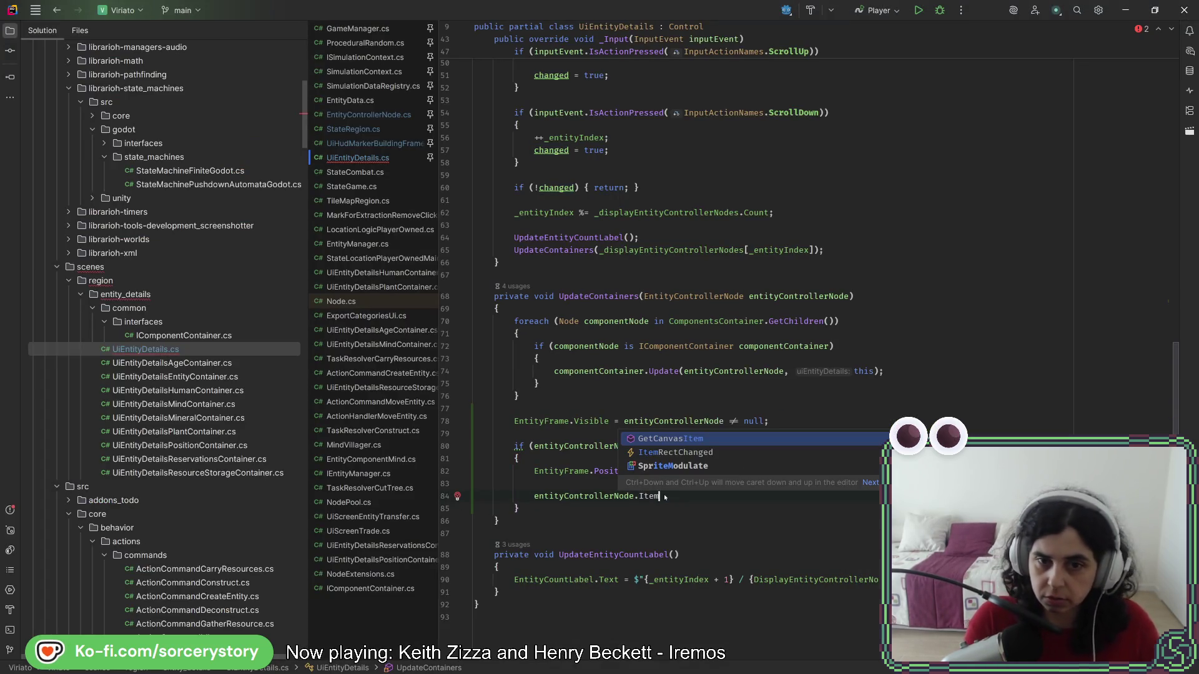
text(R)
key(Return)
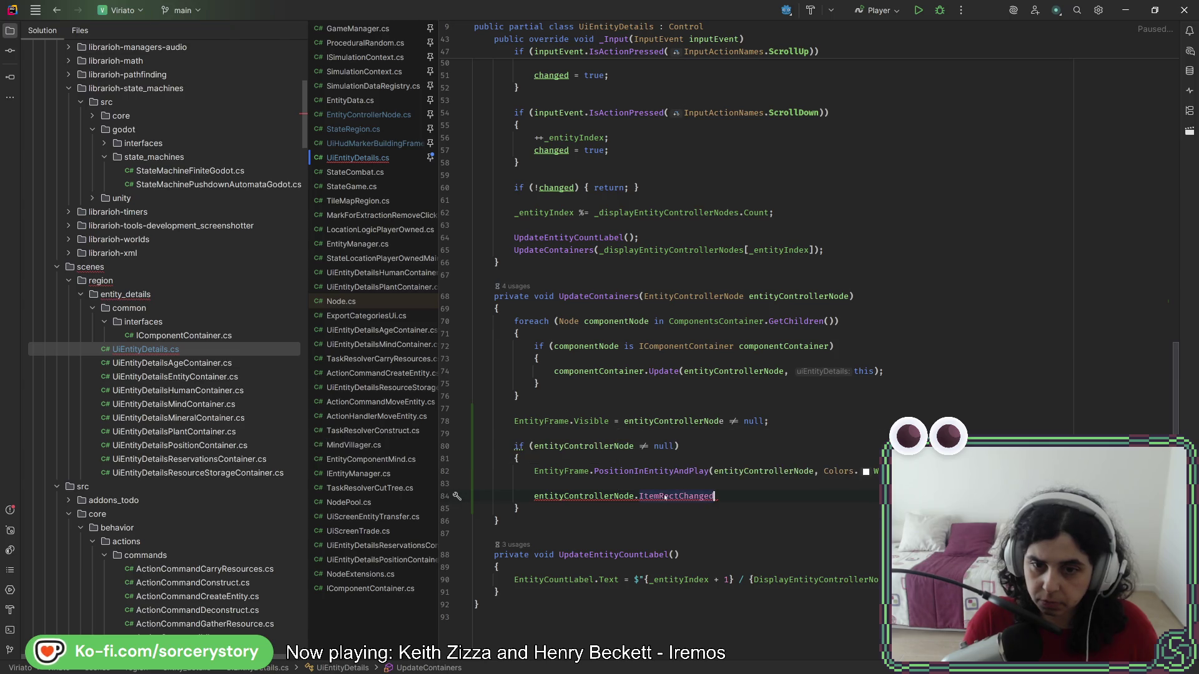
text( += On)
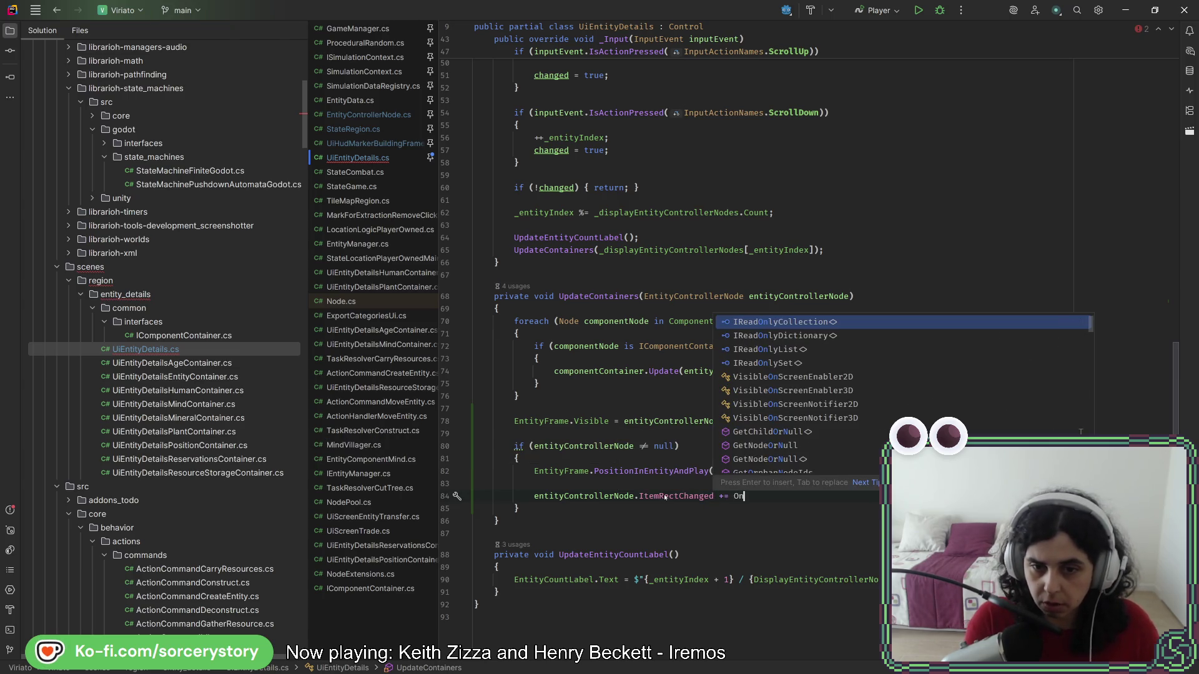
text(En)
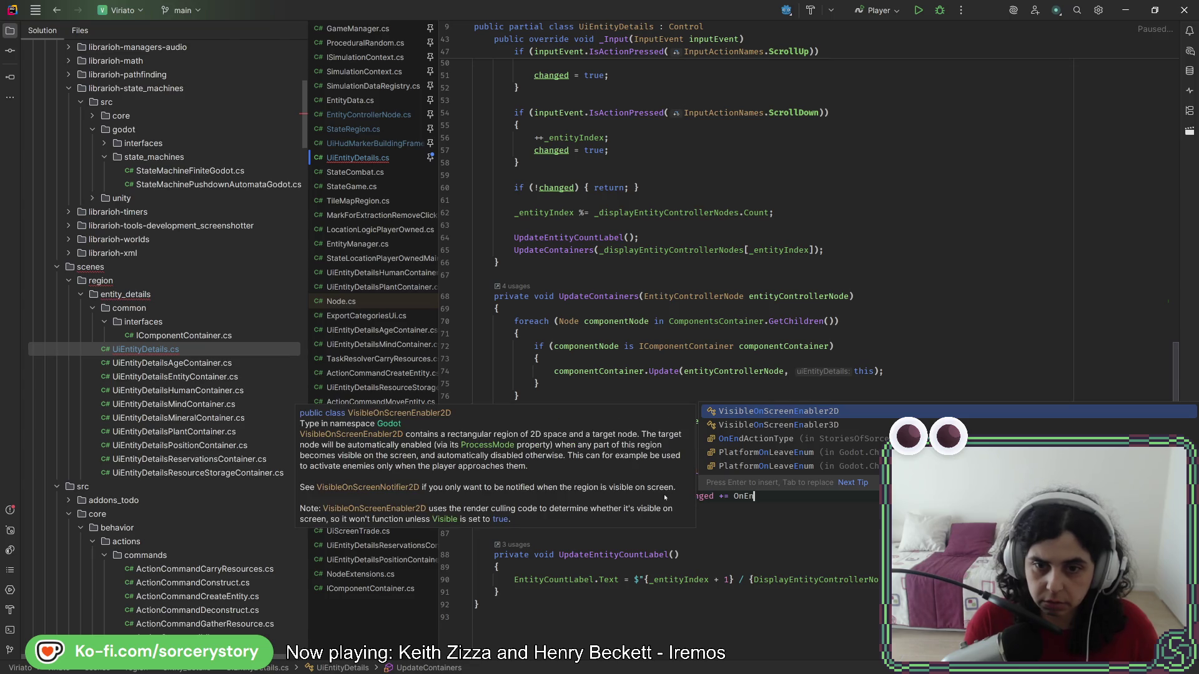
text(tityCon)
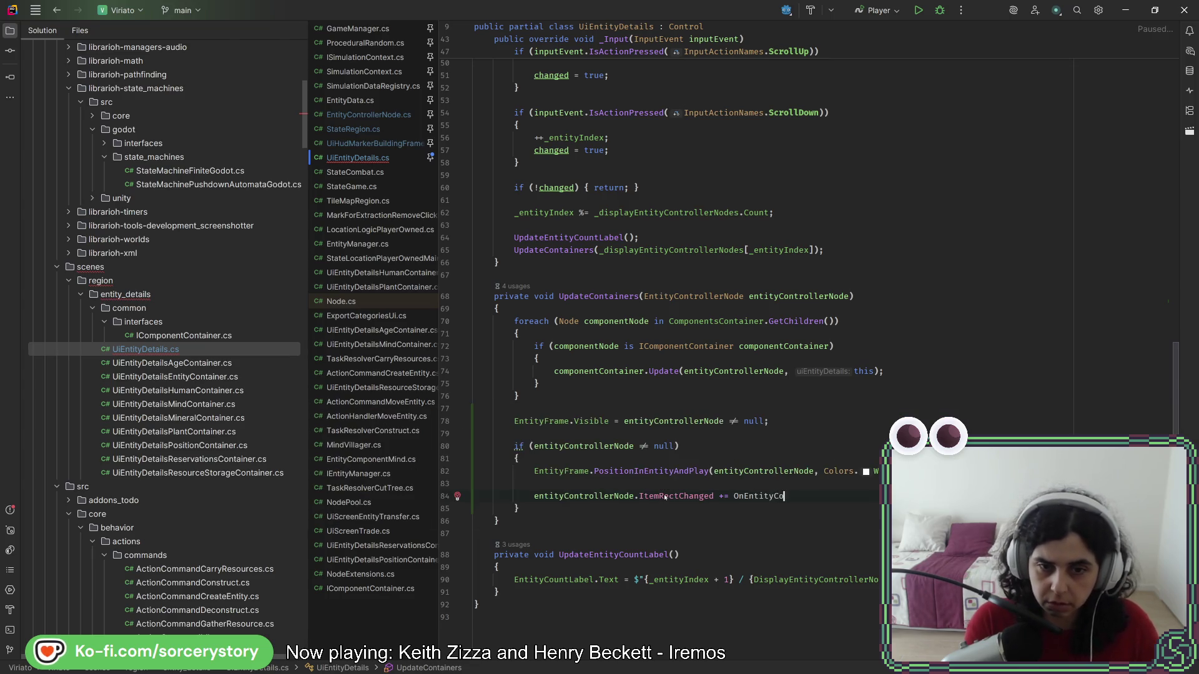
text(trollerNodeI)
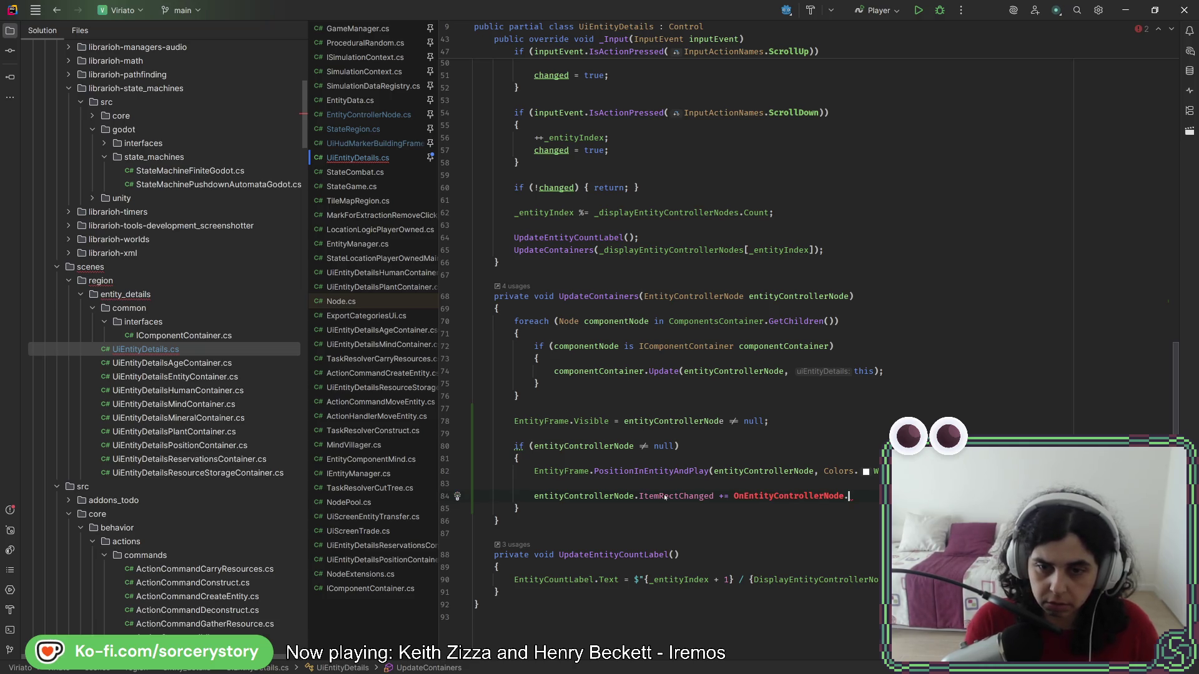
text(temRec)
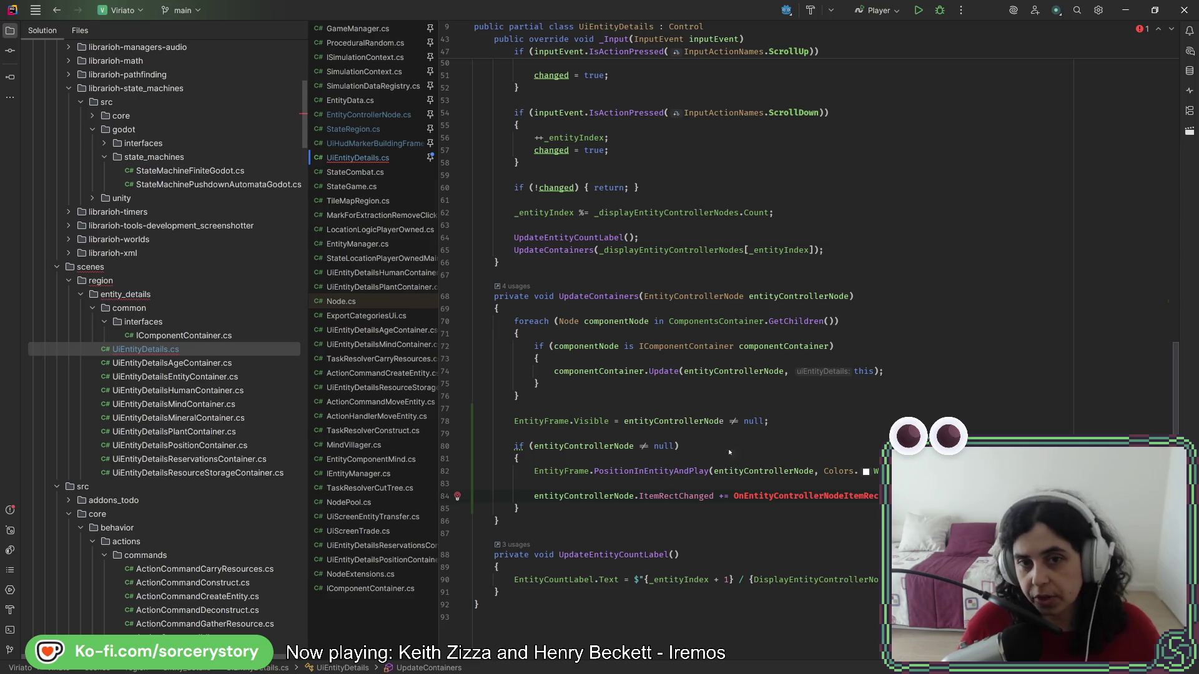
scroll(614, 326, up, 5)
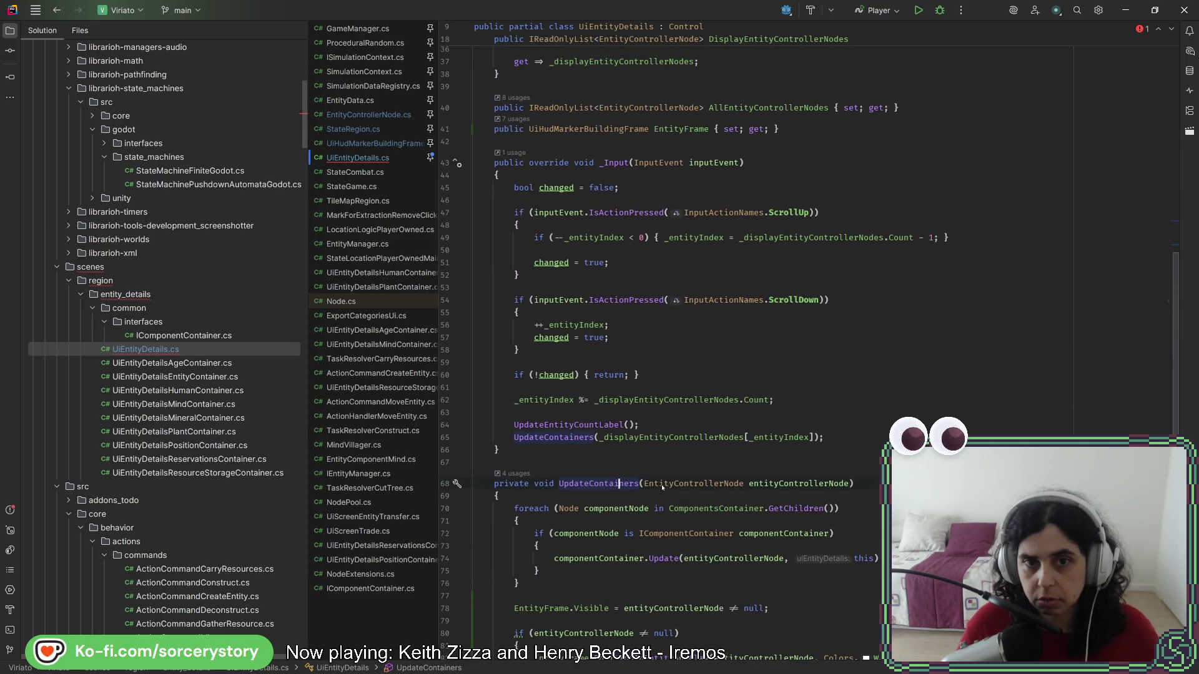
scroll(662, 485, up, 9)
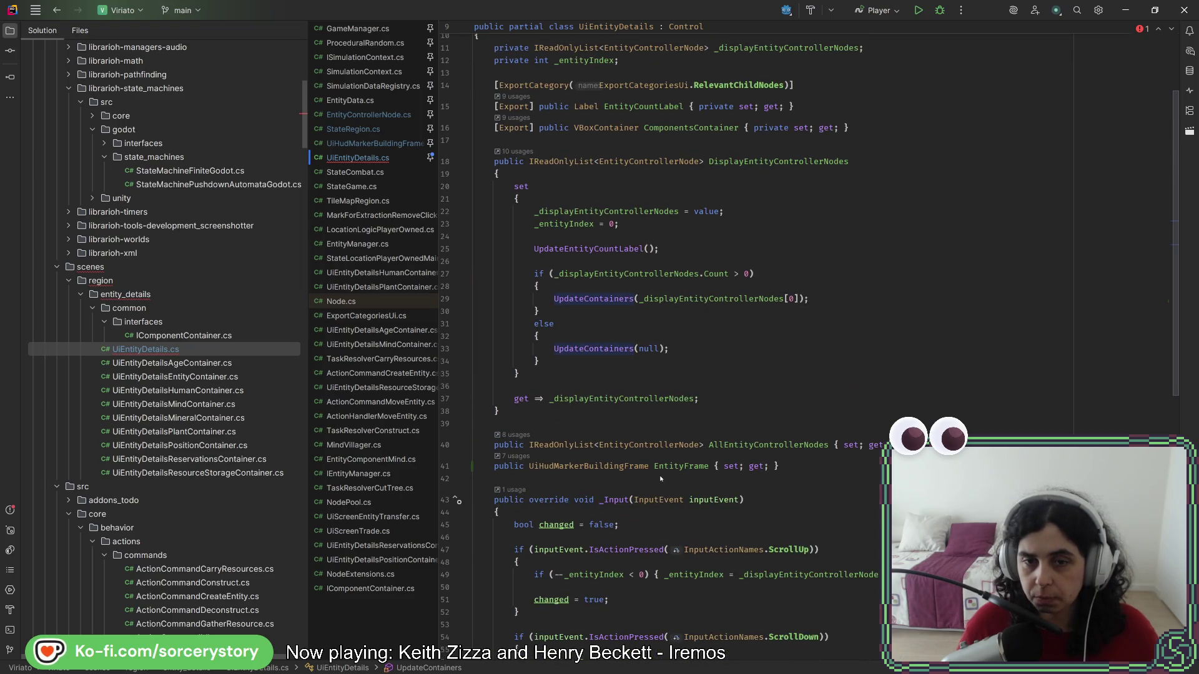
scroll(660, 478, down, 14)
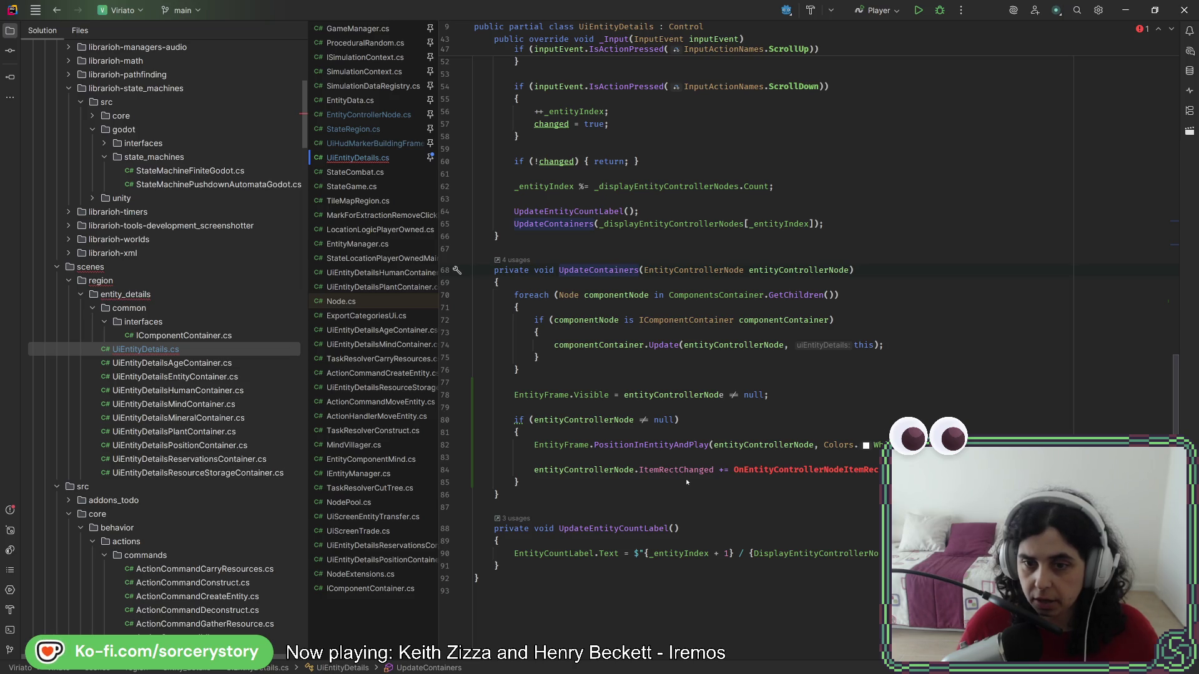
key(alt+Return)
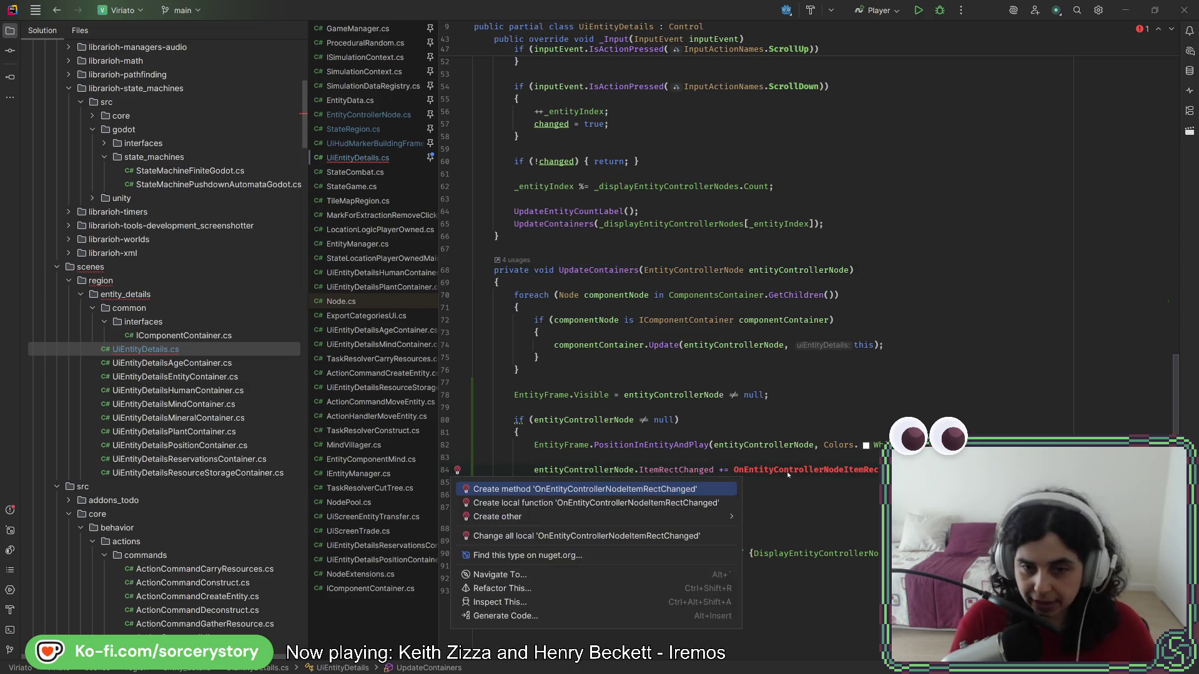
- Generate the OnEntityControllerNodeItemRectChanged method and fill it with a copy of the lines 80–85 if-block
key(Return)
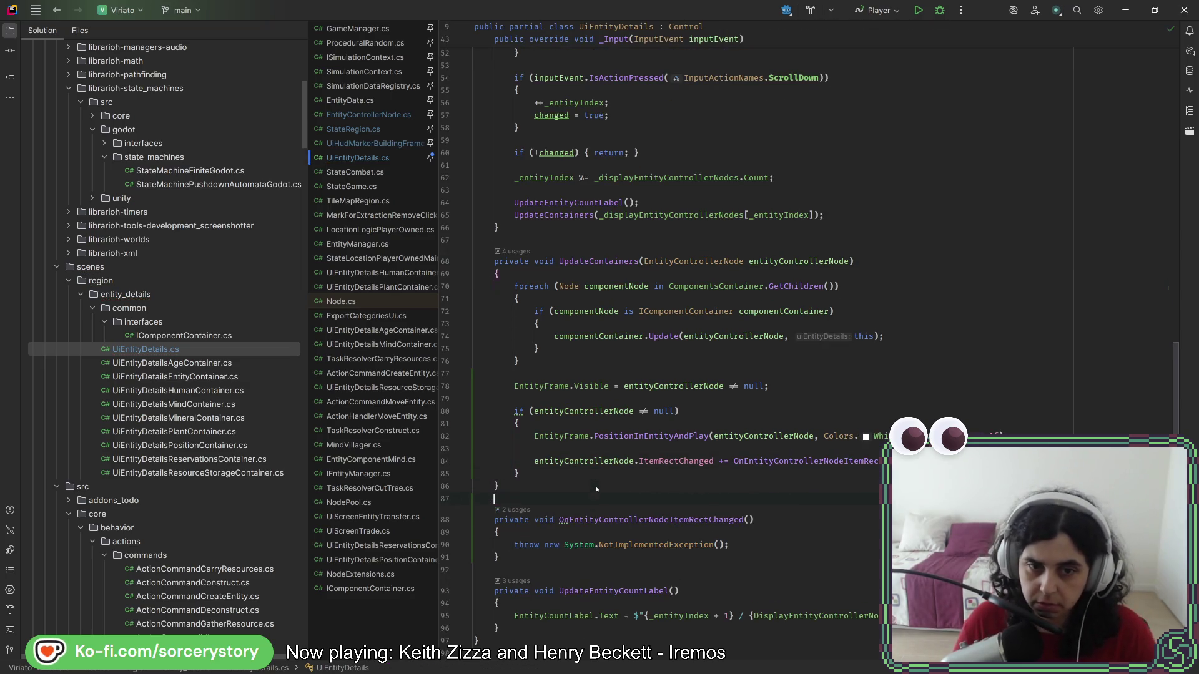
drag(528, 473, 510, 415)
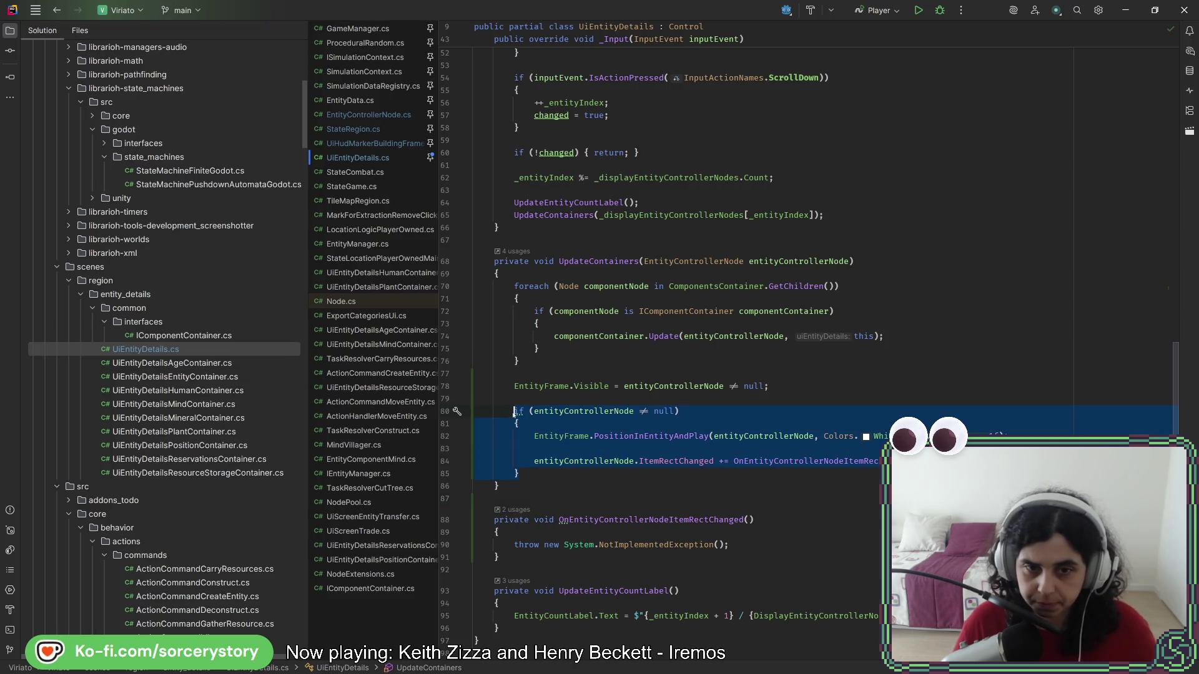
key(ctrl+c)
drag(743, 546, 756, 535)
key(ctrl+v)
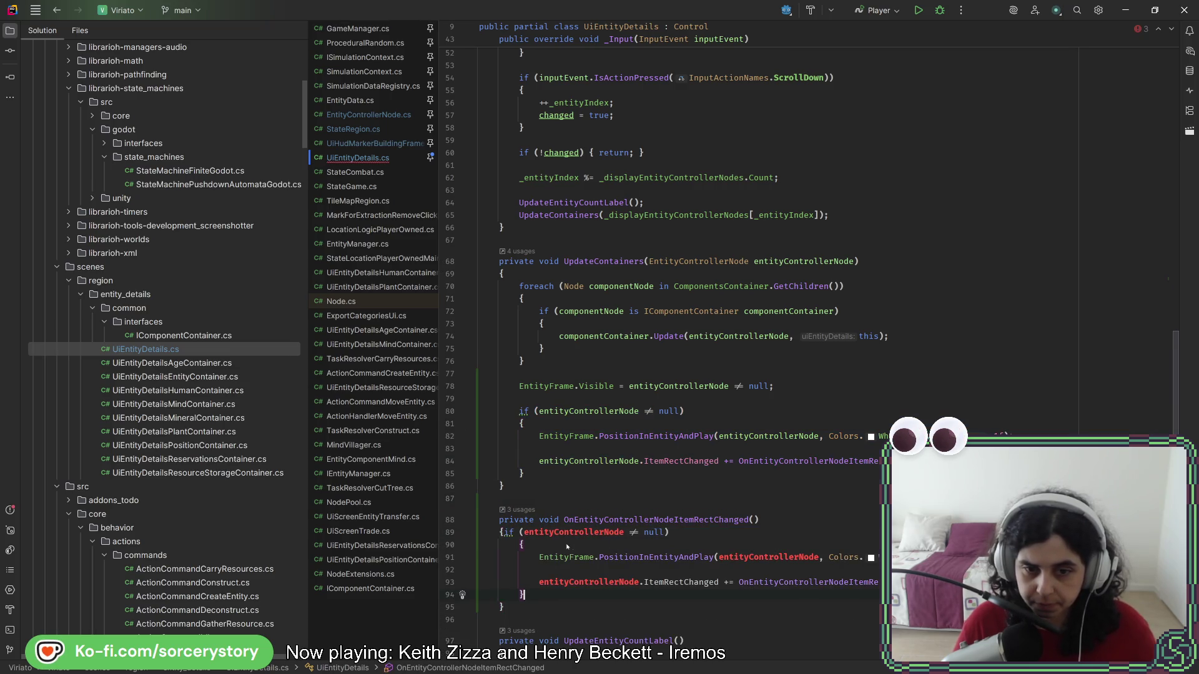
click(503, 533)
key(Return)
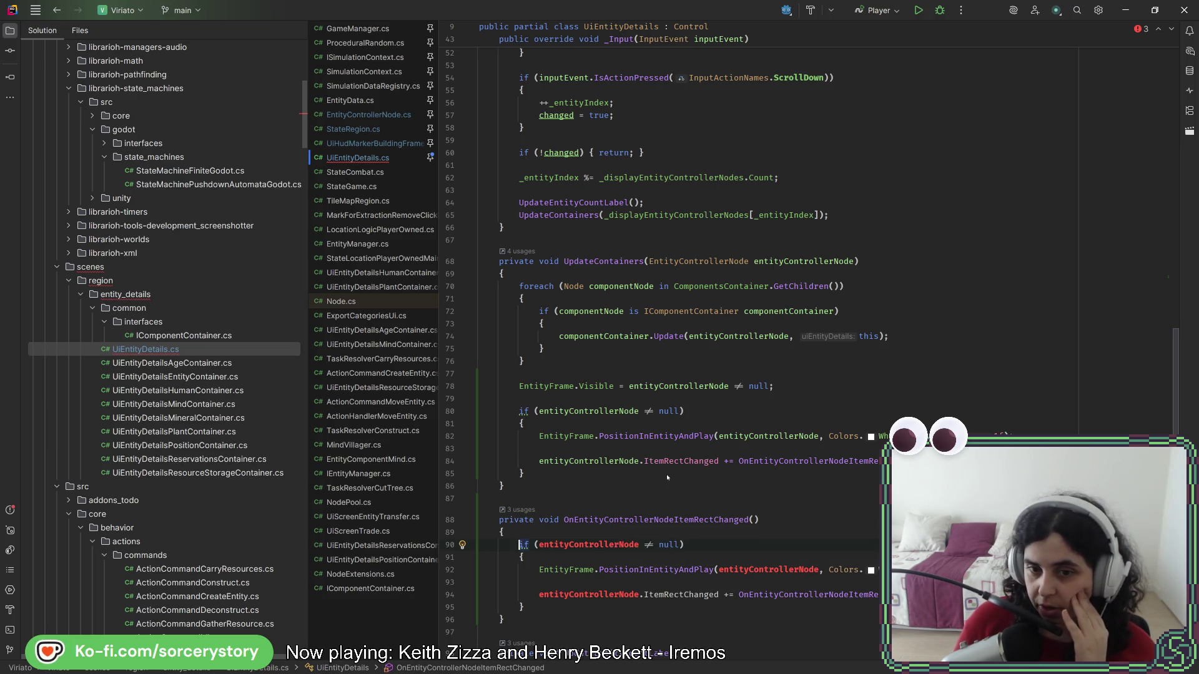
mouse_move(671, 465)
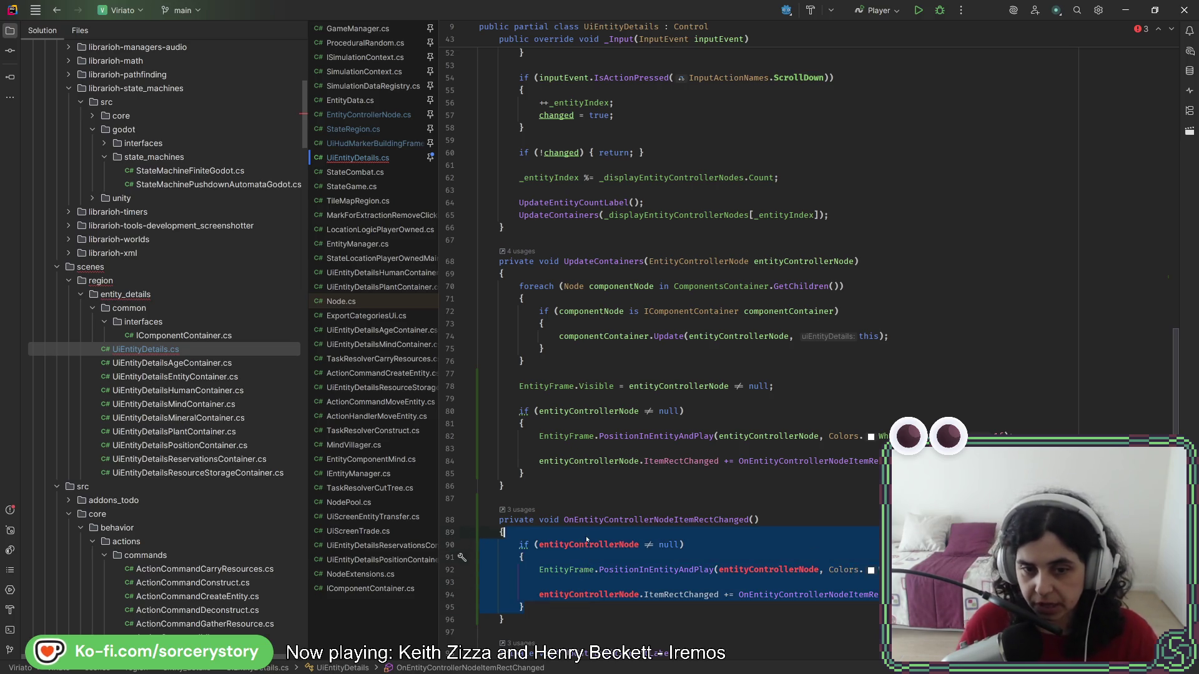
click(668, 462)
- Look up ItemRectChanged's declaration in CanvasItem, then open the EntityControllerNode class definition
ctrl+click(669, 462)
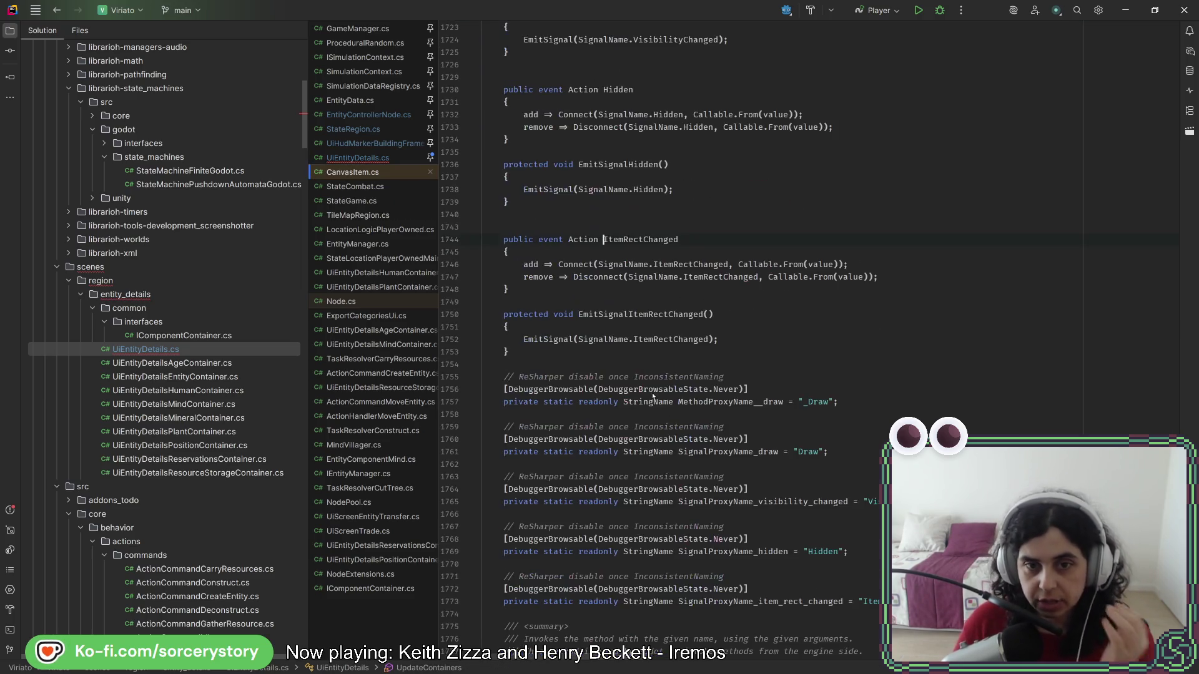
click(57, 10)
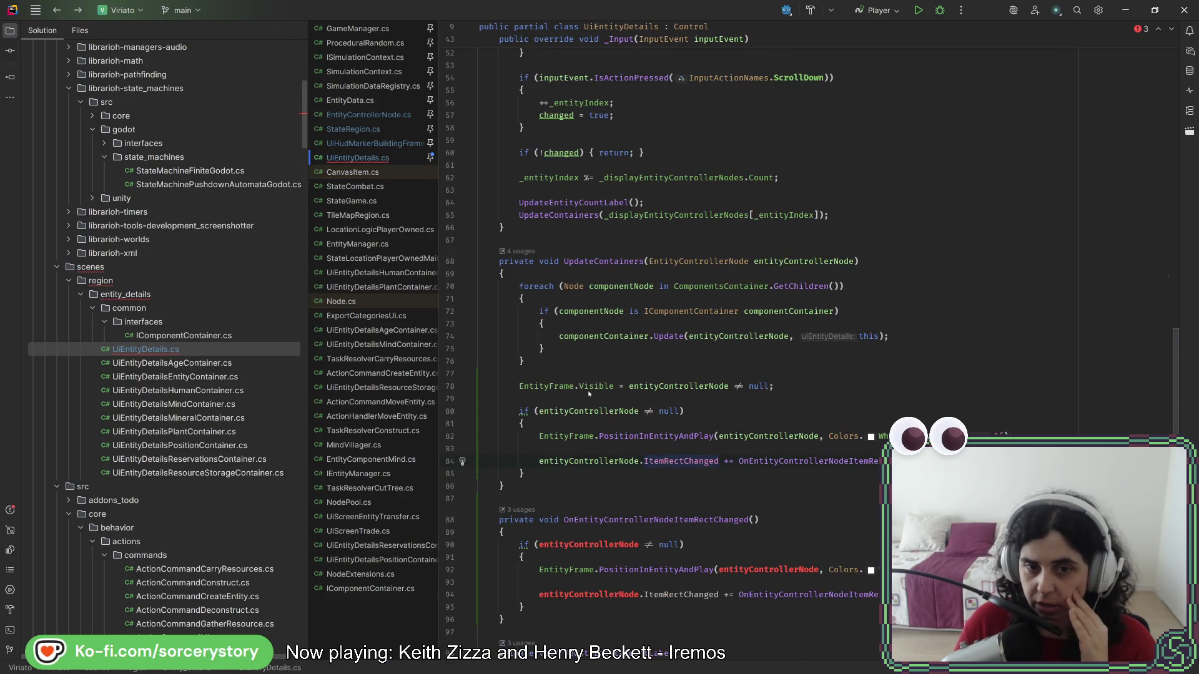
click(600, 411)
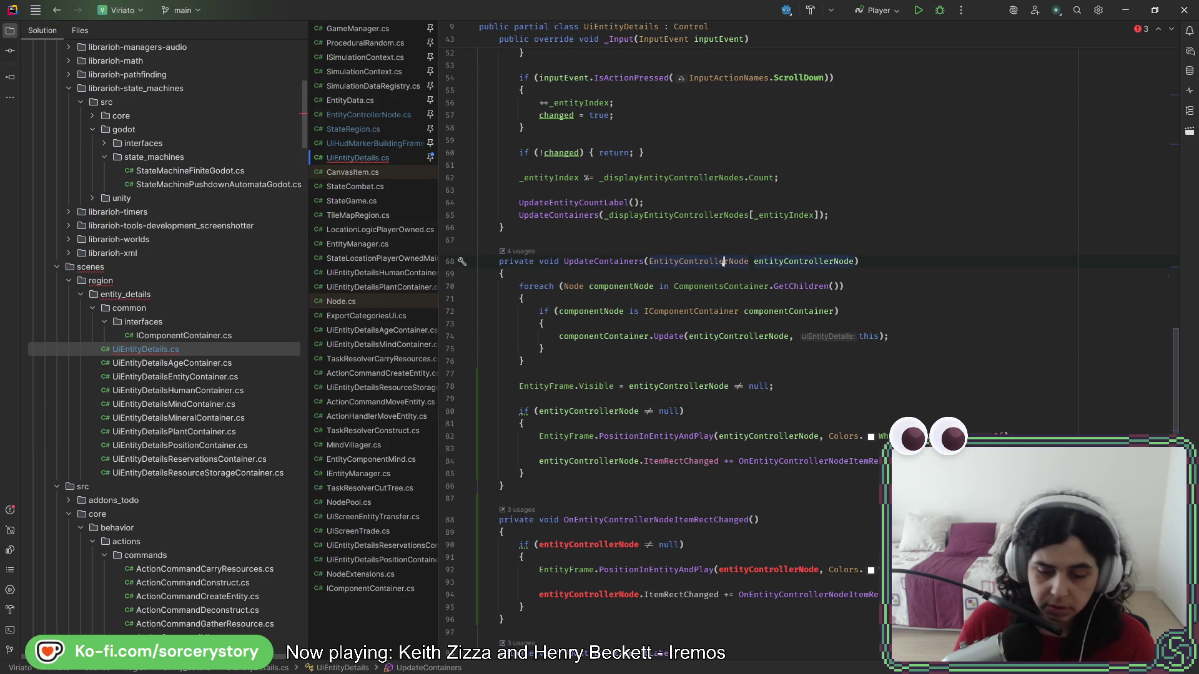
ctrl+click(724, 261)
- Browse EntityControllerNode.cs down to ActionProcess and inspect the GetRenderPosition call on line 799
scroll(666, 371, down, 5)
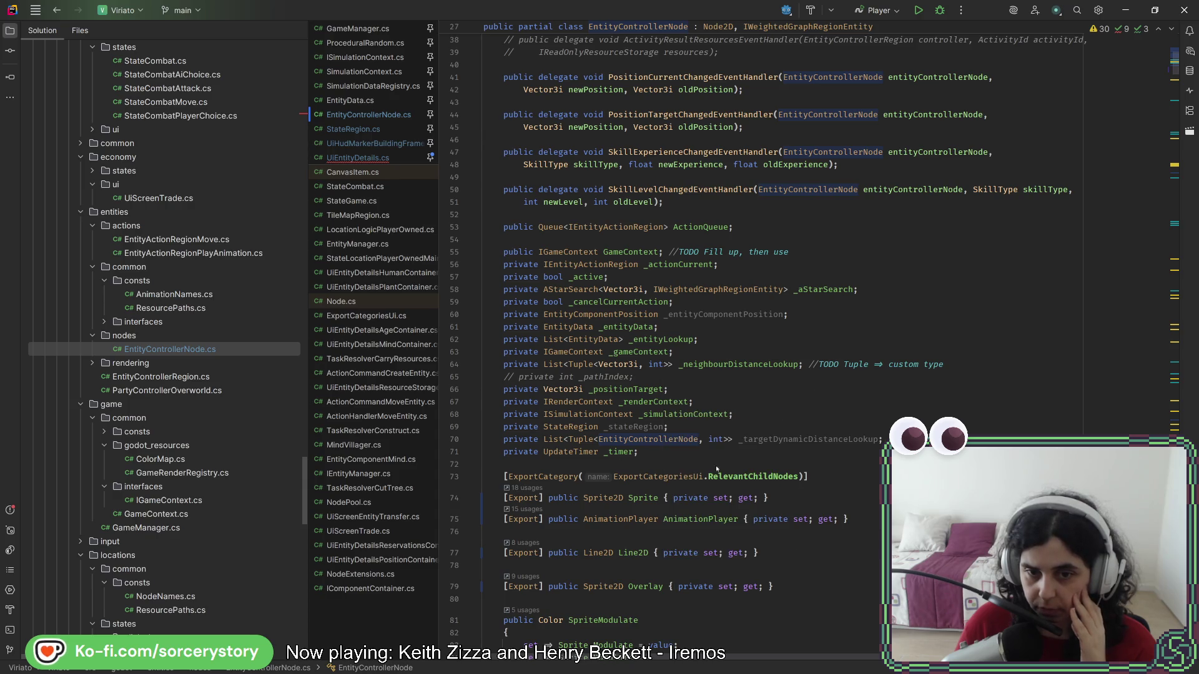
click(690, 448)
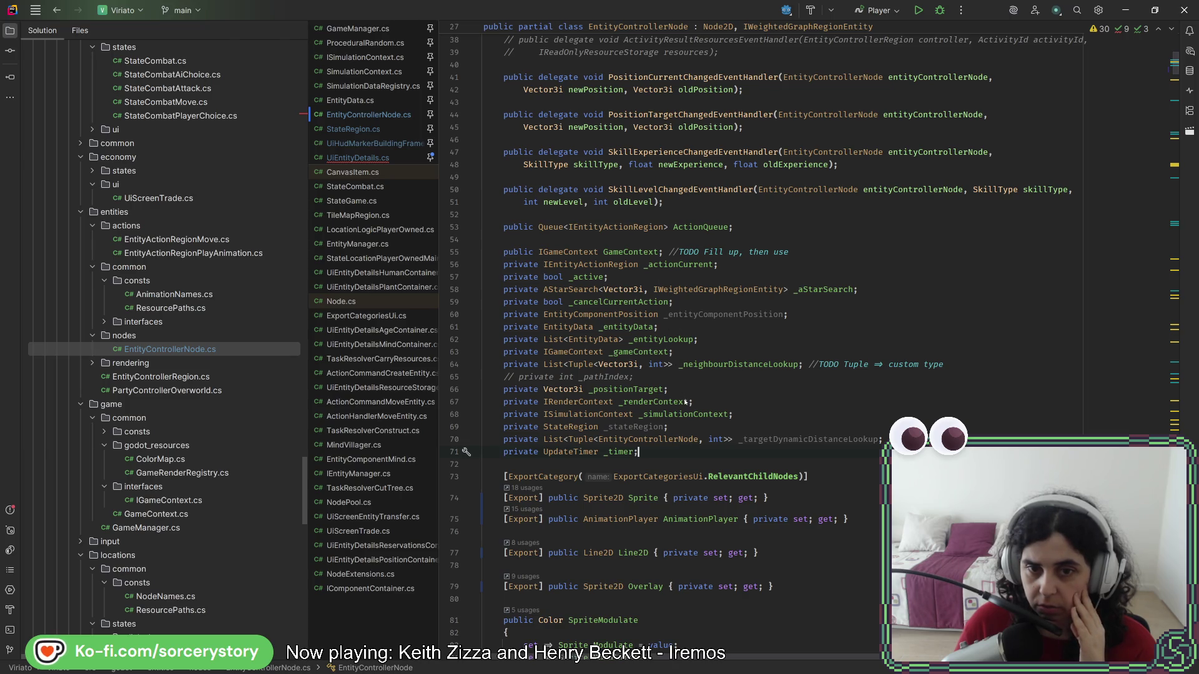
scroll(670, 440, down, 20)
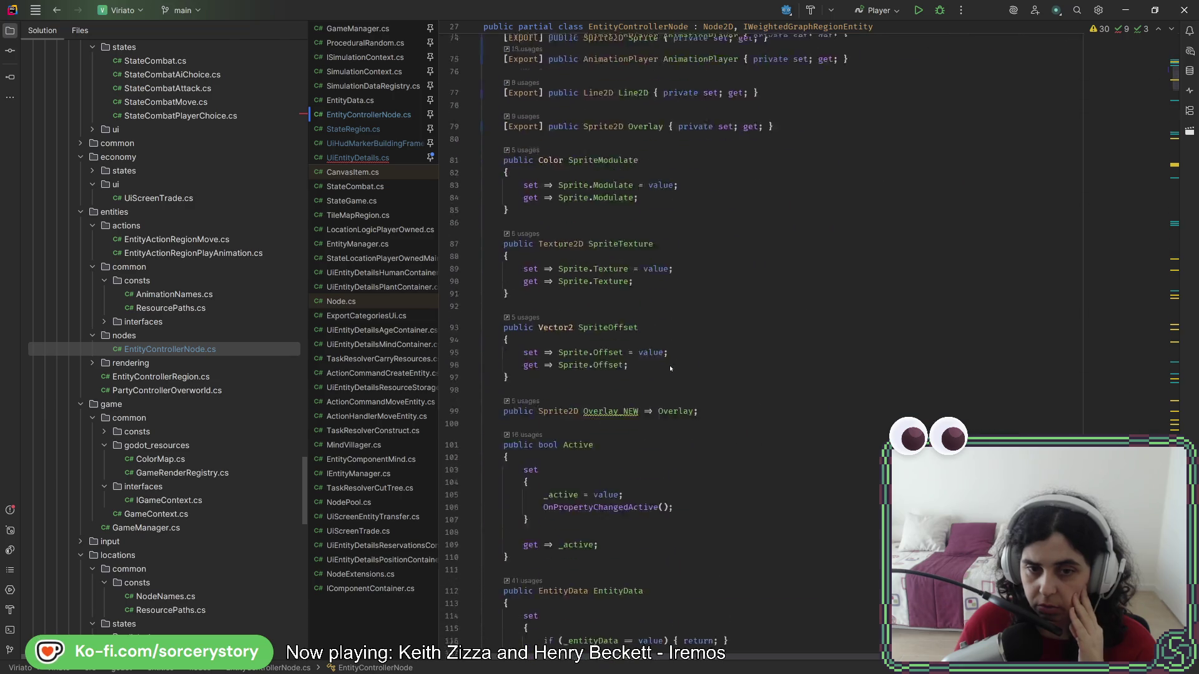
scroll(667, 374, down, 20)
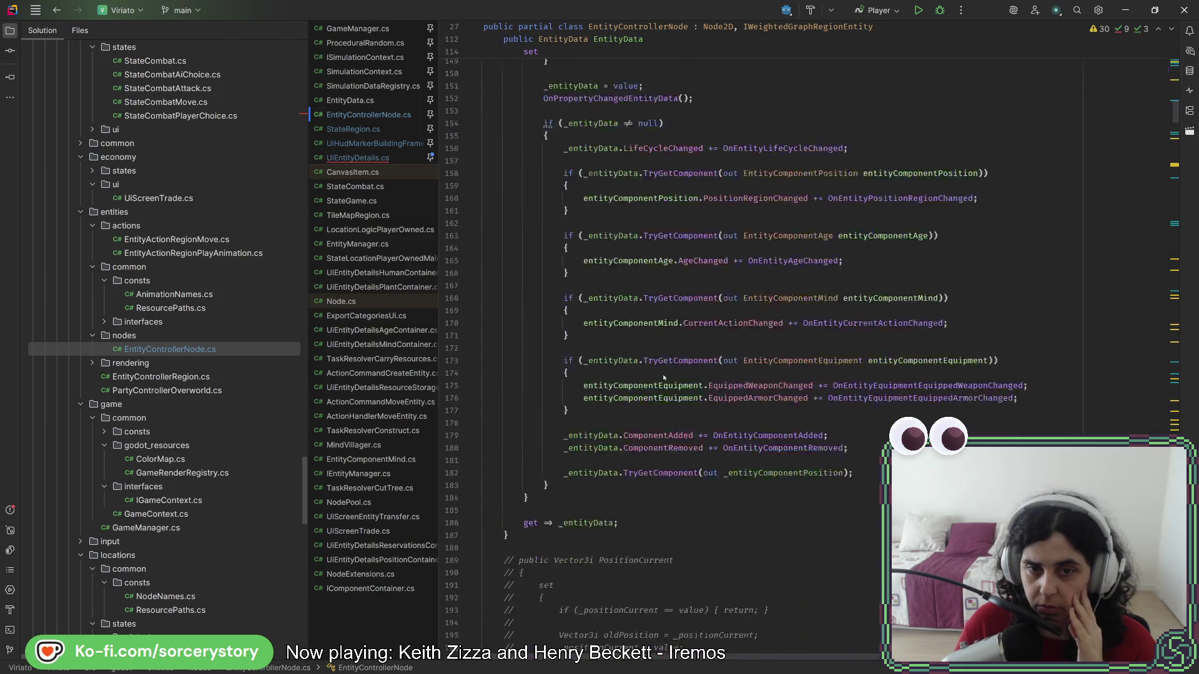
scroll(659, 371, down, 20)
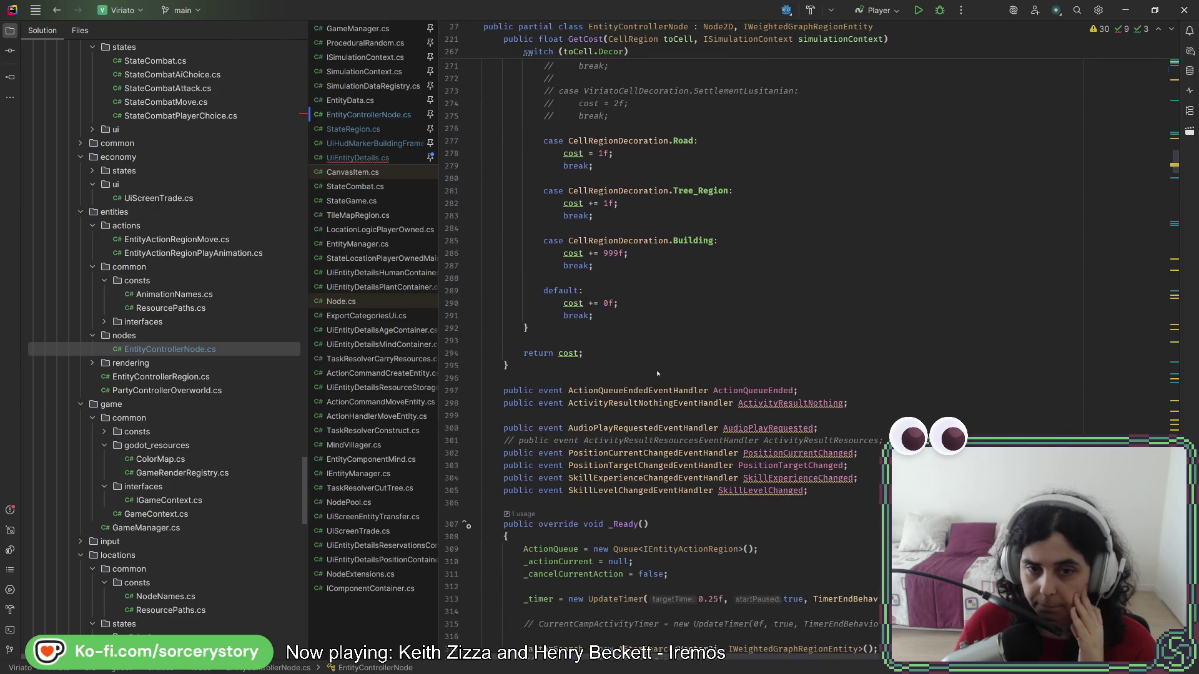
scroll(655, 373, down, 20)
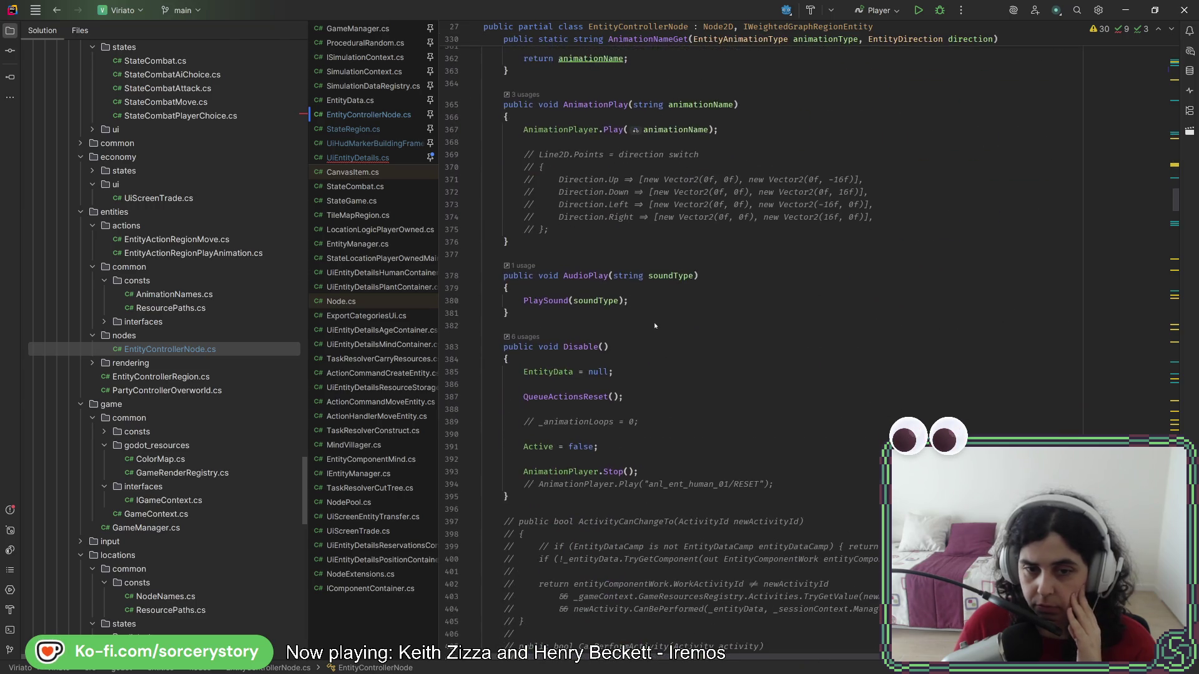
scroll(654, 324, down, 20)
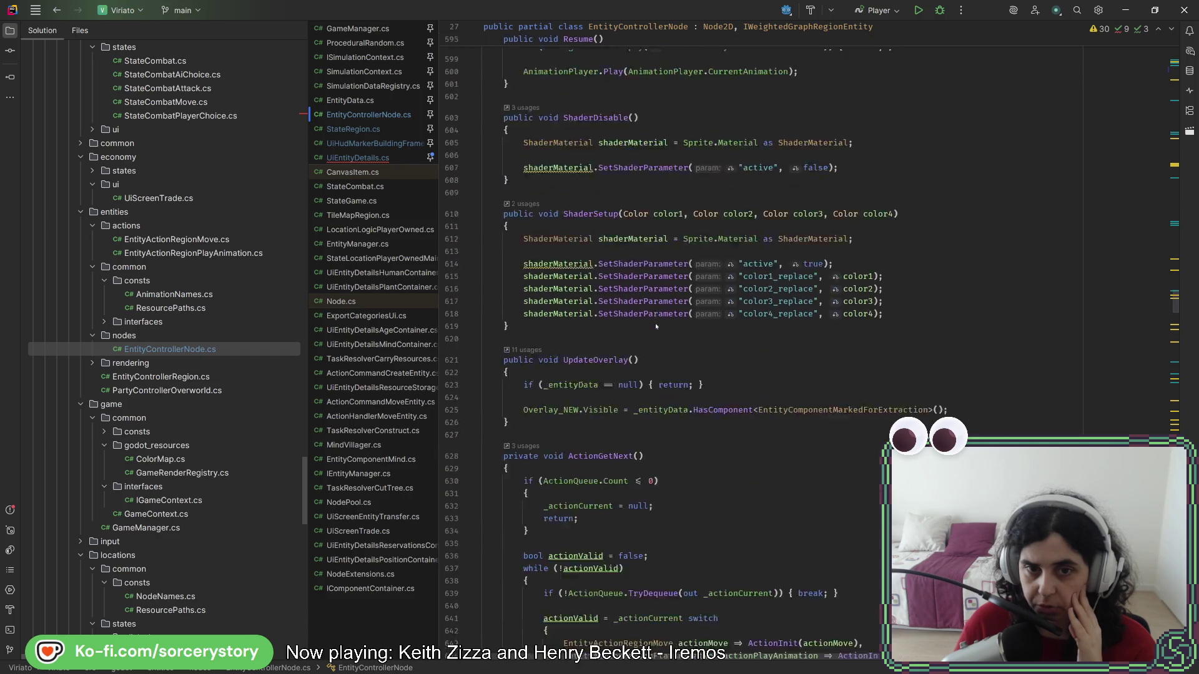
scroll(655, 326, up, 16)
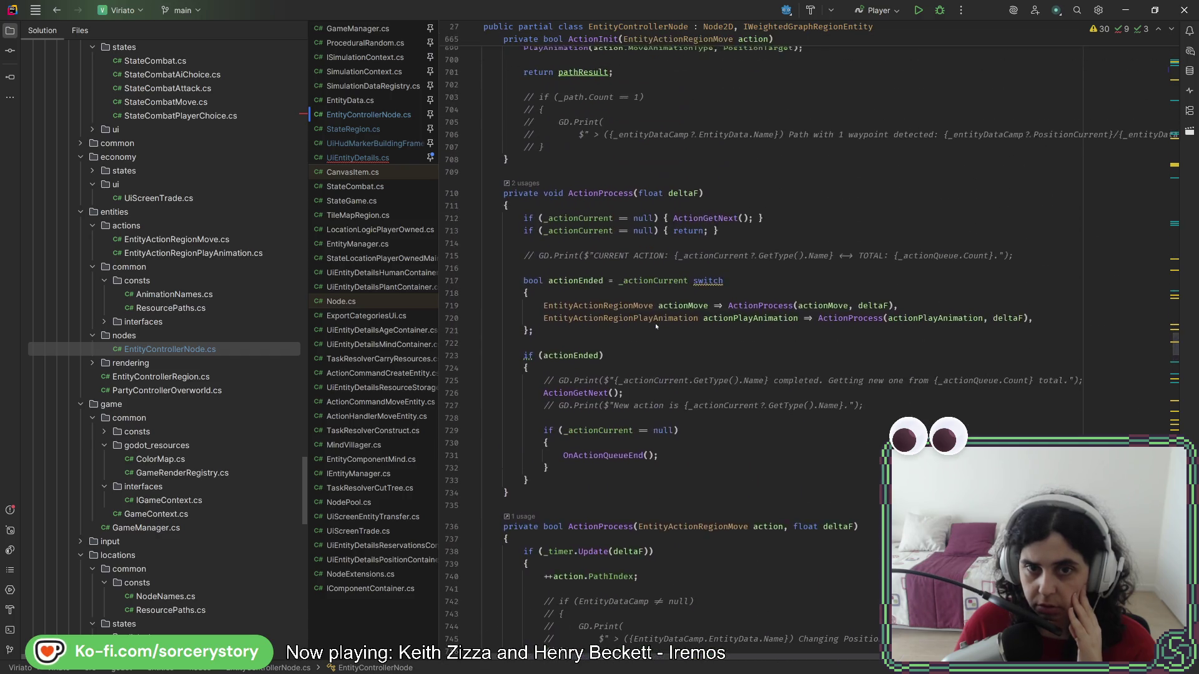
scroll(654, 323, up, 14)
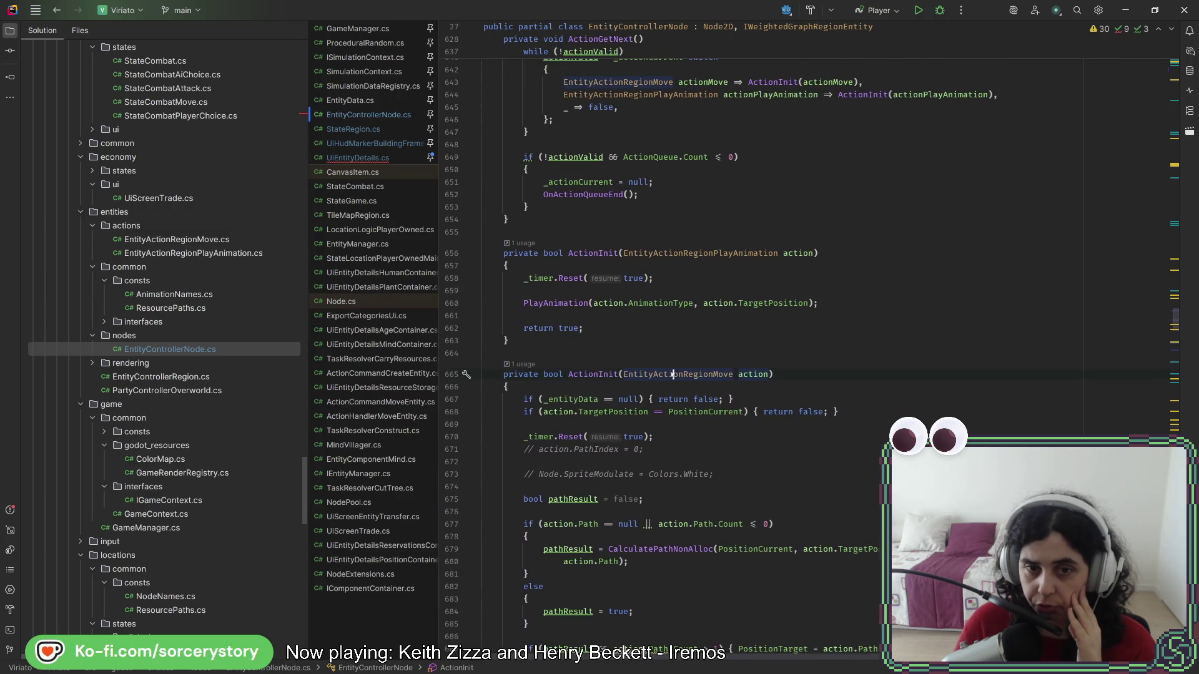
scroll(672, 374, down, 20)
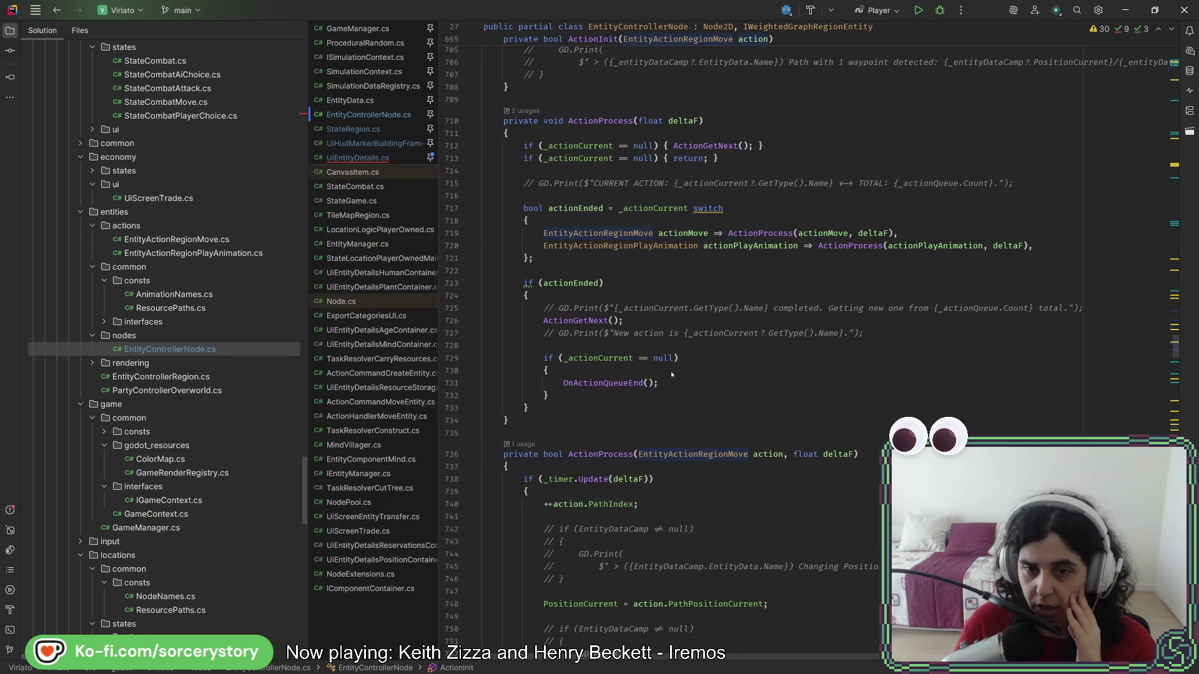
scroll(671, 374, down, 13)
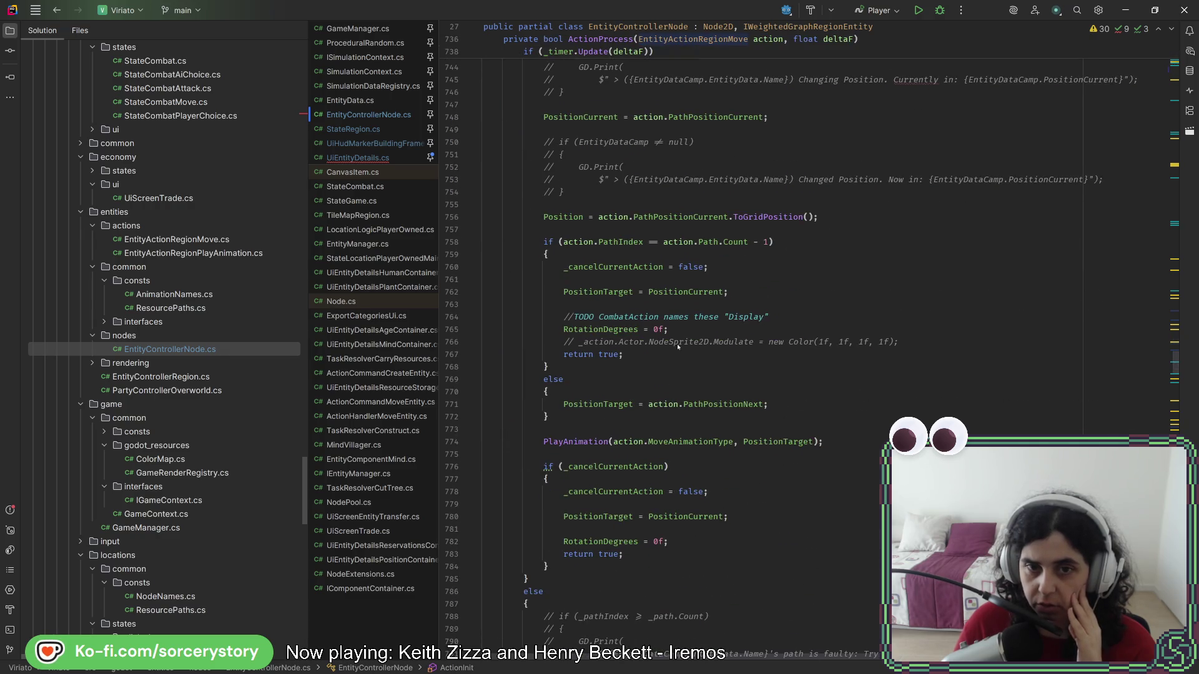
scroll(615, 270, up, 3)
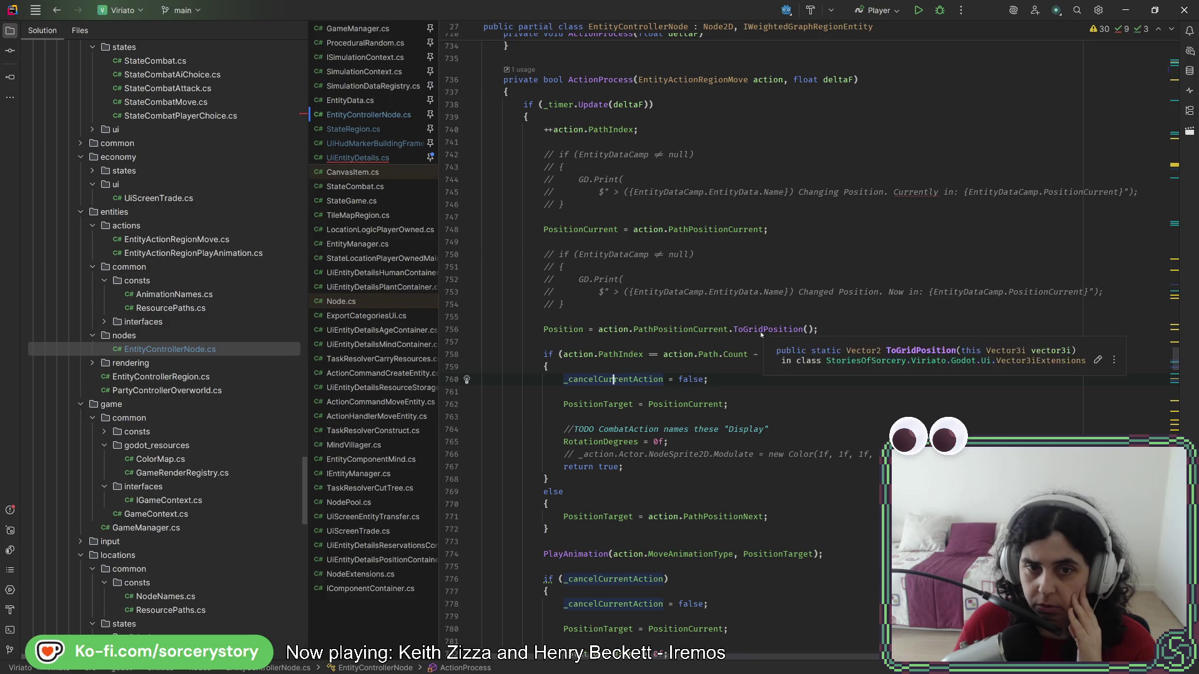
scroll(681, 401, down, 8)
scroll(681, 401, down, 1)
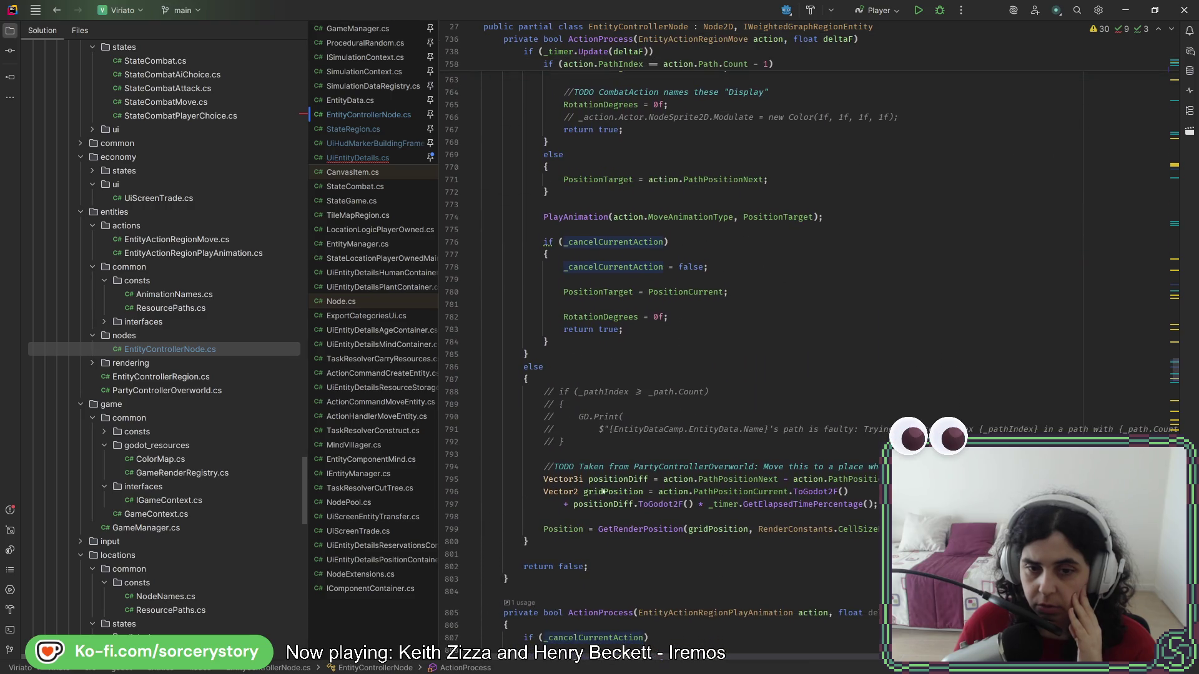
click(649, 530)
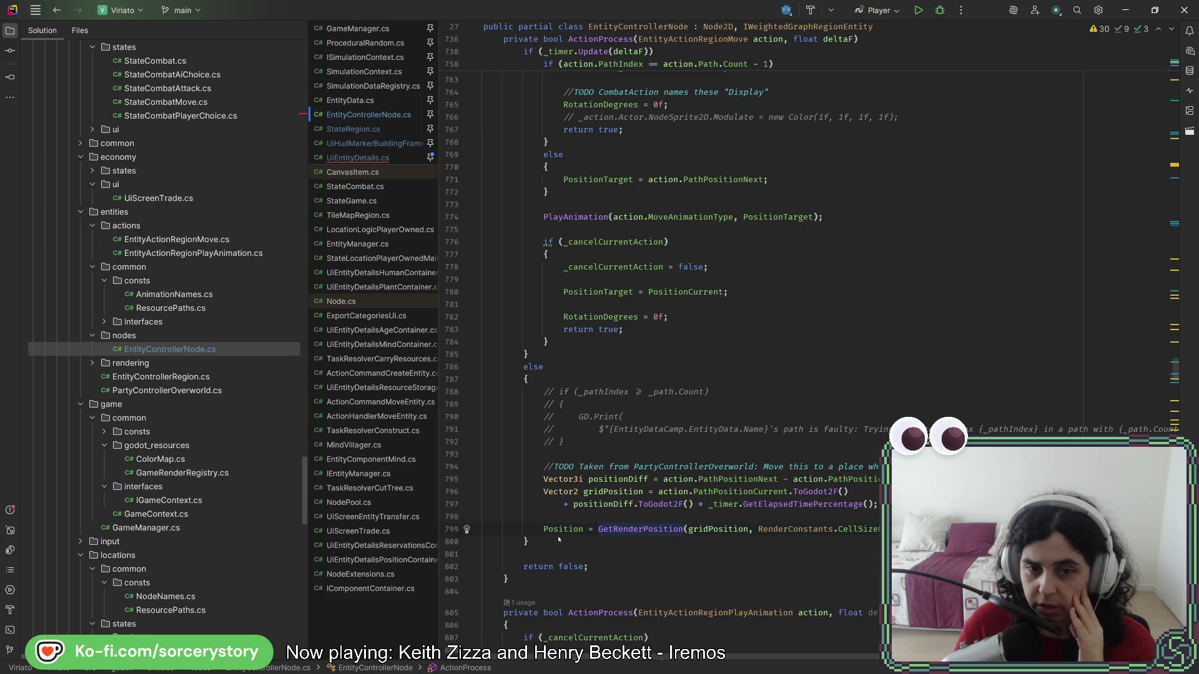
mouse_move(559, 533)
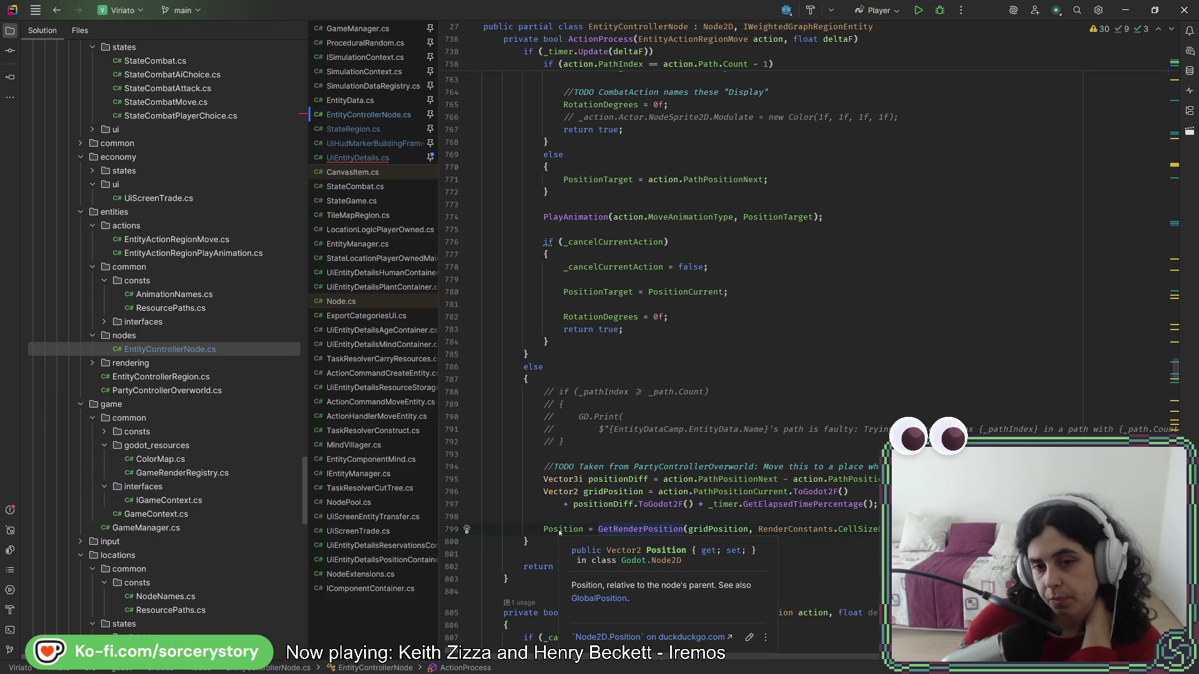
- Navigate back to UpdateContainers in UiEntityDetails.cs and place the cursor at its top
click(57, 10)
click(57, 10)
click(56, 10)
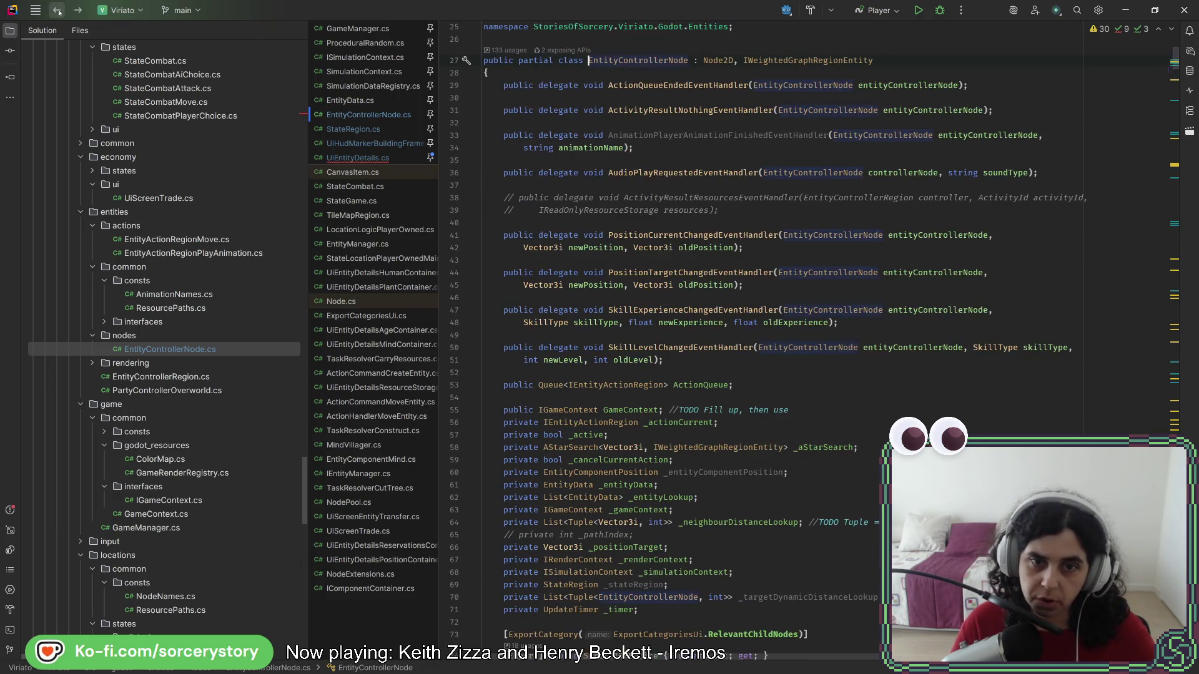
click(57, 10)
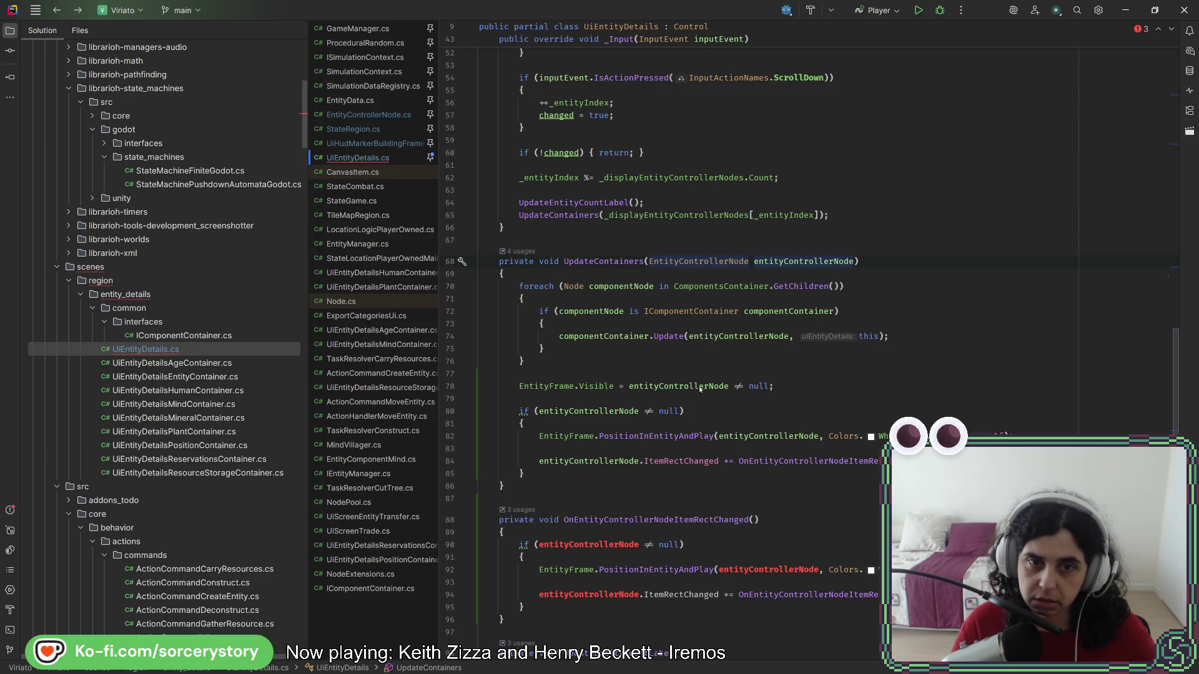
click(531, 278)
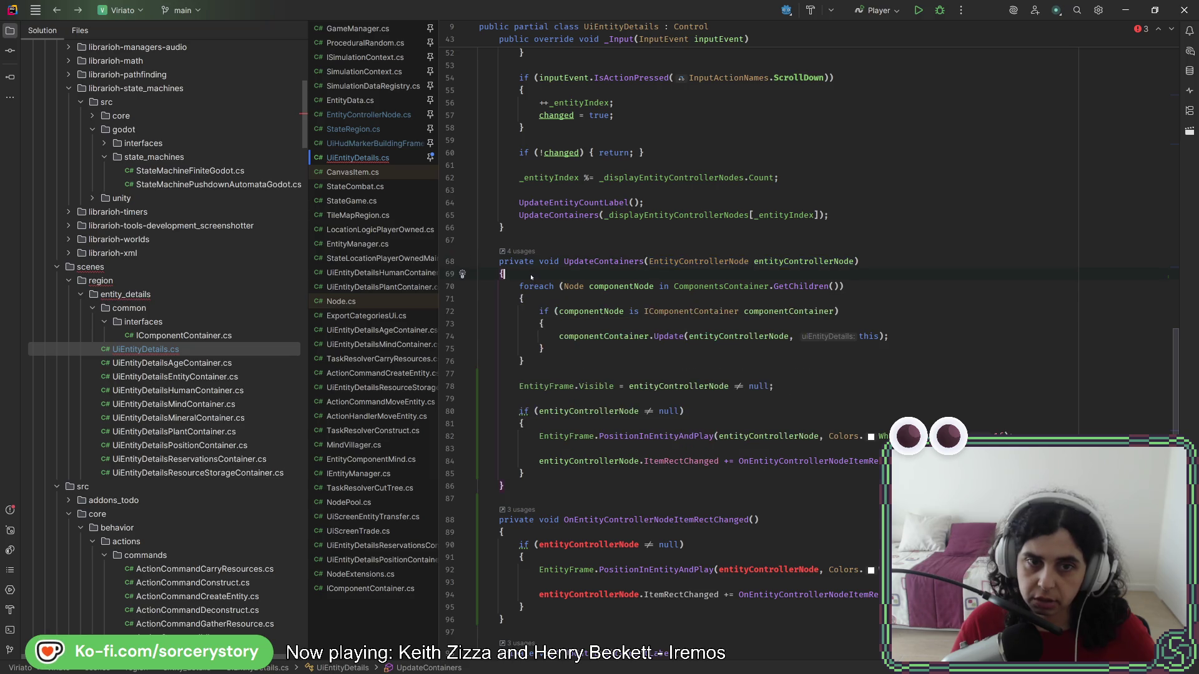
- Add an if (_entityControllerNode != null) block starting '_entityControllerNode.ItemRectChanged -=' at the top of UpdateContainers
key(Return)
key(Return)
key(Return)
key(Up)
key(Up)
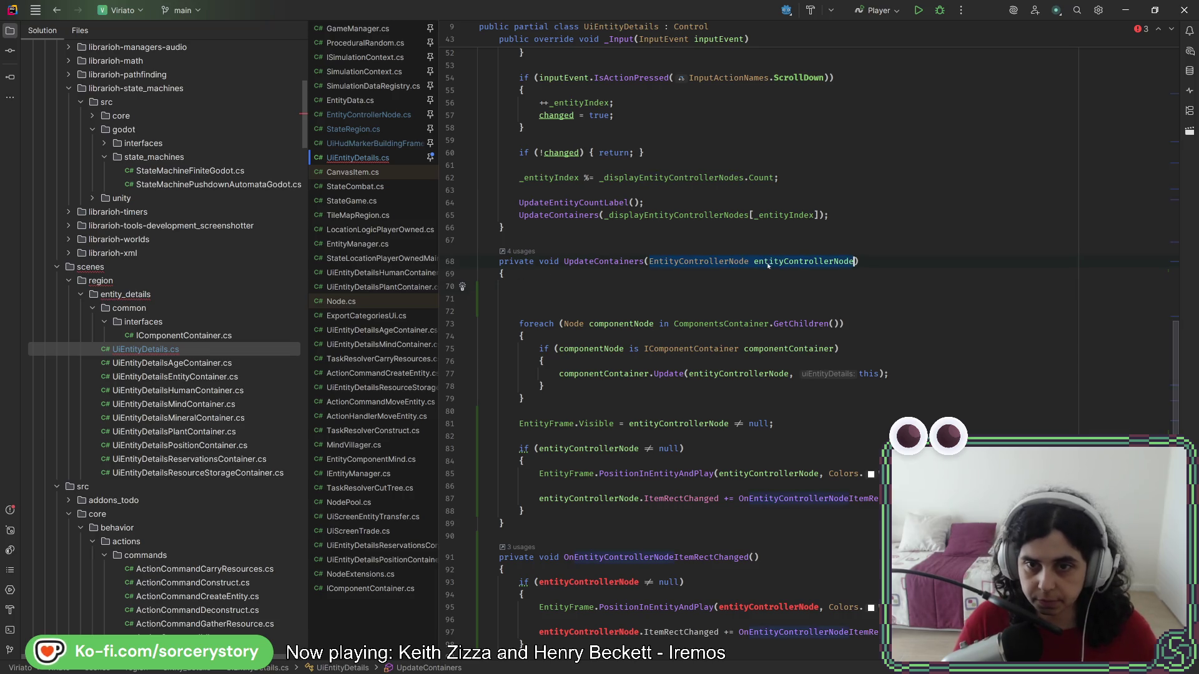
text(EntityControllerNode entityControllerNode)
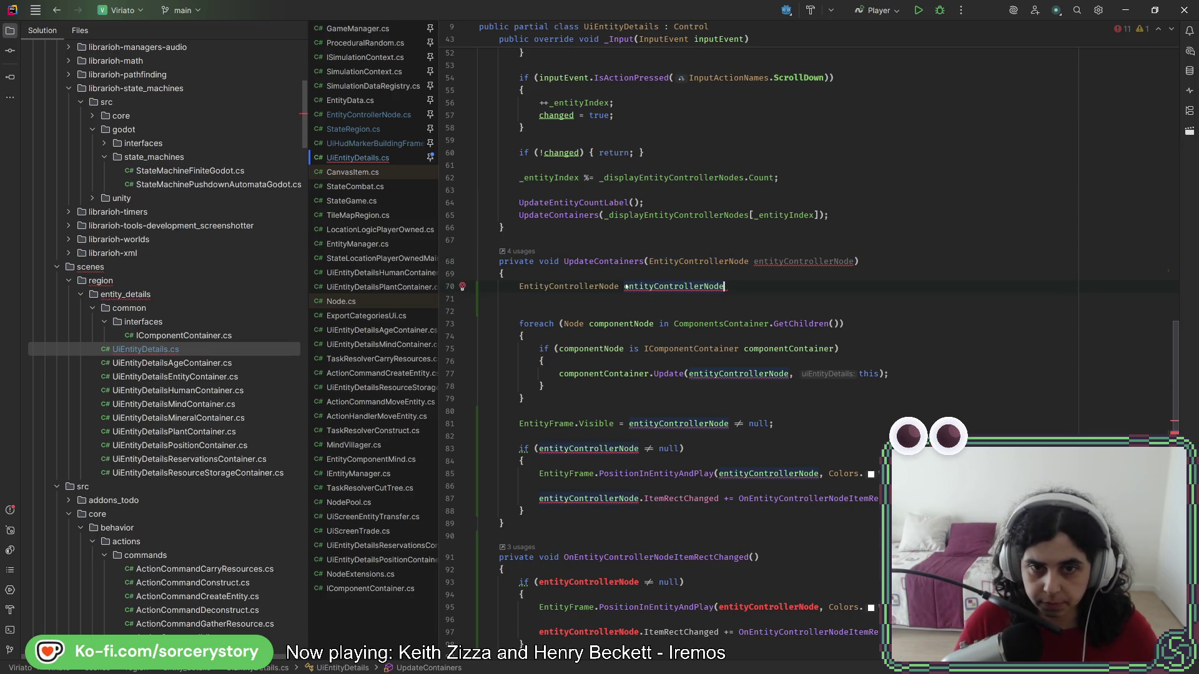
key(shift+Home)
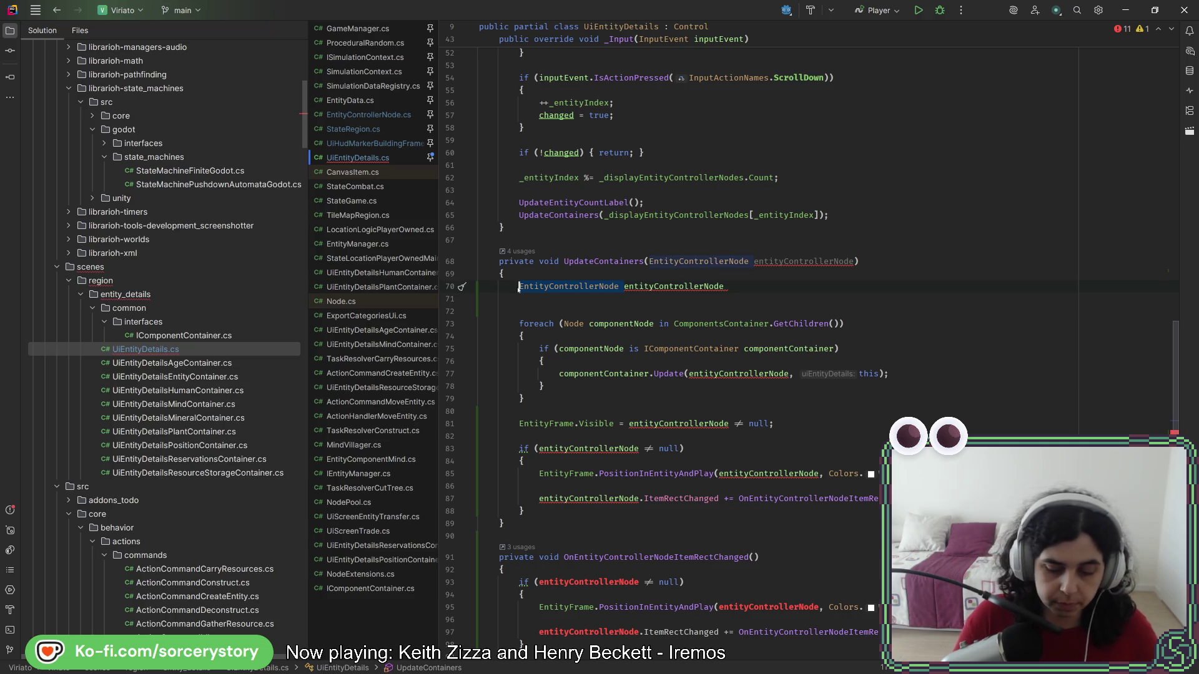
text(_)
key(End)
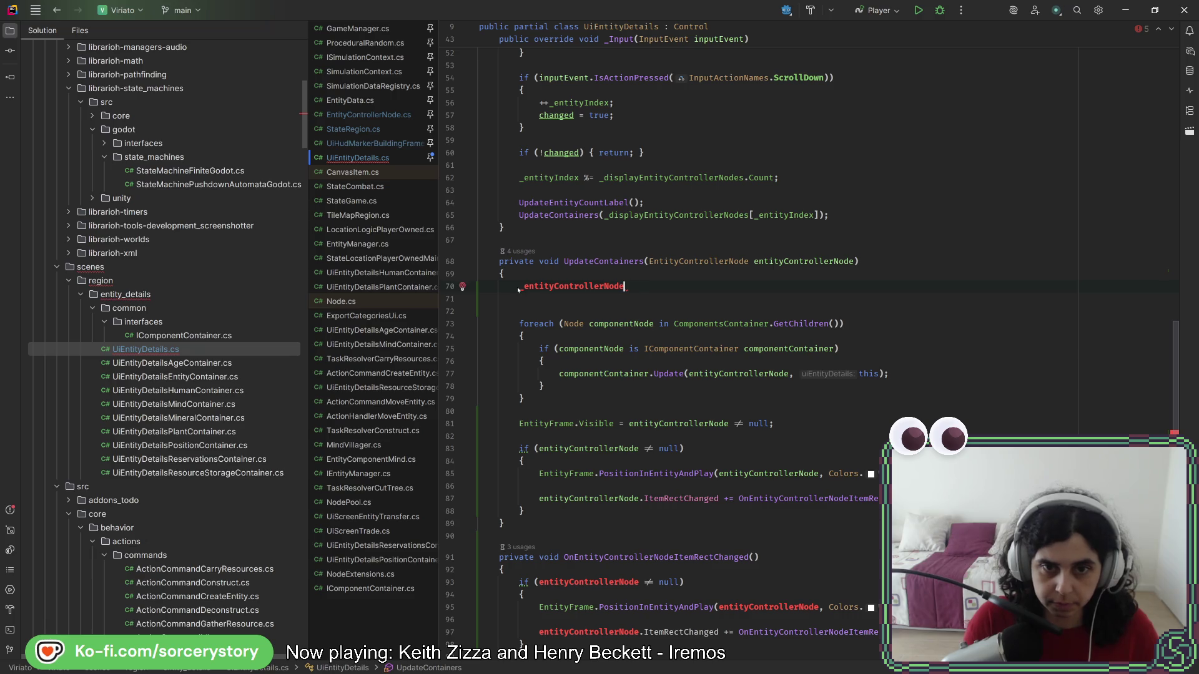
text(if()
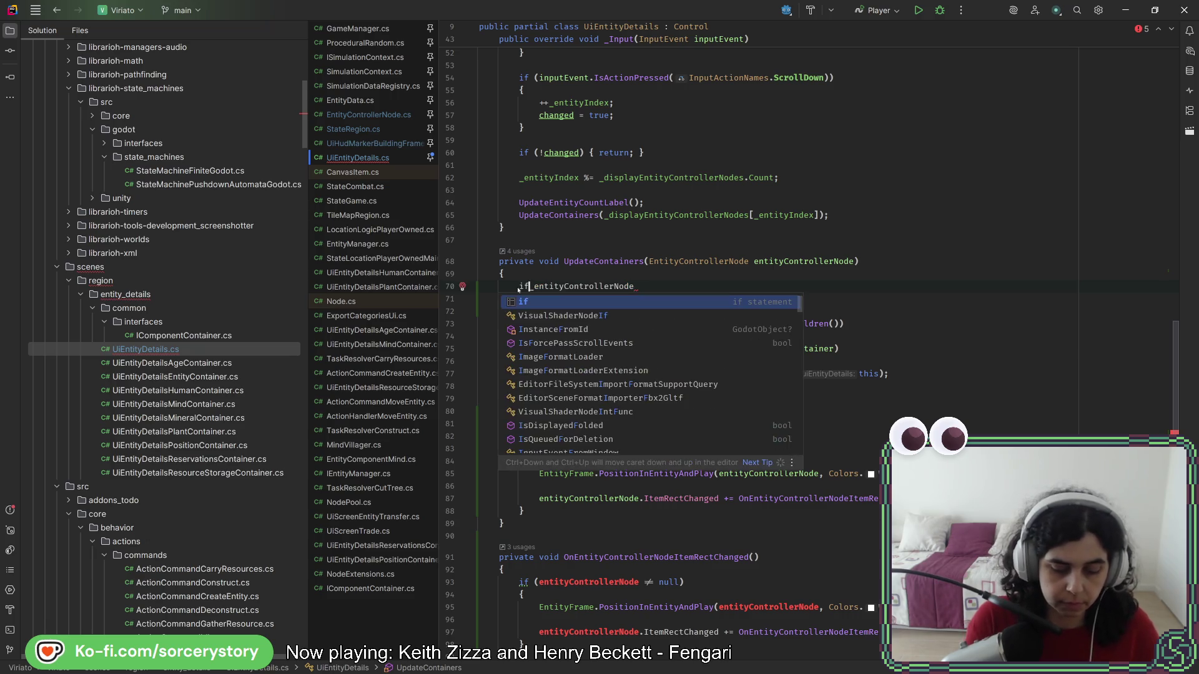
key(End)
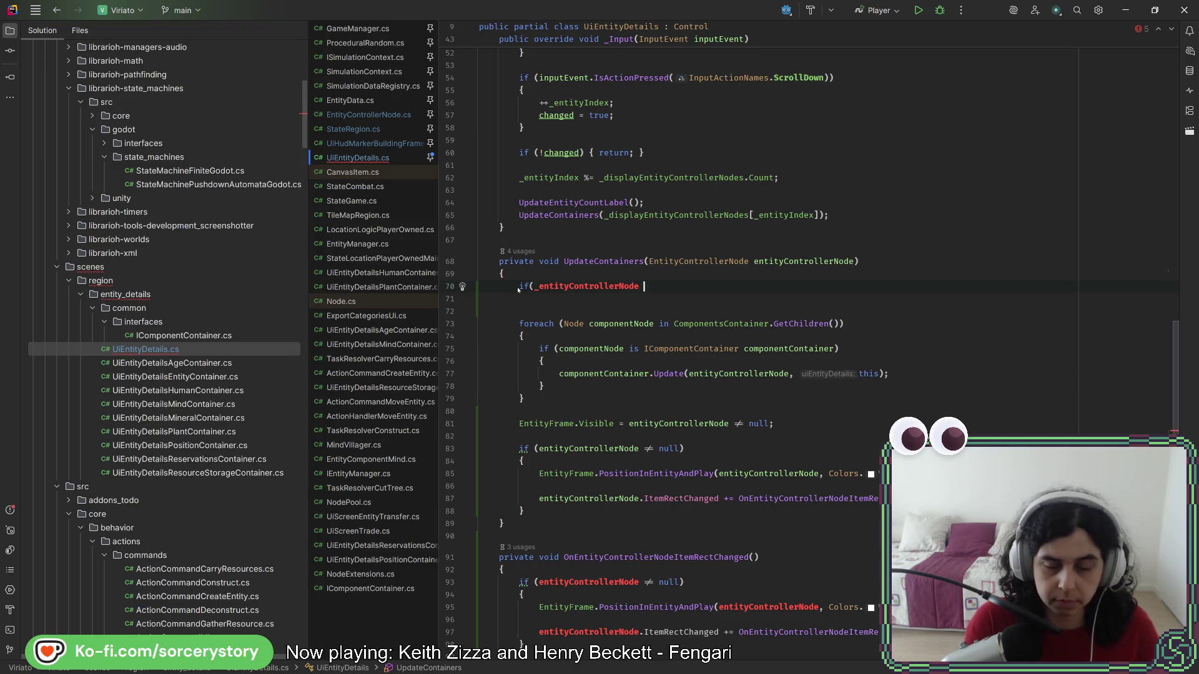
text(!= n)
key(Tab)
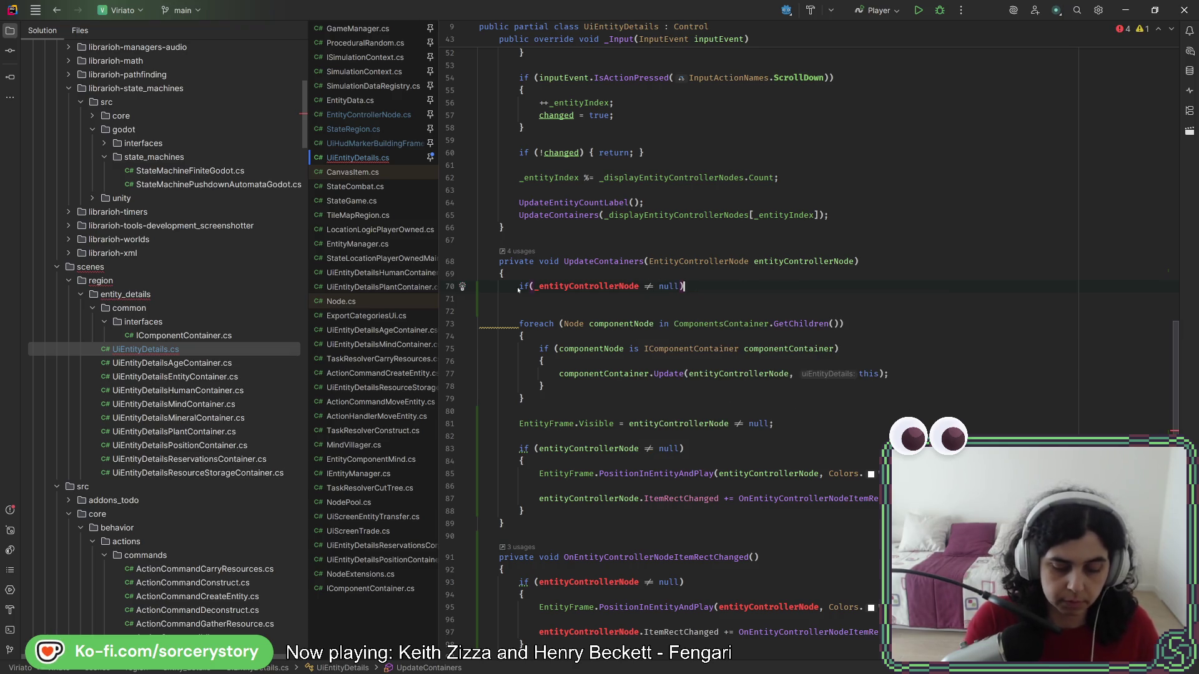
text({)
key(Return)
text(_e)
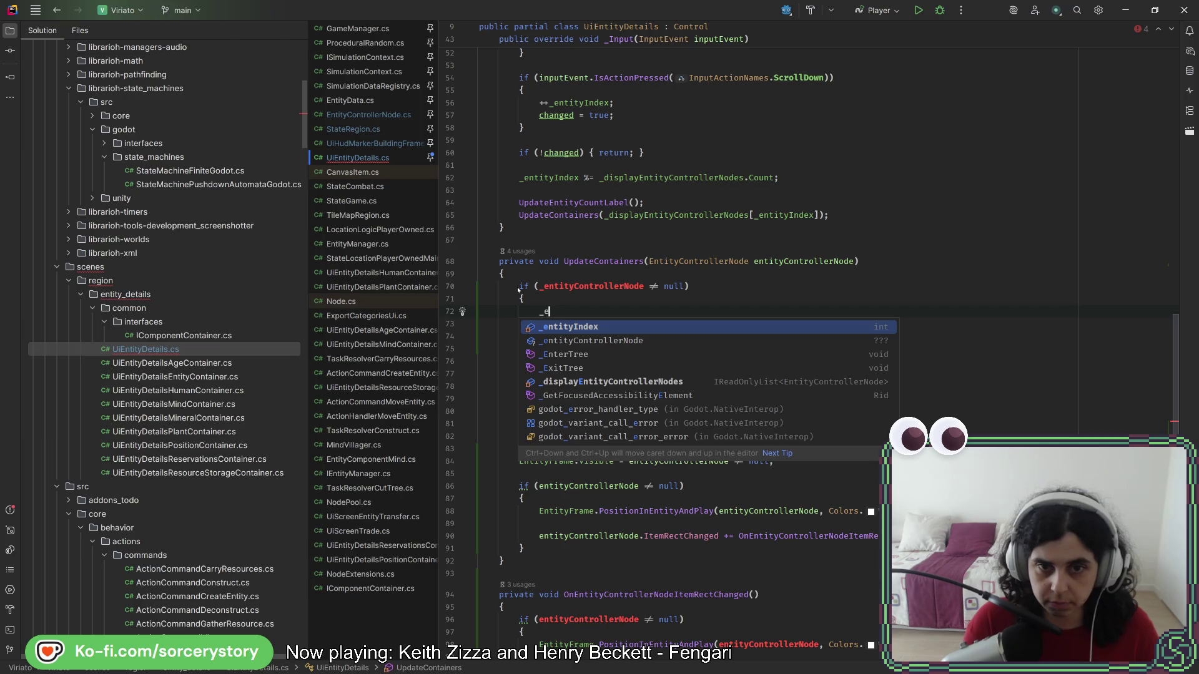
key(Down)
key(Tab)
text(.)
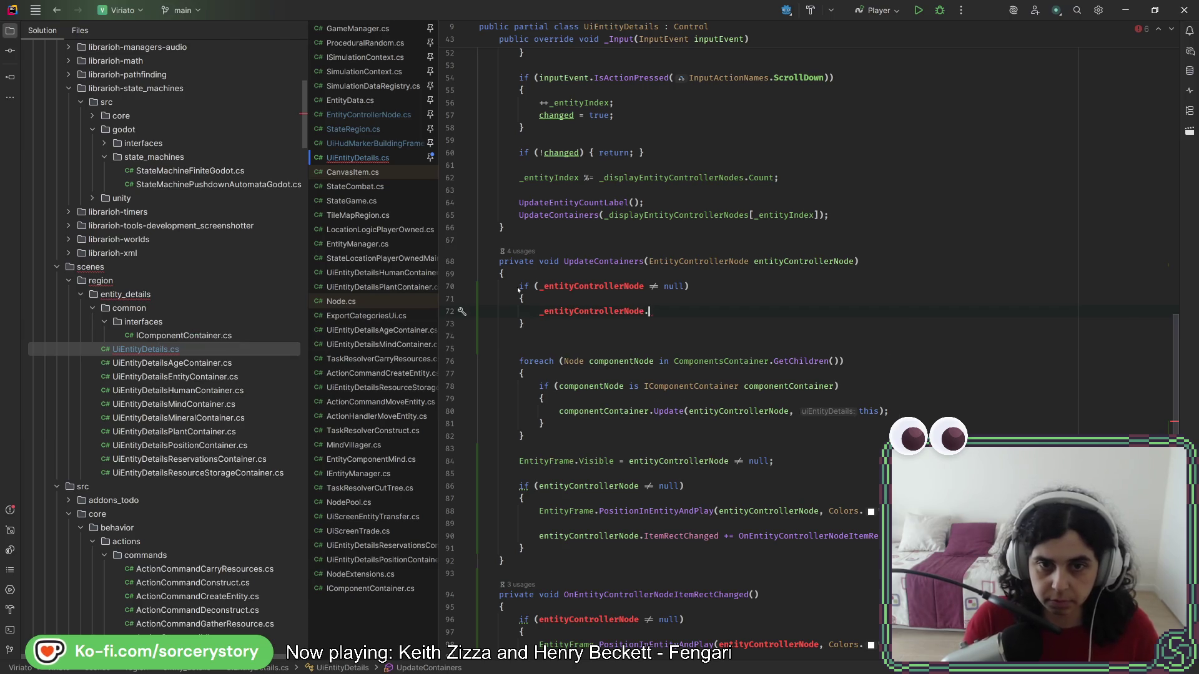
text(ItemRectChanged -)
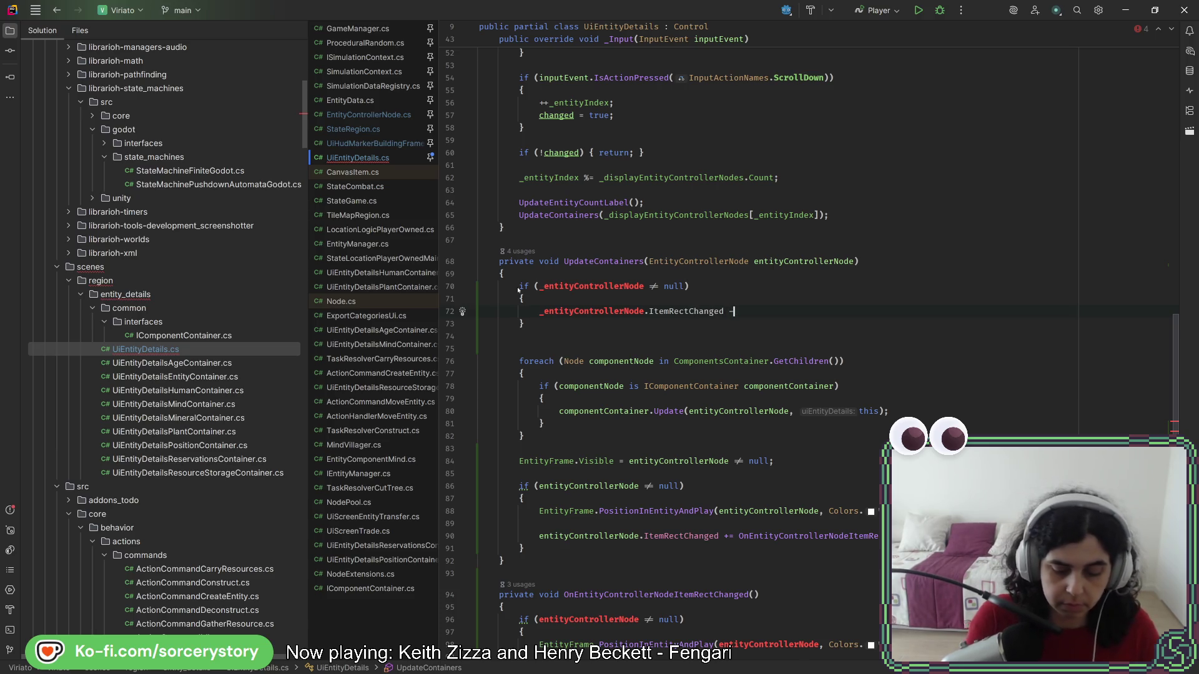
text(=)
key(Escape)
- Complete the unsubscribe line with the OnEntityControllerNodeItemRectChanged handler name
key(Up)
key(Up)
key(Up)
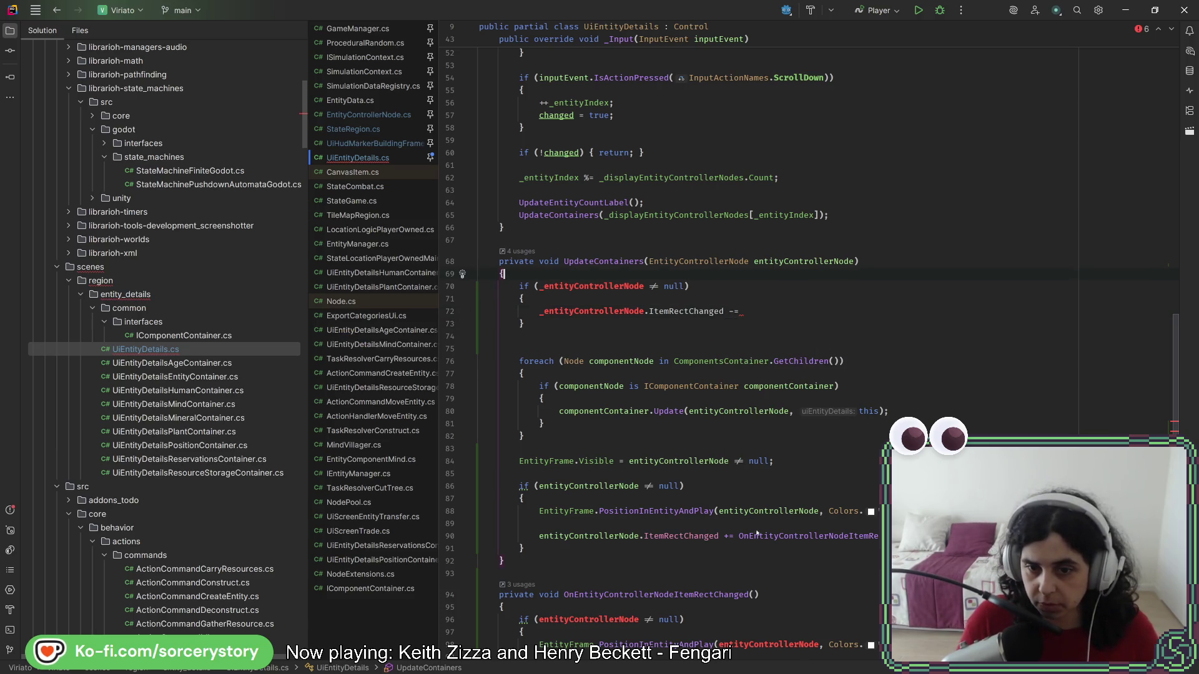
click(724, 536)
key(shift+End)
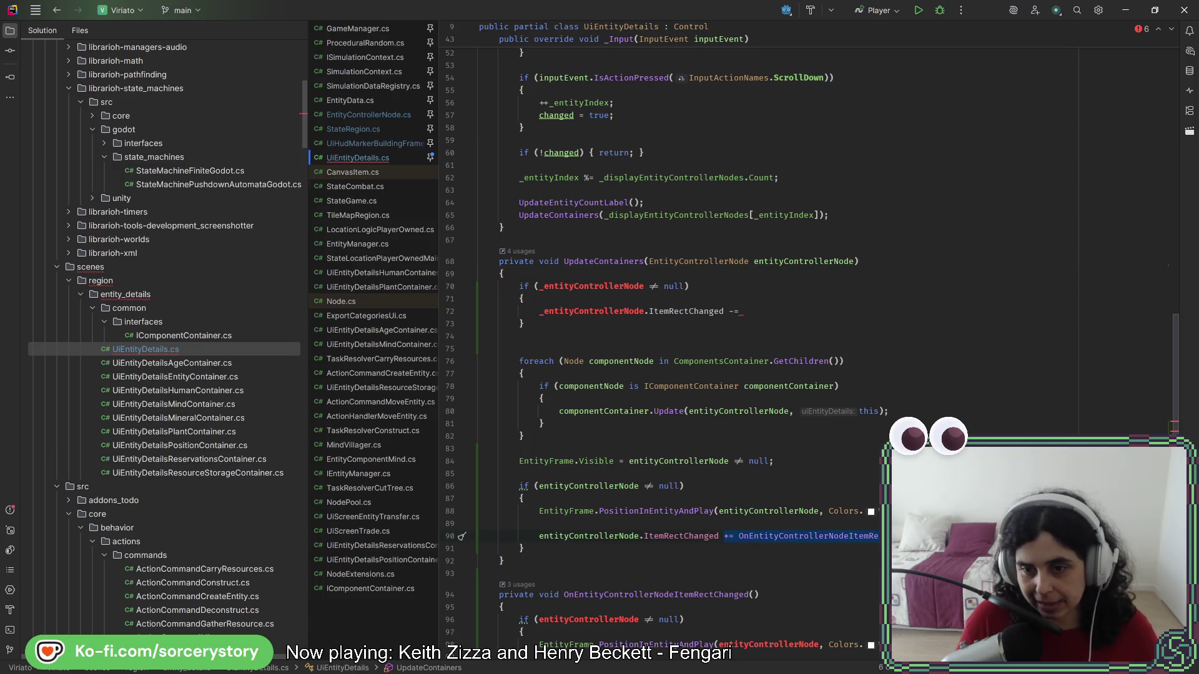
click(748, 313)
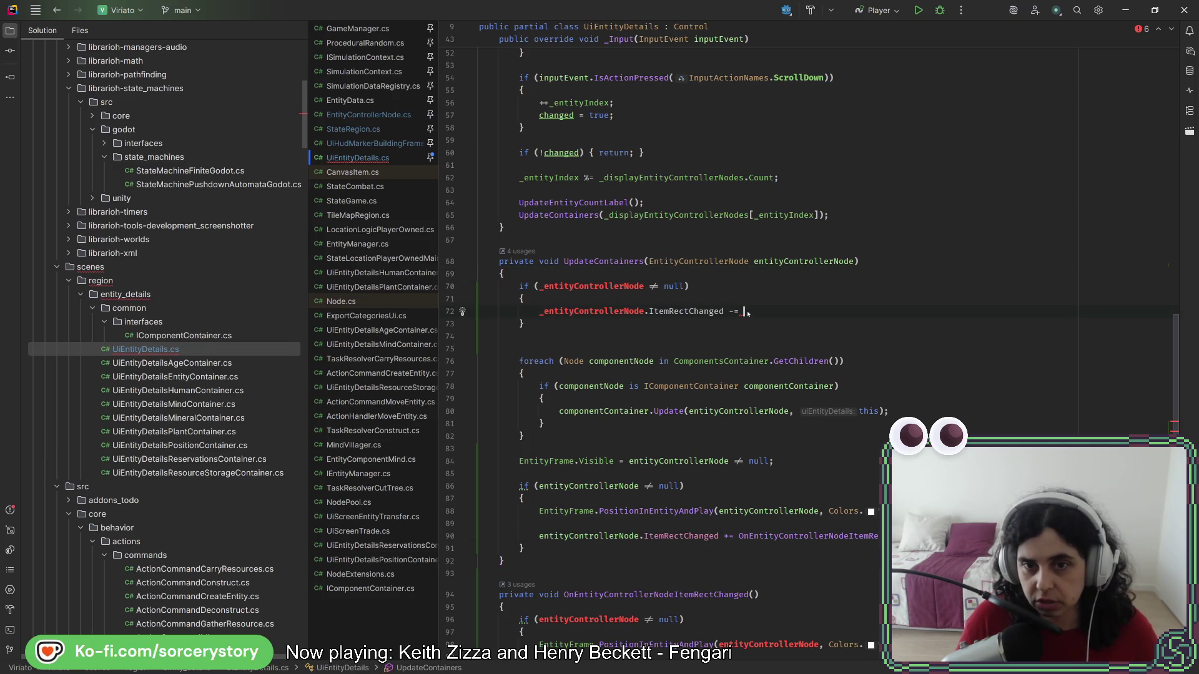
text(OnEntityControllerNodeItemRectChanged)
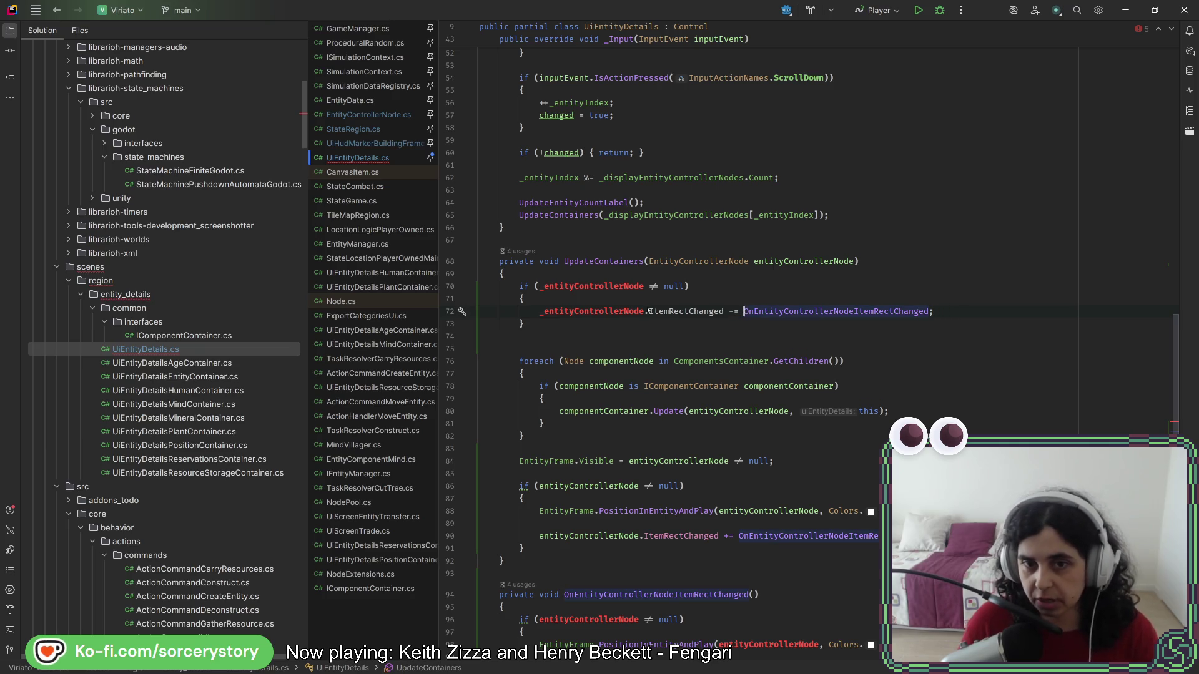
- Add the line '_entityControllerNode = entityControllerNode;' below the unsubscribe block
double_click(637, 310)
key(ctrl+c)
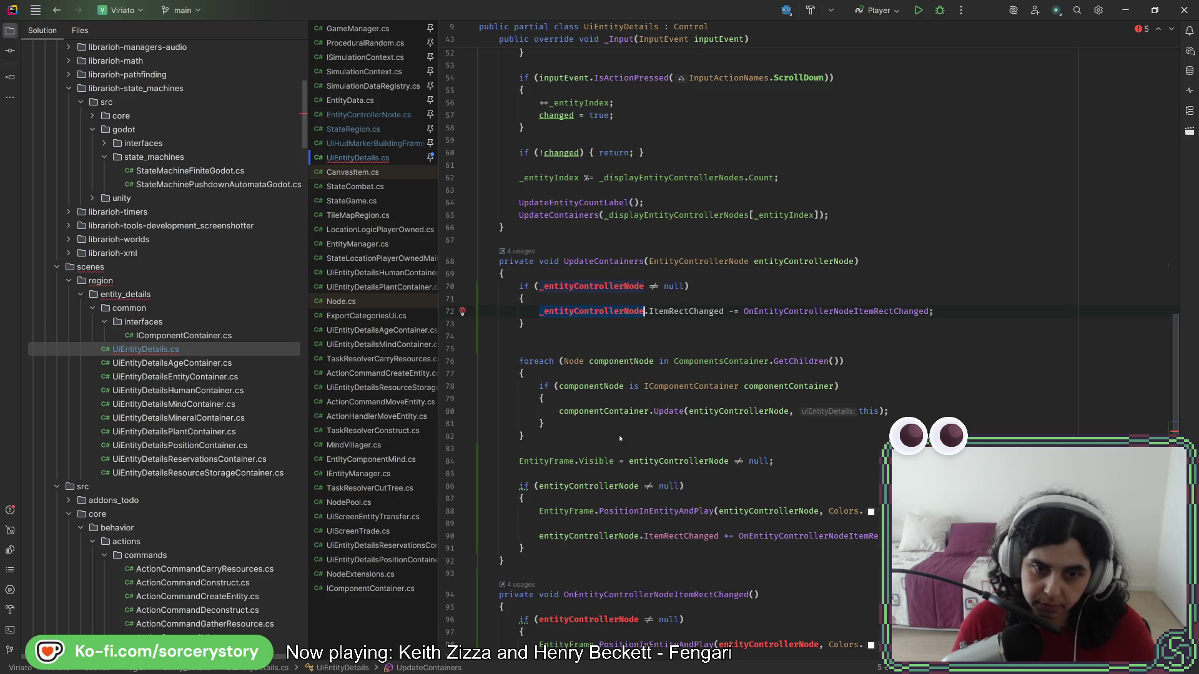
click(620, 438)
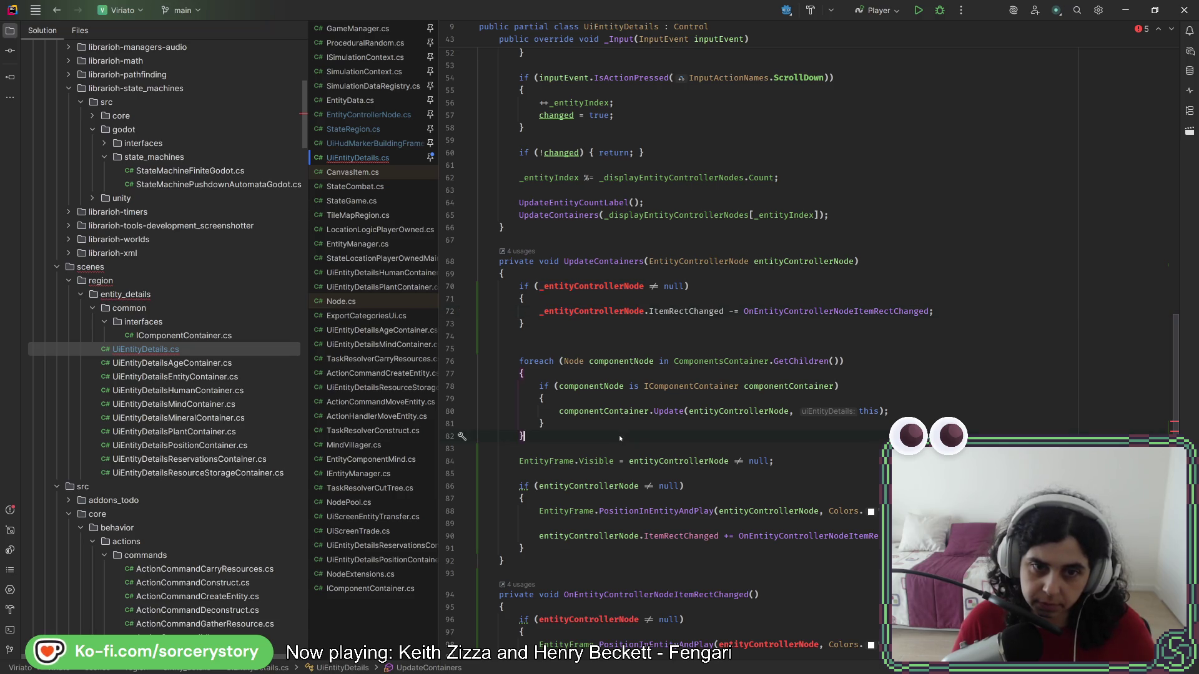
click(618, 337)
key(Return)
key(ctrl+v)
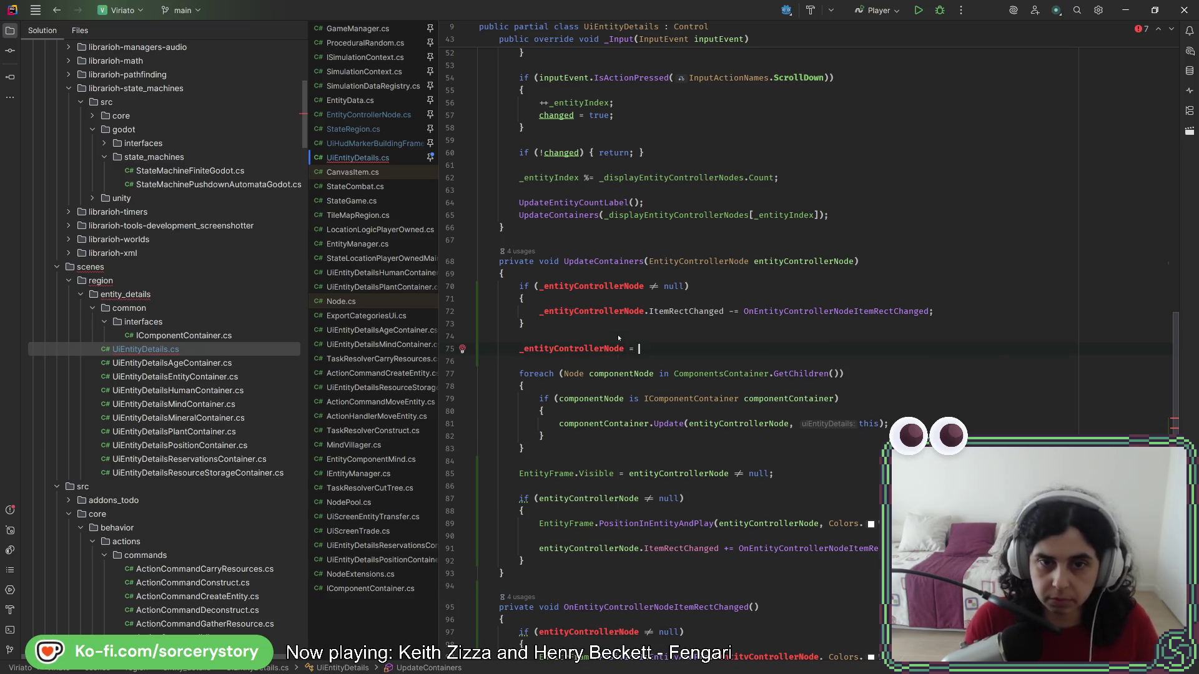
key(Tab)
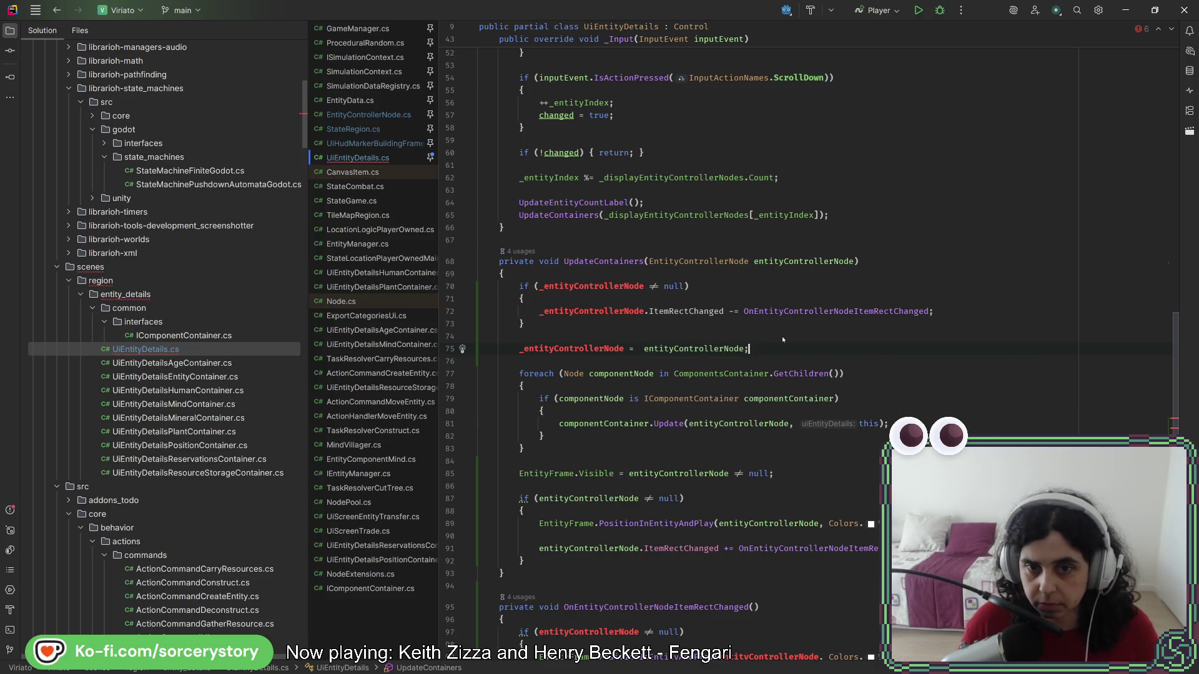
scroll(707, 354, down, 4)
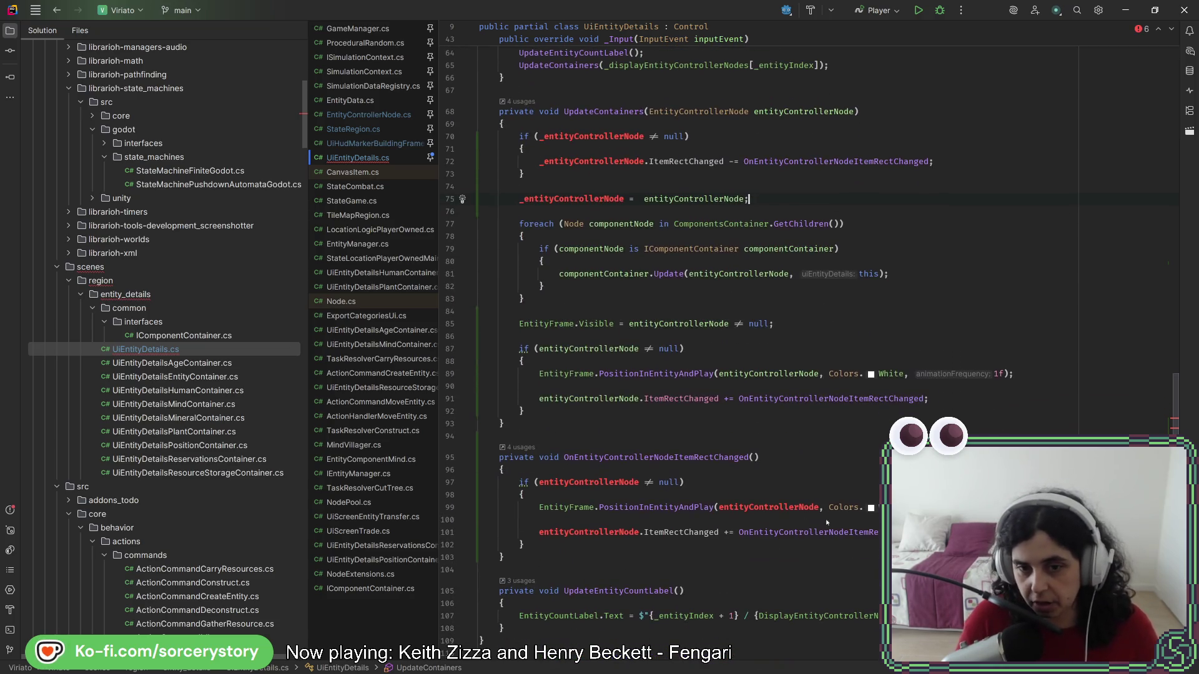
scroll(714, 476, up, 4)
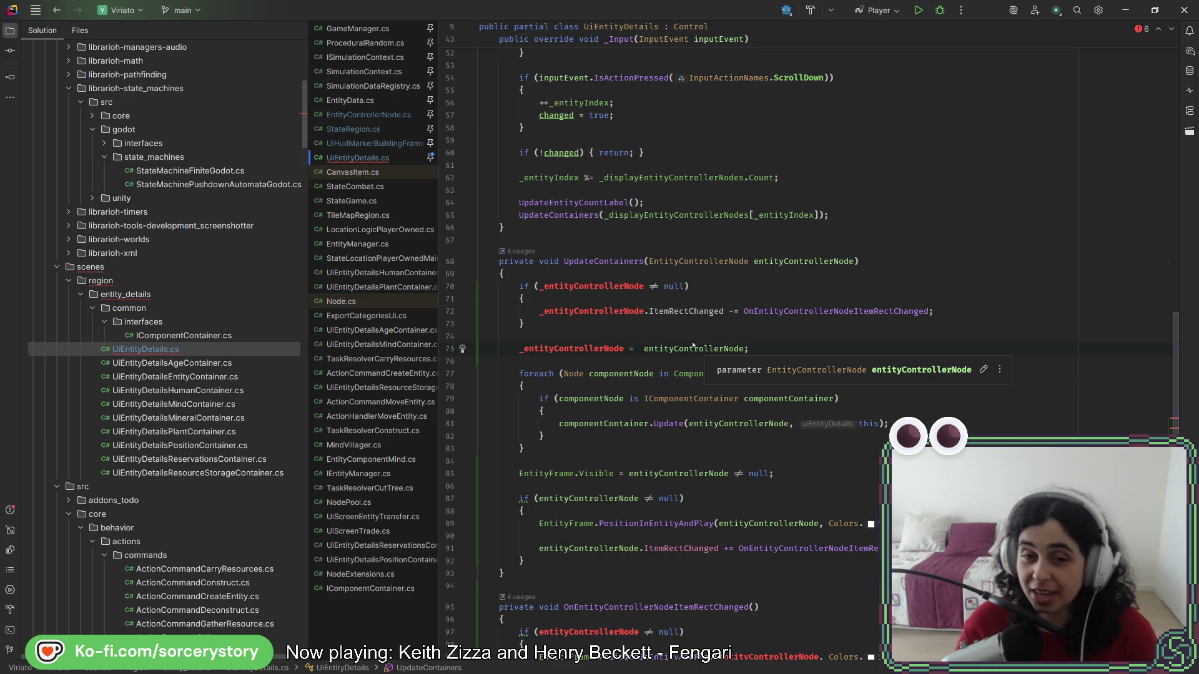
double_click(587, 346)
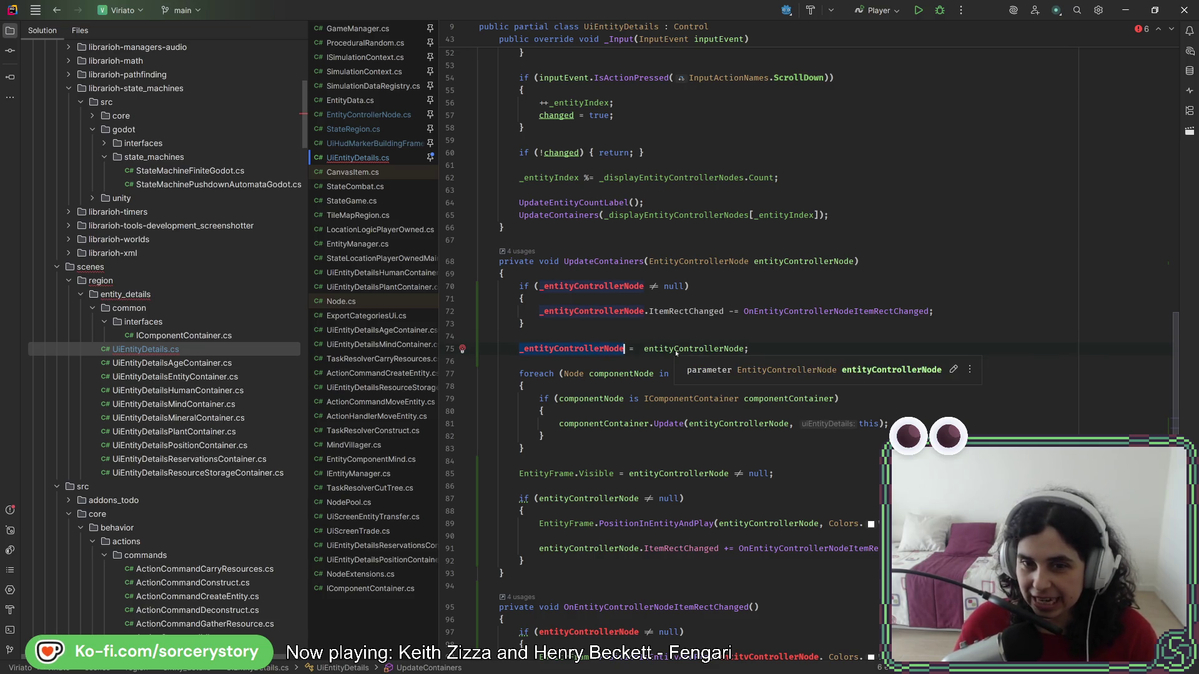
click(794, 352)
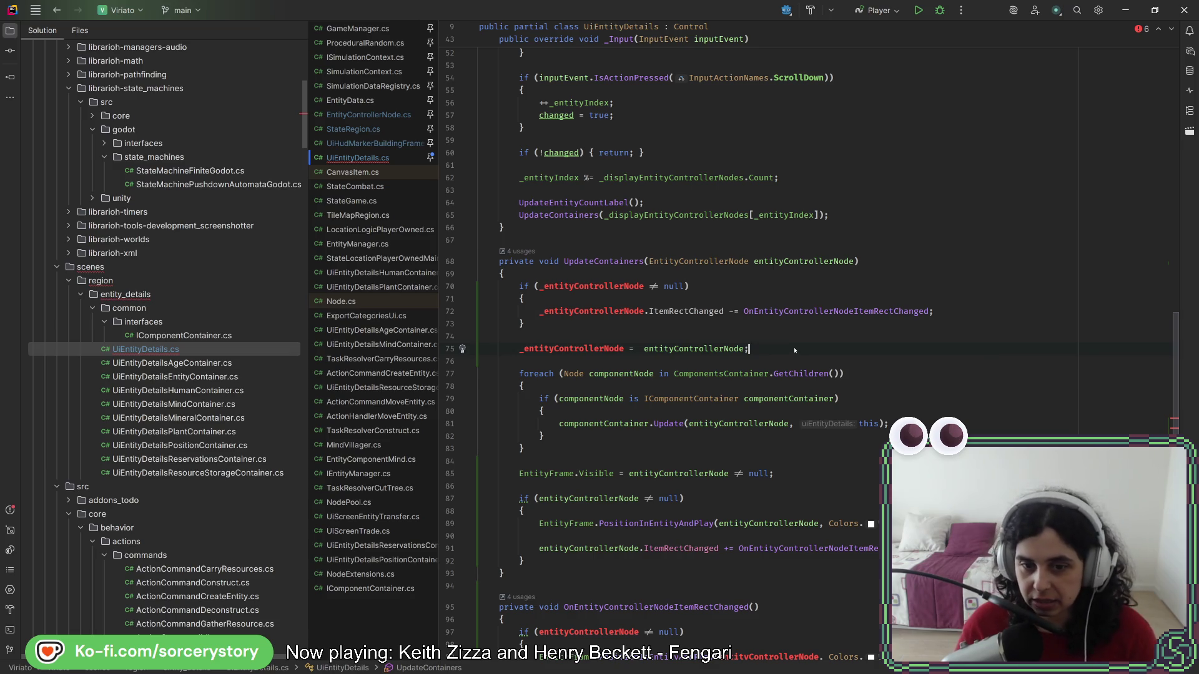
- Add an if (entityControllerNode != null) block after the assignment and move the ItemRectChanged subscription into it
key(Return)
key(Return)
text(if()
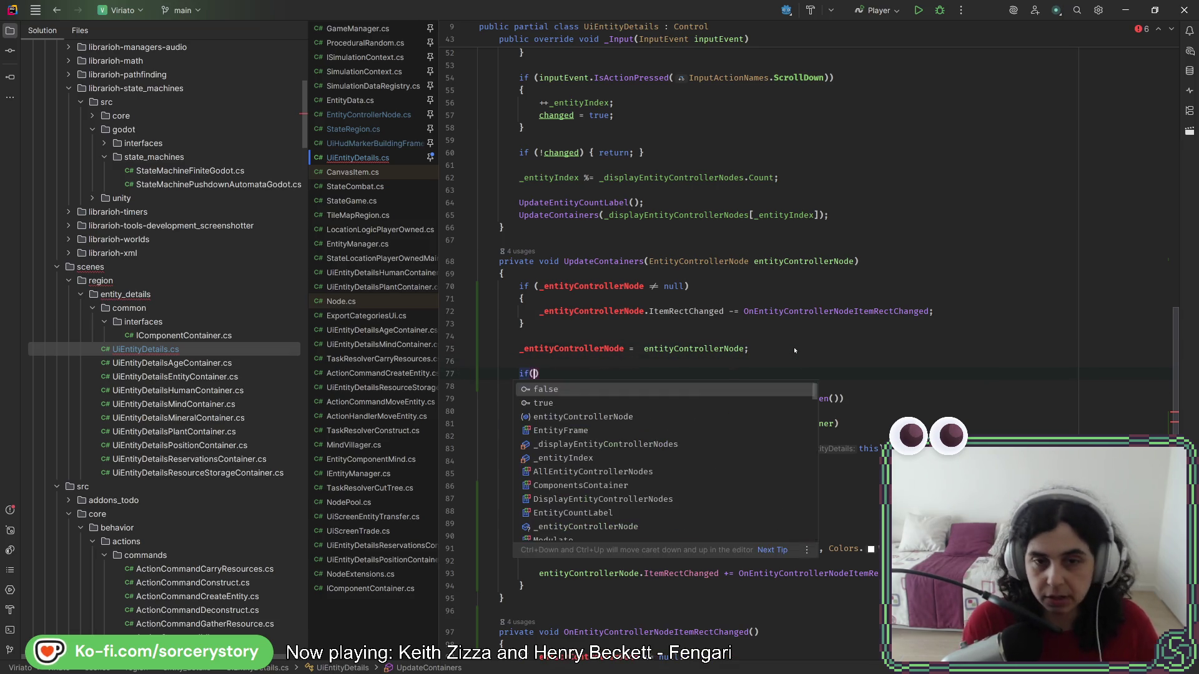
text(entityControllerNode != null))
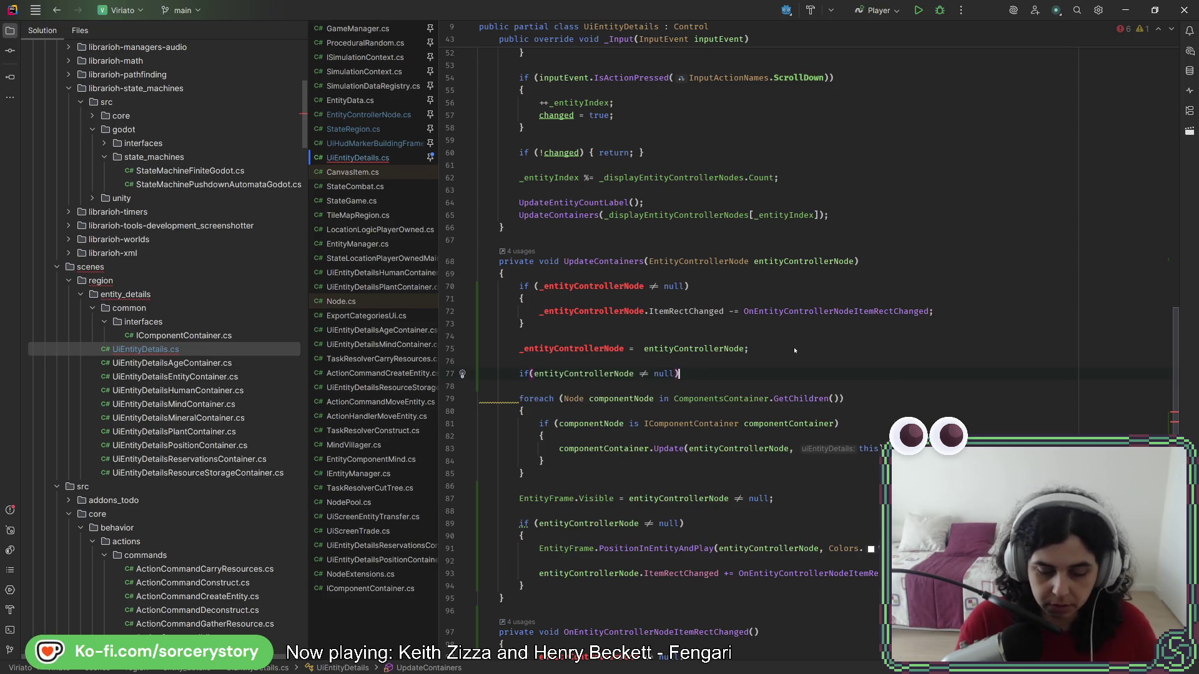
key(Return)
text({)
key(Return)
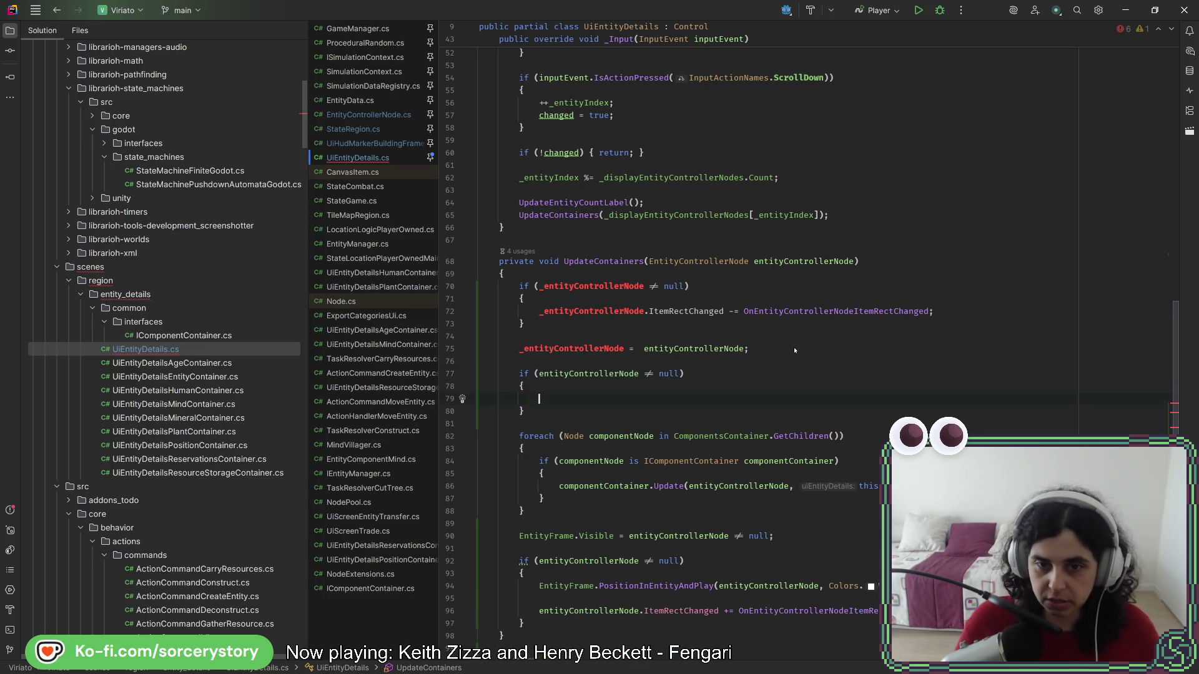
key(ctrl+x)
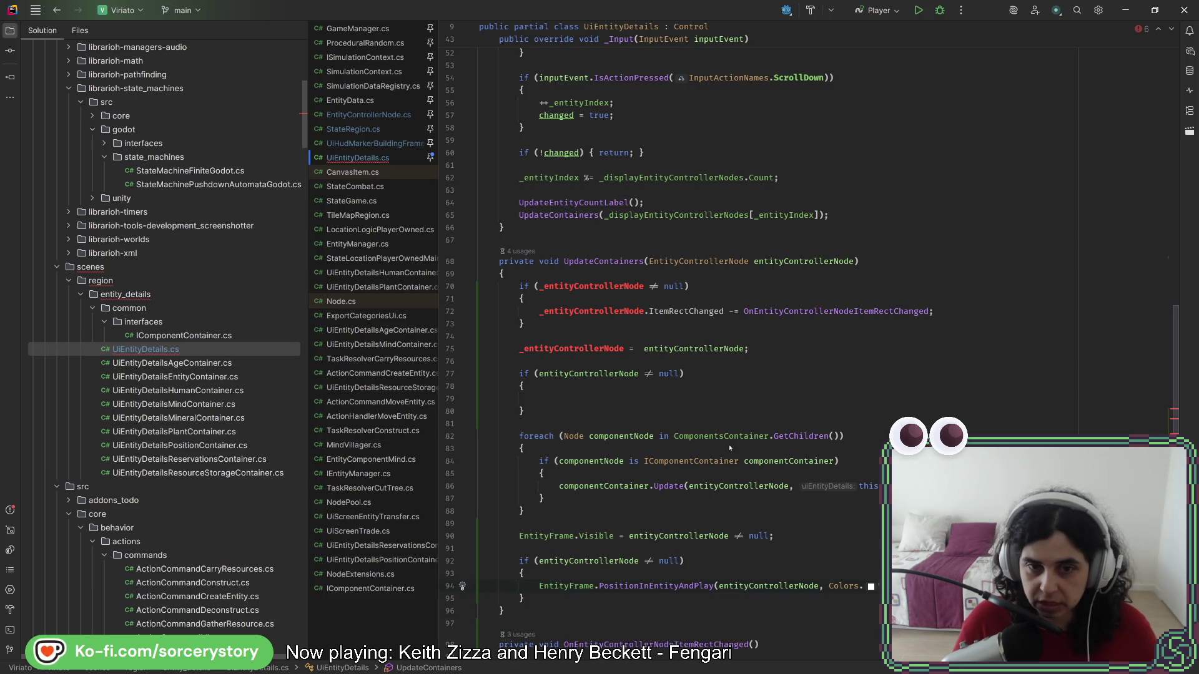
click(704, 386)
key(ctrl+v)
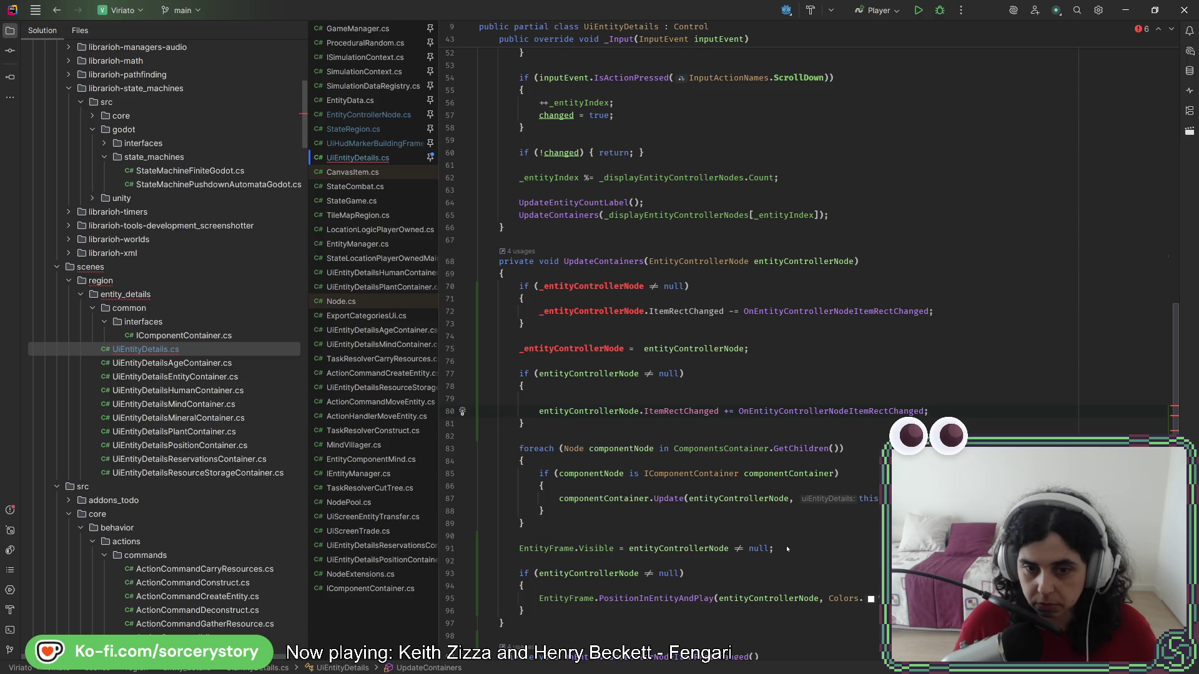
- Move the EntityFrame.Visible line up after the new block and tidy the blank lines
drag(787, 548, 785, 528)
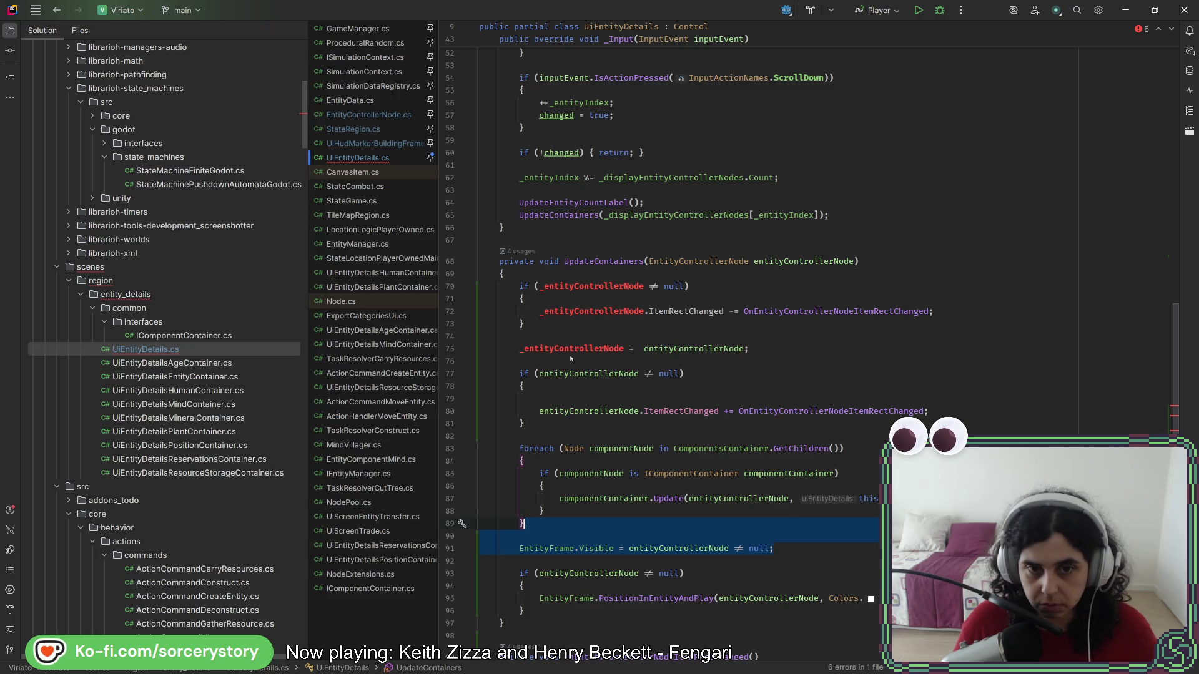
key(BackSpace)
click(561, 424)
key(ctrl+v)
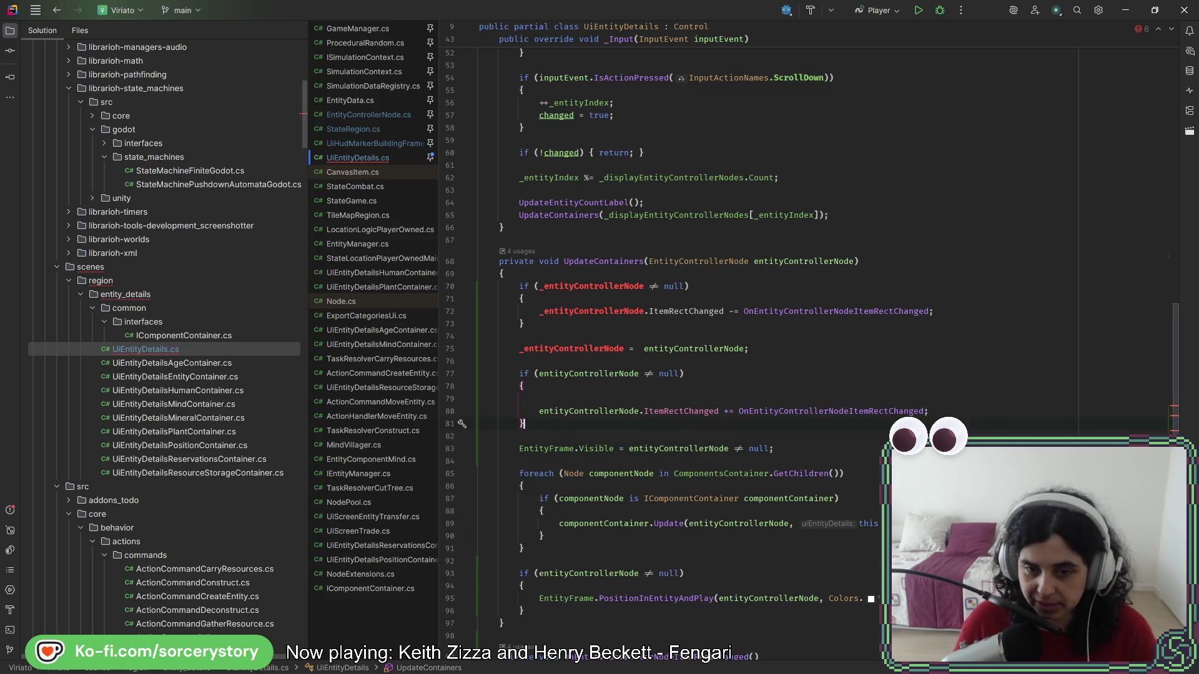
click(653, 586)
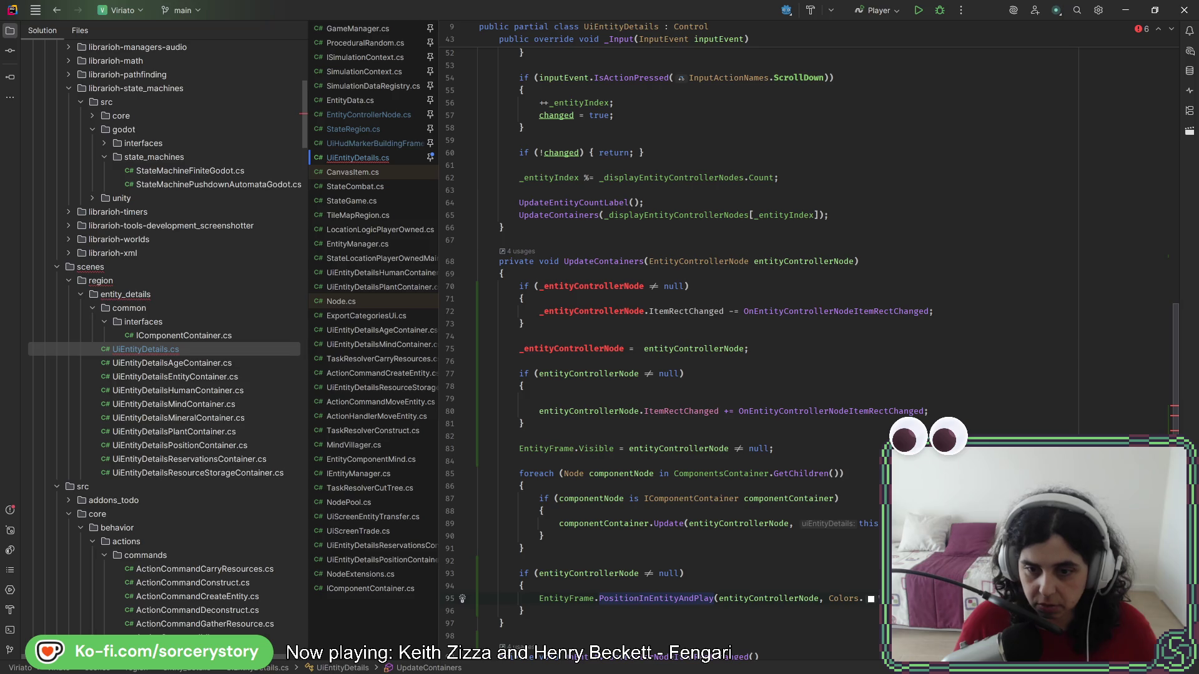
key(ctrl+w)
click(567, 387)
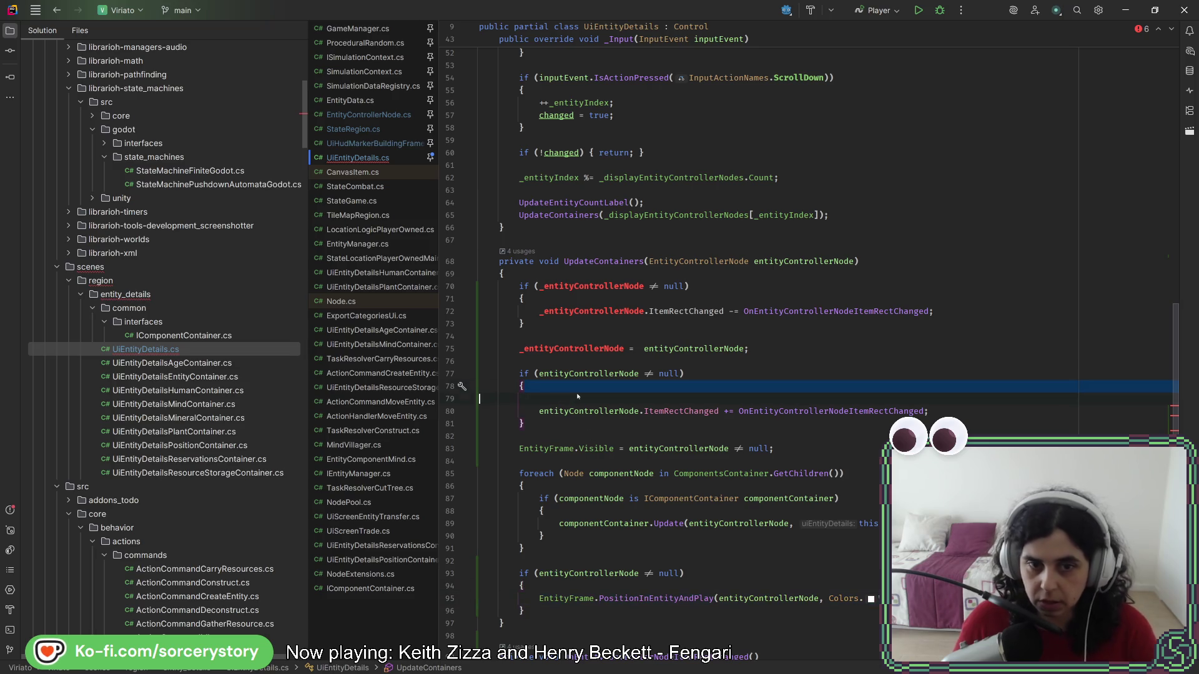
key(Delete)
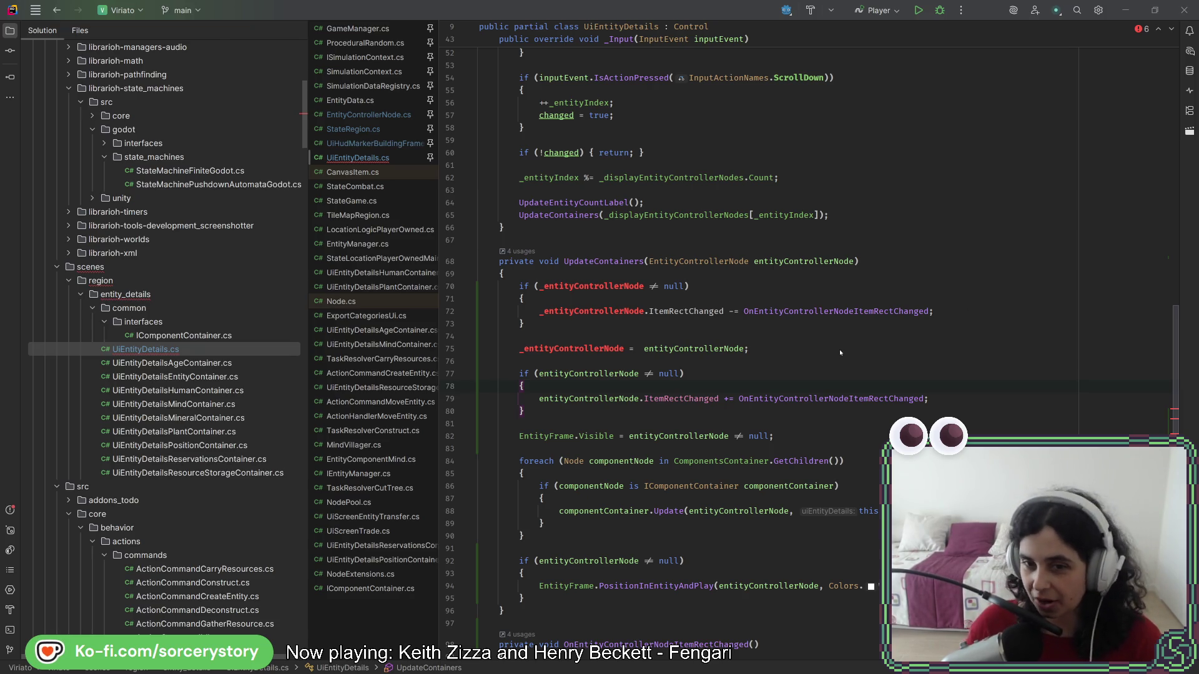
- Prefix entityControllerNode with an underscore in the ItemRectChanged subscription line
click(697, 350)
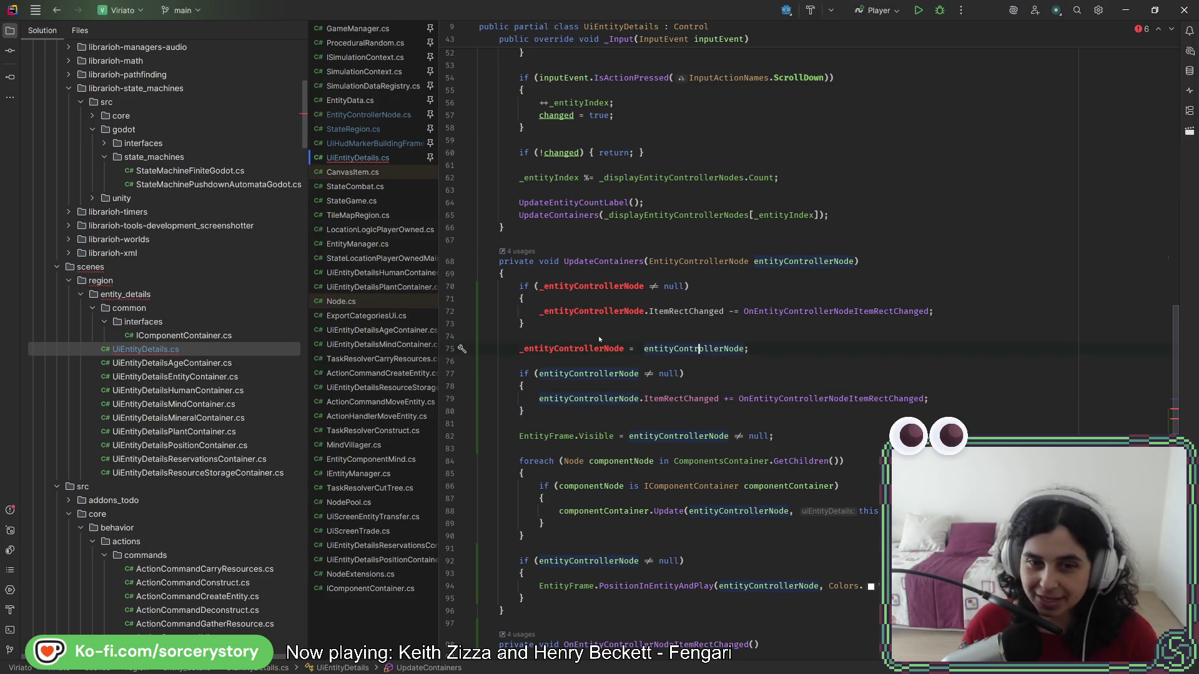
click(540, 398)
text(_)
click(749, 377)
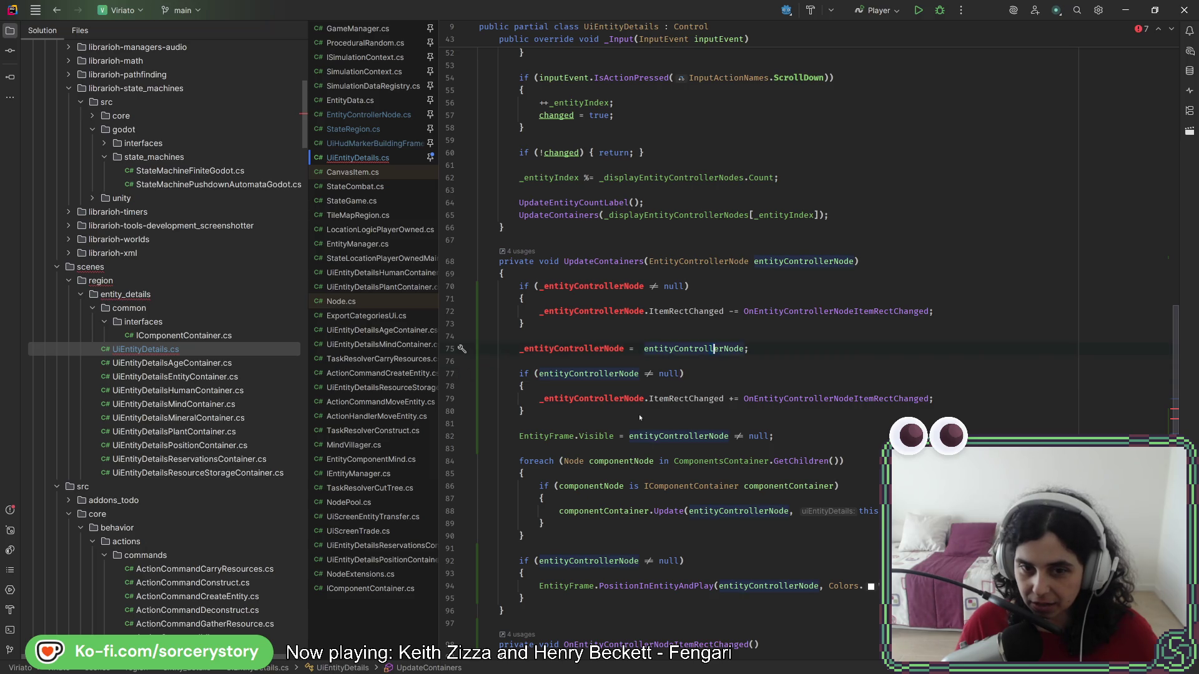
- Move the PositionInEntityAndPlay null-check block above the foreach
mouse_move(540, 440)
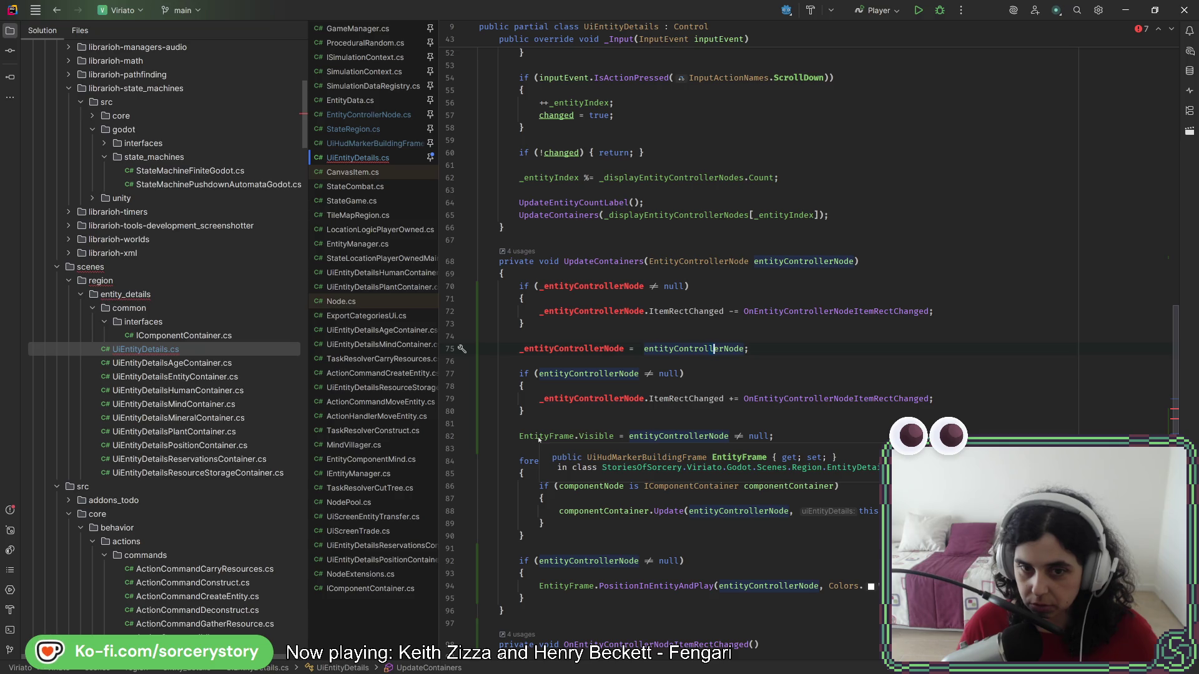
drag(546, 594, 557, 542)
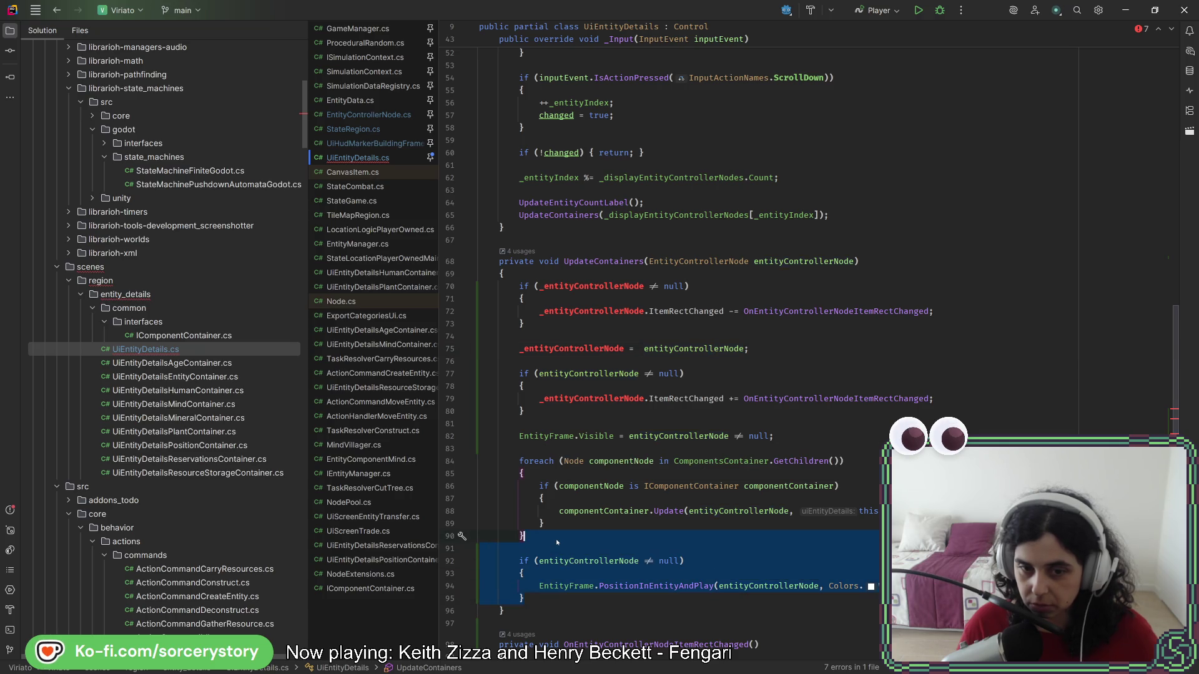
key(ctrl+shift+alt+Up)
key(ctrl+shift+alt+Up)
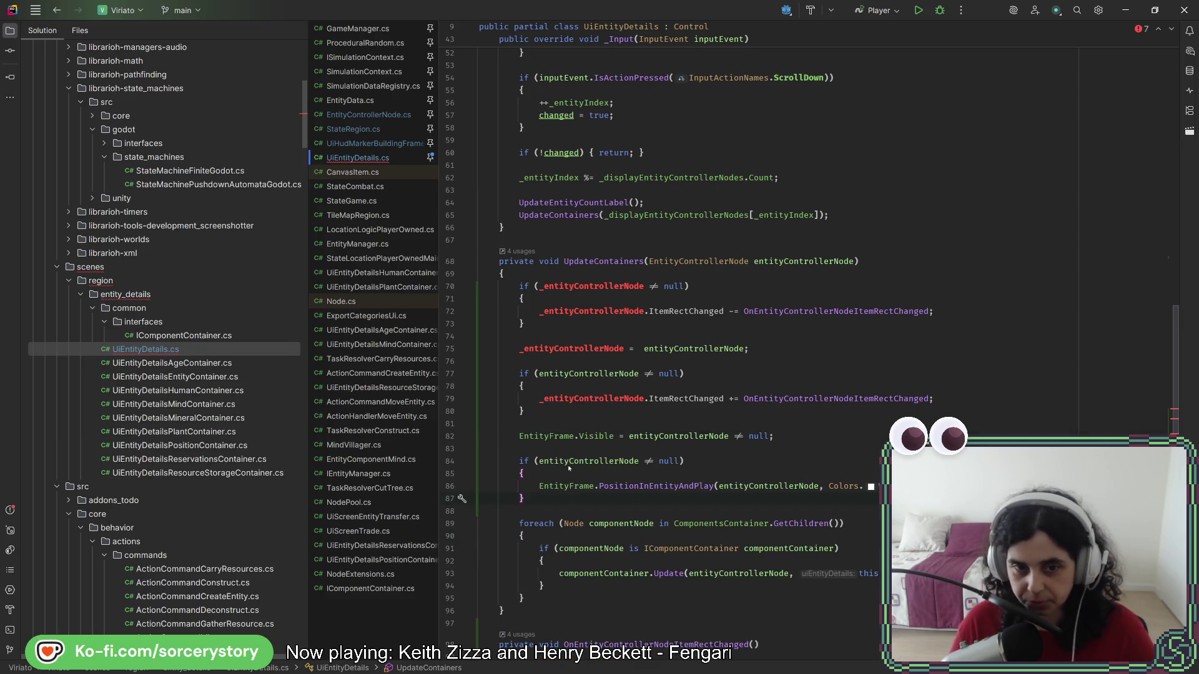
- Switch the Visible assignment and the positioning null check to use _entityControllerNode
double_click(603, 398)
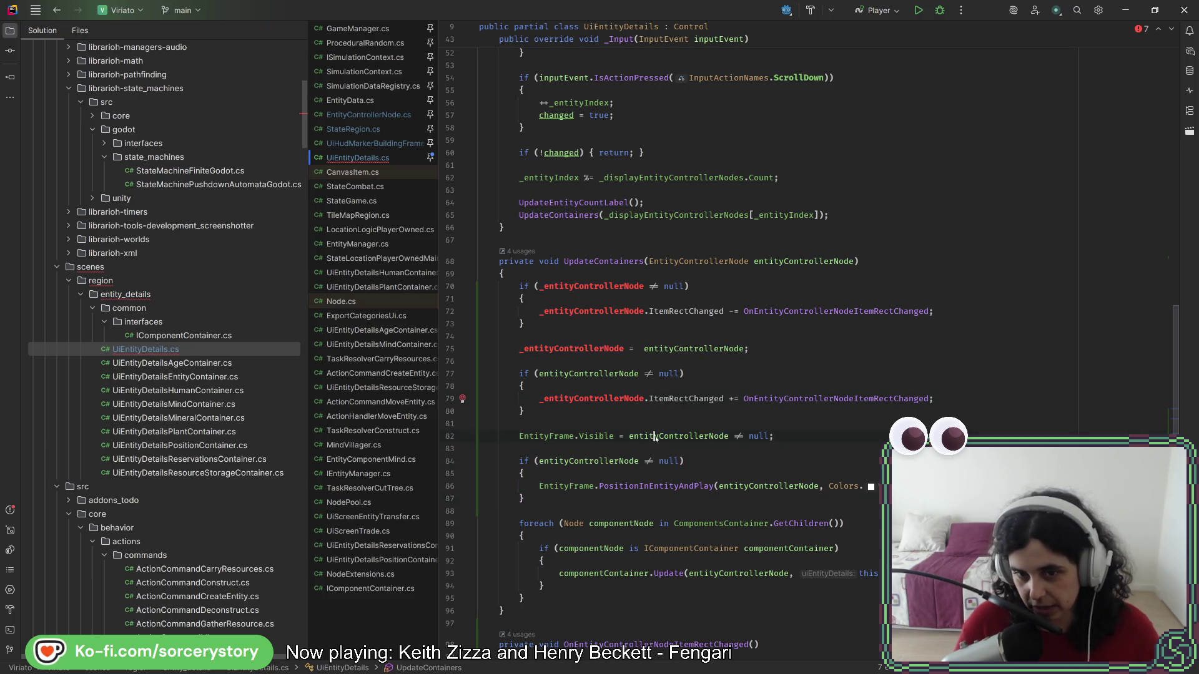
double_click(655, 436)
key(ctrl+v)
double_click(590, 461)
key(ctrl+v)
key(End)
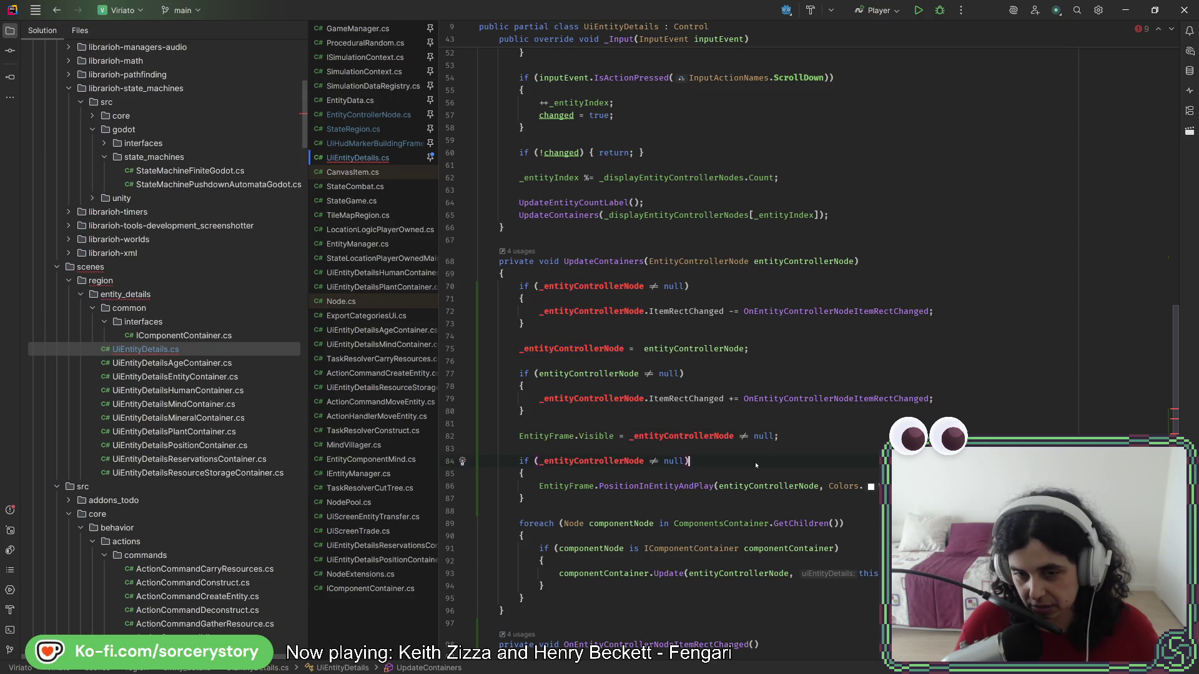